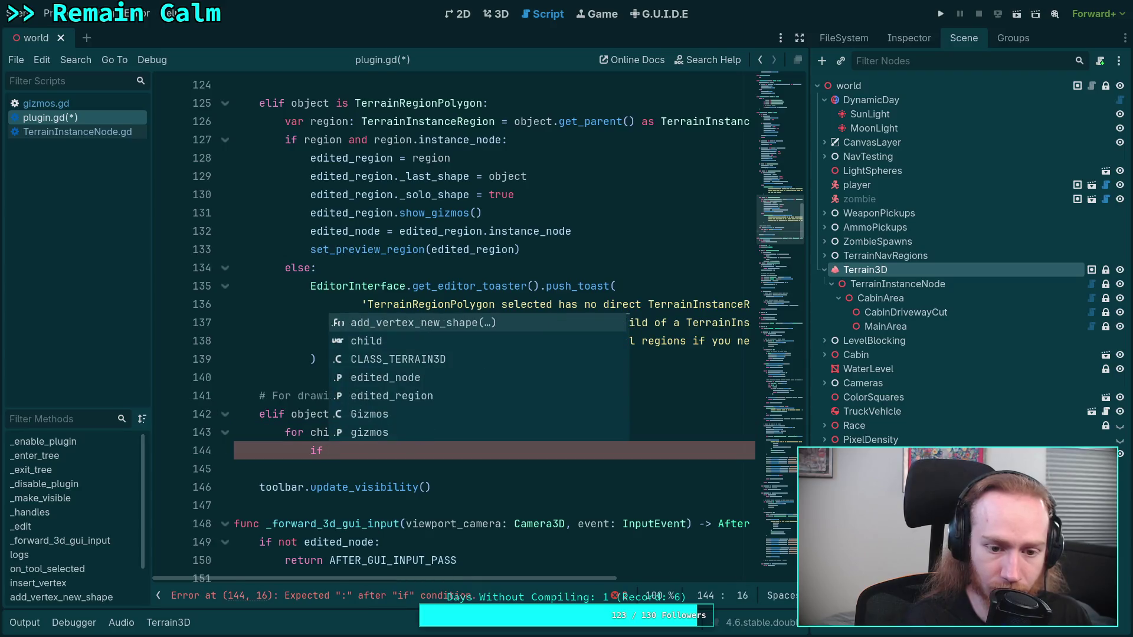
Add an 'if object is Node3D:' line below the elif and indent the child loop under it.
key("Escape")
key("Up")
key("Up")
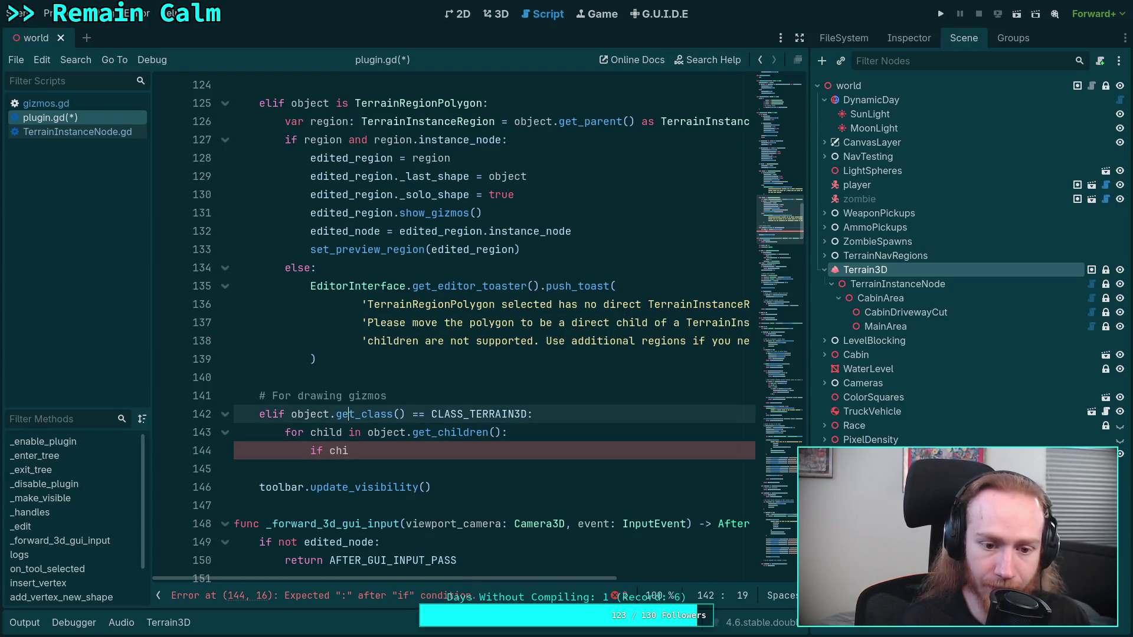
key("End")
key("Return")
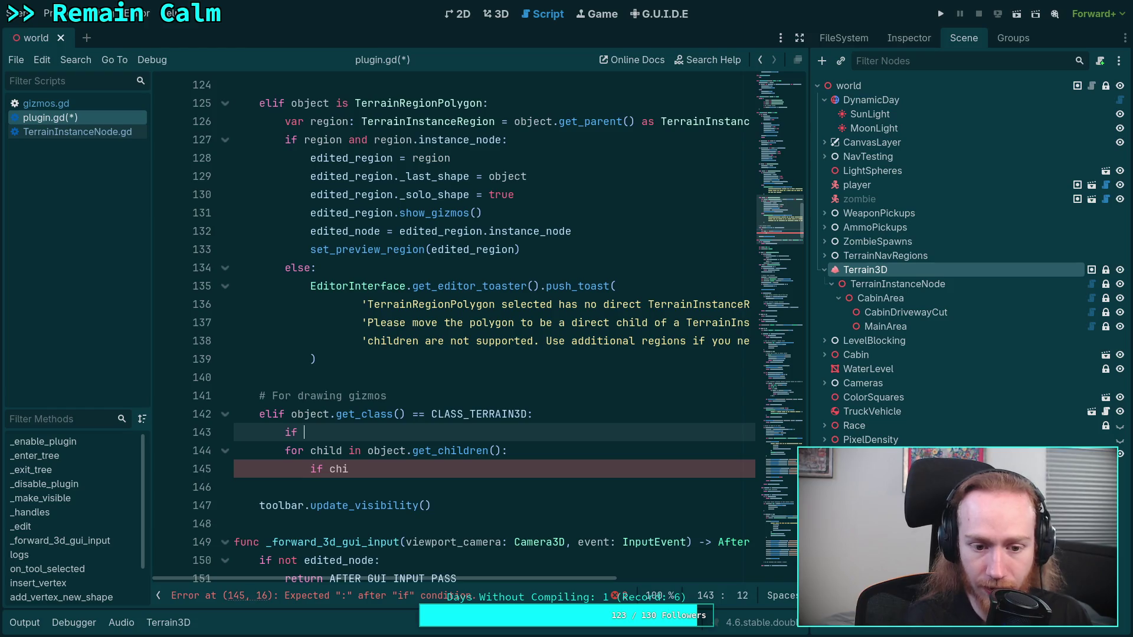
type("if object is Node3")
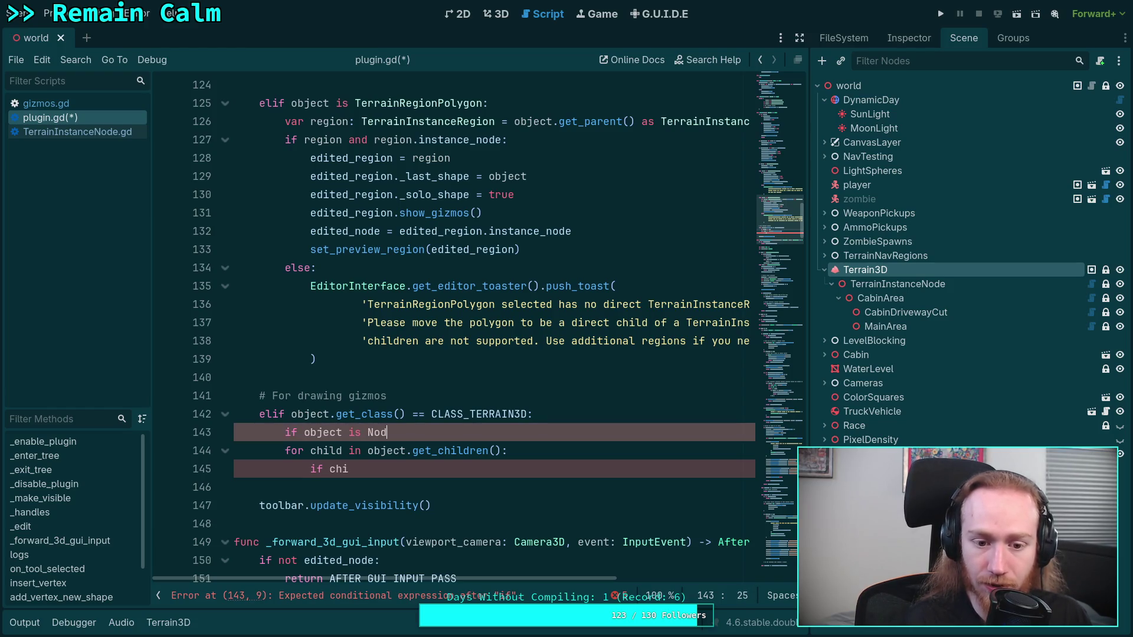
type("D:")
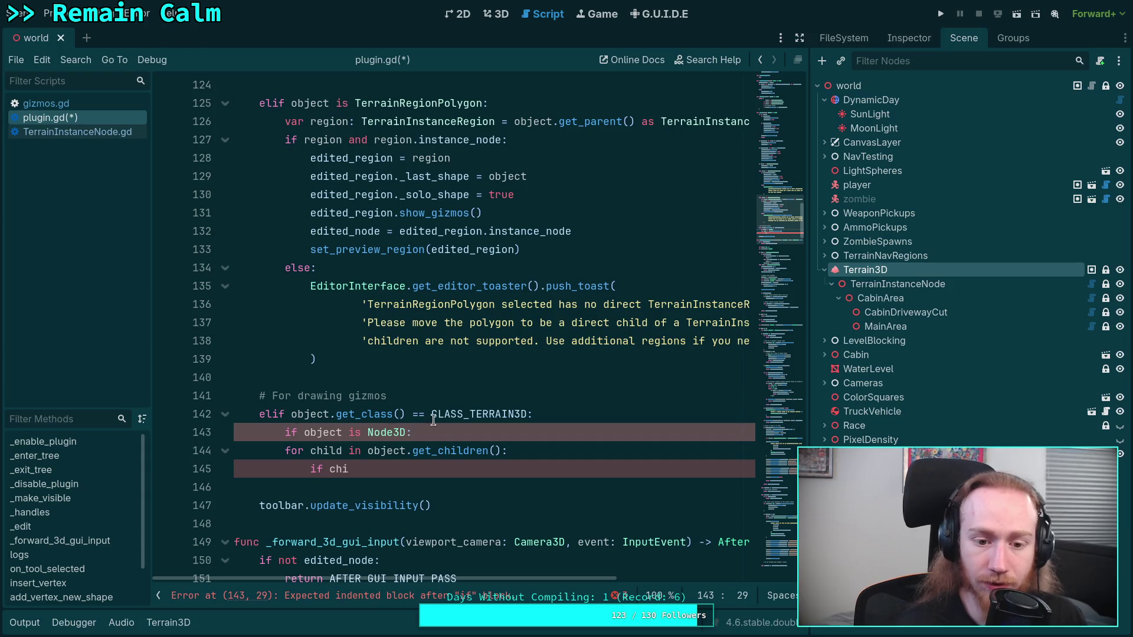
left_click_drag(342, 448, 348, 469)
key("Tab")
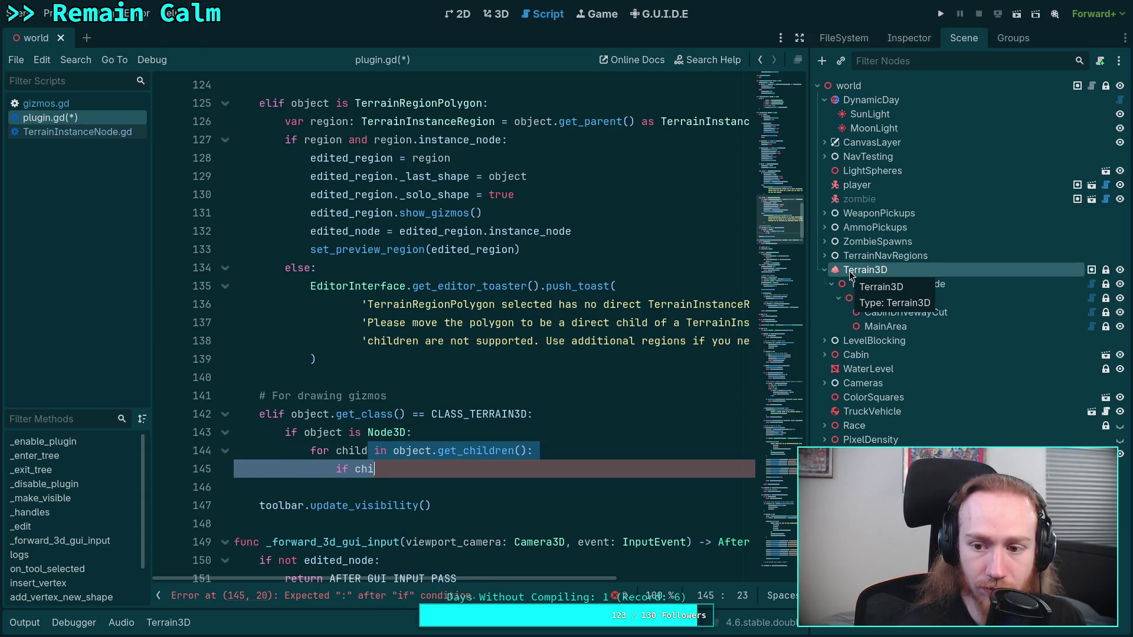
Look up the Terrain3D class docs, begin an 'if chi' check, and dedent the Node3D check and loop.
right_click(850, 276)
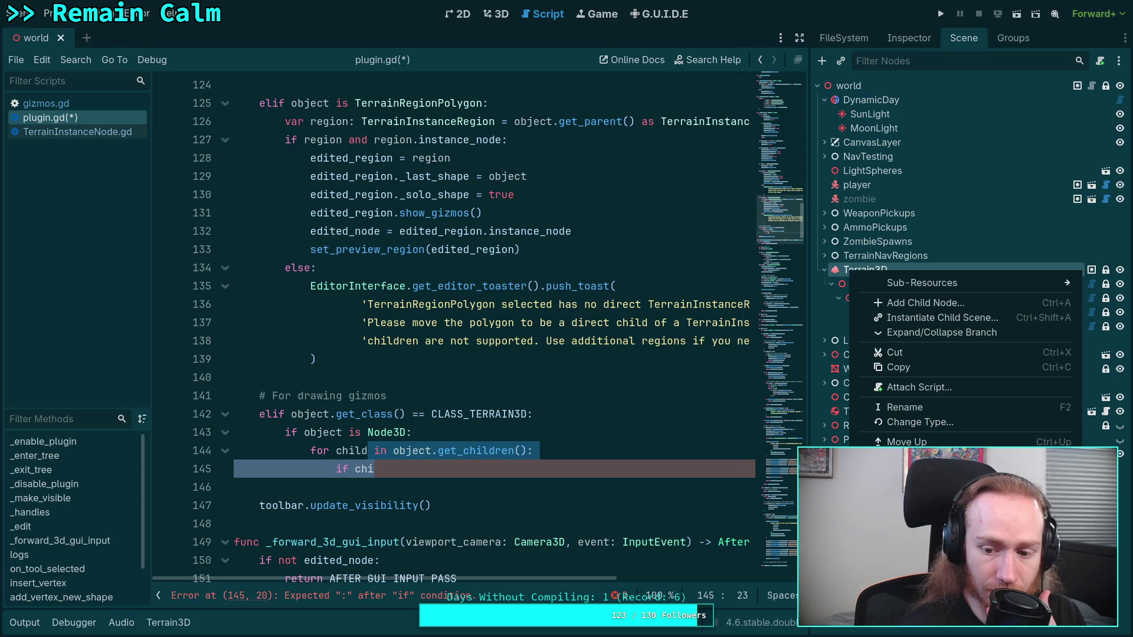
left_click(879, 595)
left_click(77, 116)
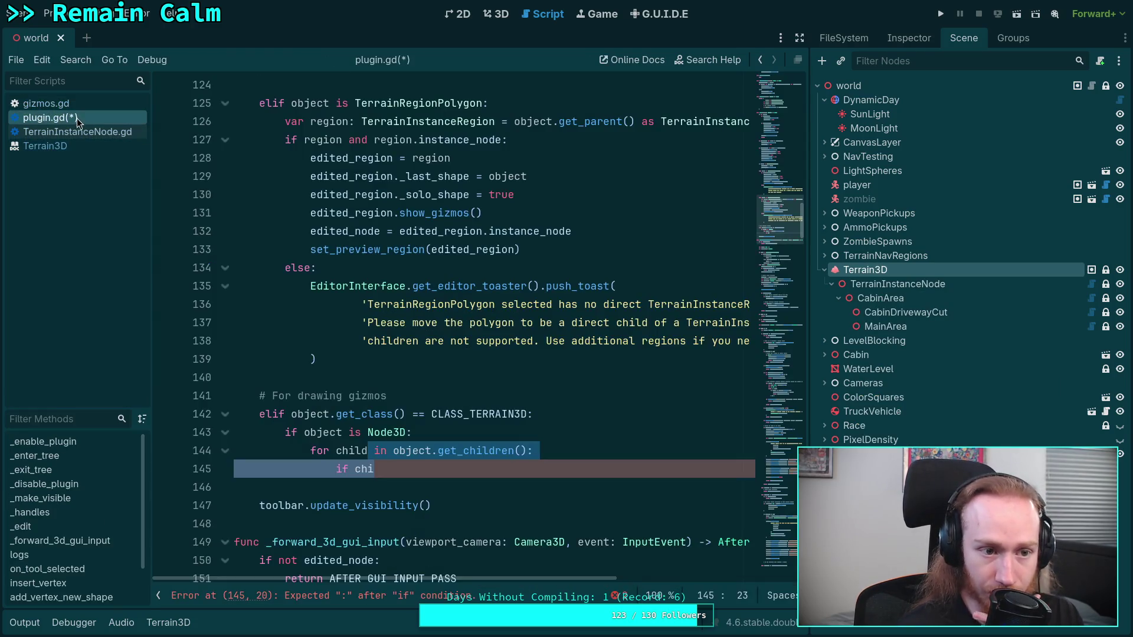
type("if chi")
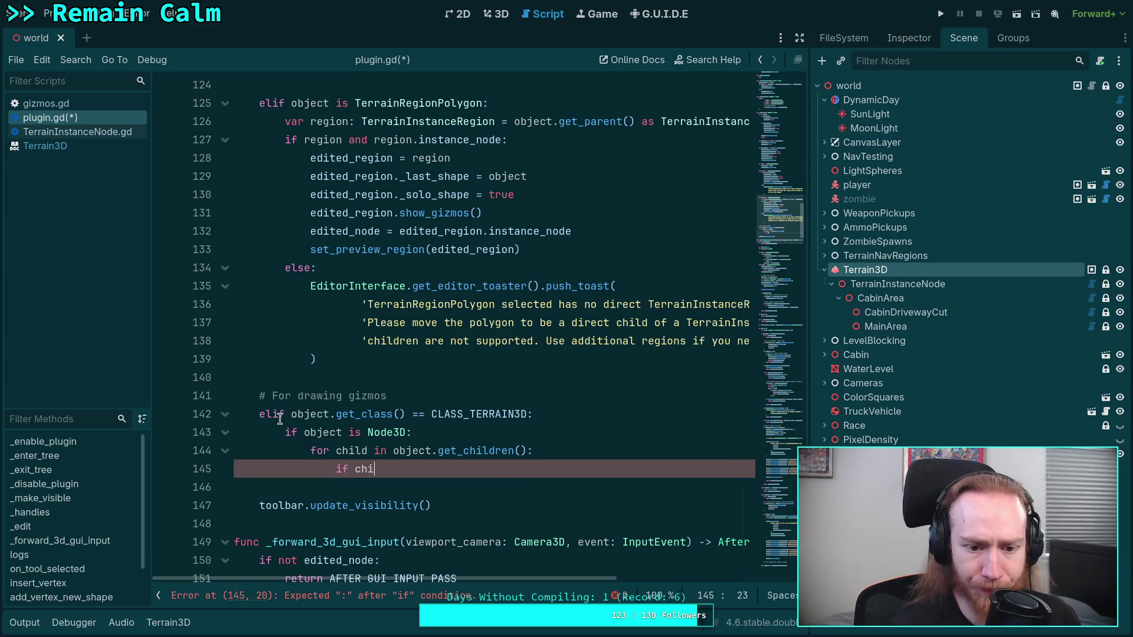
left_click_drag(302, 431, 334, 467)
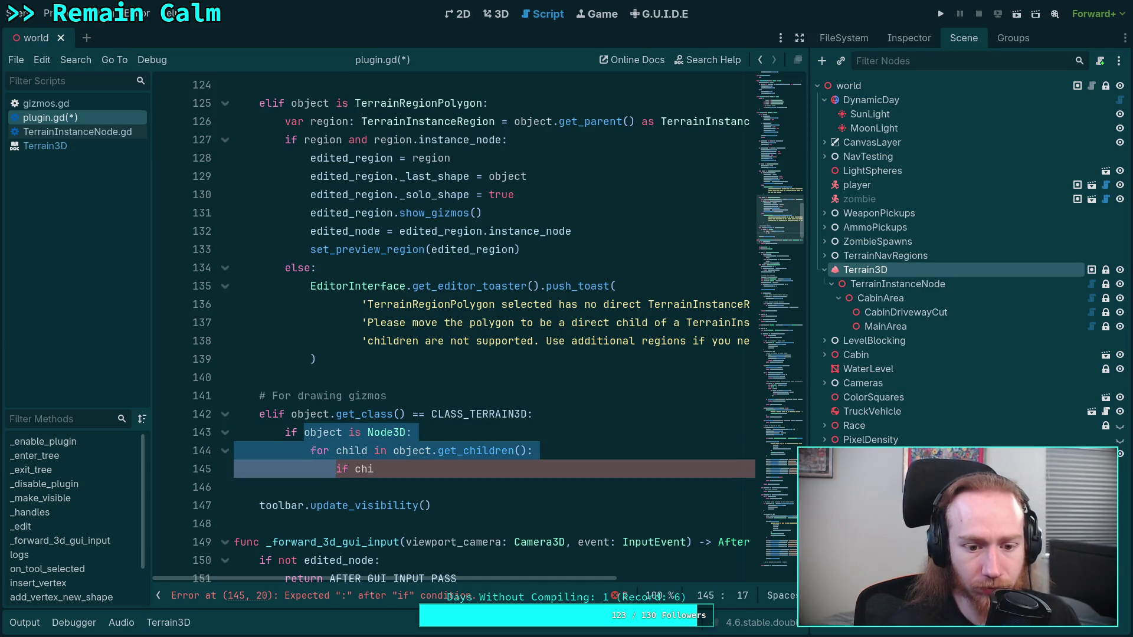
key("shift+Tab")
Turn the Node3D check into an elif and move it above the class check.
left_click(273, 419)
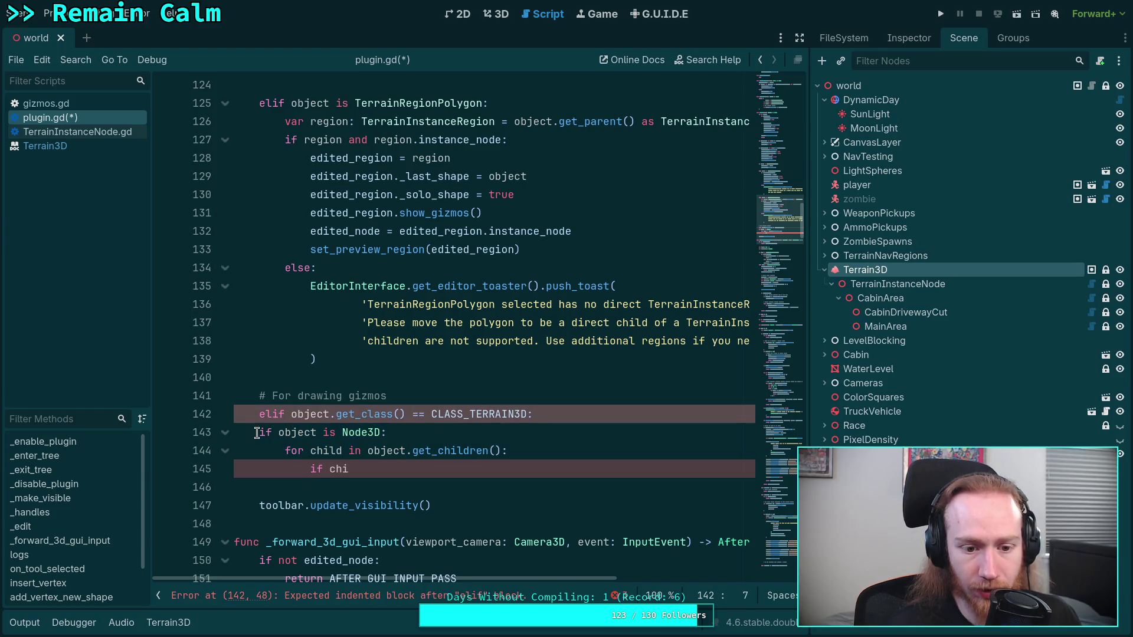
left_click(260, 432)
type("el")
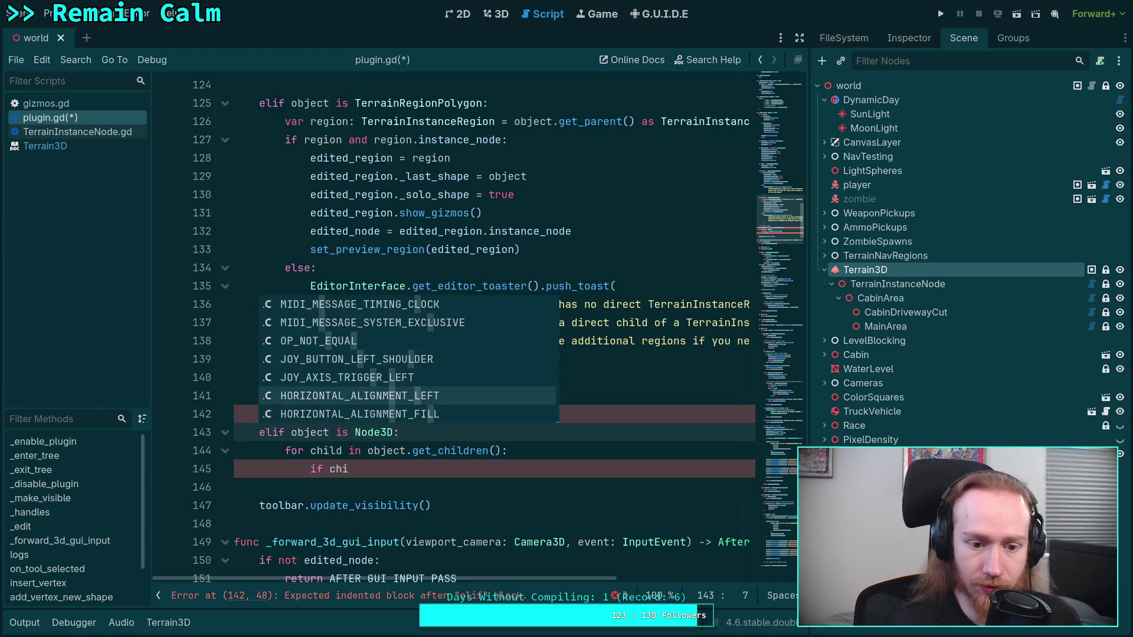
key("Escape")
key("alt+Up")
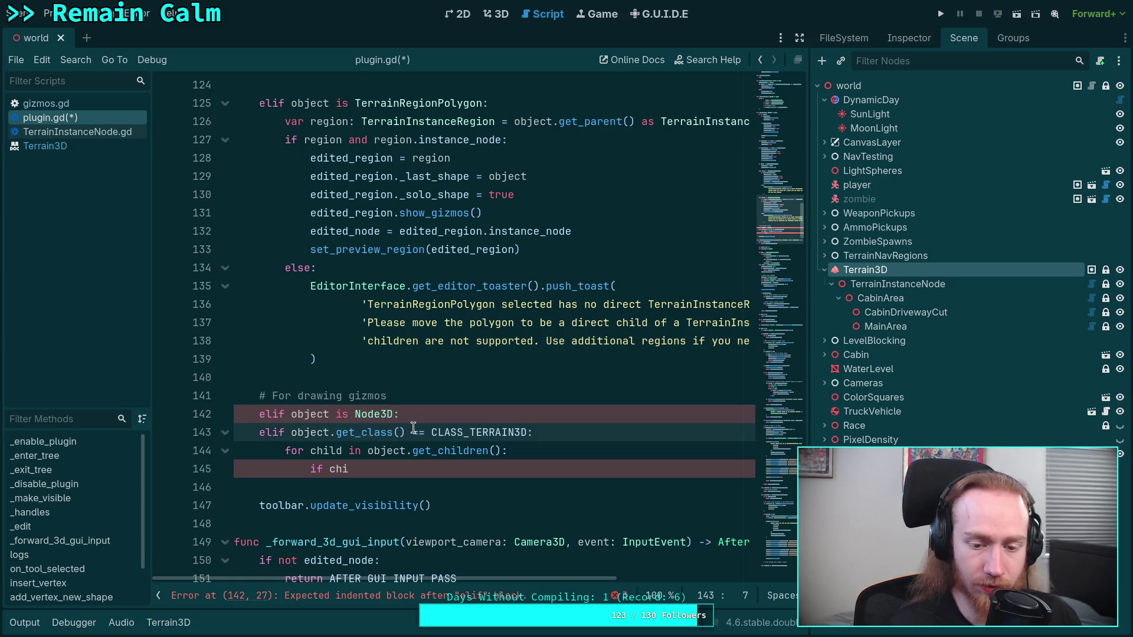
Make the CLASS_TERRAIN3D class check a plain if nested under the Node3D branch.
left_click_drag(575, 431, 576, 419)
left_click(270, 434)
key("BackSpace")
key("BackSpace")
key("Tab")
left_click(592, 435)
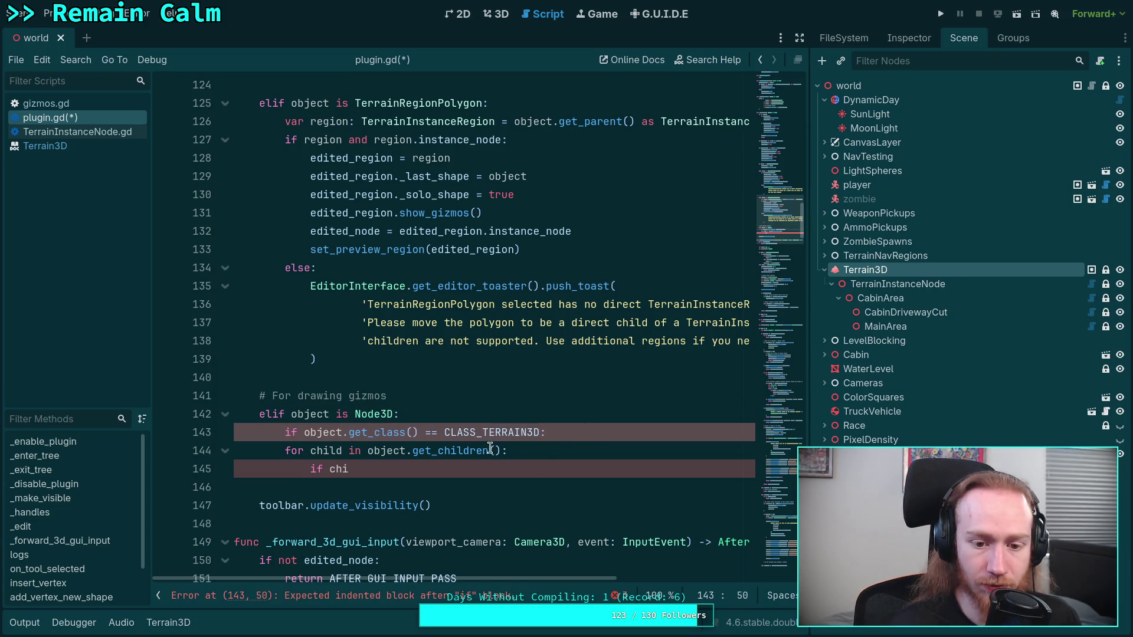
Wrap the class condition in parentheses, with the condition and closing paren on separate indented lines.
left_click(305, 432)
type("(")
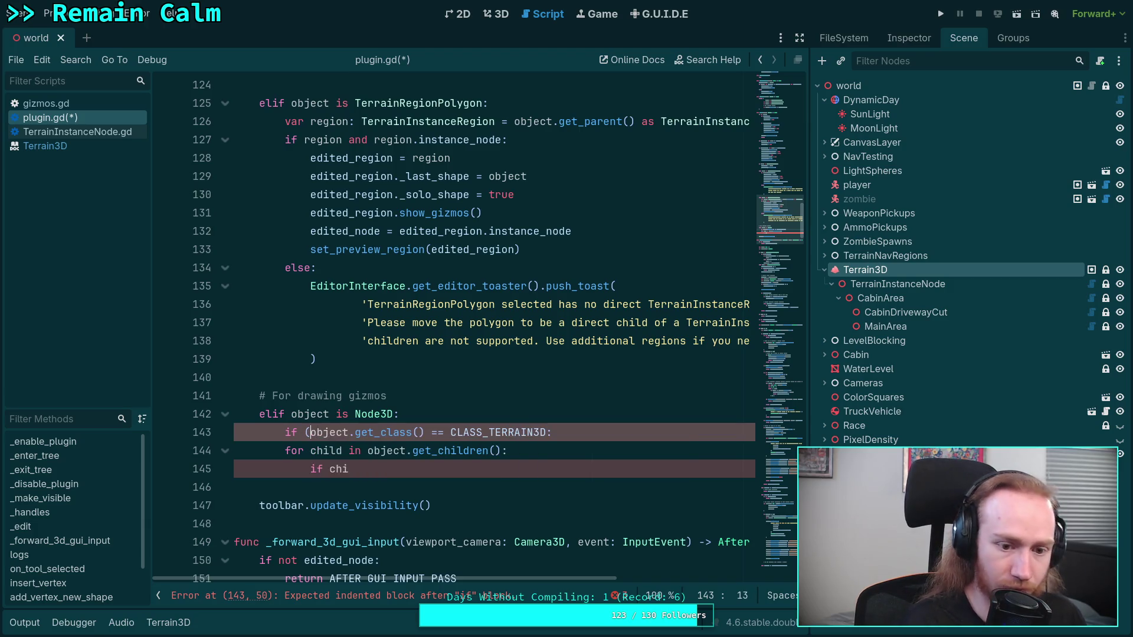
key("Return")
left_click(540, 453)
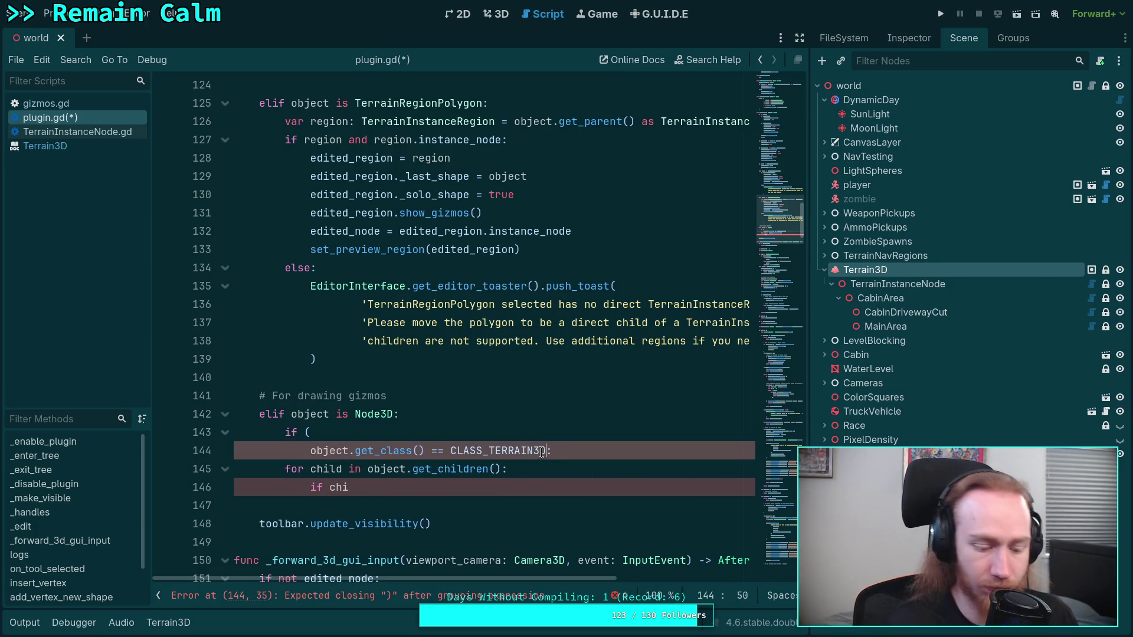
key("Return")
type("):")
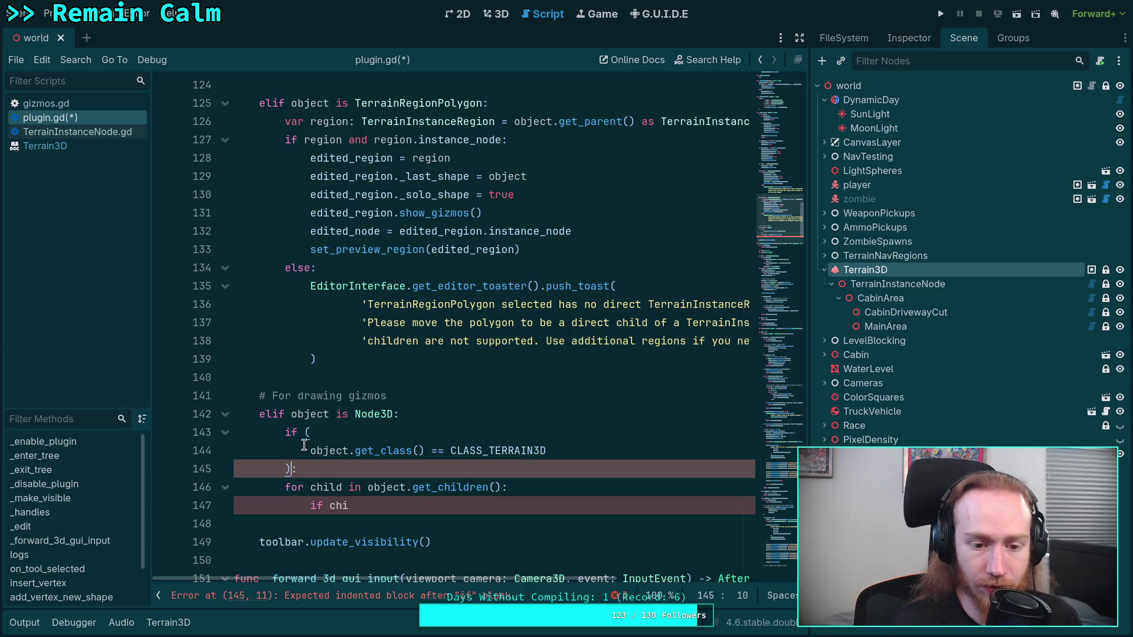
left_click(316, 450)
key("Tab")
left_click(555, 476)
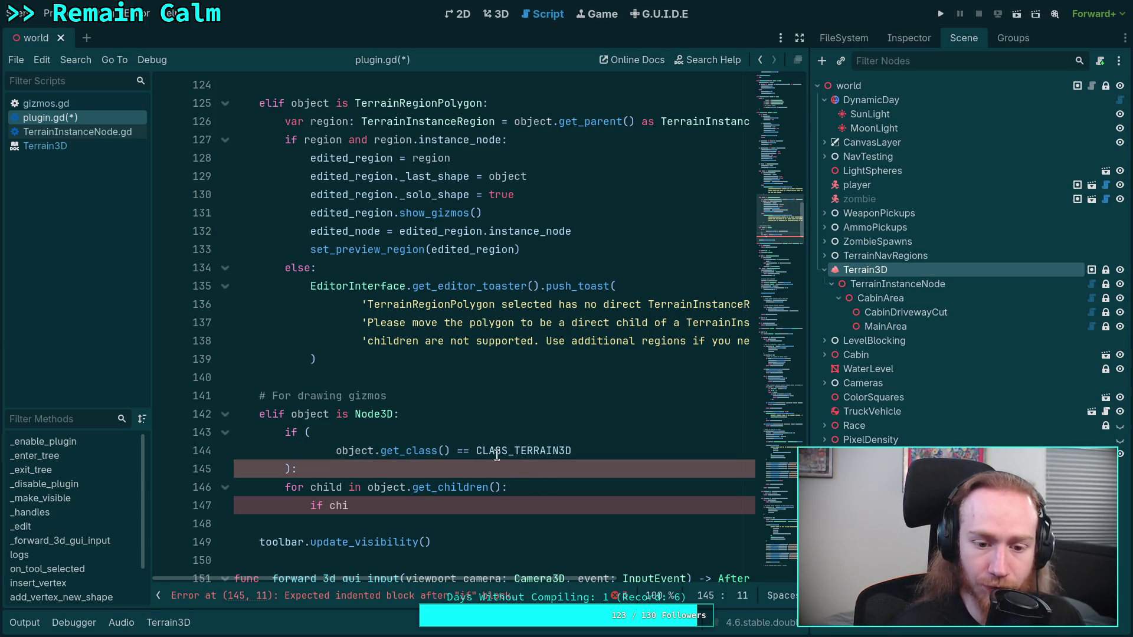
scroll(533, 478, "down", 1)
left_click(408, 450)
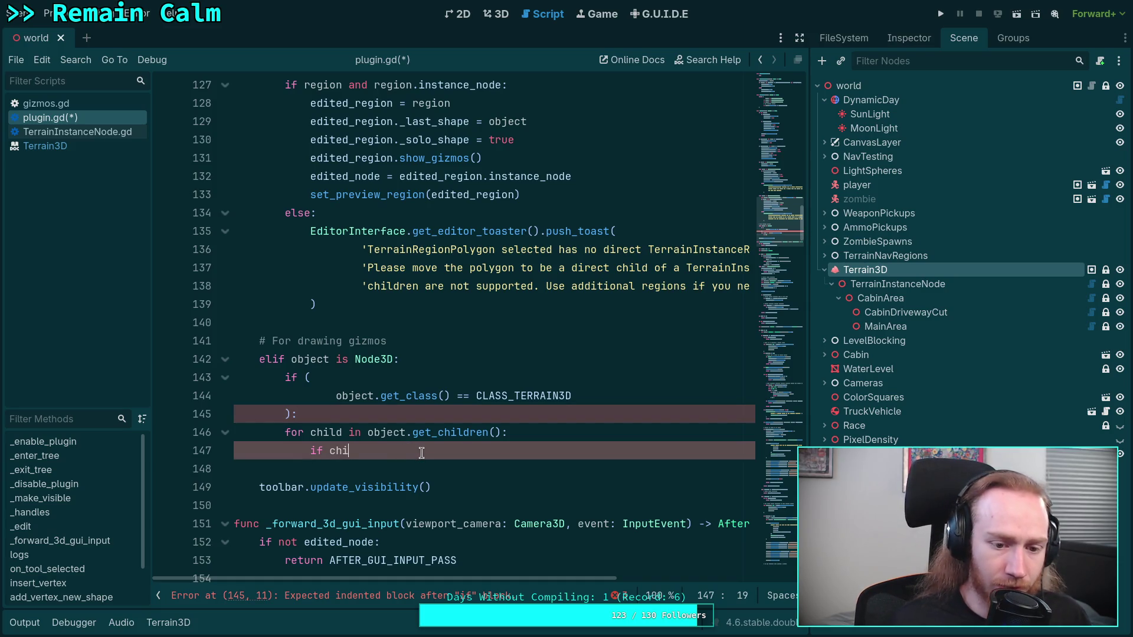
Add 'if child is TerrainInstanceNode:' with edited_node = child, edited_node.show_gizmos() and break, then save.
type("ld is T")
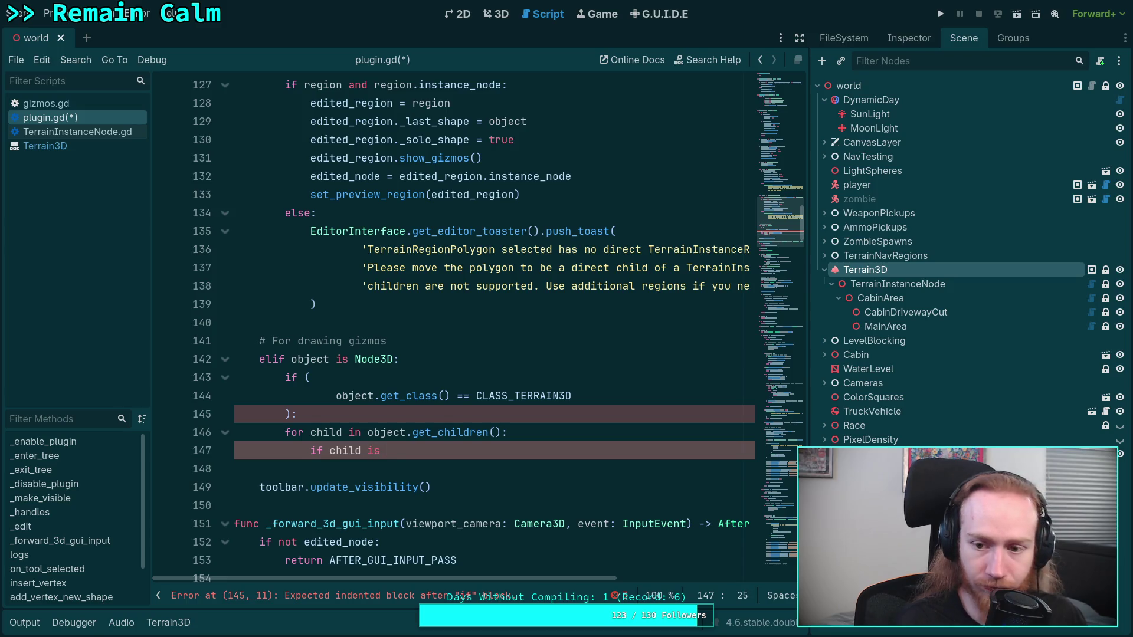
type("errainIn")
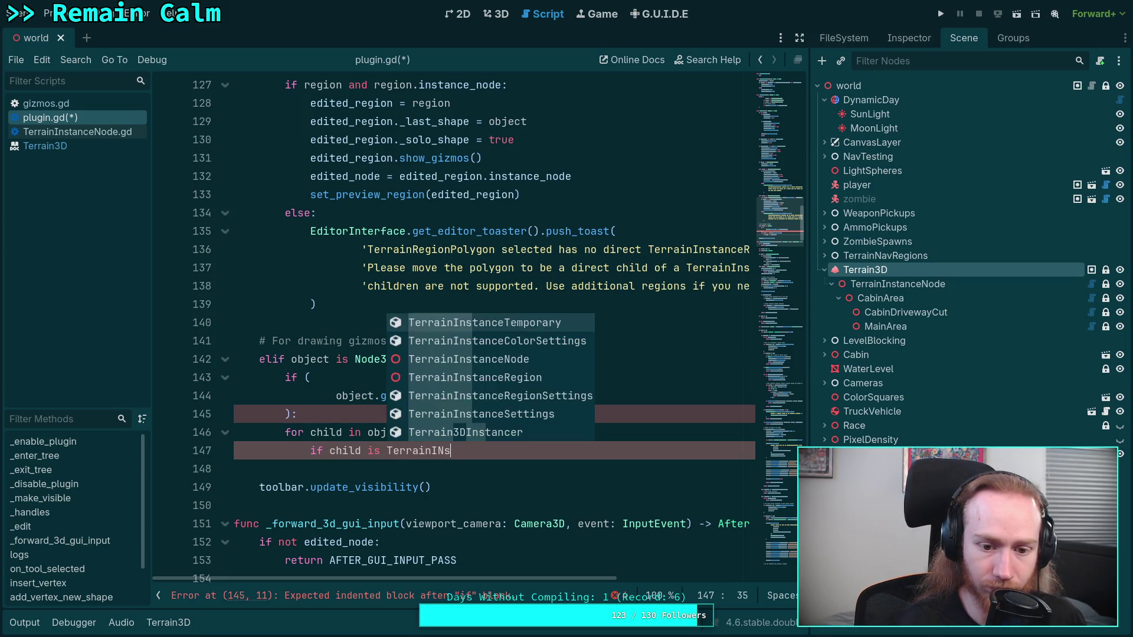
key("Down")
key("Down")
key("Return")
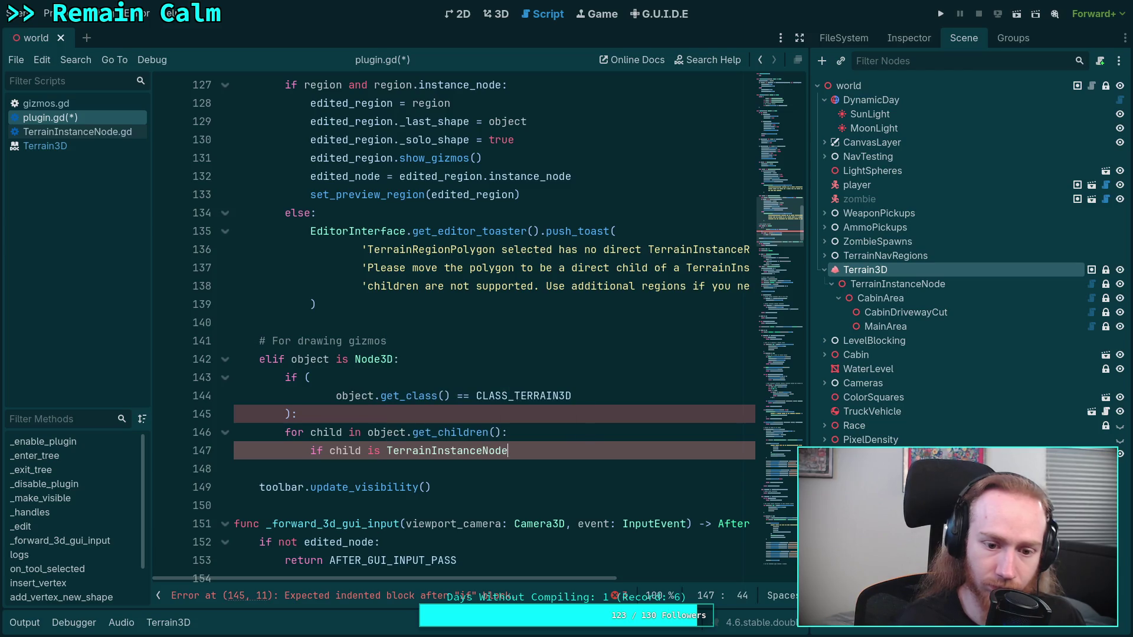
type(":")
key("Return")
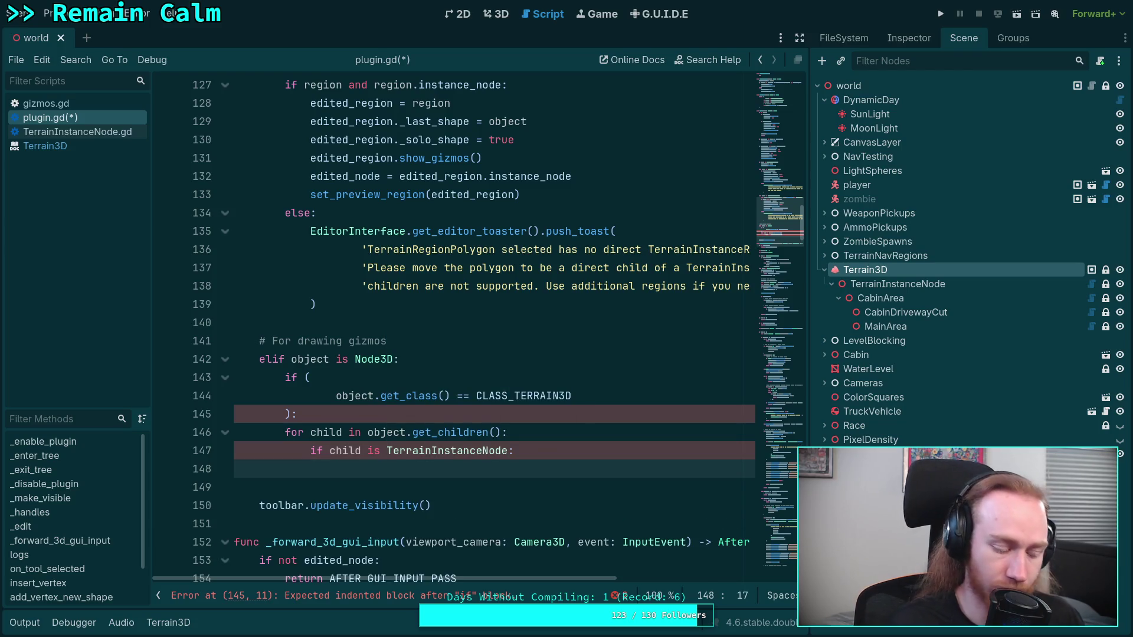
type("edited_node")
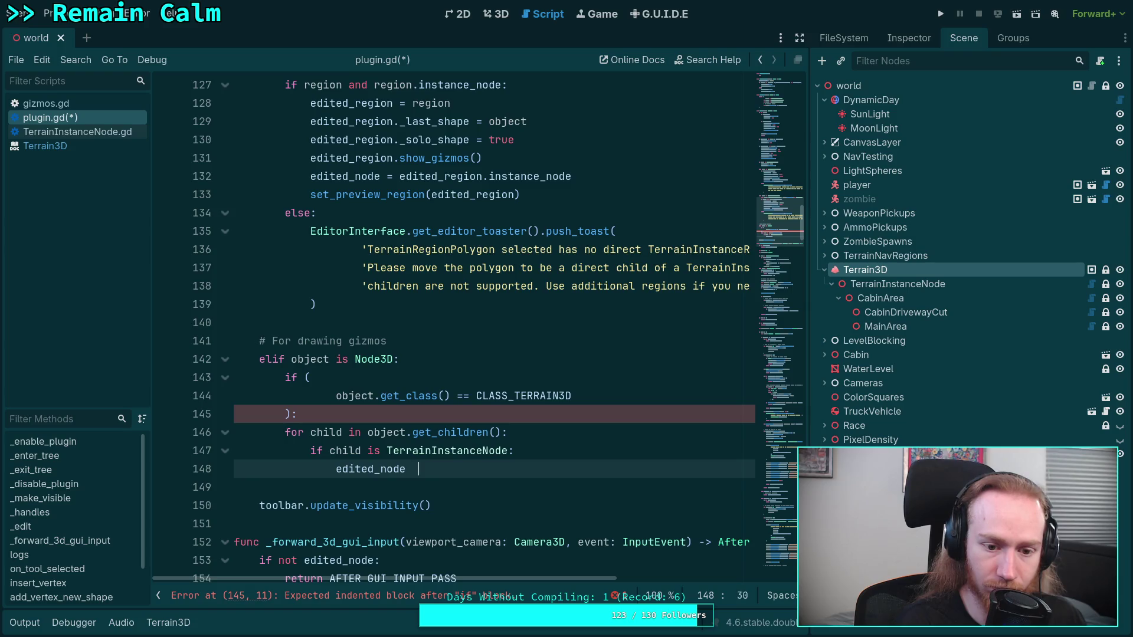
type(" = child")
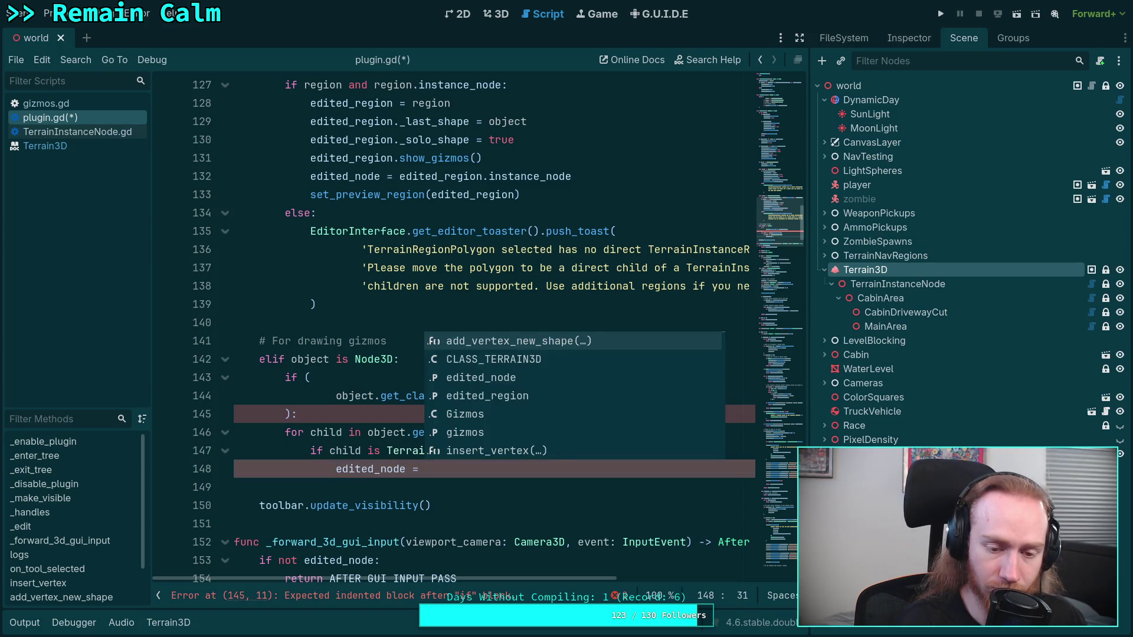
key("Return")
key("Return")
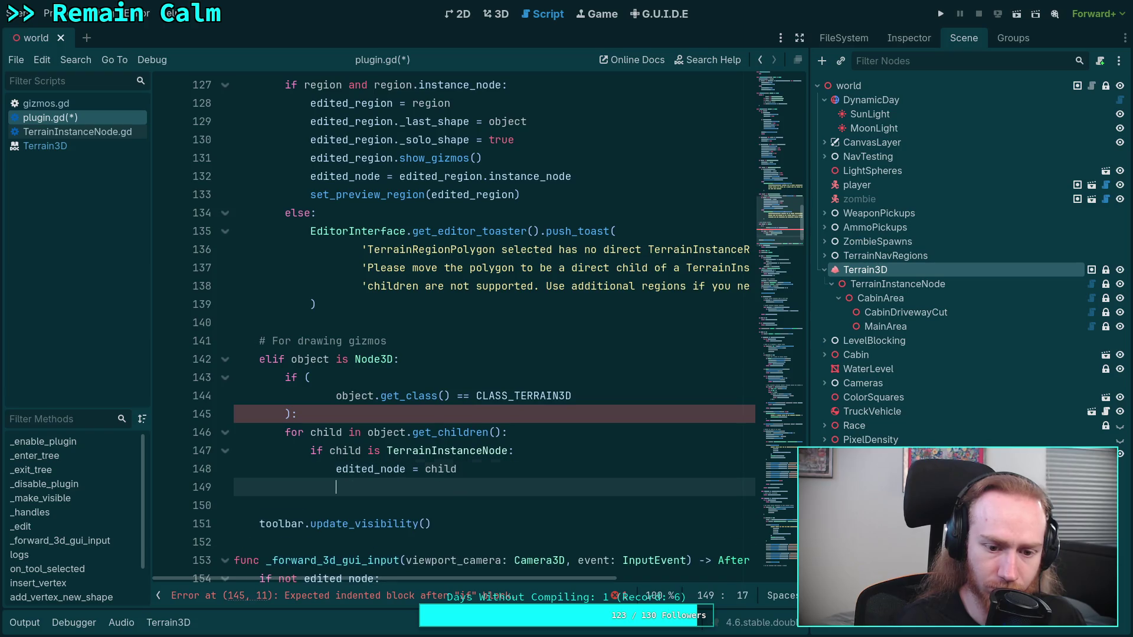
type("edited_node")
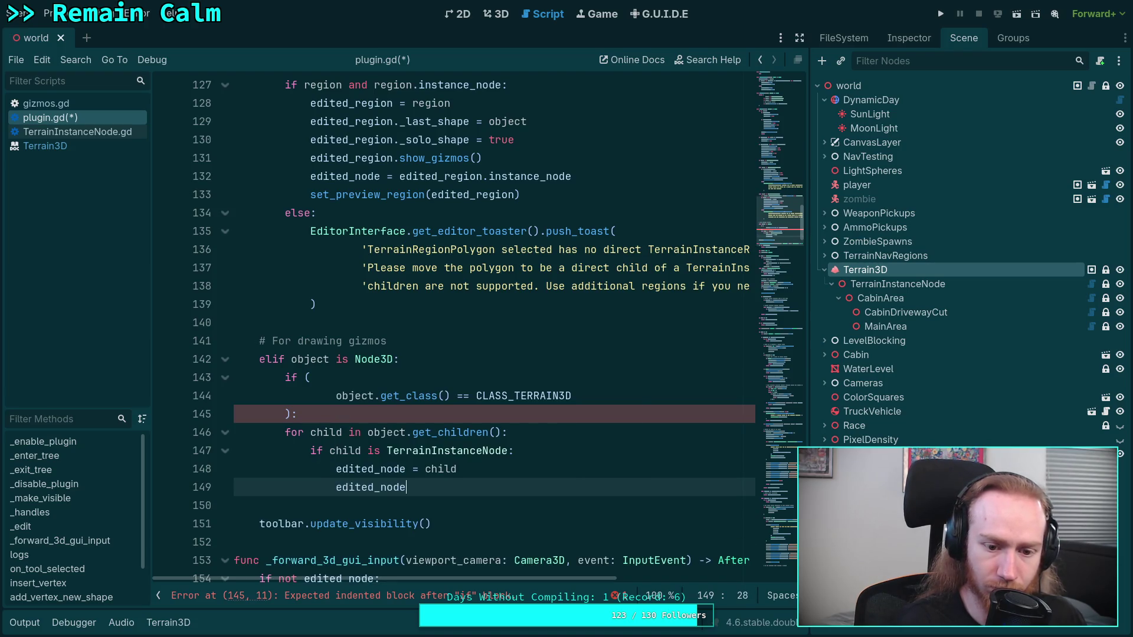
type(".sh")
key("Return")
key("Return")
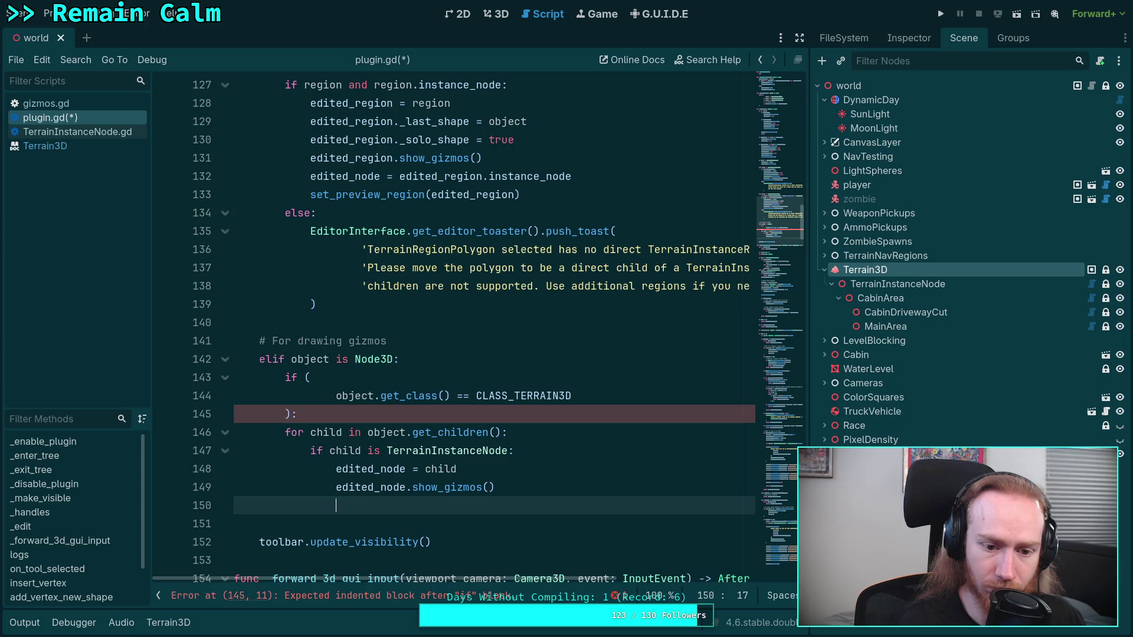
type("ret")
key("BackSpace")
key("BackSpace")
type("break")
key("ctrl+s")
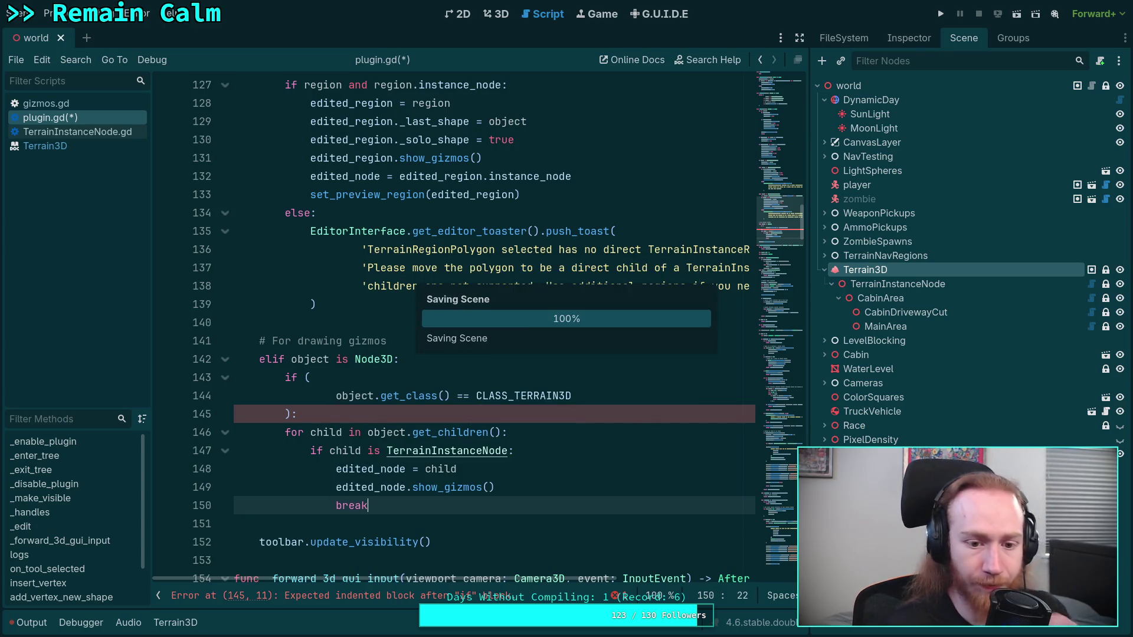
Indent the child loop under the class check and save plugin.gd again.
left_click(276, 433, "shift")
key("Tab")
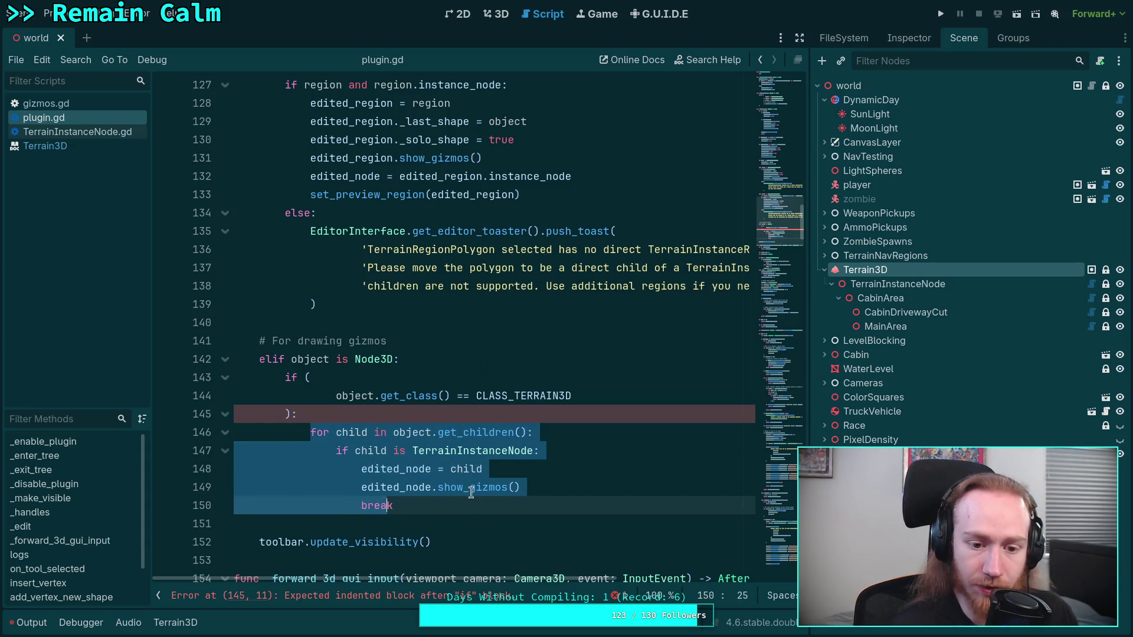
left_click(469, 487)
key("ctrl+s")
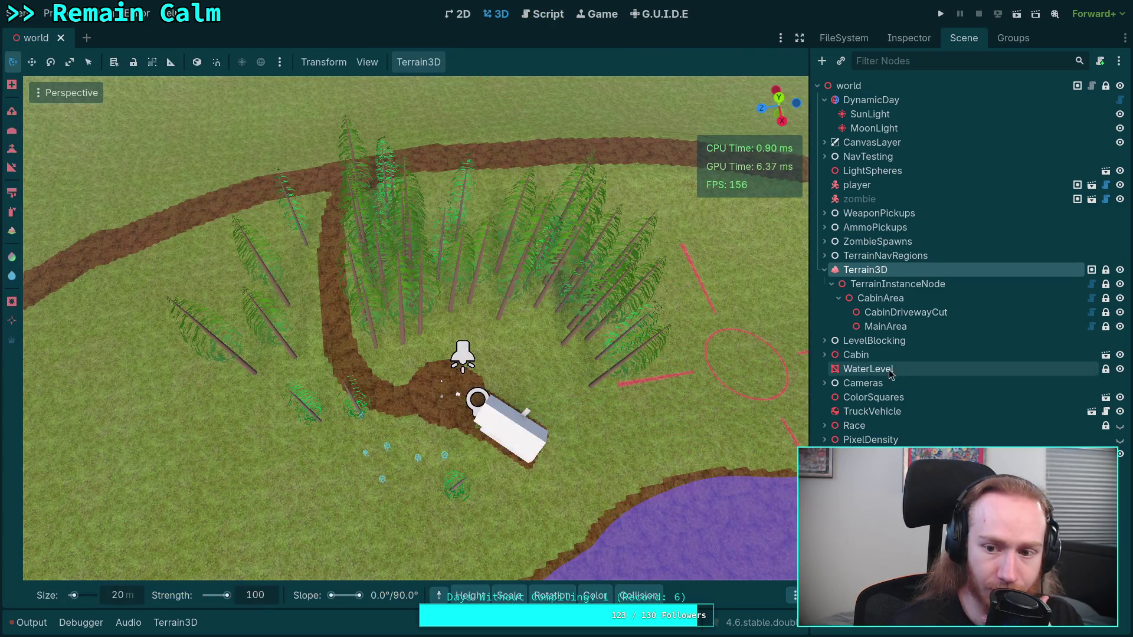
Select the Terrain3D node and open TerrainInstanceNode.gd in the script editor.
left_click(857, 354)
left_click(879, 270)
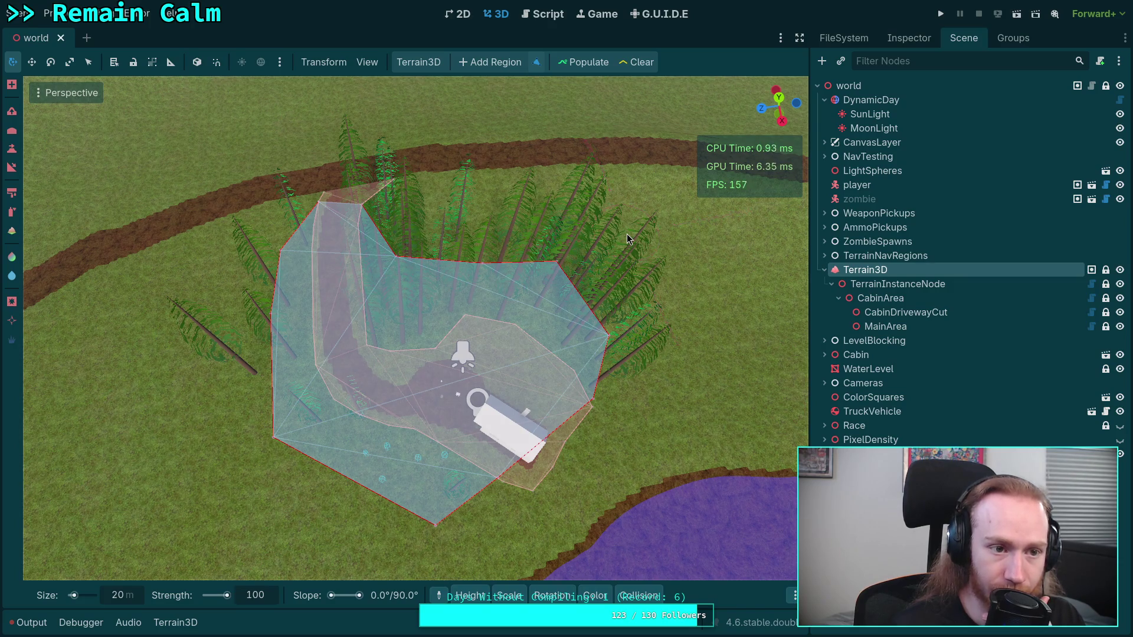
left_click(553, 19)
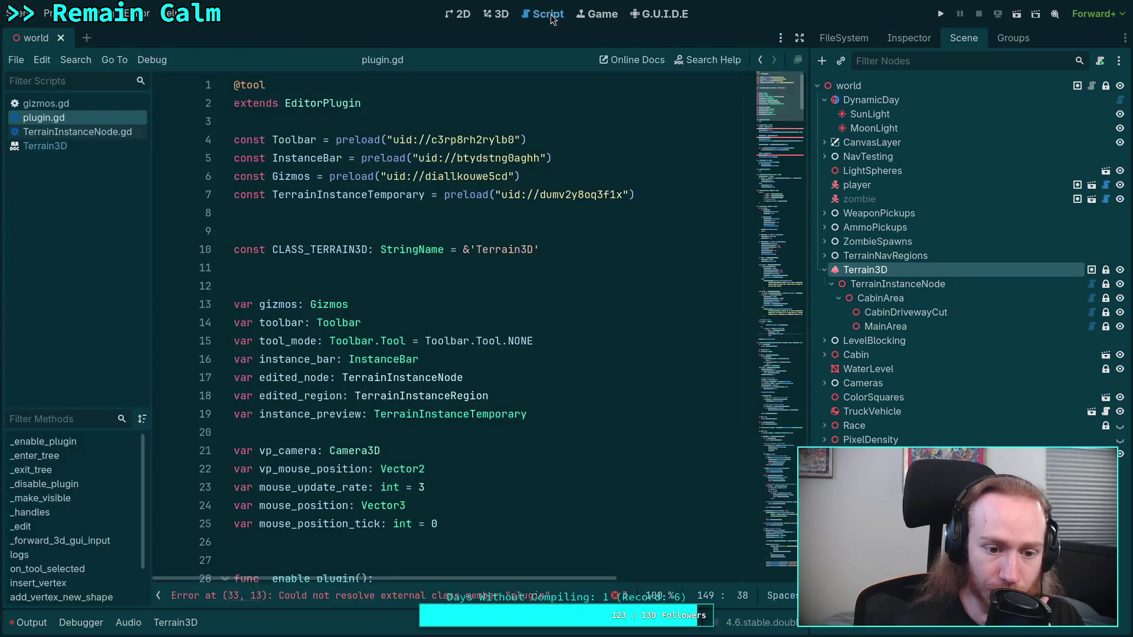
left_click(75, 131)
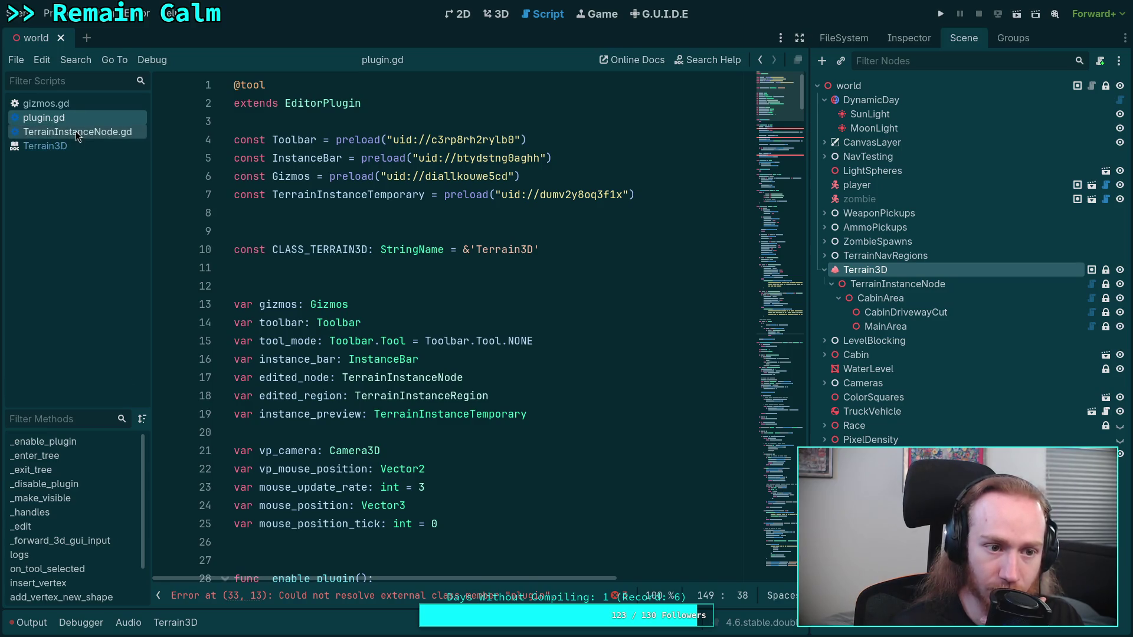
Return to the 3D view zoomed in on the cabin, with the brush set to remove instances and the mesh list shown.
left_click(488, 15)
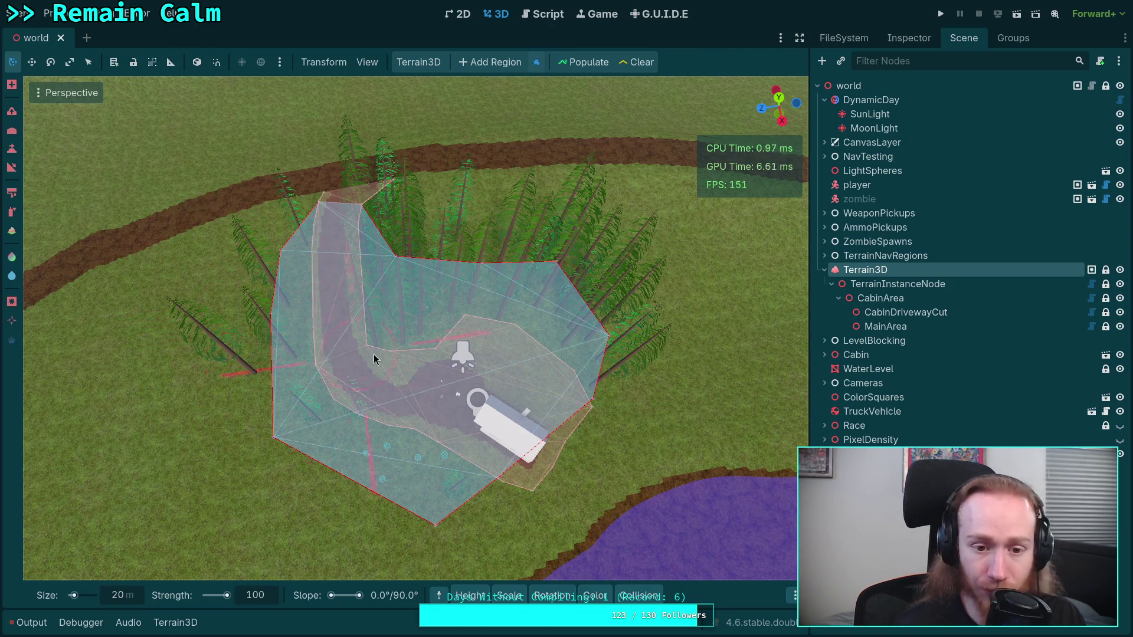
scroll(367, 358, "up", 3)
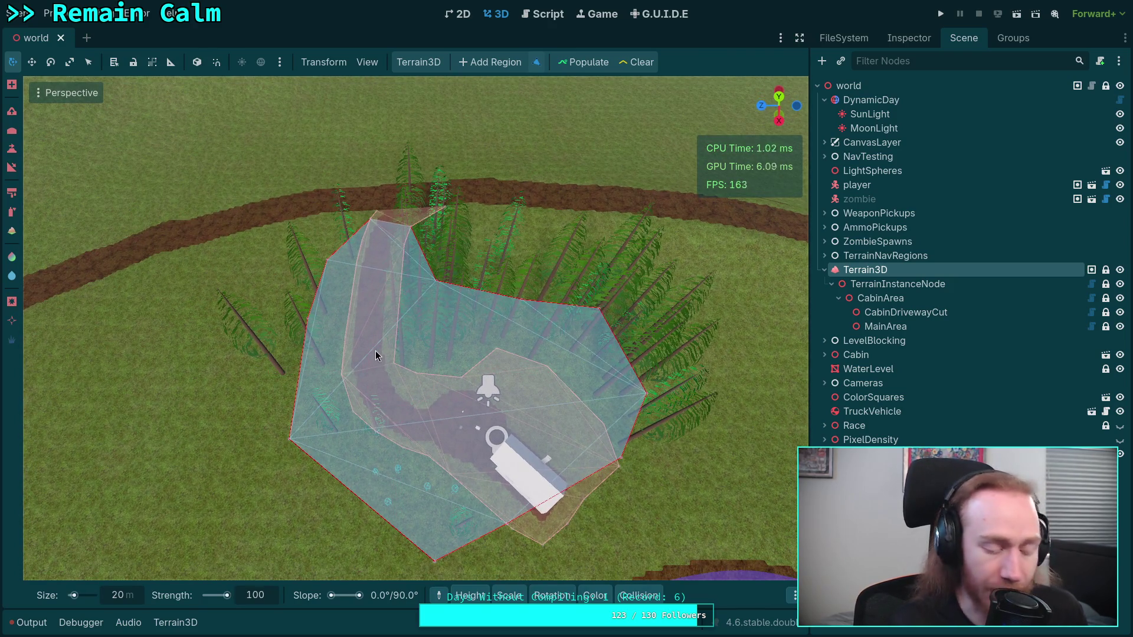
scroll(375, 350, "up", 5)
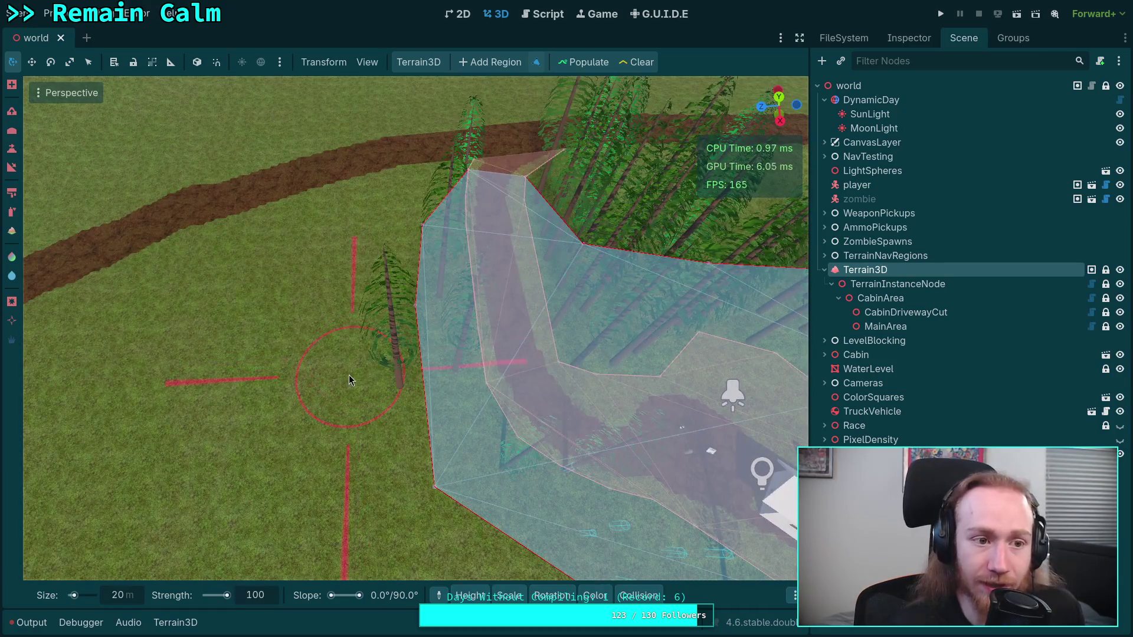
key("ctrl")
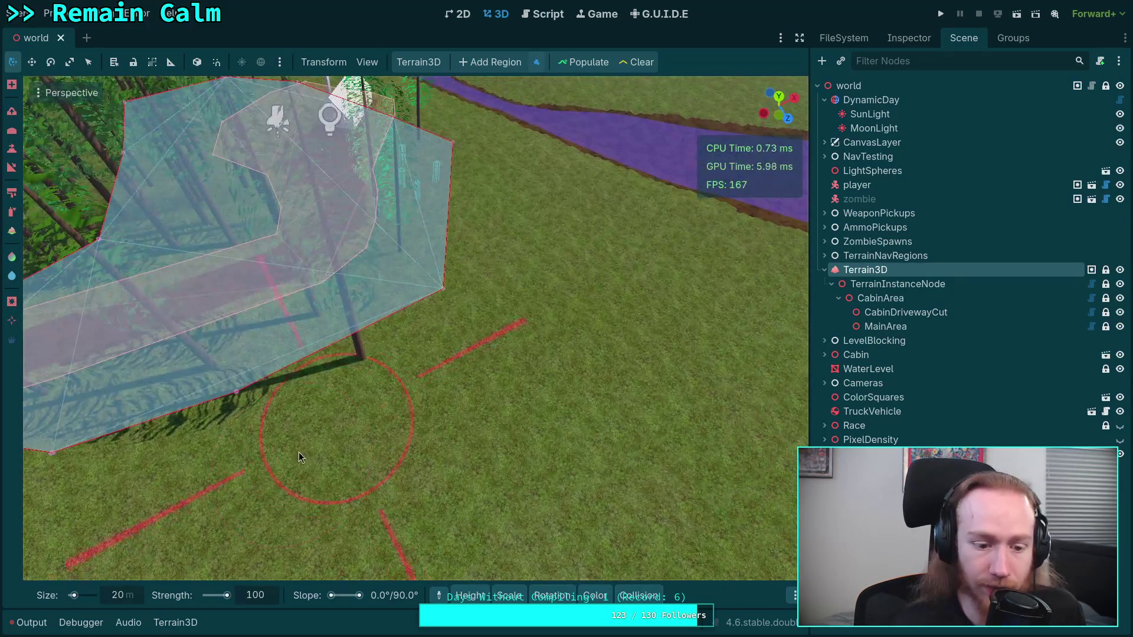
left_click(175, 622)
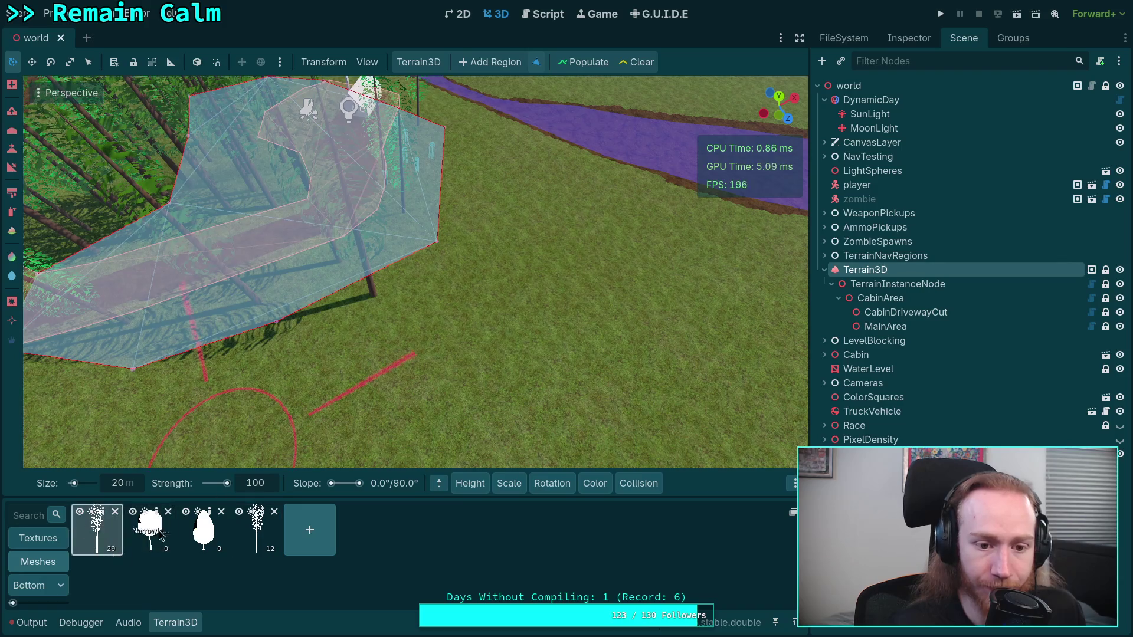
Remove instanced trees near the cabin, first of the first mesh, then of the fourth mesh.
left_click(382, 318, "ctrl")
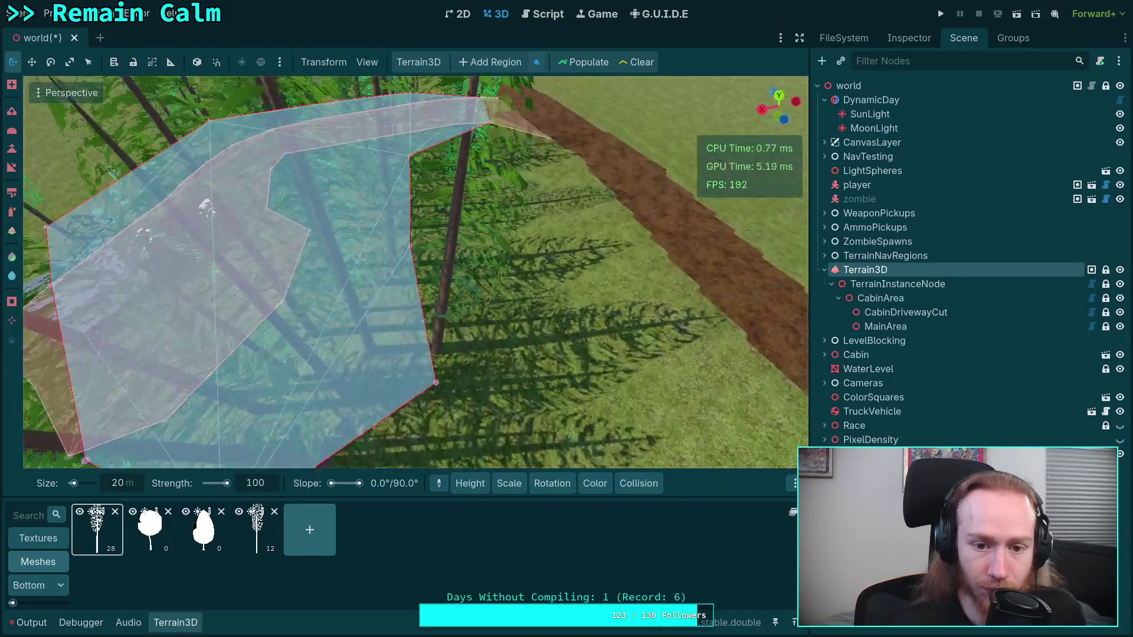
left_click(455, 343, "ctrl")
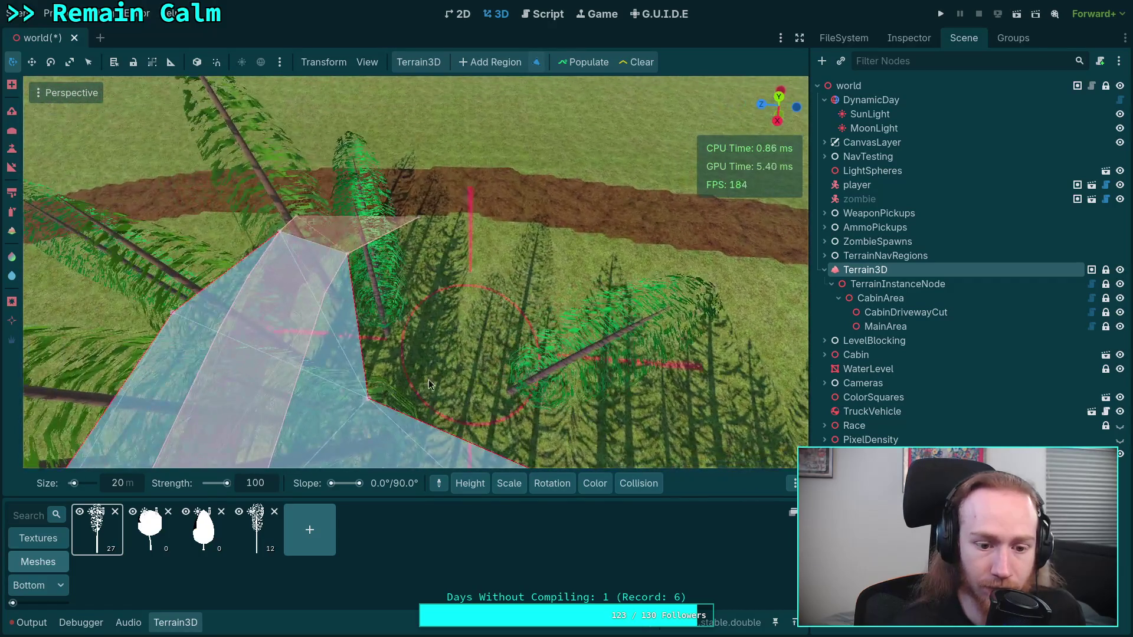
left_click(256, 529)
left_click(417, 316, "ctrl")
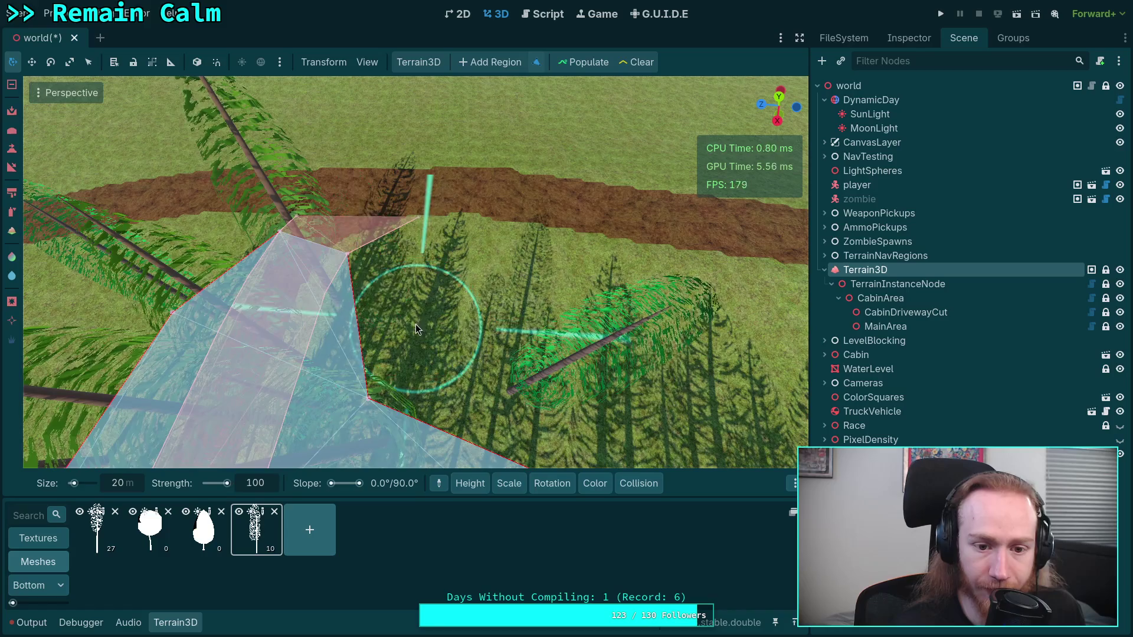
left_click(508, 353, "ctrl")
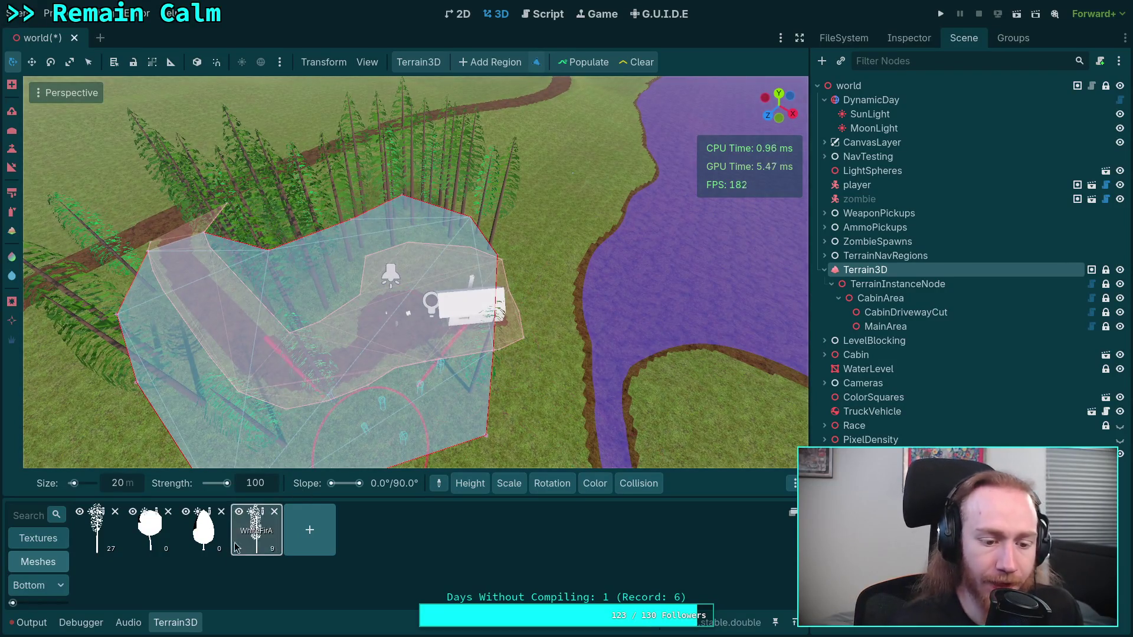
Collapse the mesh list, select TerrainInstanceNode, and switch to its TerrainInstanceNode.gd script.
left_click(189, 623)
scroll(569, 330, "up", 3)
scroll(541, 114, "down", 3)
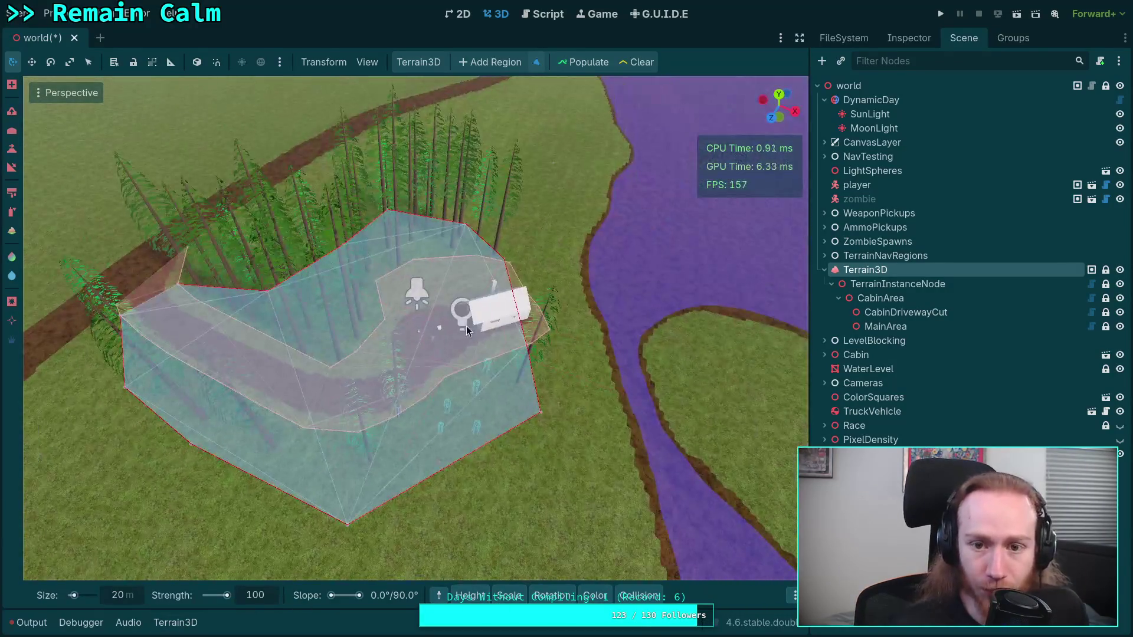
key("Down")
key("Down")
key("Down")
key("Up")
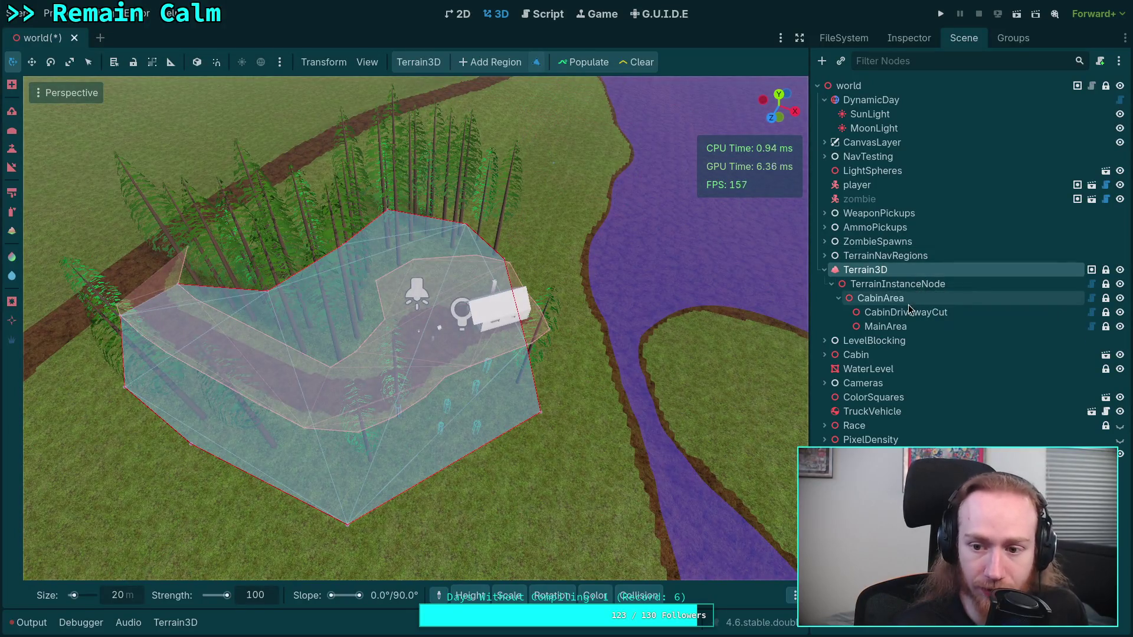
left_click(918, 286)
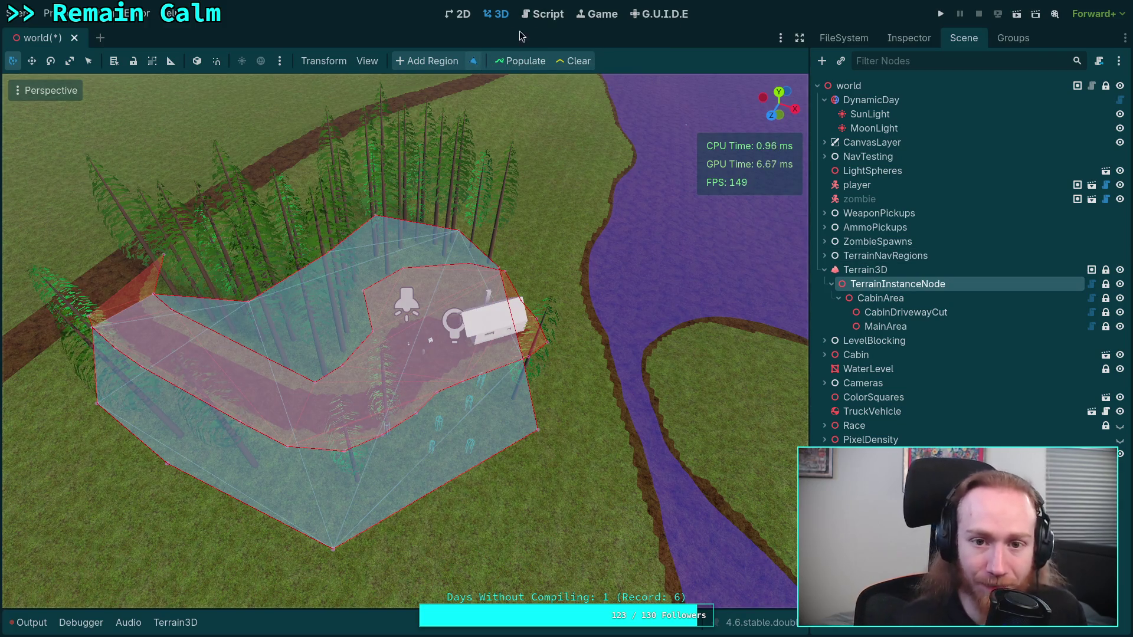
left_click(555, 25)
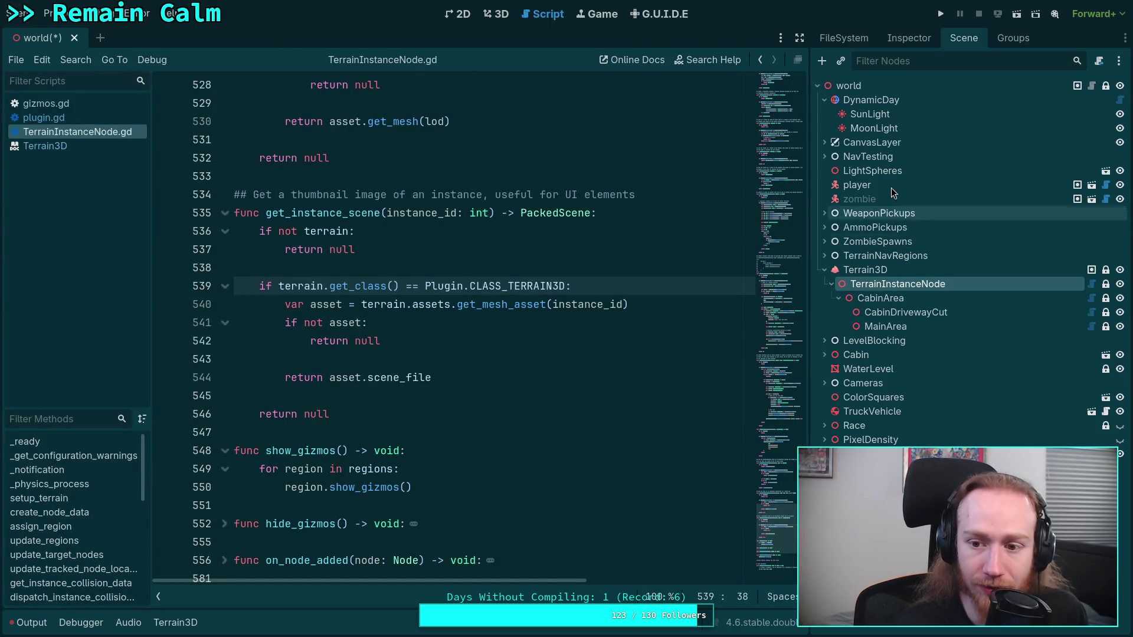
Check the TerrainInstanceNode properties, then open toolbar.gd from the terrain_instancer addon files.
left_click(901, 46)
left_click(951, 42)
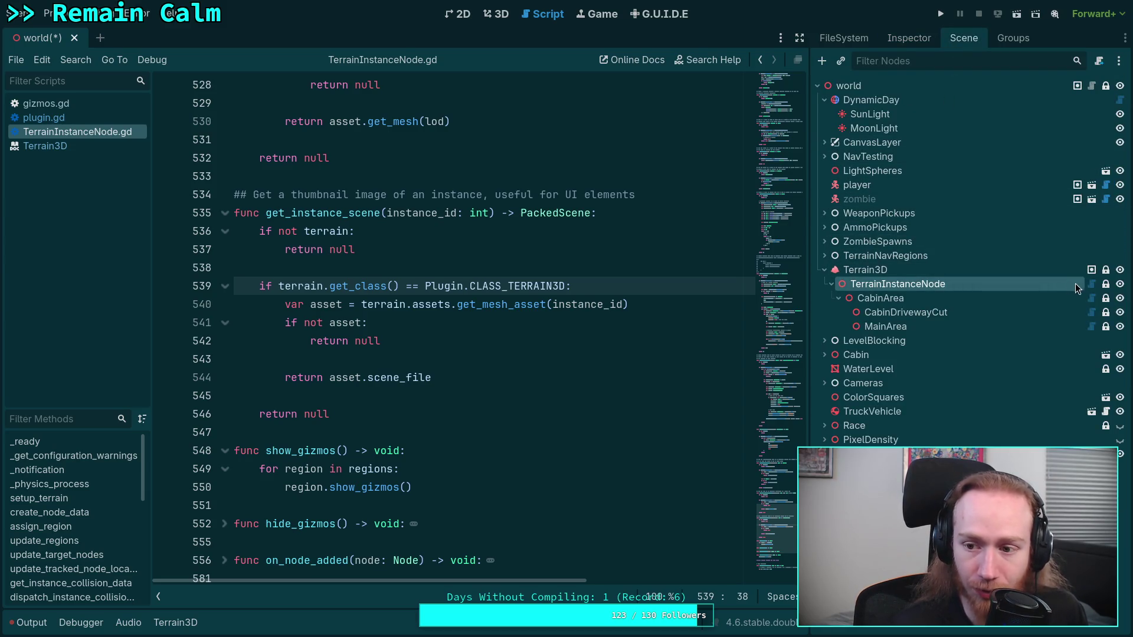
left_click(859, 41)
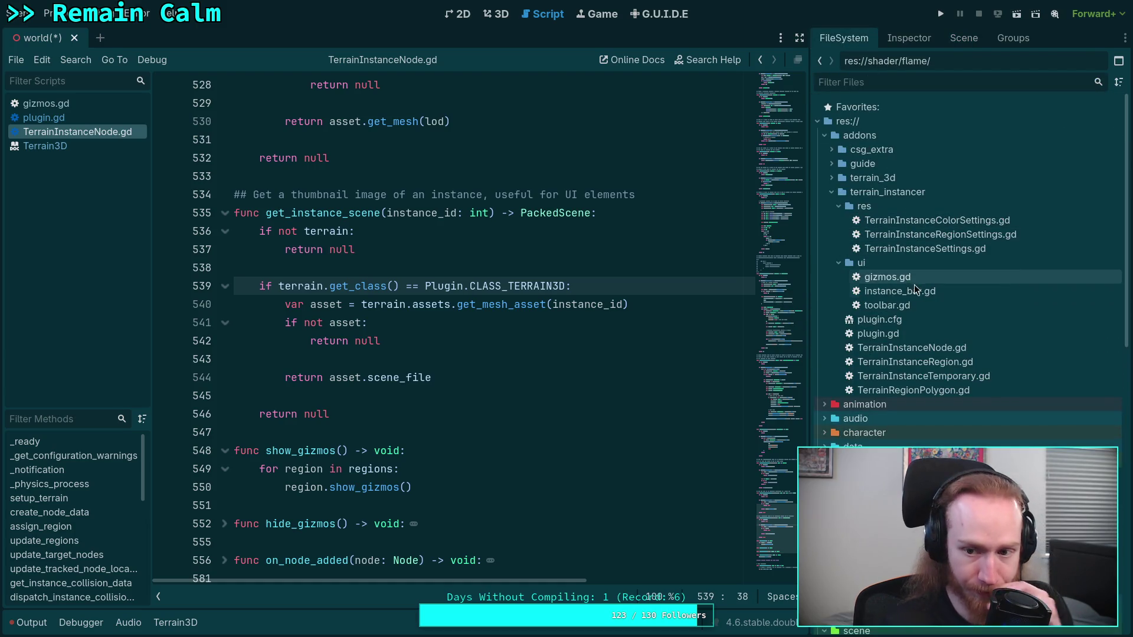
double_click(887, 305)
Scroll to update_visibility's show/hide blocks and mark the wrong part of the duplicated remove line.
scroll(648, 313, "down", 5)
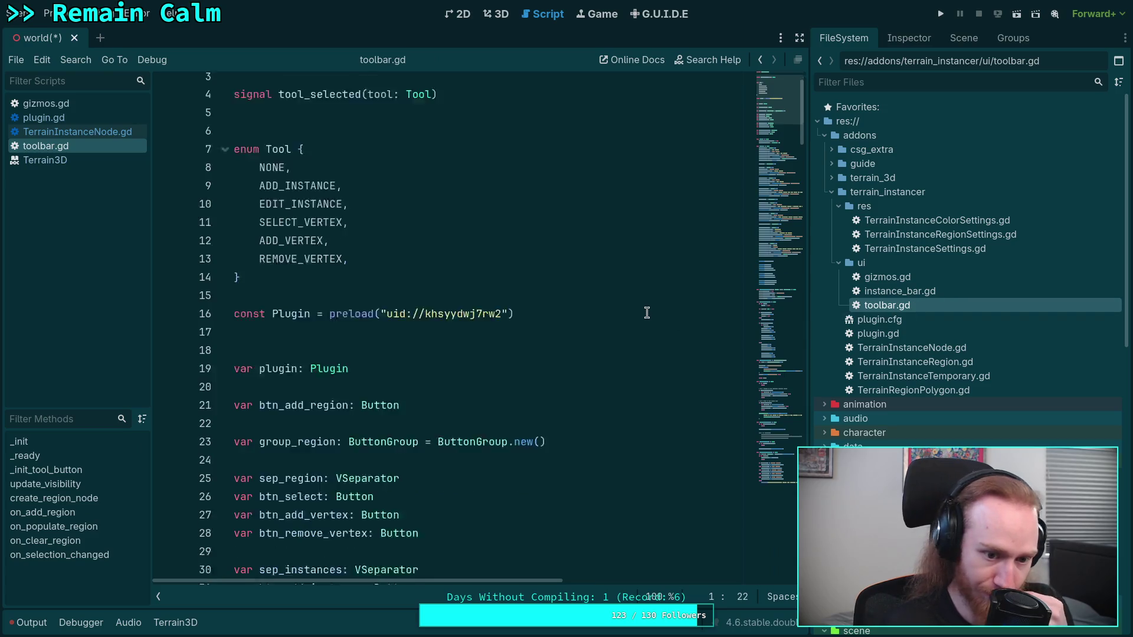
scroll(648, 313, "down", 8)
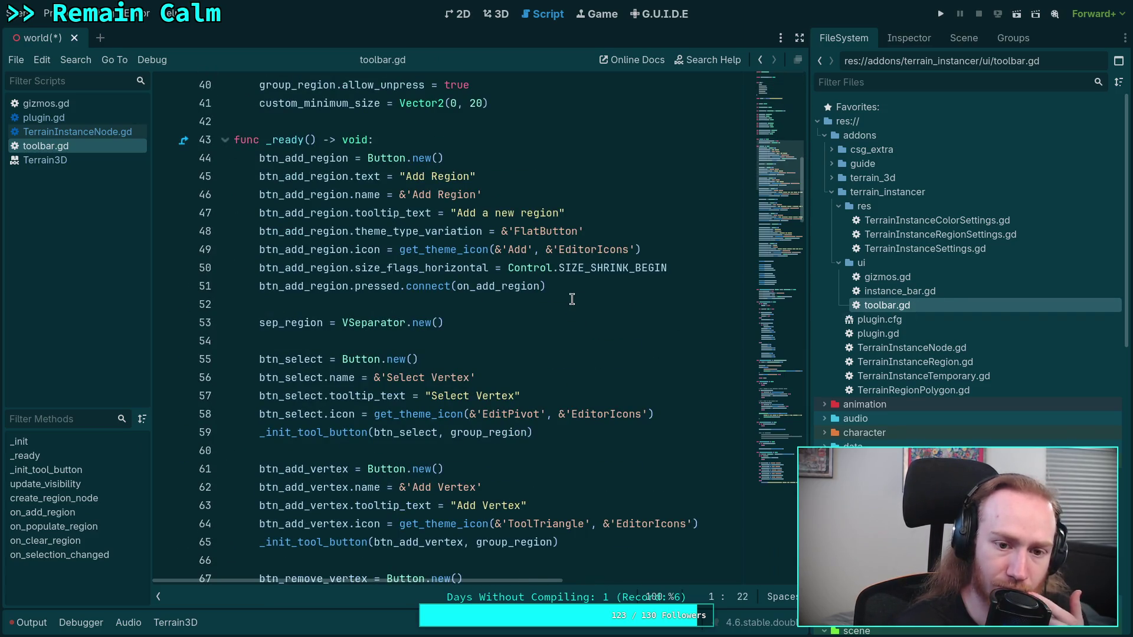
scroll(572, 299, "down", 5)
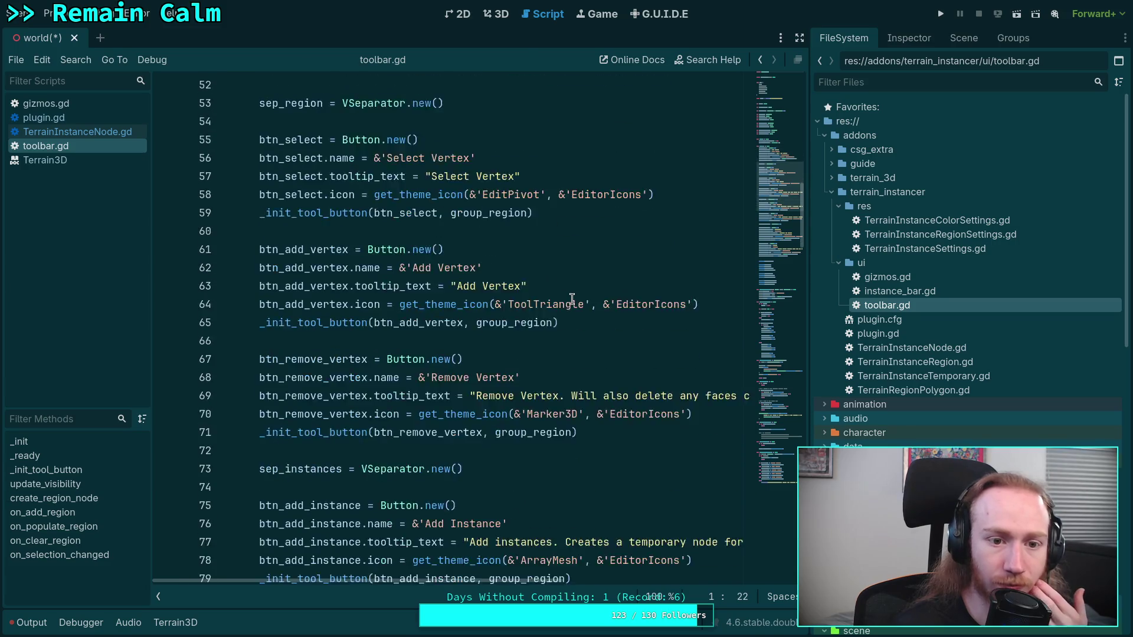
scroll(572, 299, "down", 1)
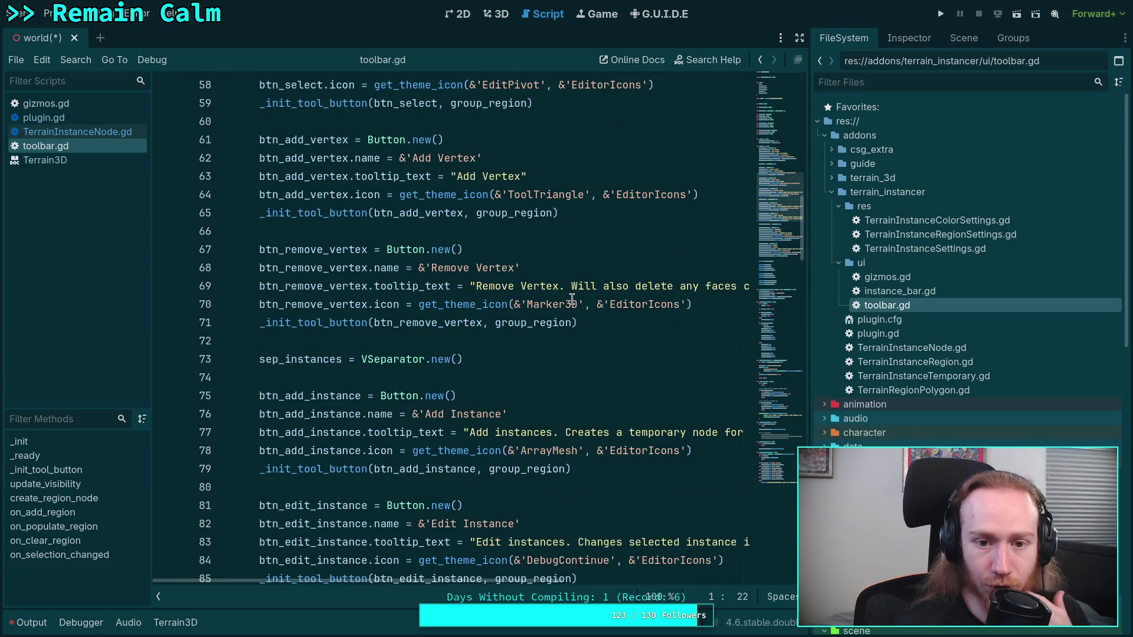
scroll(572, 300, "up", 3)
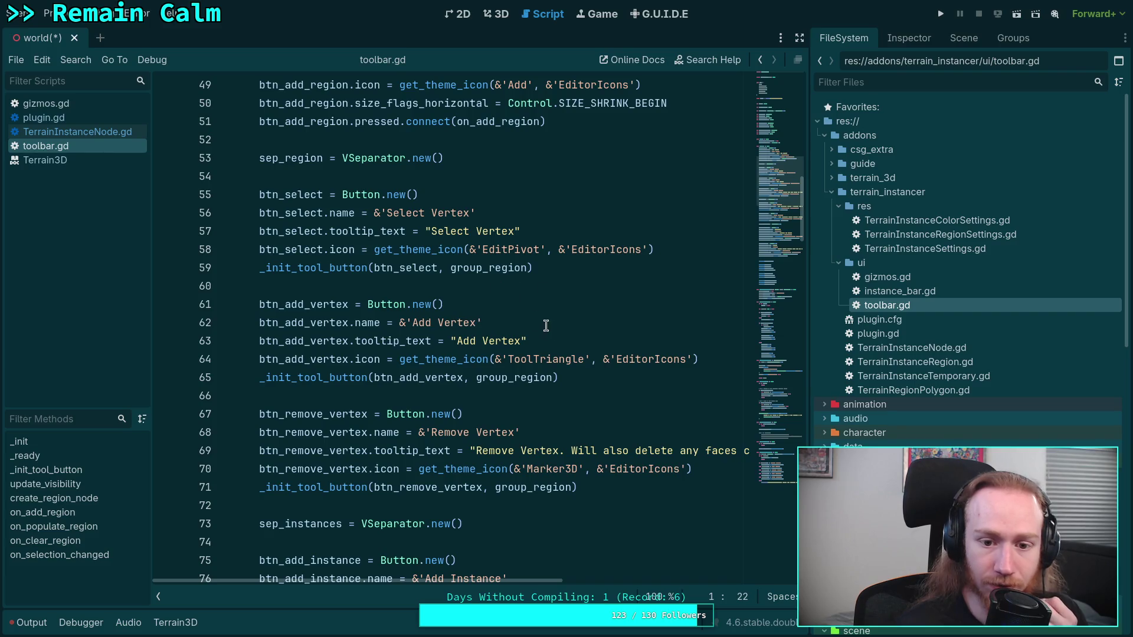
scroll(492, 347, "down", 14)
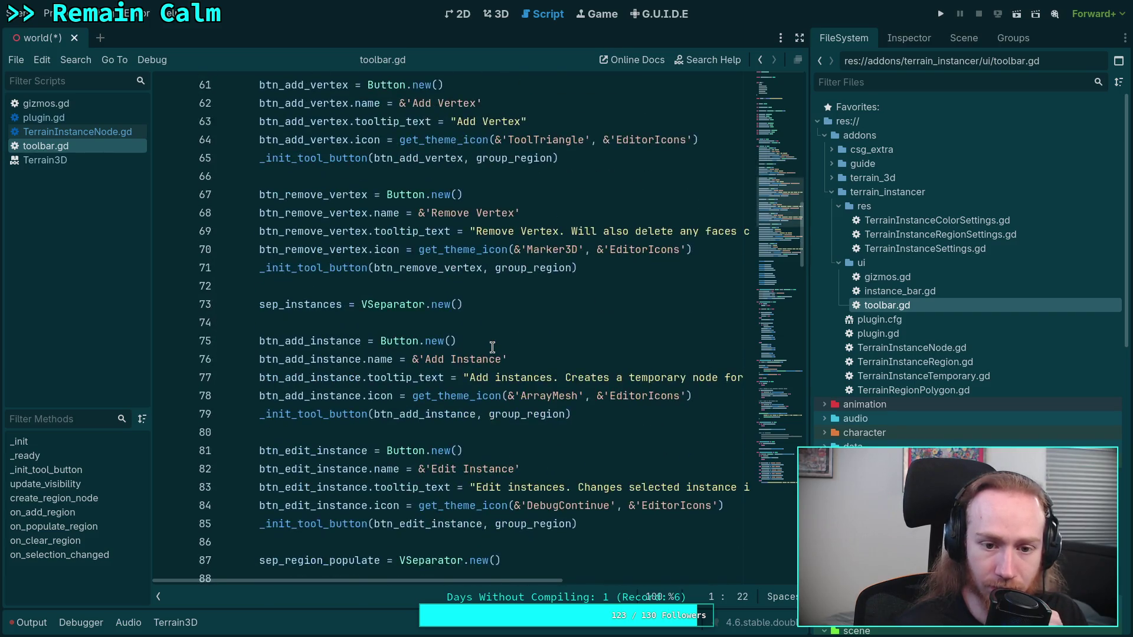
scroll(492, 347, "up", 6)
scroll(492, 347, "up", 5)
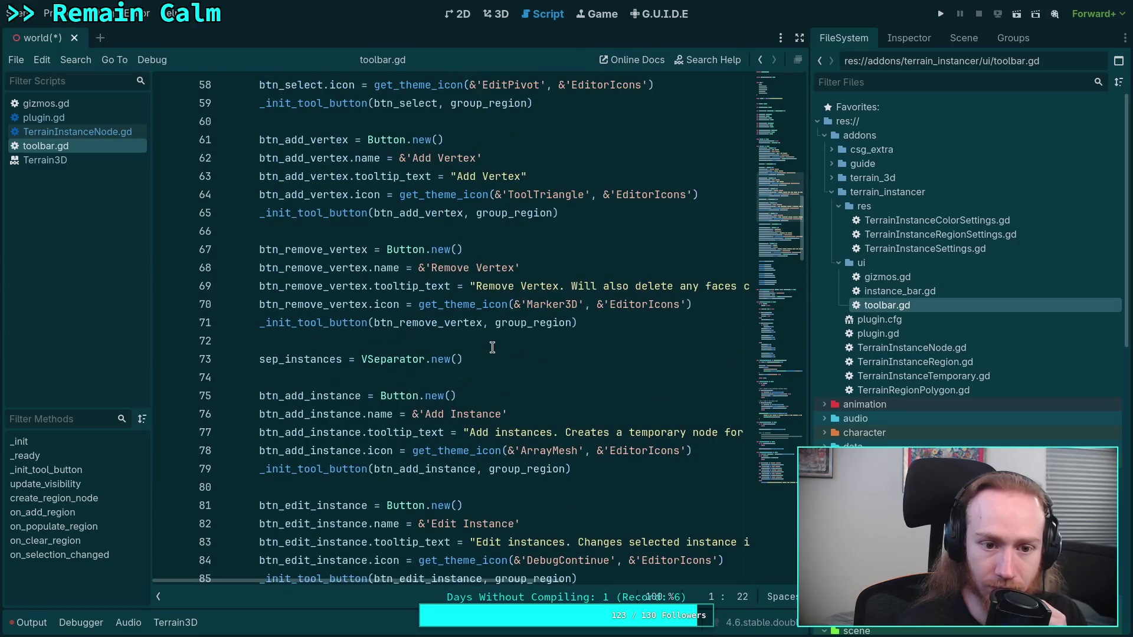
scroll(492, 348, "down", 16)
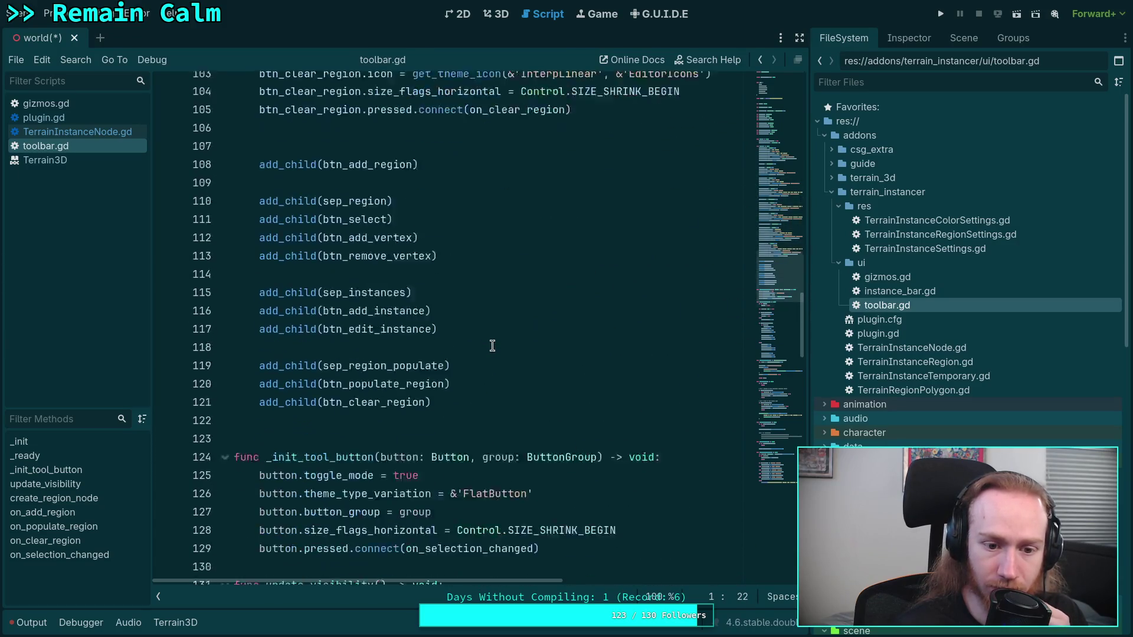
scroll(492, 347, "down", 8)
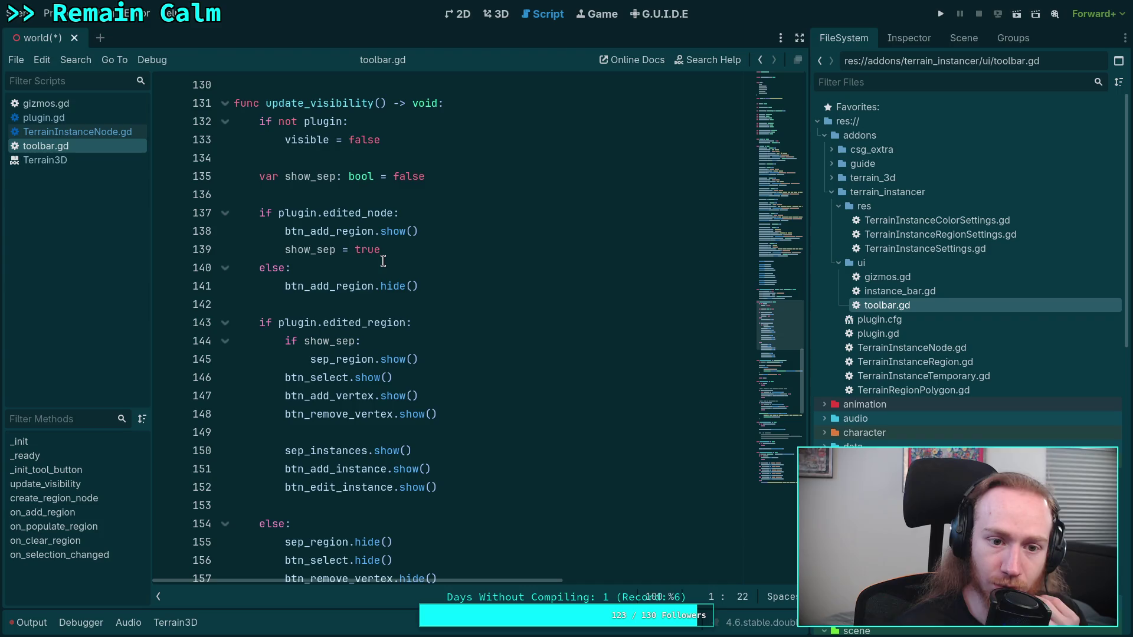
scroll(423, 323, "down", 4)
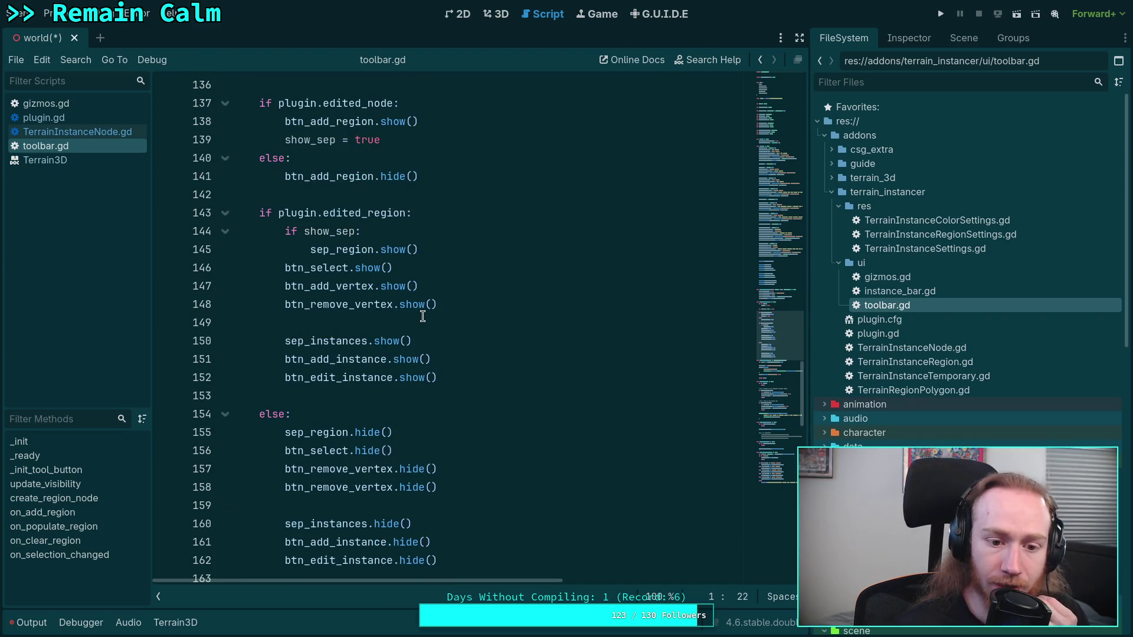
scroll(423, 317, "up", 3)
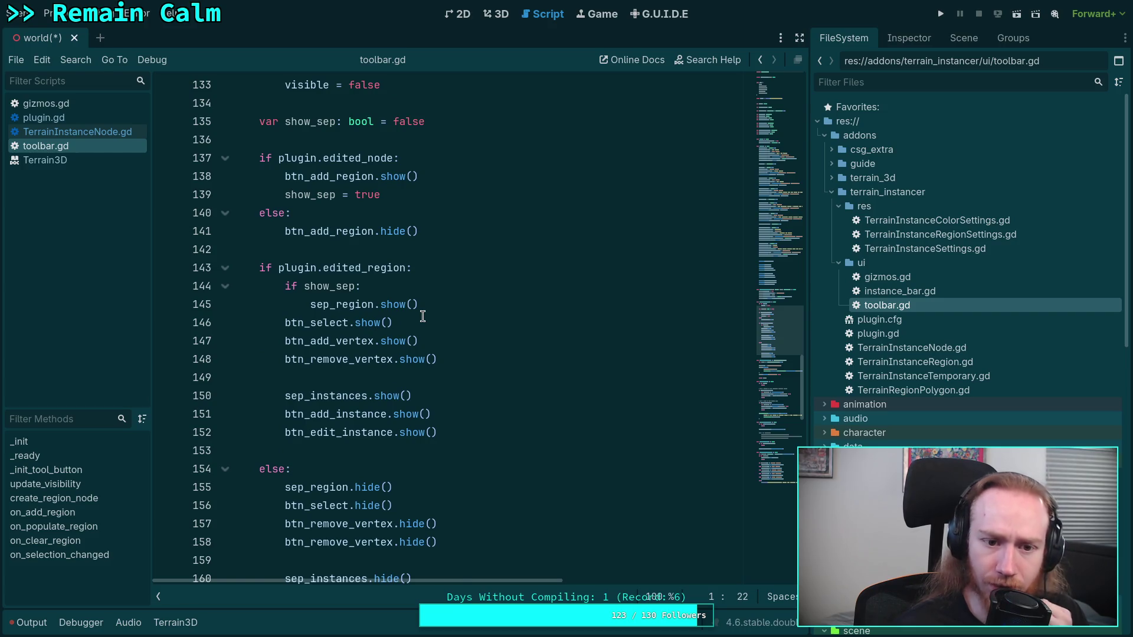
scroll(423, 316, "down", 1)
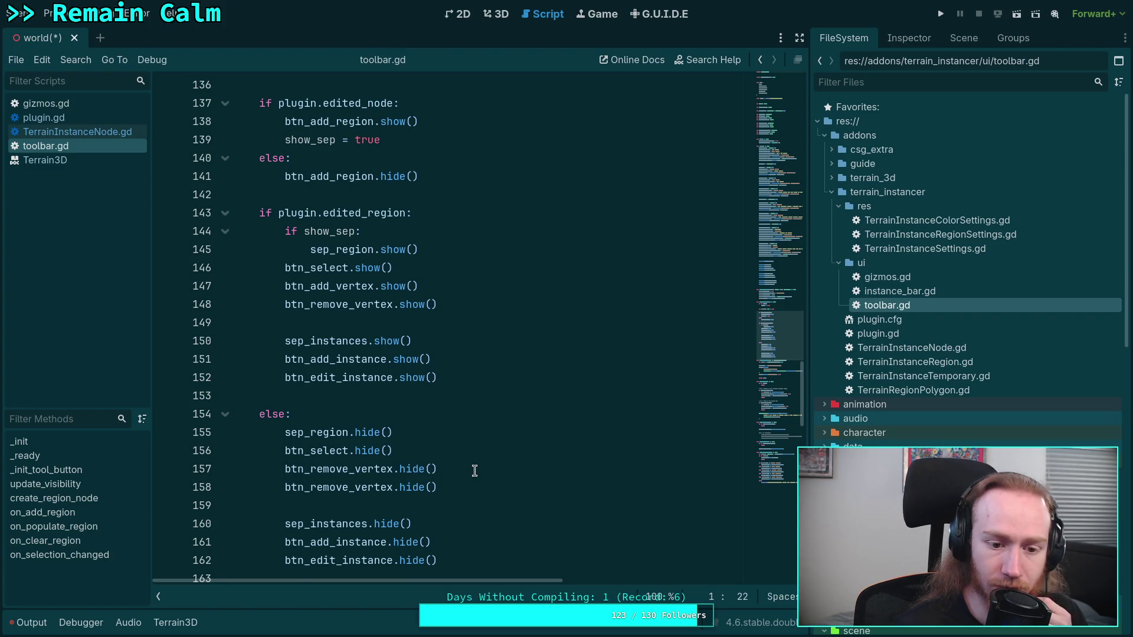
scroll(475, 470, "down", 1)
left_click_drag(313, 418, 348, 417)
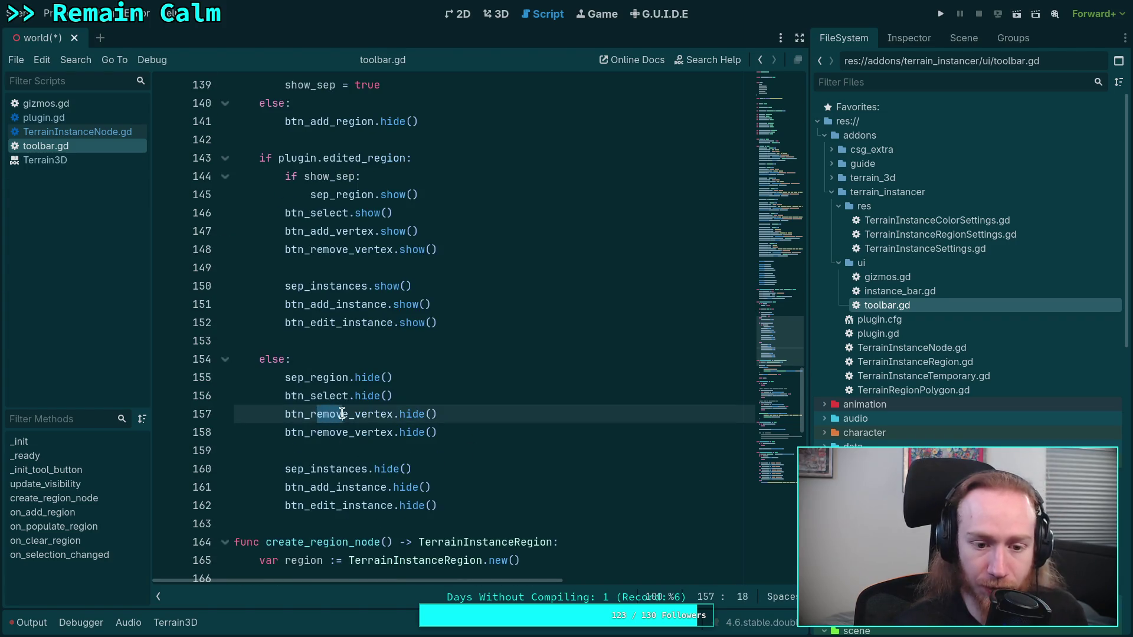
Change line 157 in the else branch to btn_add_vertex.hide().
key("BackSpace")
key("BackSpace")
type("add")
left_click(455, 335)
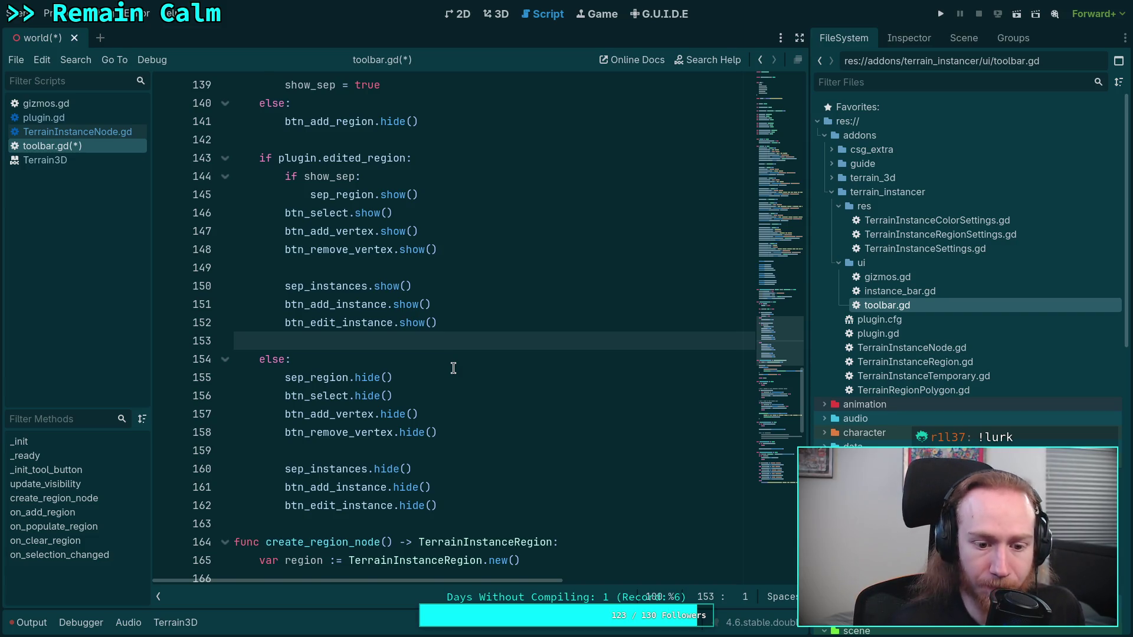
scroll(453, 368, "up", 14)
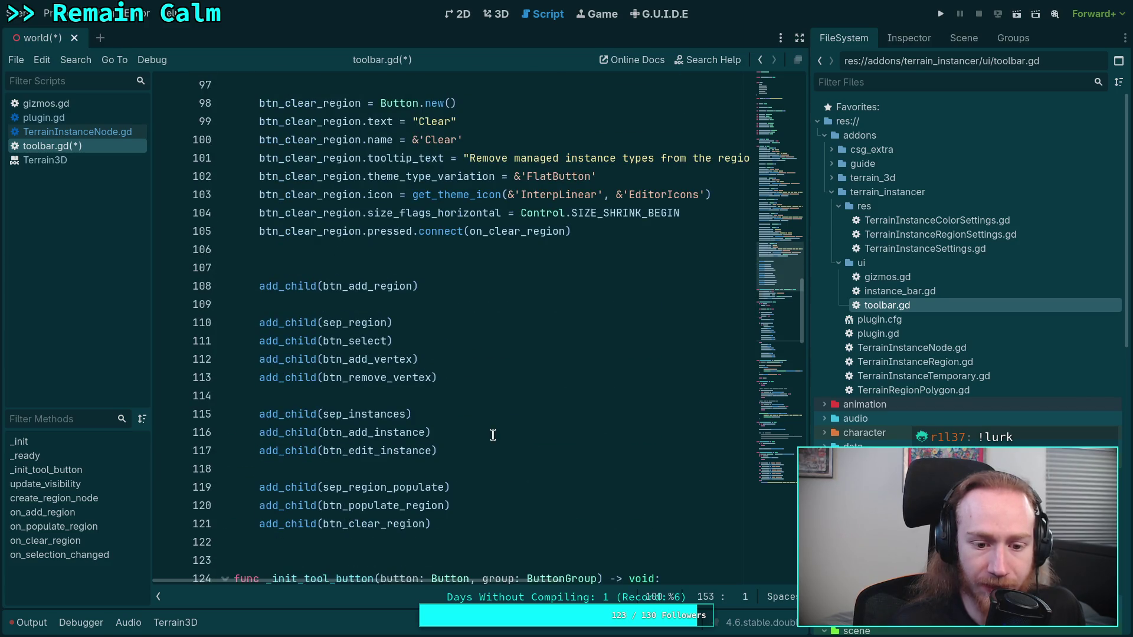
scroll(493, 435, "down", 2)
scroll(444, 417, "down", 9)
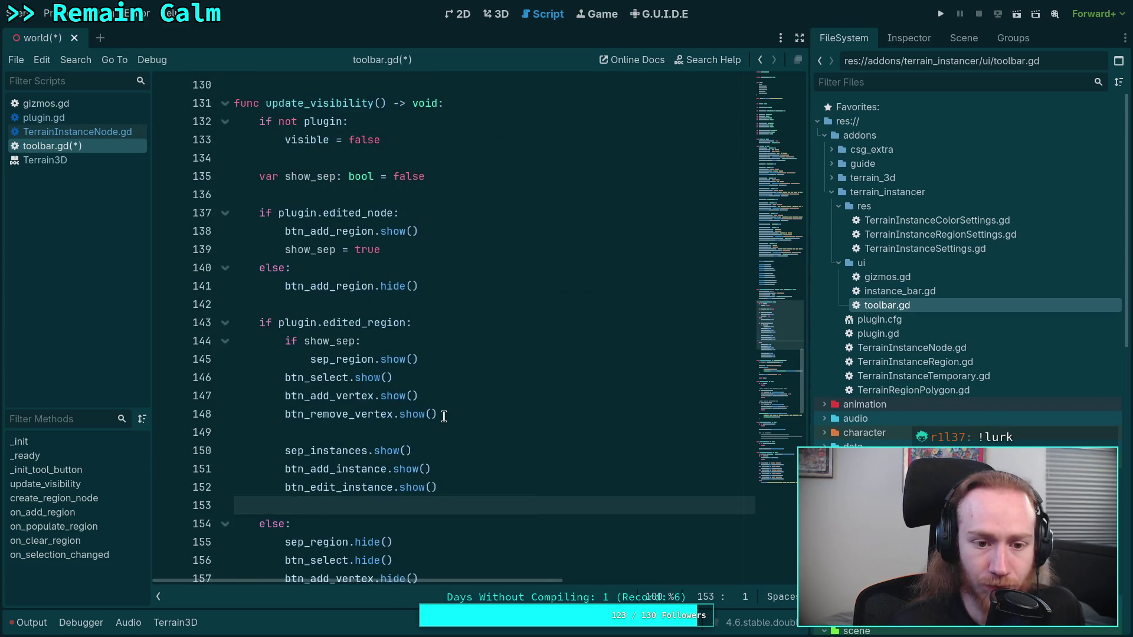
scroll(444, 417, "down", 3)
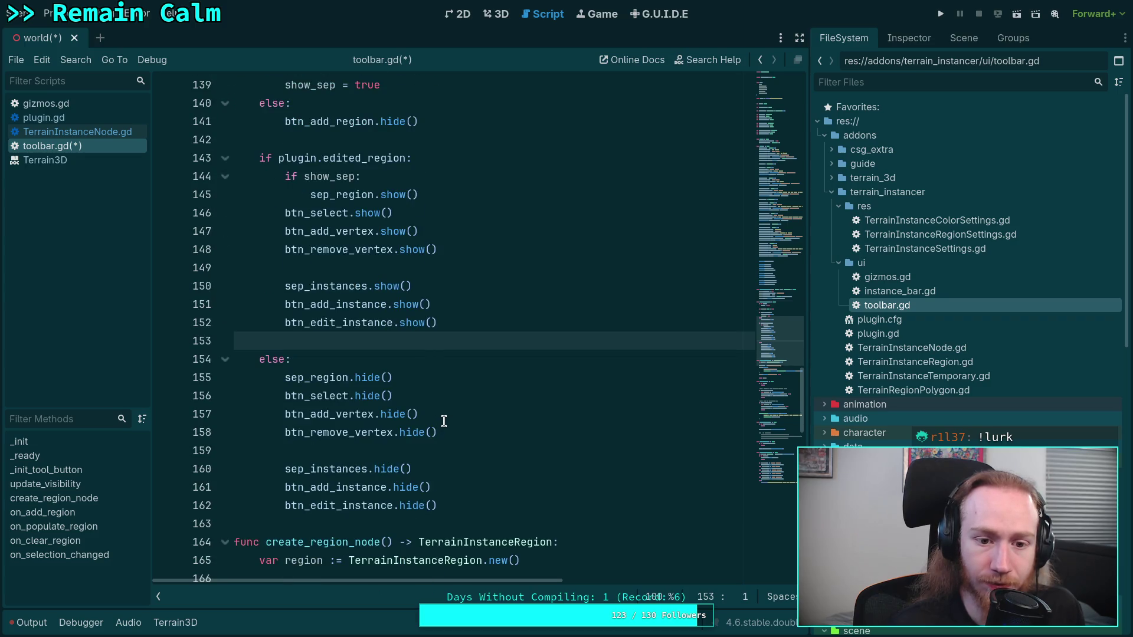
Add sep_region_populate.show() after the instance button lines.
left_click(510, 331)
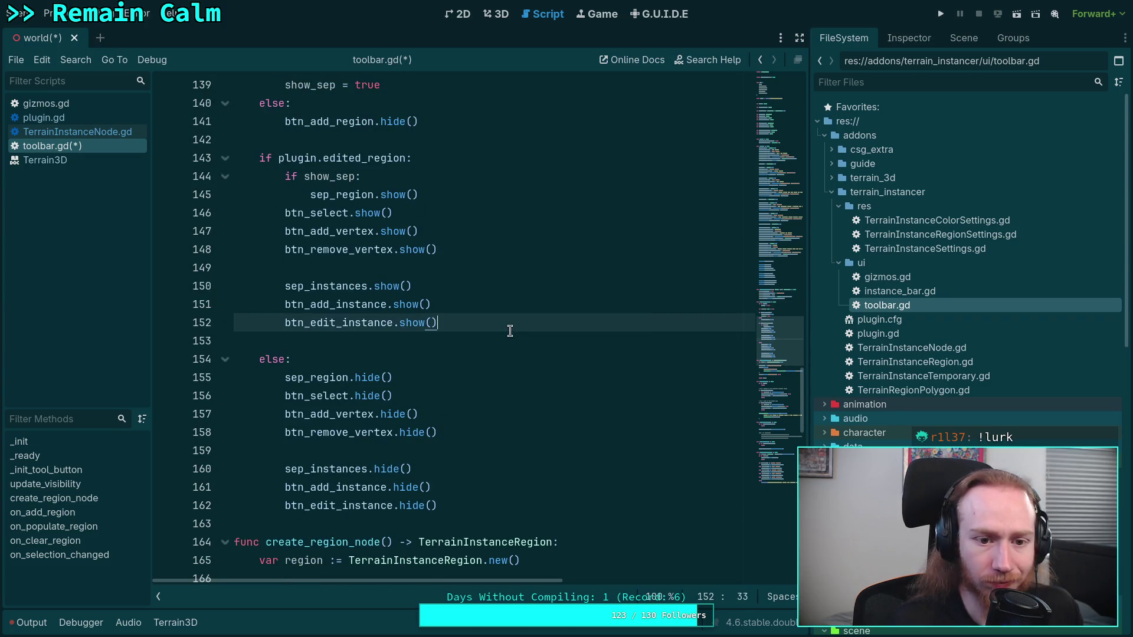
key("Return")
key("Return")
type("s")
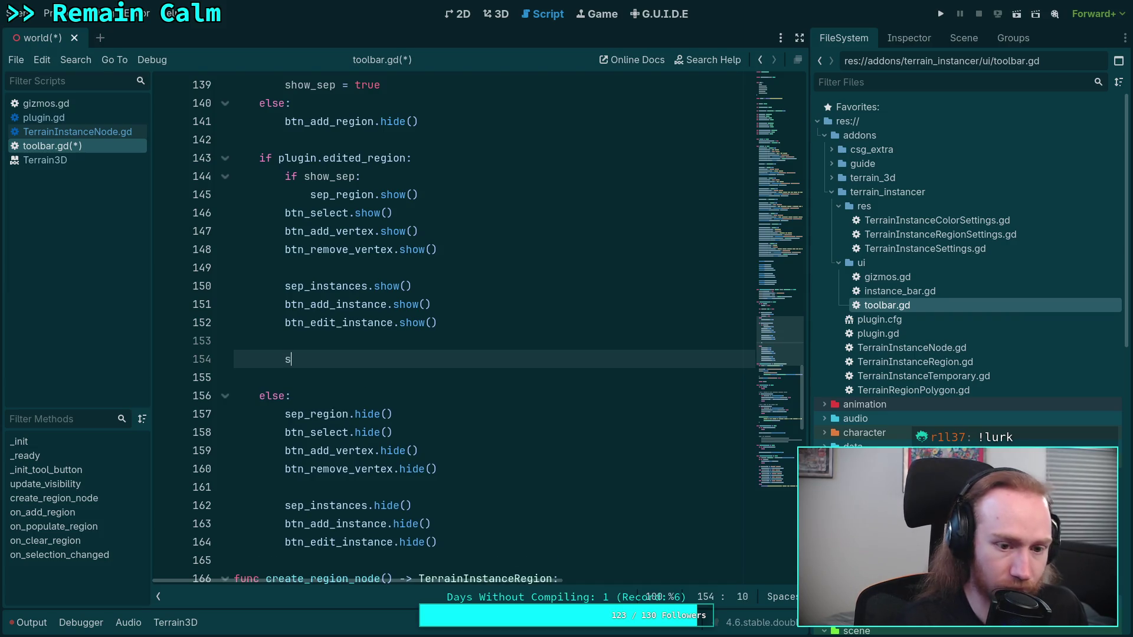
type("ep_re")
key("Down")
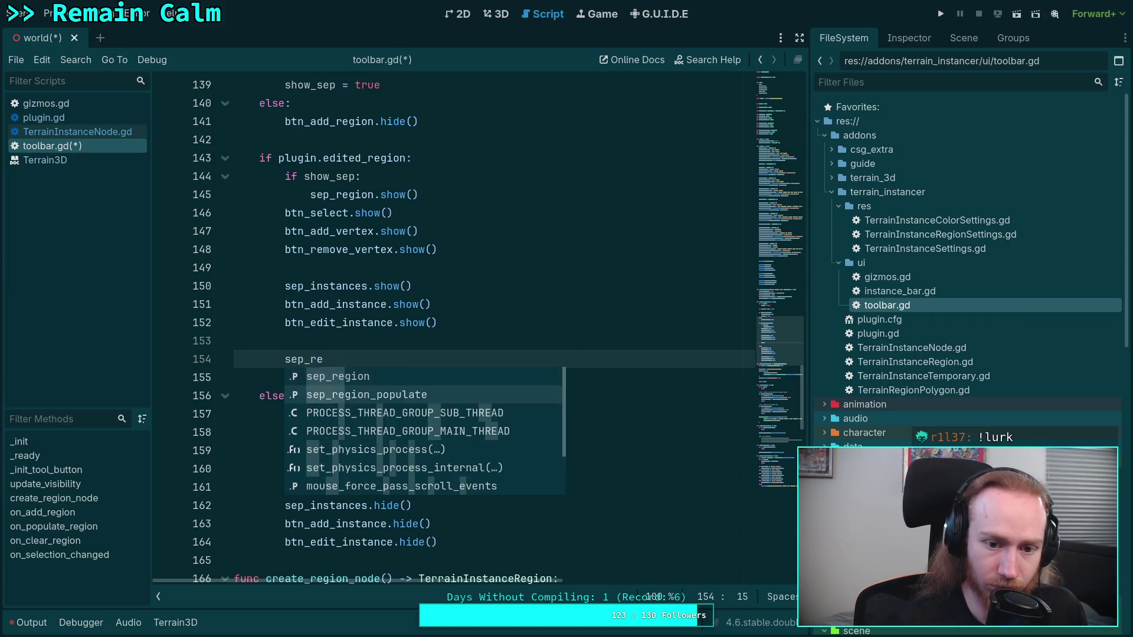
key("Return")
type(".showw()")
key("Return")
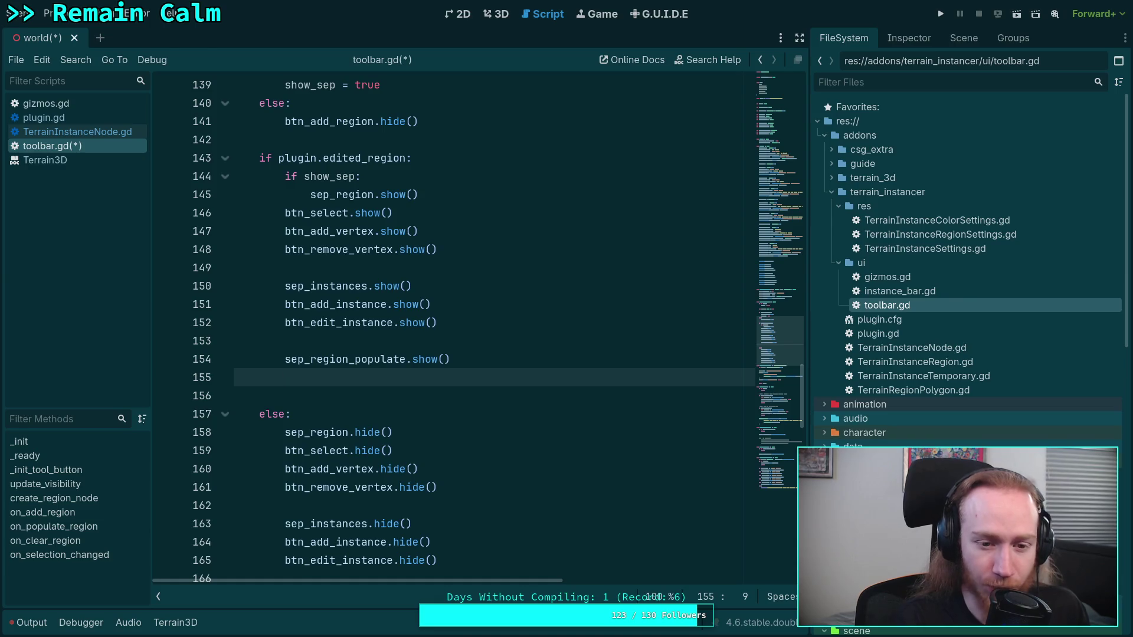
Add btn_populate_region.show() and btn_clear_region.show(), then select the three new show lines.
type("btn")
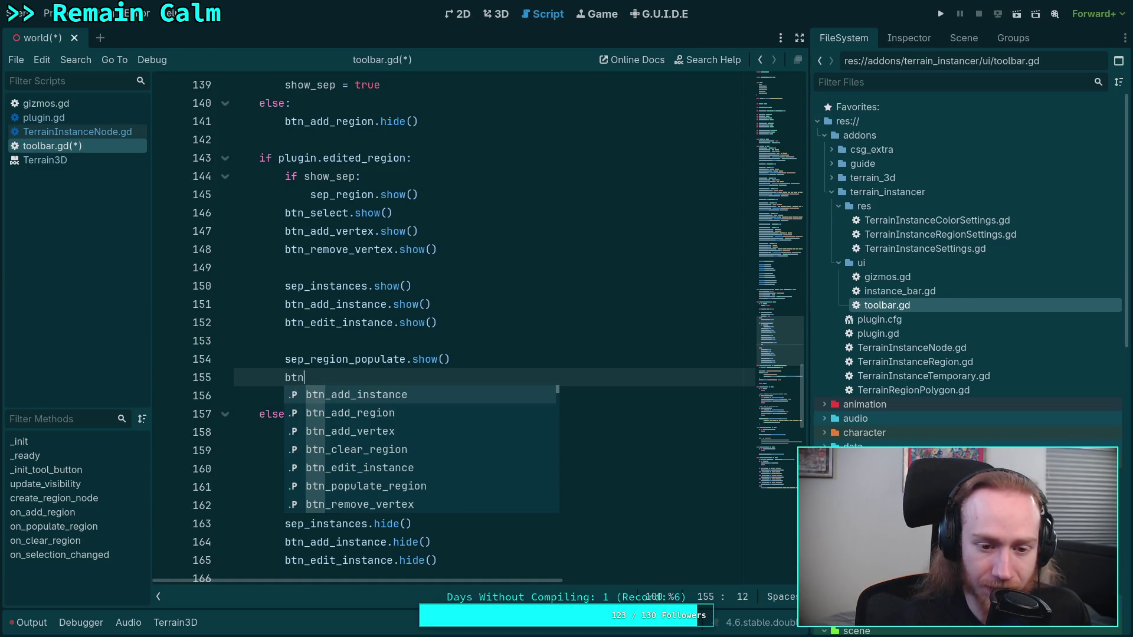
key("Down")
key("Down")
key("Down")
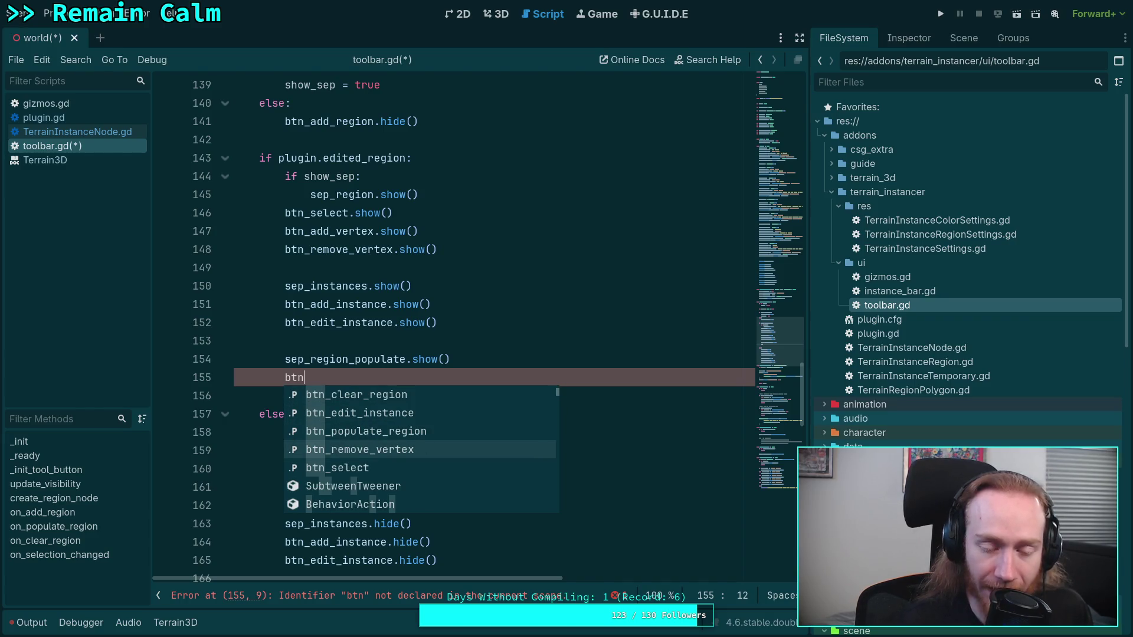
key("Up")
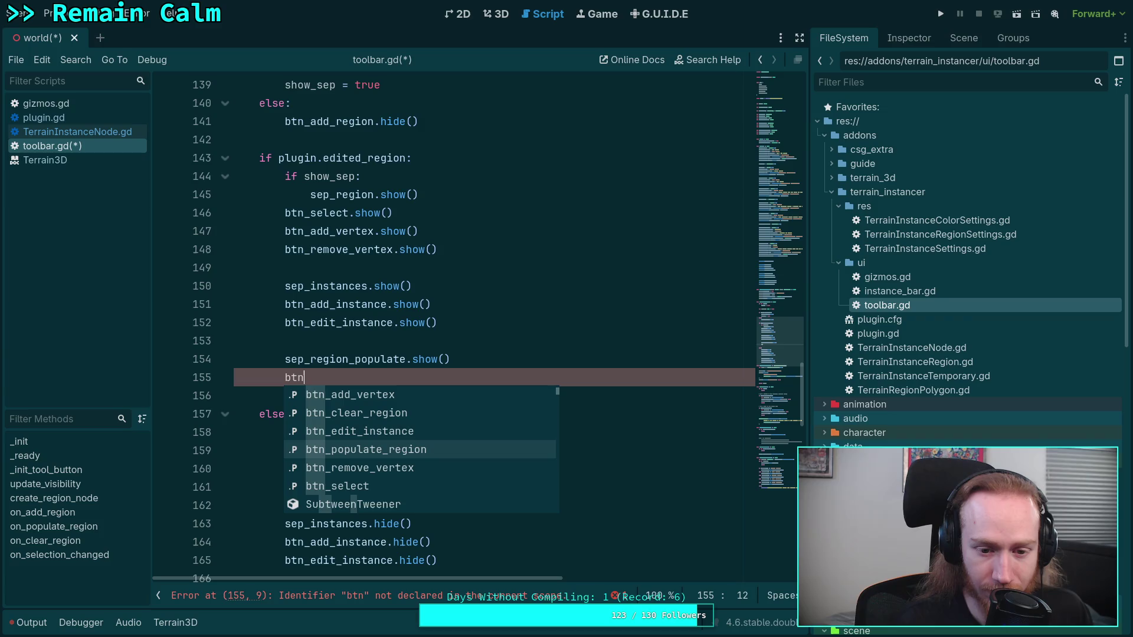
key("Return")
type("show(")
key("Return")
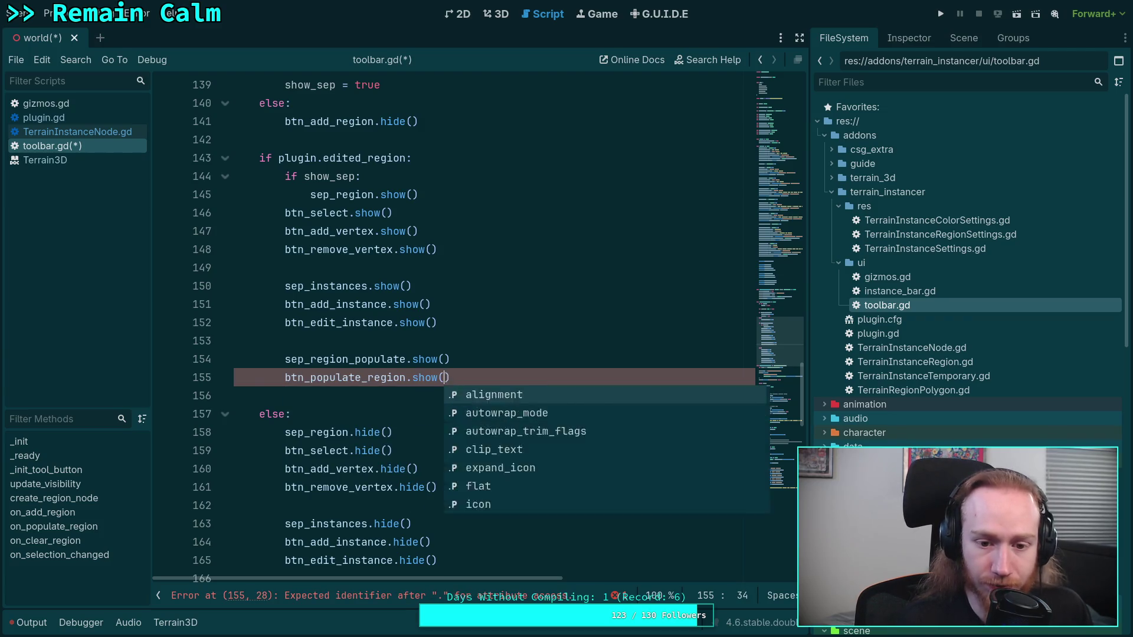
key("Return")
type("btn_cl")
key("Return")
type(".show")
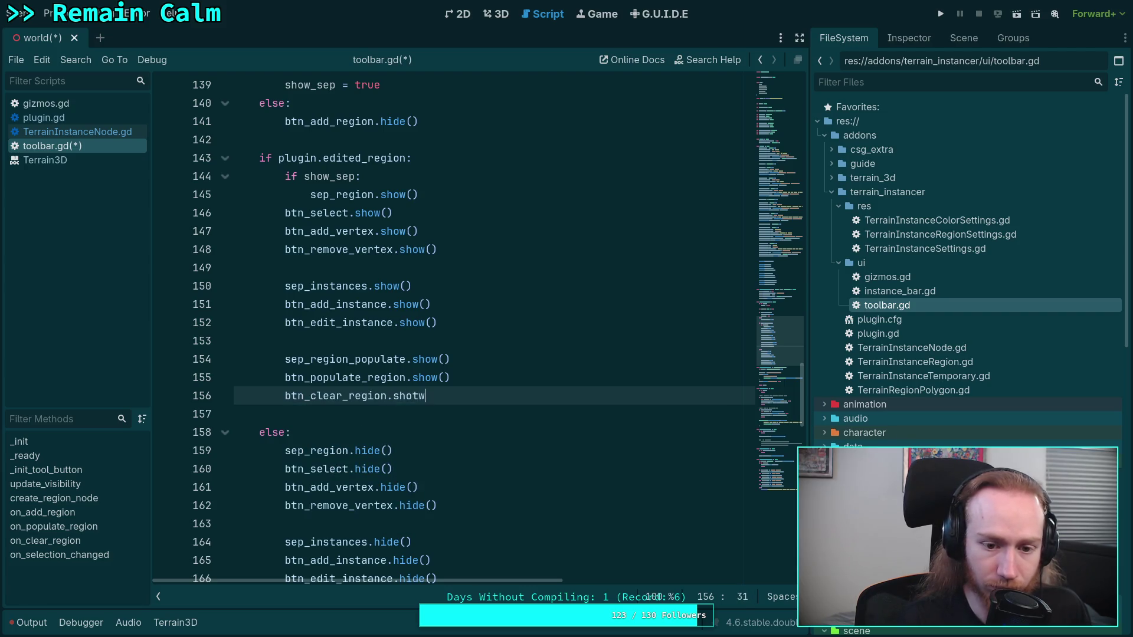
key("Return")
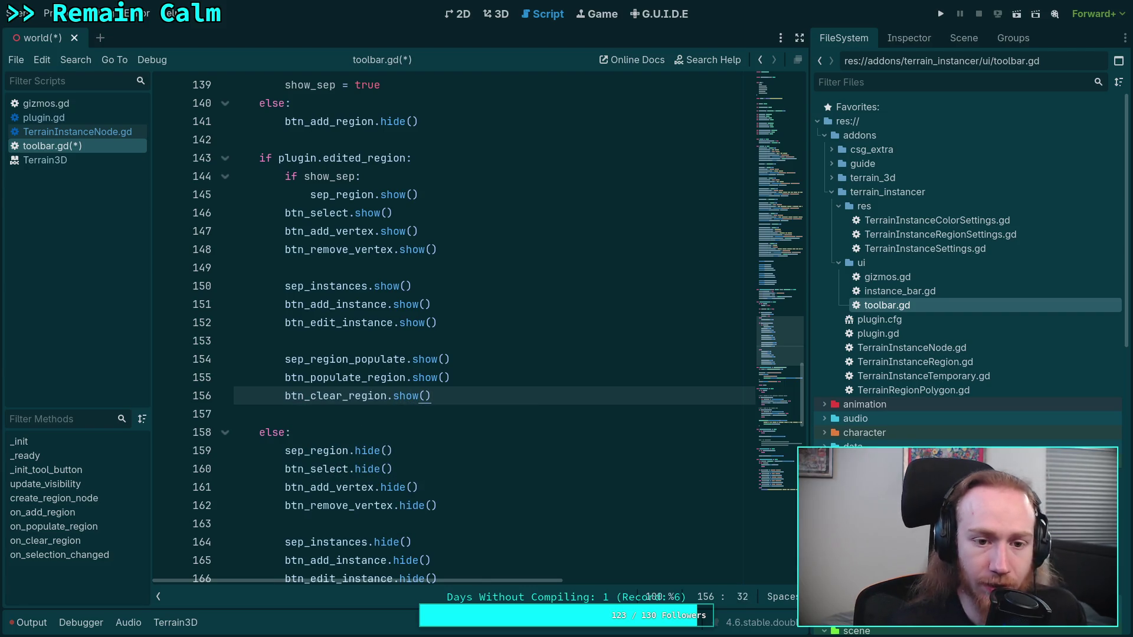
scroll(526, 313, "down", 1)
left_click_drag(443, 341, 283, 304)
Copy the three show lines into the else branch and change each show to hide.
right_click(295, 307)
left_click(318, 366)
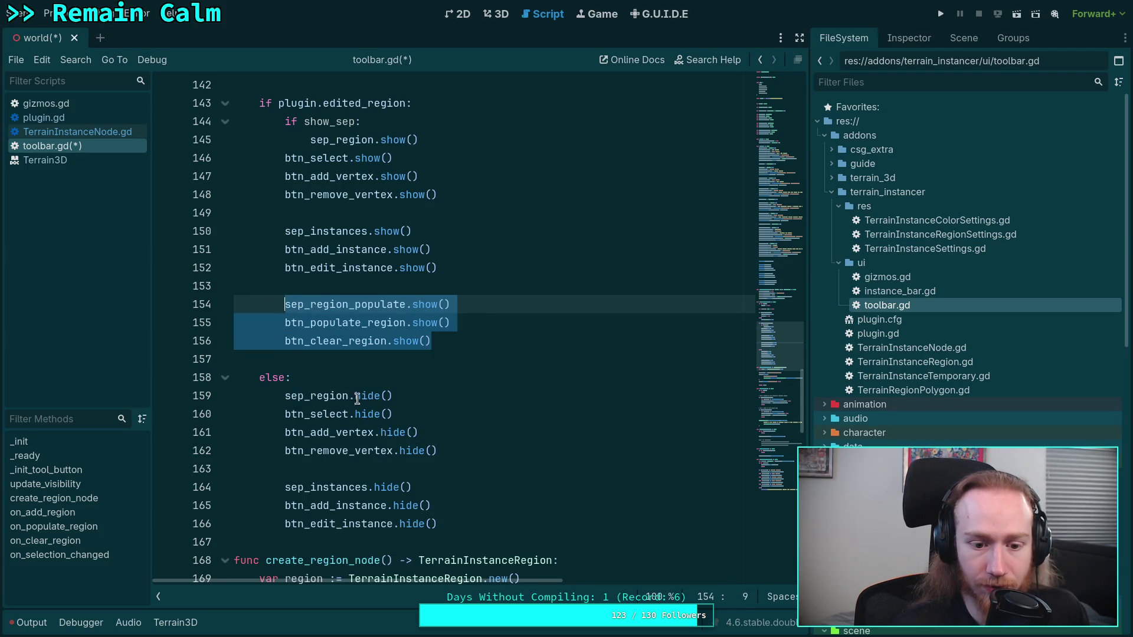
left_click(464, 523)
key("Return")
key("ctrl+v")
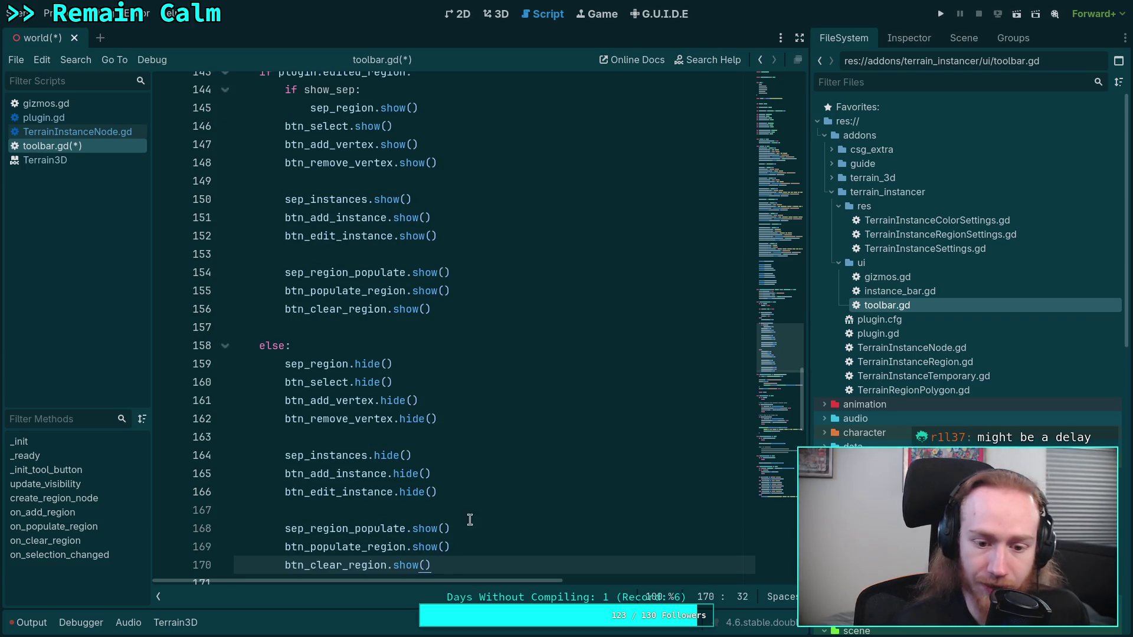
double_click(425, 528)
type("hide")
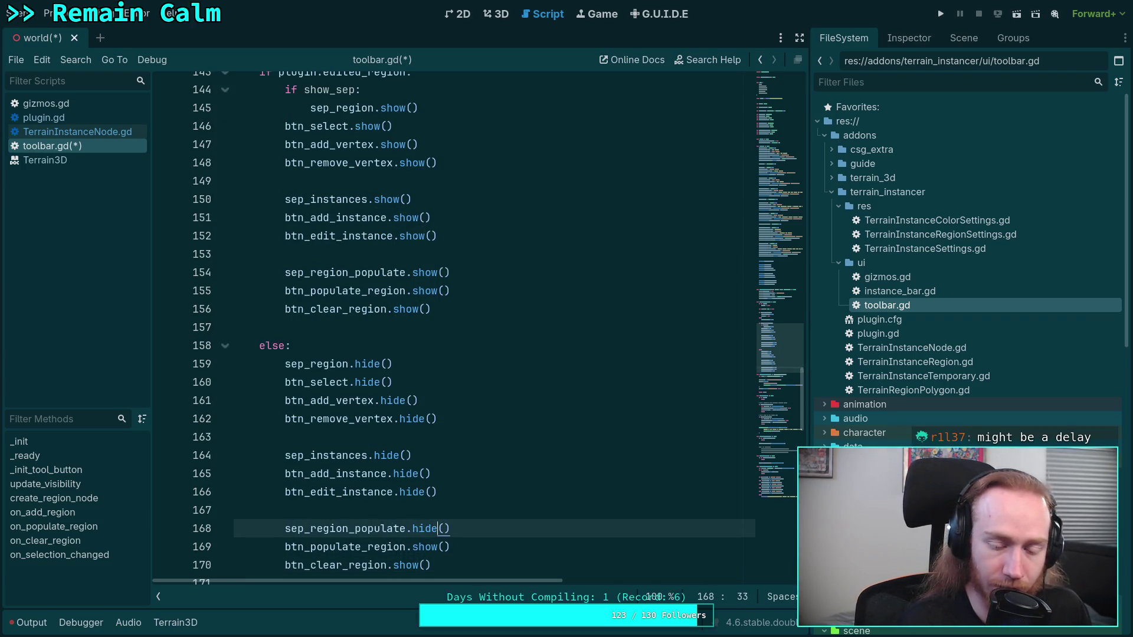
double_click(425, 546)
double_click(425, 529)
double_click(424, 547)
type("hide")
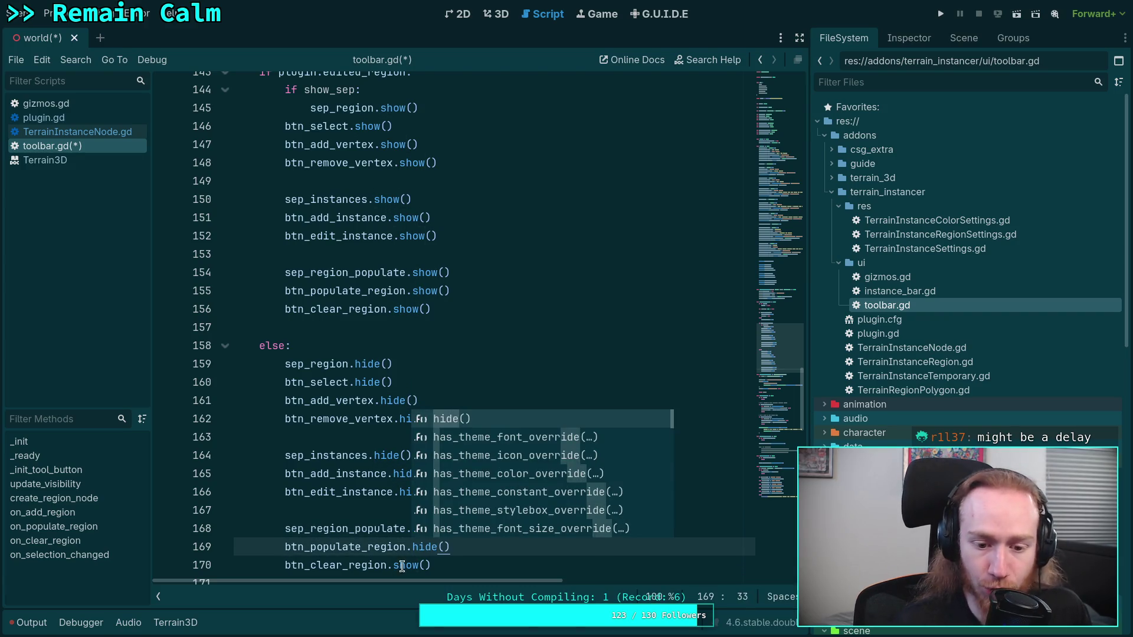
double_click(405, 565)
type("h")
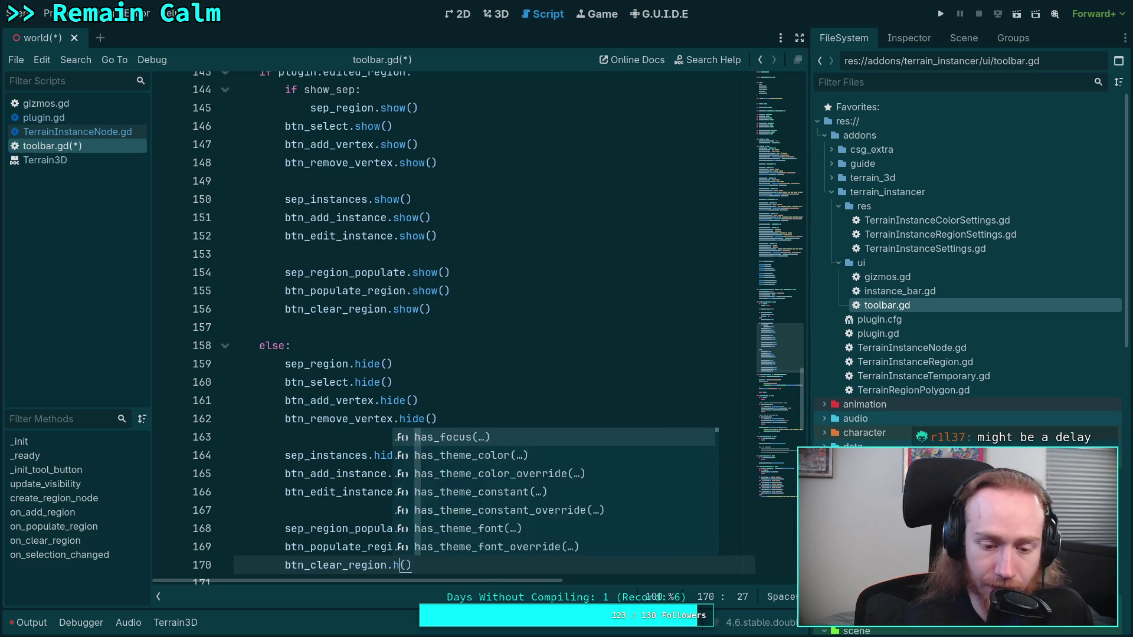
type("ide")
Save the edited toolbar.gd script and scroll through its surrounding code.
key("ctrl+s")
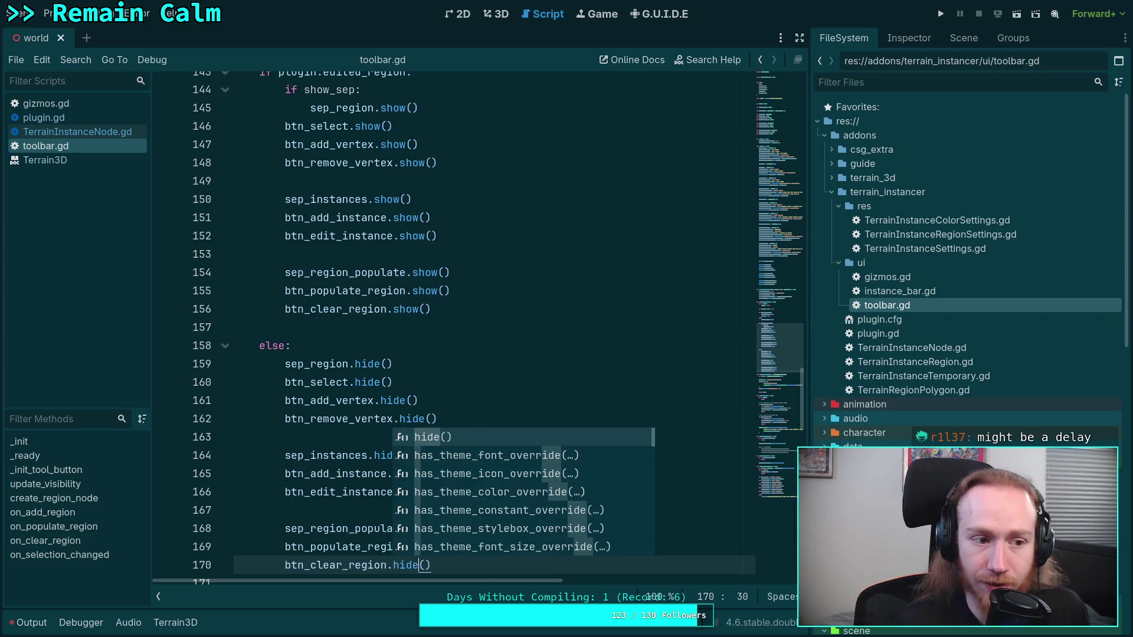
left_click(482, 346)
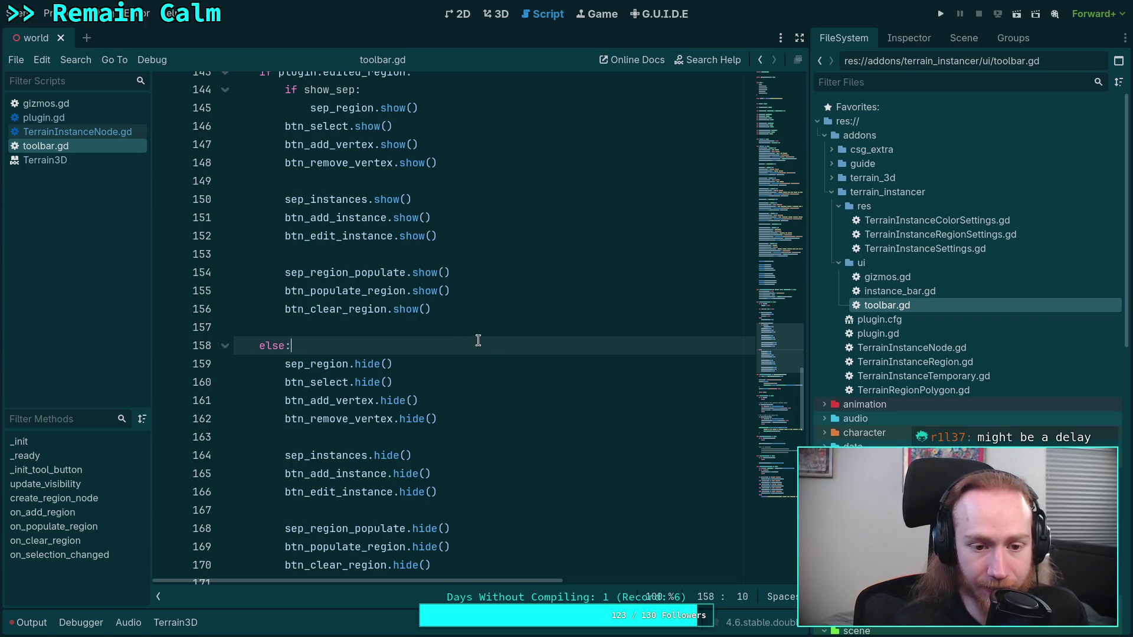
left_click(438, 326)
scroll(438, 326, "down", 3)
left_click(424, 345)
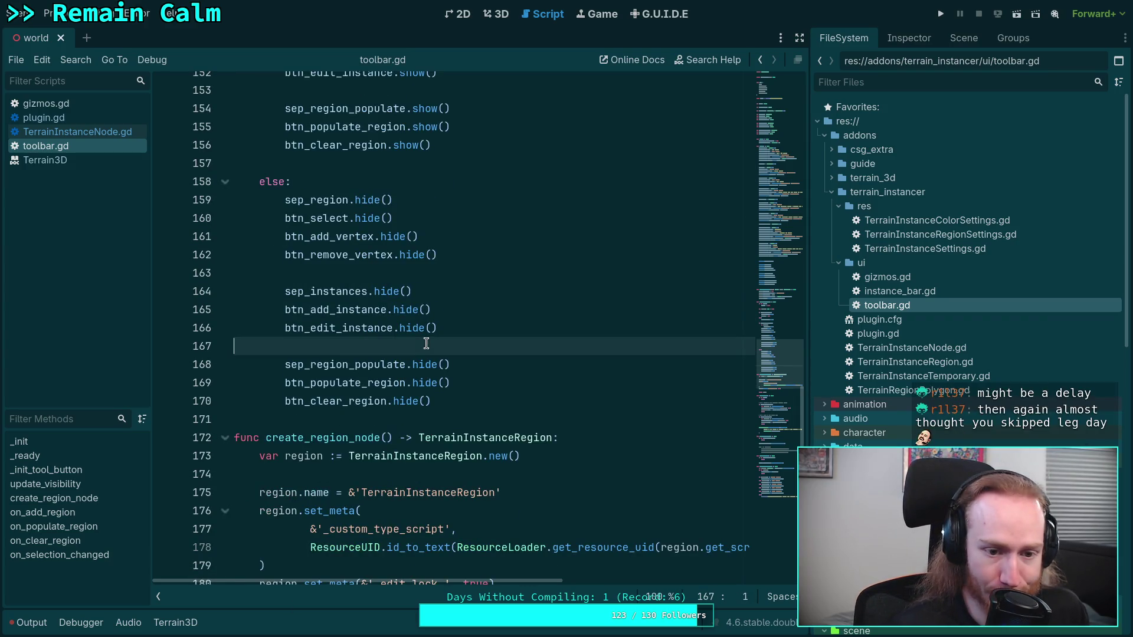
scroll(442, 332, "up", 2)
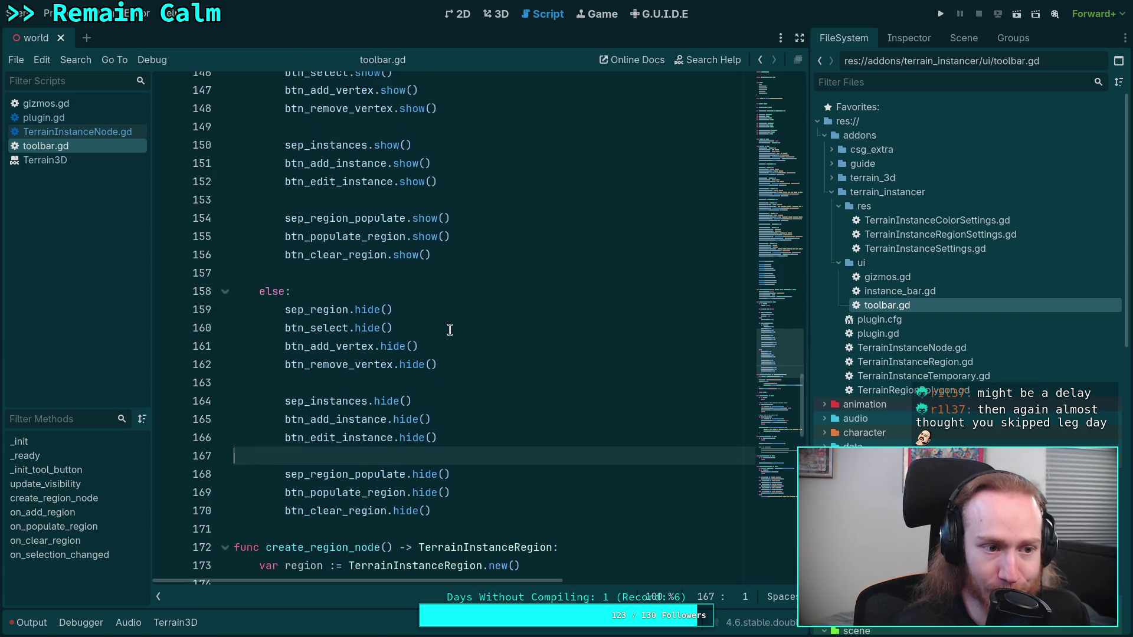
scroll(449, 329, "up", 1)
scroll(450, 330, "up", 1)
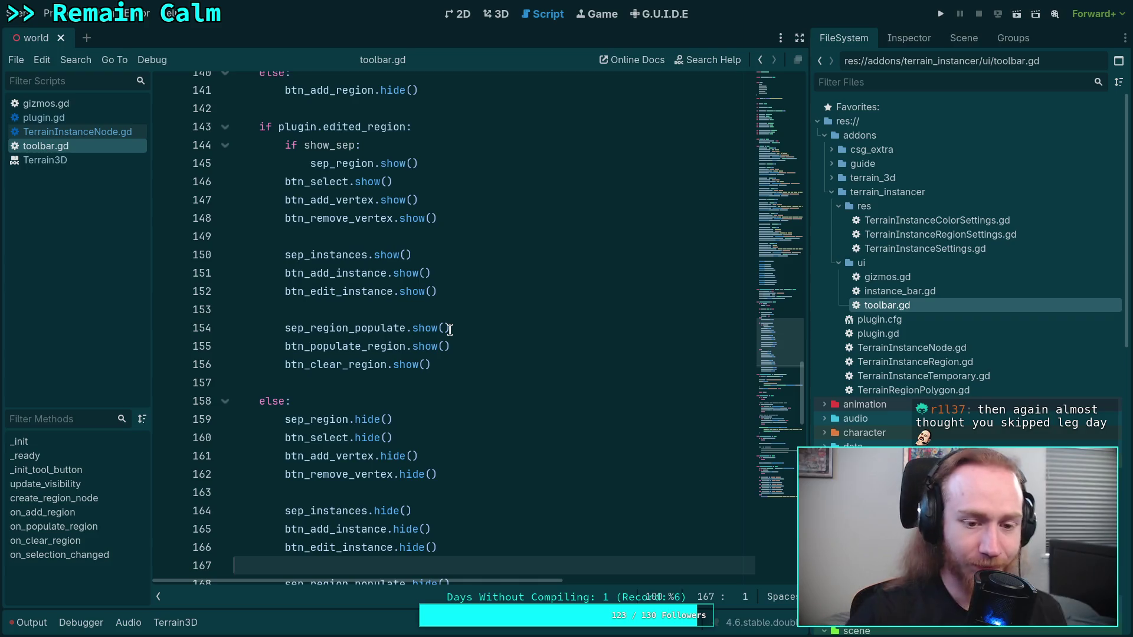
left_click(353, 384)
scroll(369, 377, "down", 2)
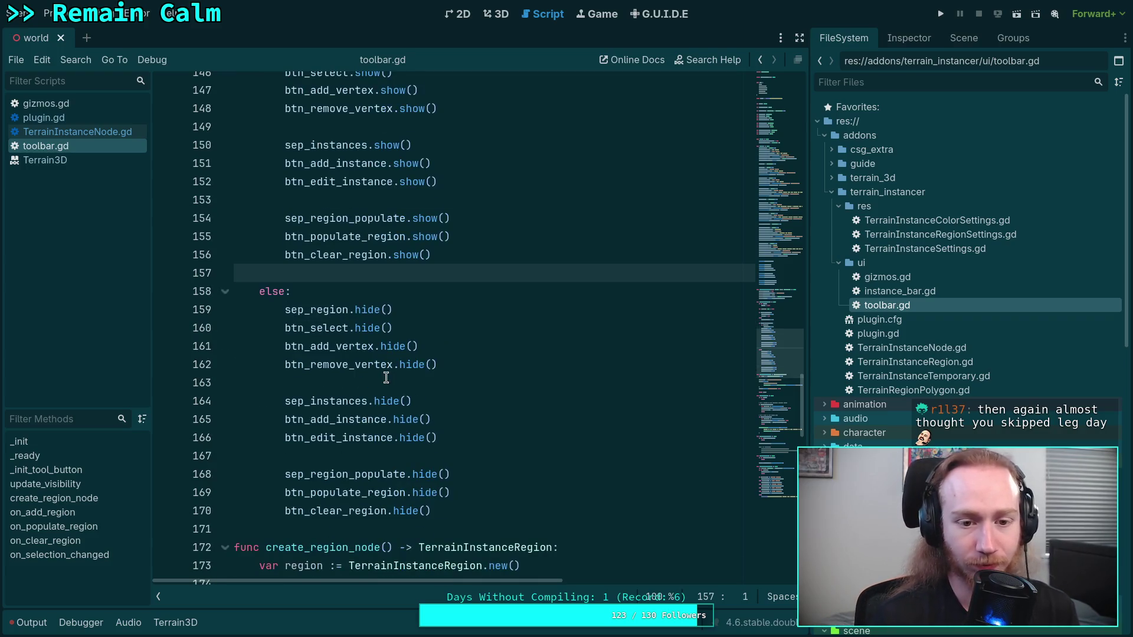
scroll(448, 371, "down", 12)
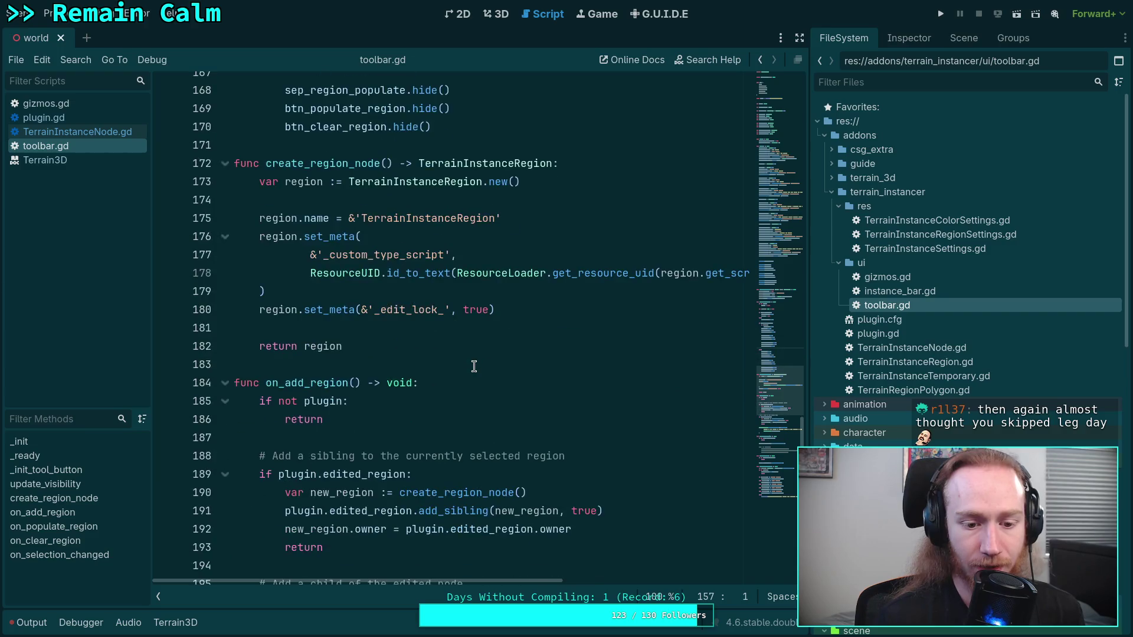
Glance at plugin.gd and TerrainInstanceNode.gd, then return to toolbar.gd.
left_click(44, 117)
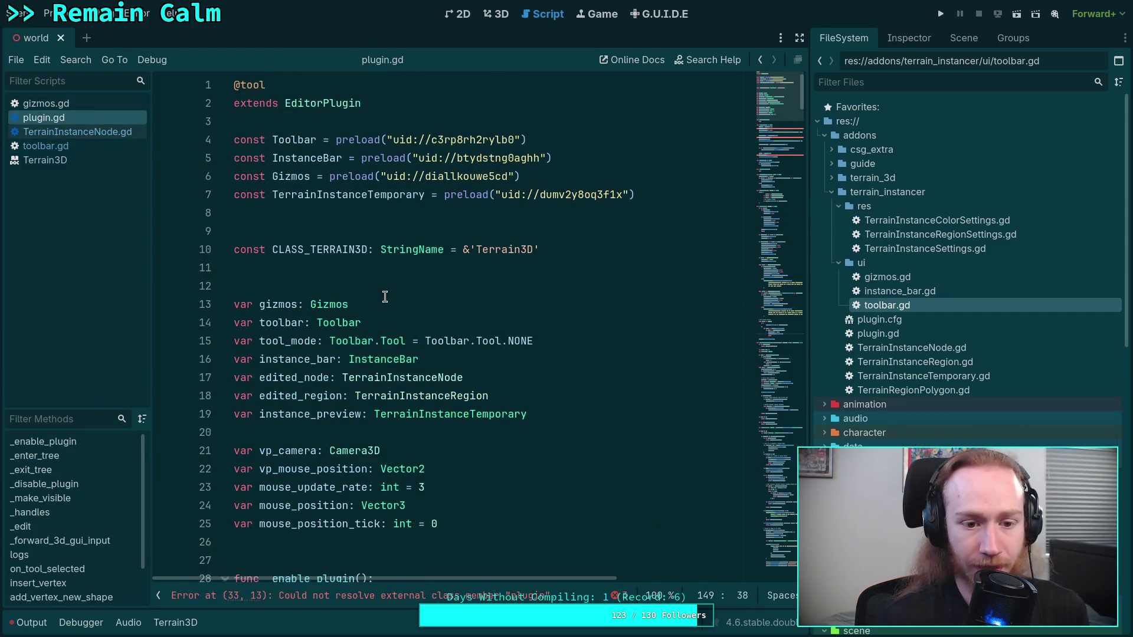
scroll(494, 337, "down", 5)
left_click(78, 132)
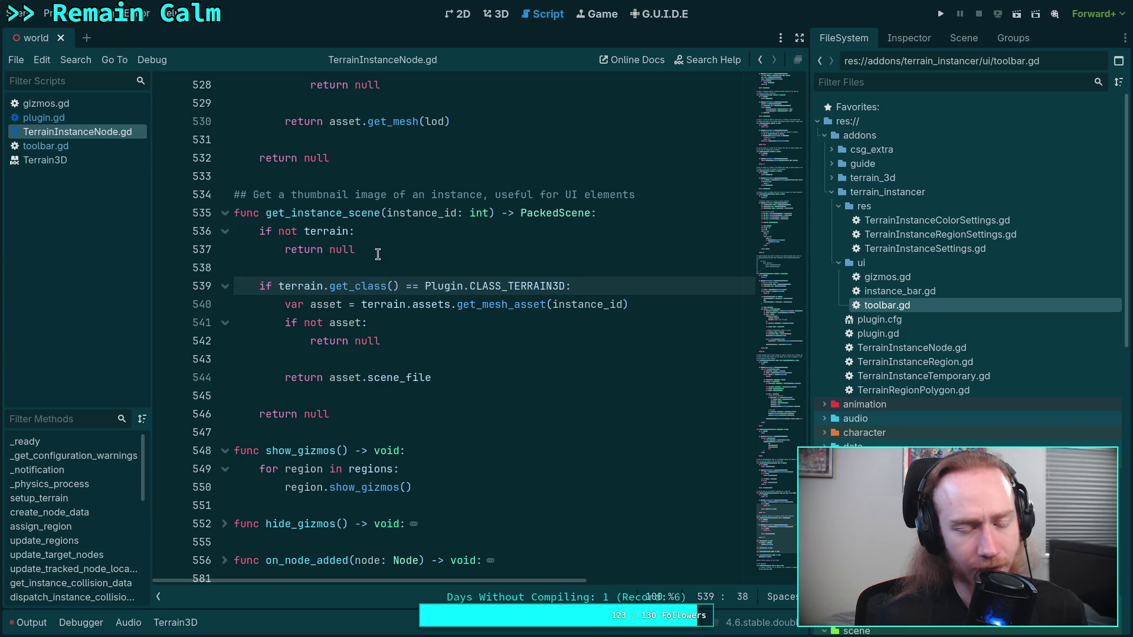
left_click(61, 146)
scroll(443, 338, "up", 7)
scroll(442, 338, "up", 4)
scroll(435, 331, "down", 7)
scroll(421, 322, "up", 7)
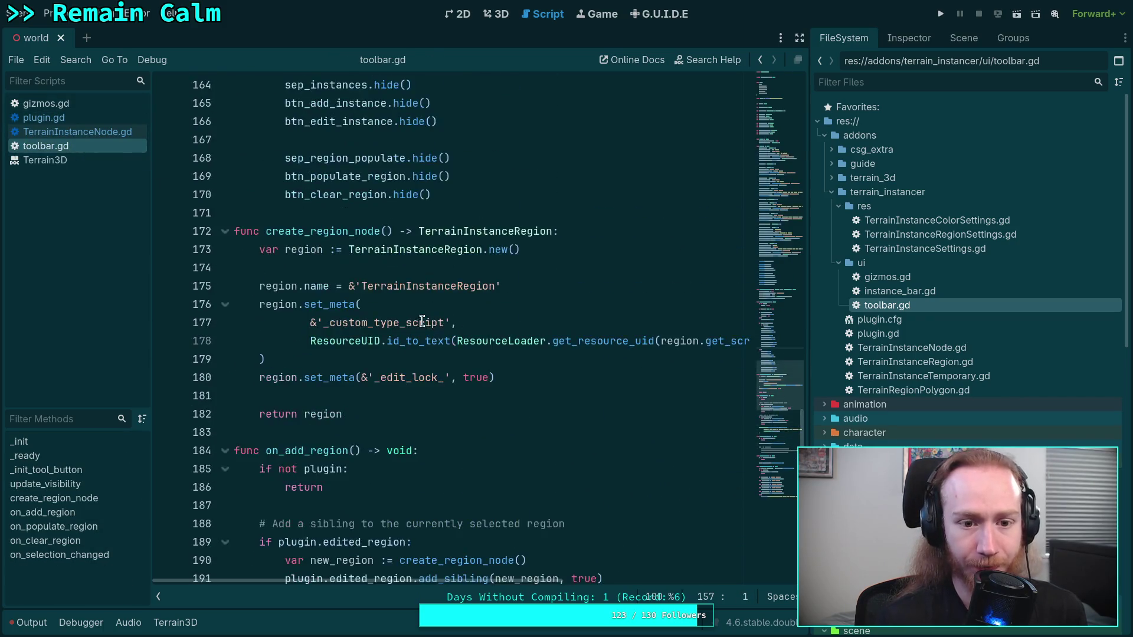
scroll(412, 313, "down", 17)
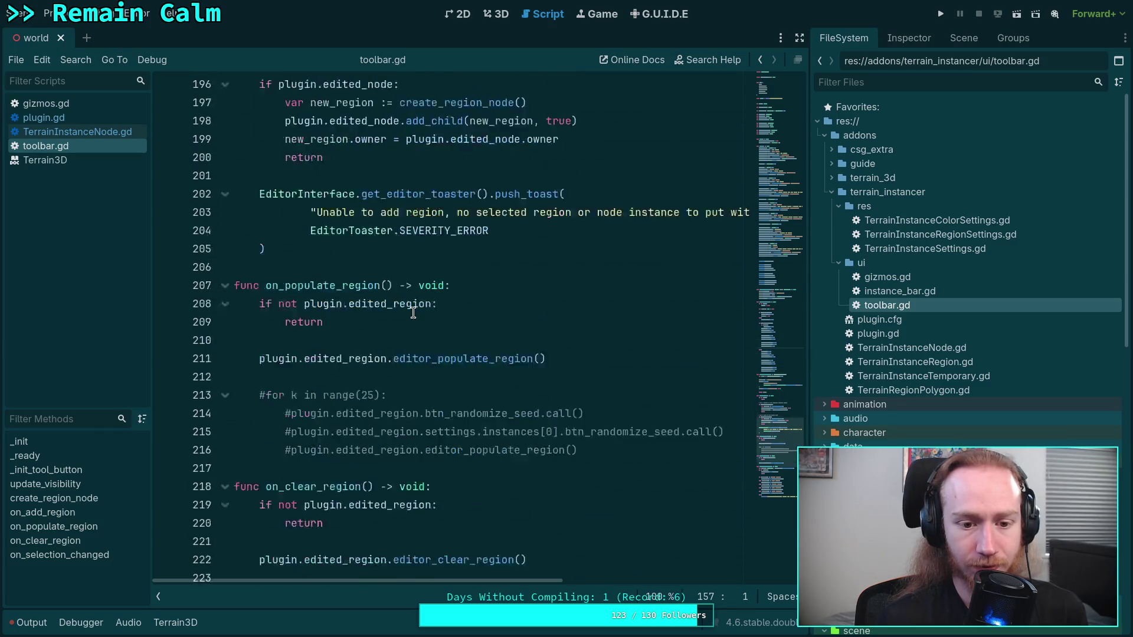
Check edited_region's uses and type near on_clear_region, save, and switch to the 3D view.
double_click(361, 175)
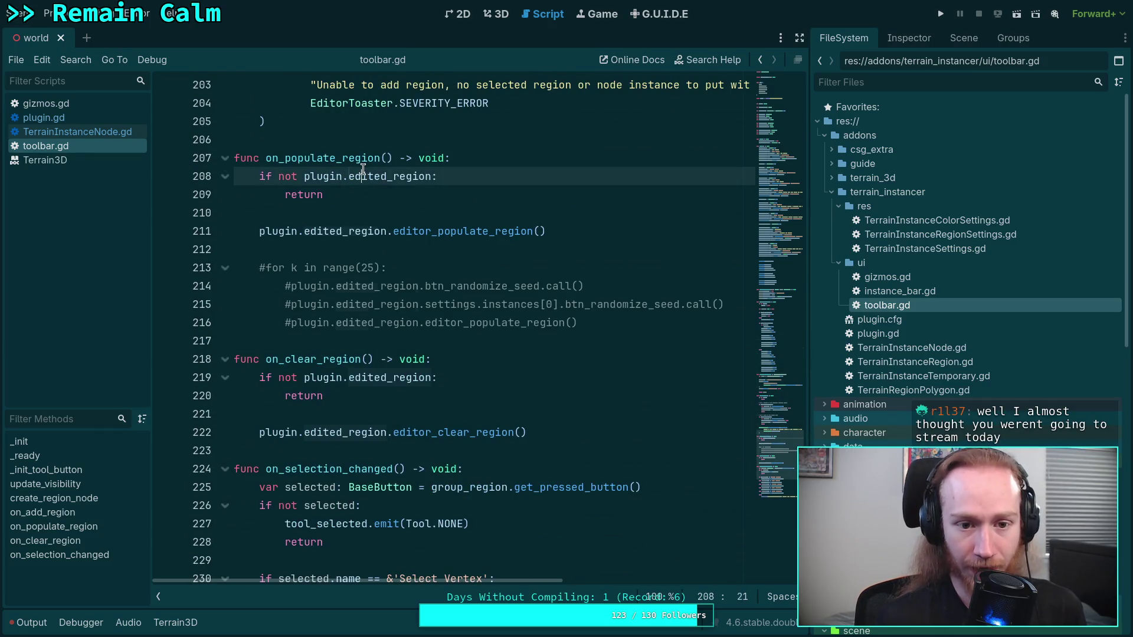
double_click(367, 377)
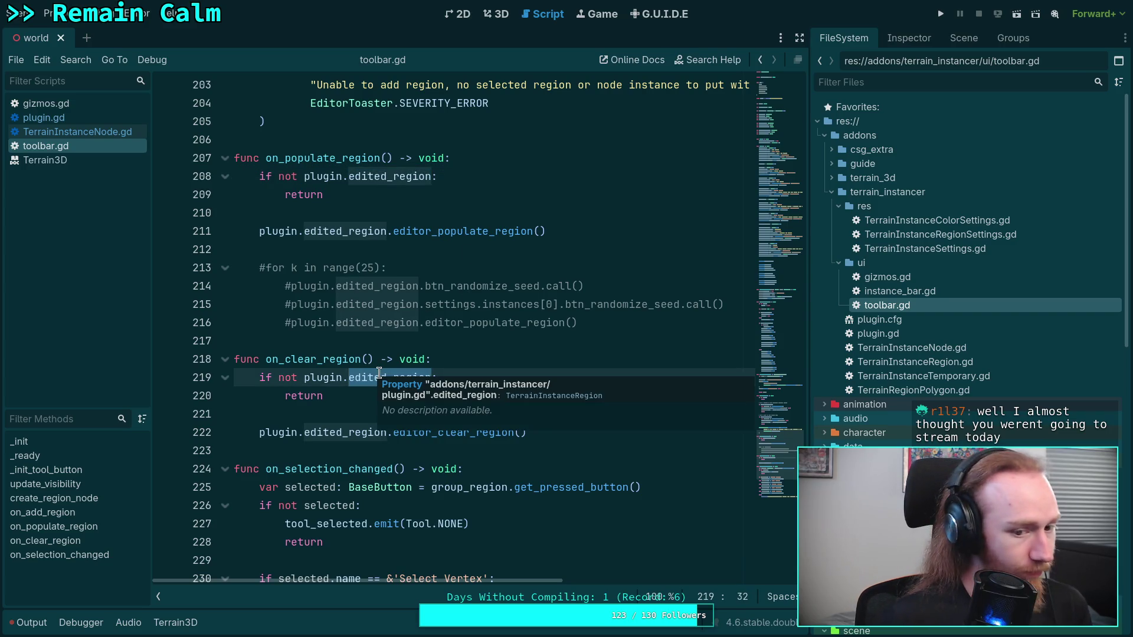
scroll(286, 323, "down", 2)
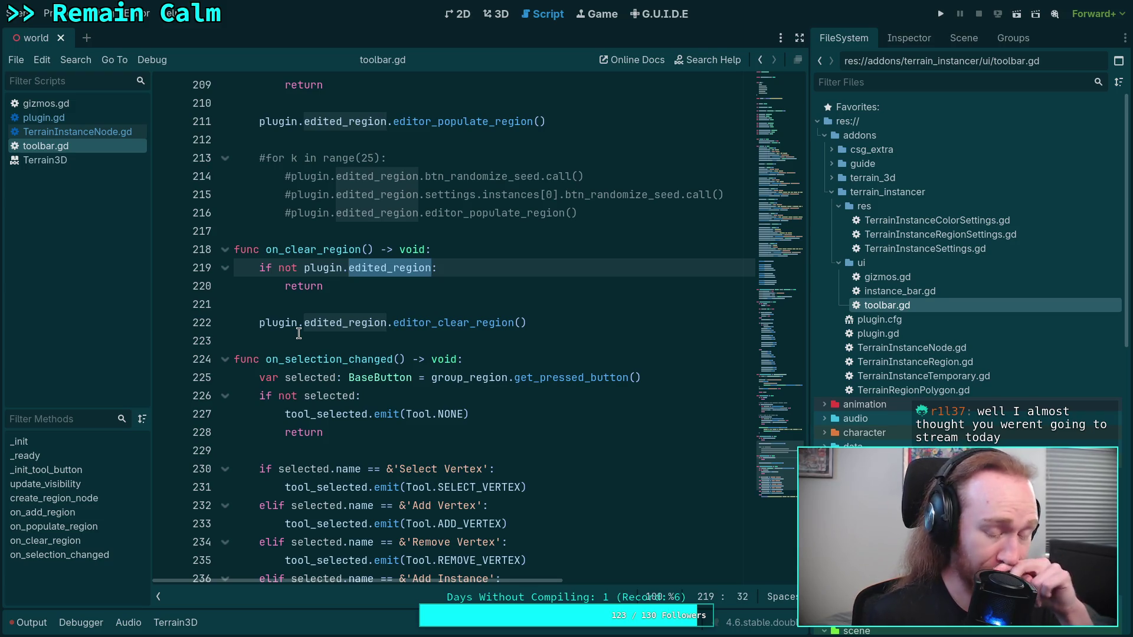
left_click(343, 311)
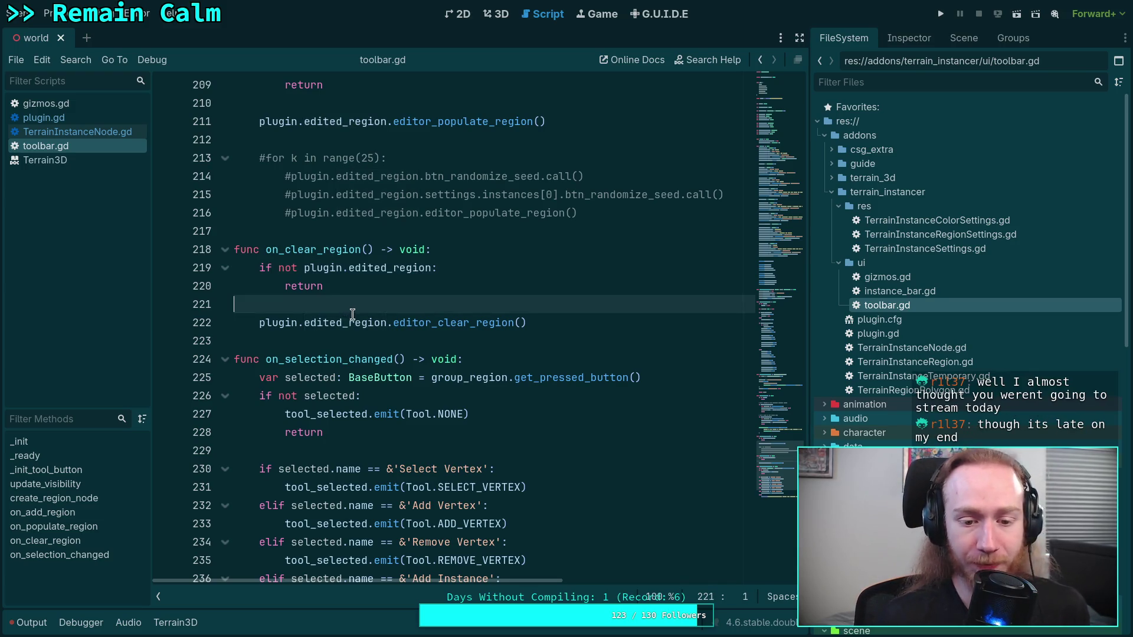
scroll(357, 317, "down", 2)
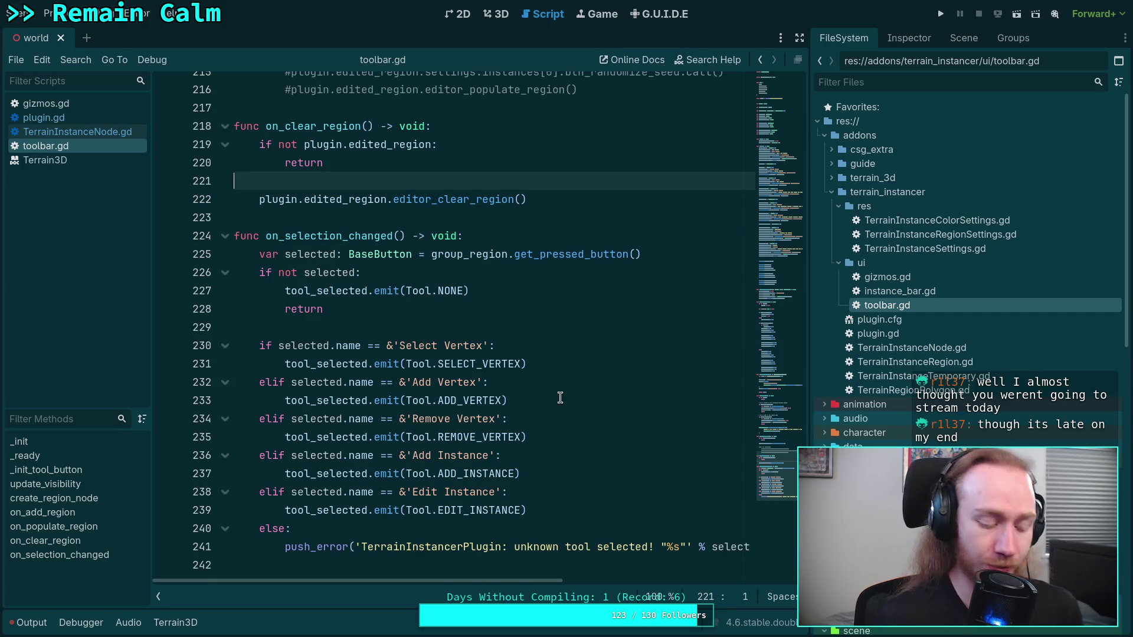
key("ctrl+s")
left_click(496, 18)
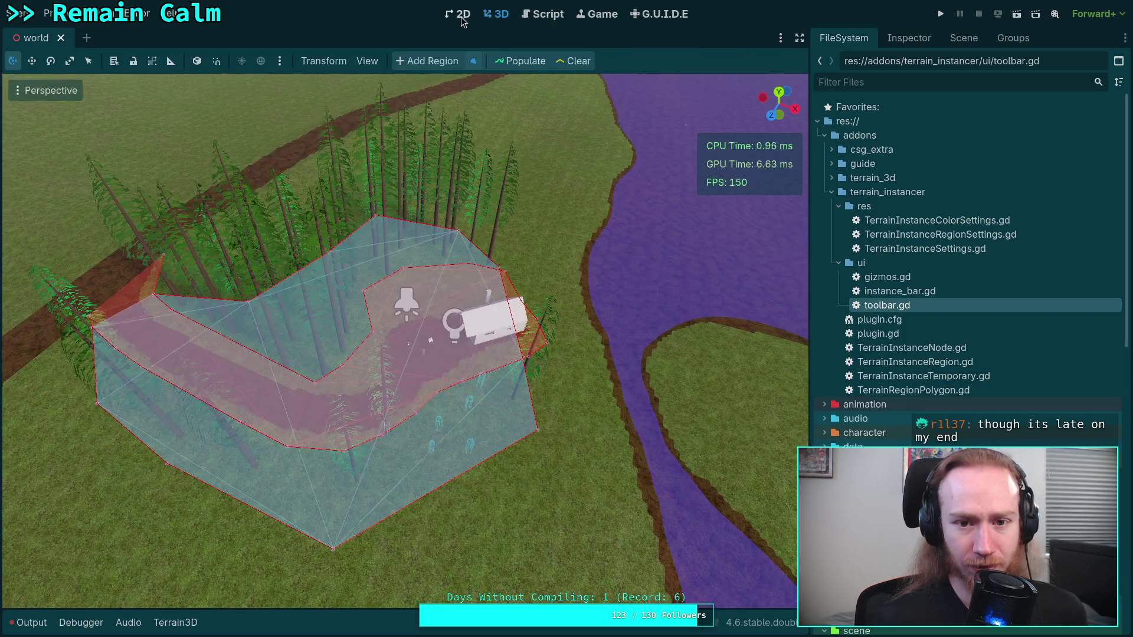
Show the scene tree and select Terrain3D, TerrainInstanceNode and the CabinArea region.
left_click(914, 277)
left_click(923, 39)
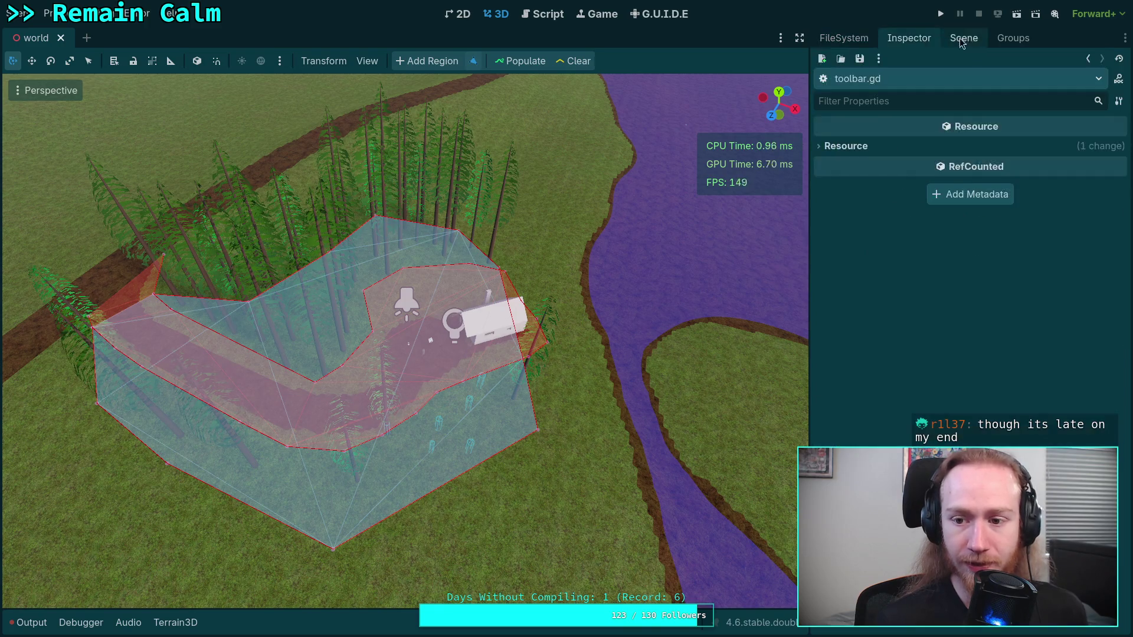
left_click(956, 37)
left_click(887, 271)
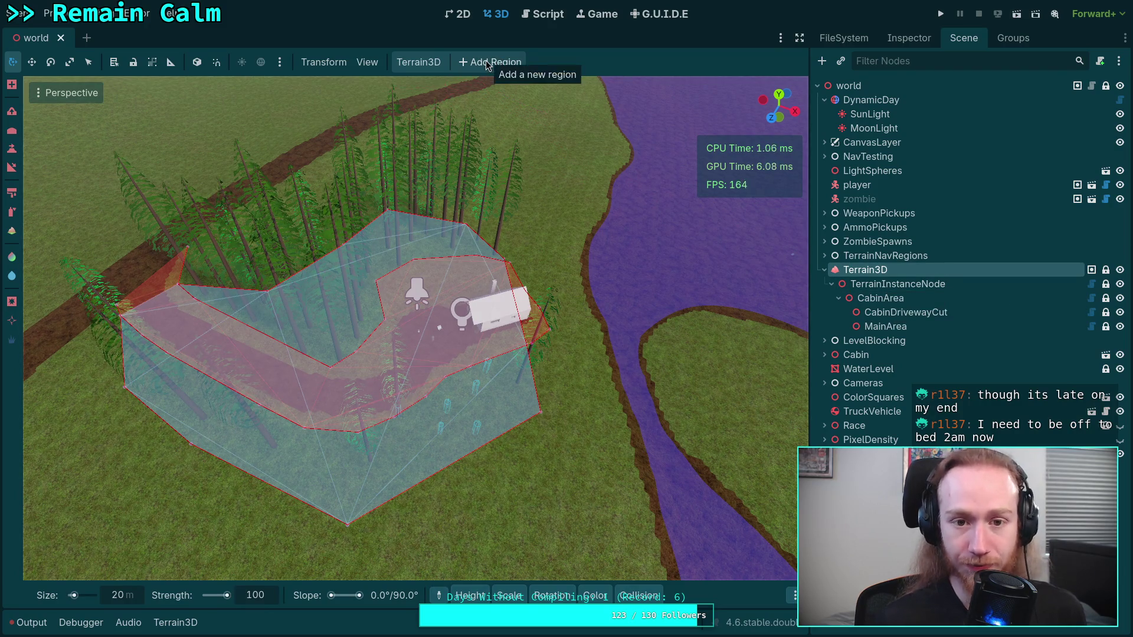
left_click(885, 284)
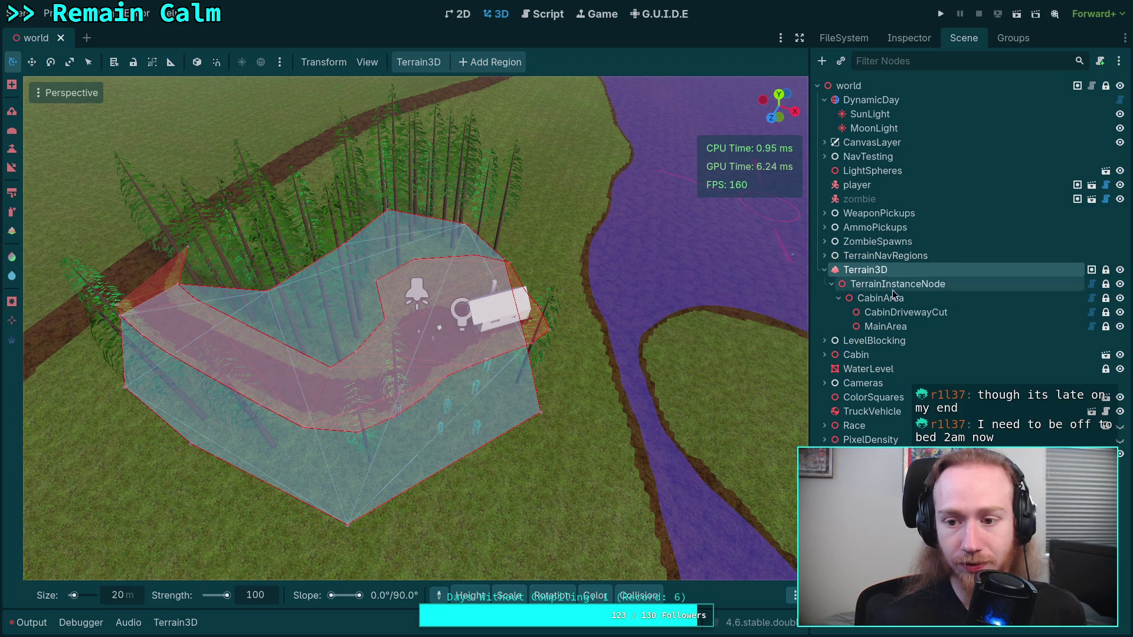
left_click(898, 298)
left_click(905, 285)
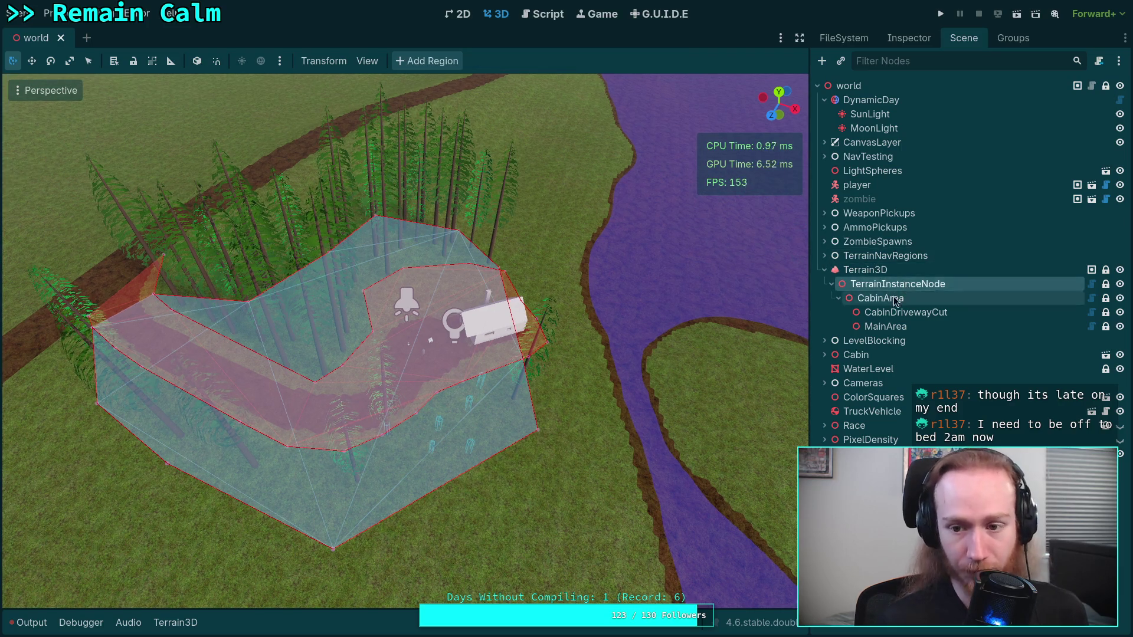
left_click(895, 299)
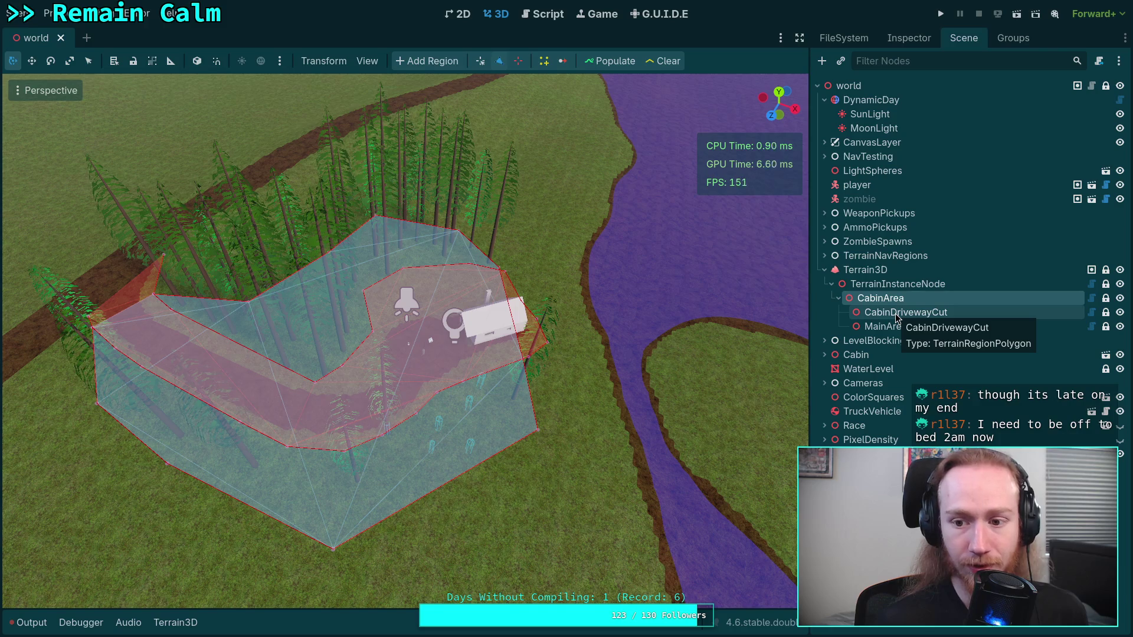
Step through the region nodes, view Terrain3D's options, and move the camera over CabinArea before returning to toolbar.gd.
key("Down")
key("Down")
key("Down")
key("Up")
key("Up")
key("Up")
left_click(895, 285)
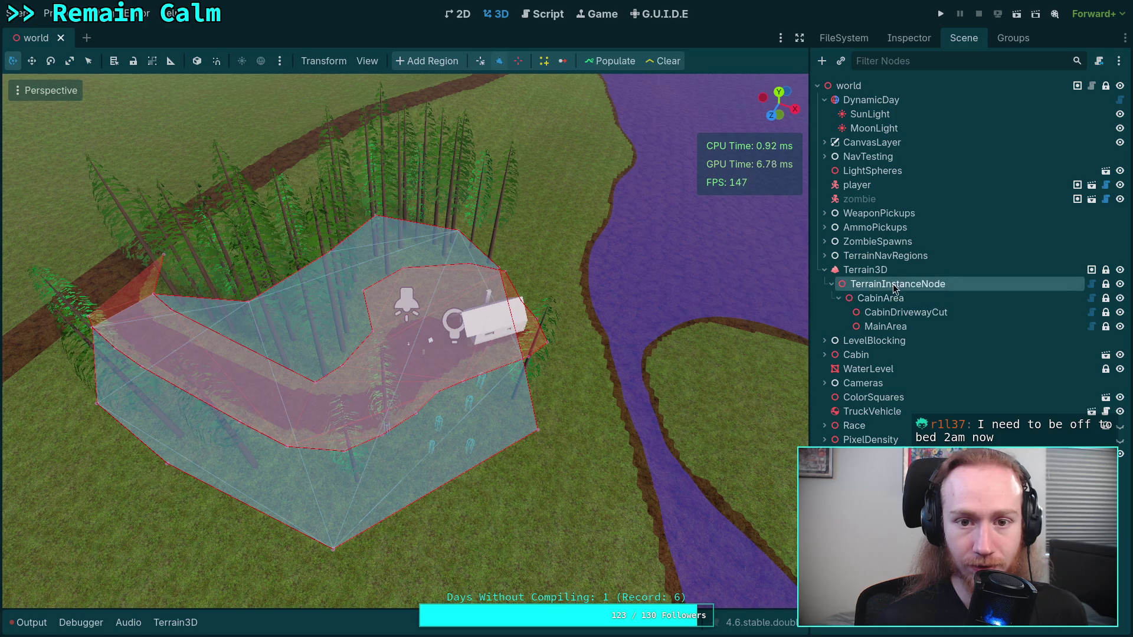
left_click(889, 272)
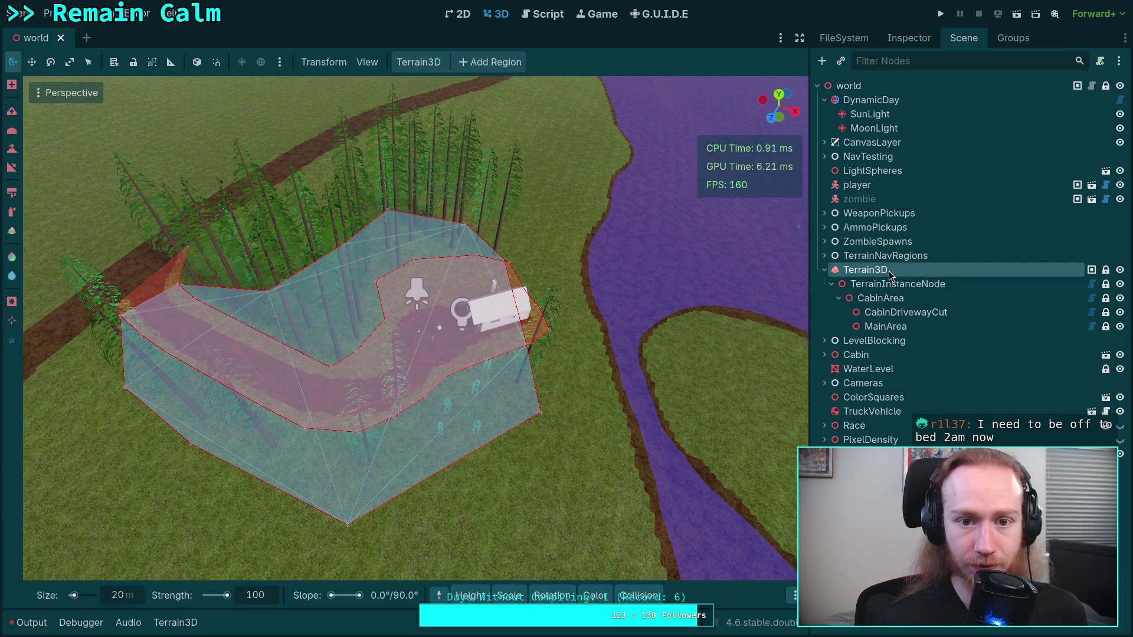
left_click(425, 66)
left_click(446, 66)
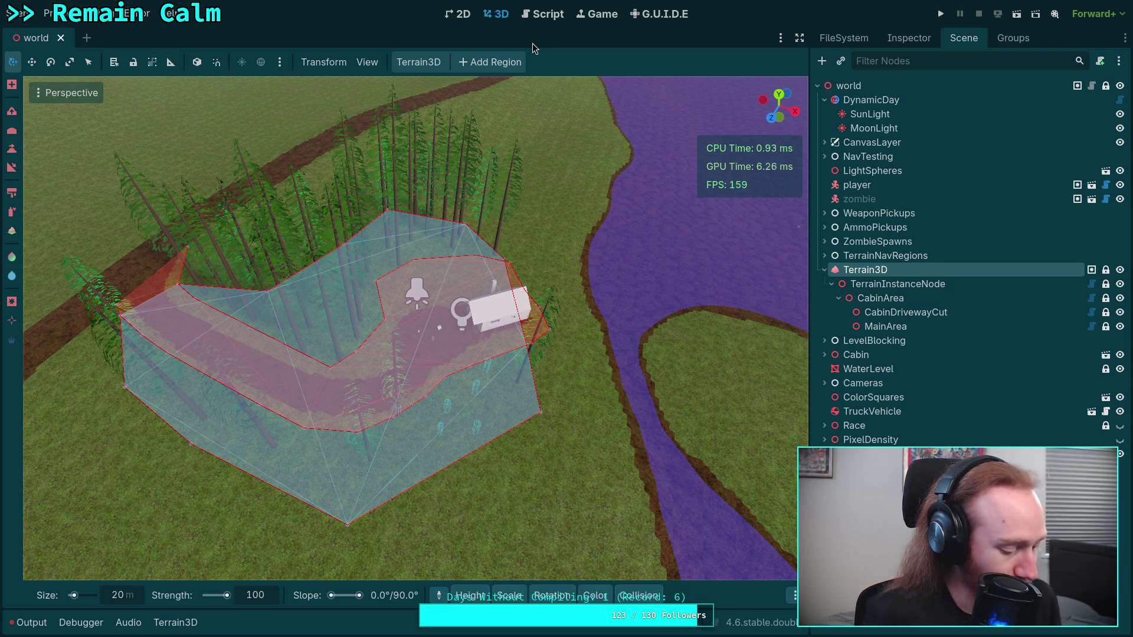
left_click_drag(639, 188, 631, 254)
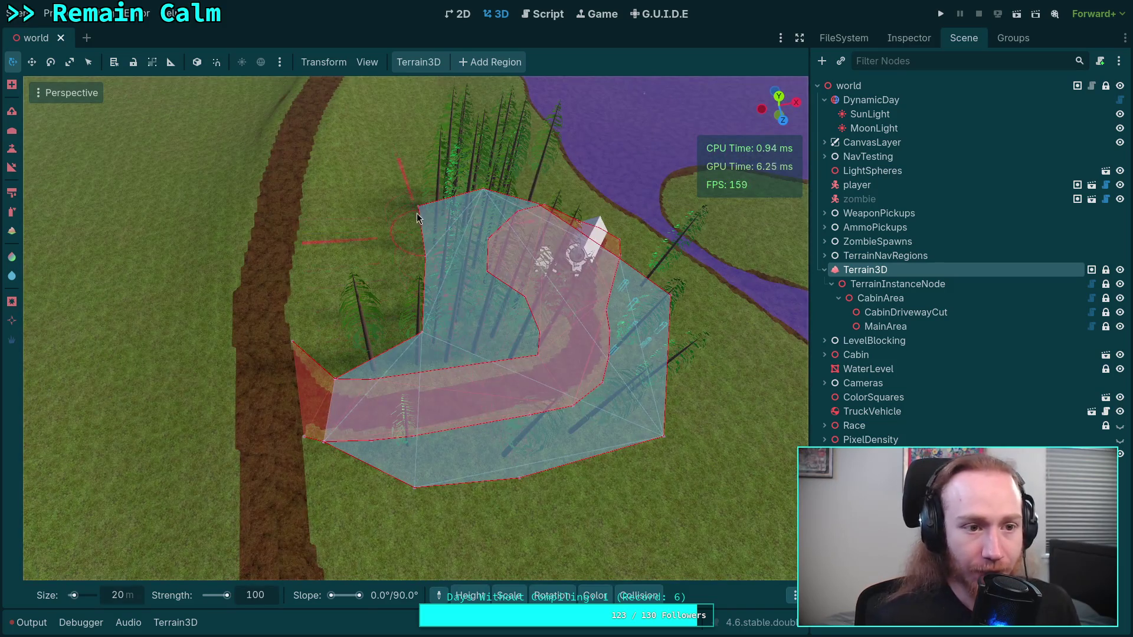
left_click(529, 18)
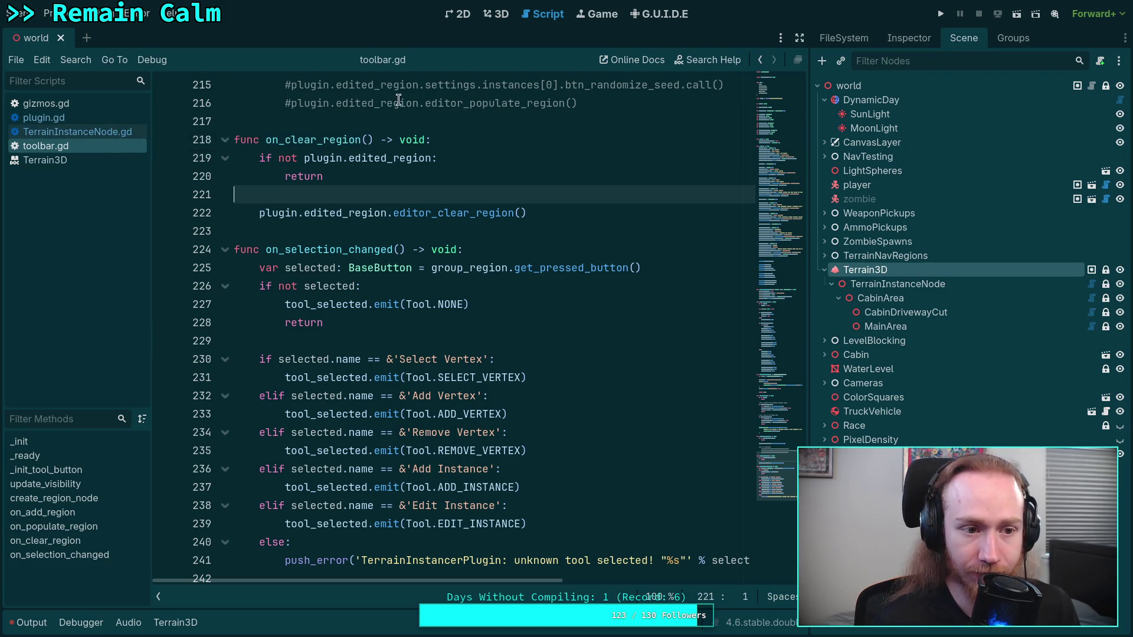
Fold on_selection_changed, then switch to the 3D viewport with Ctrl+F2 and select TerrainInstanceNode.
left_click(226, 250)
scroll(363, 283, "up", 5)
scroll(363, 289, "down", 1)
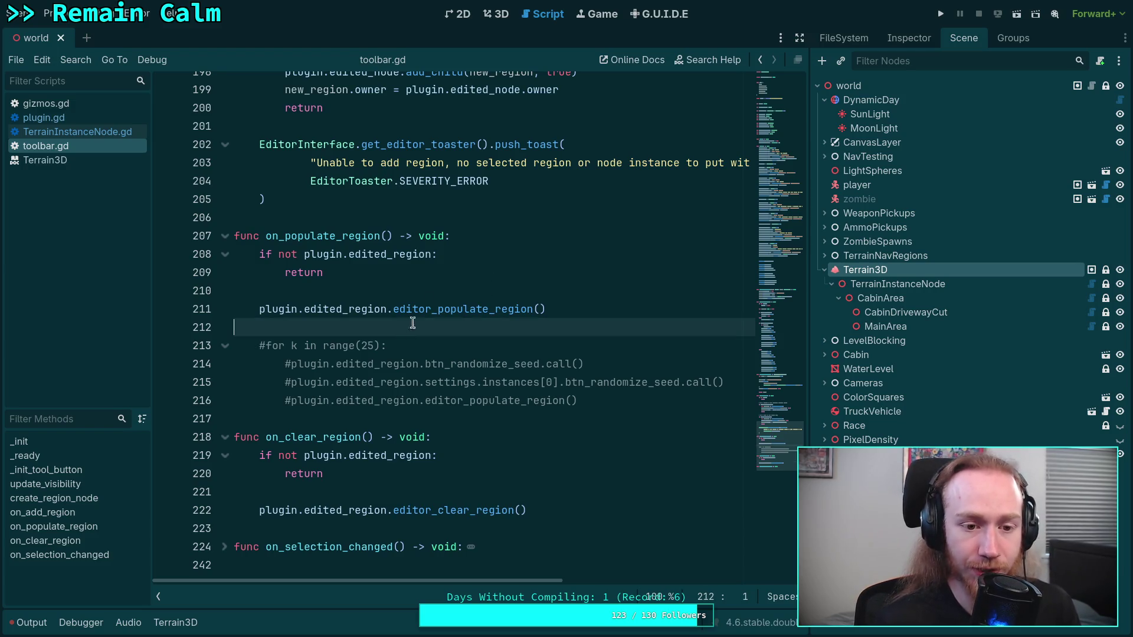
key("ctrl+F2")
left_click(879, 285)
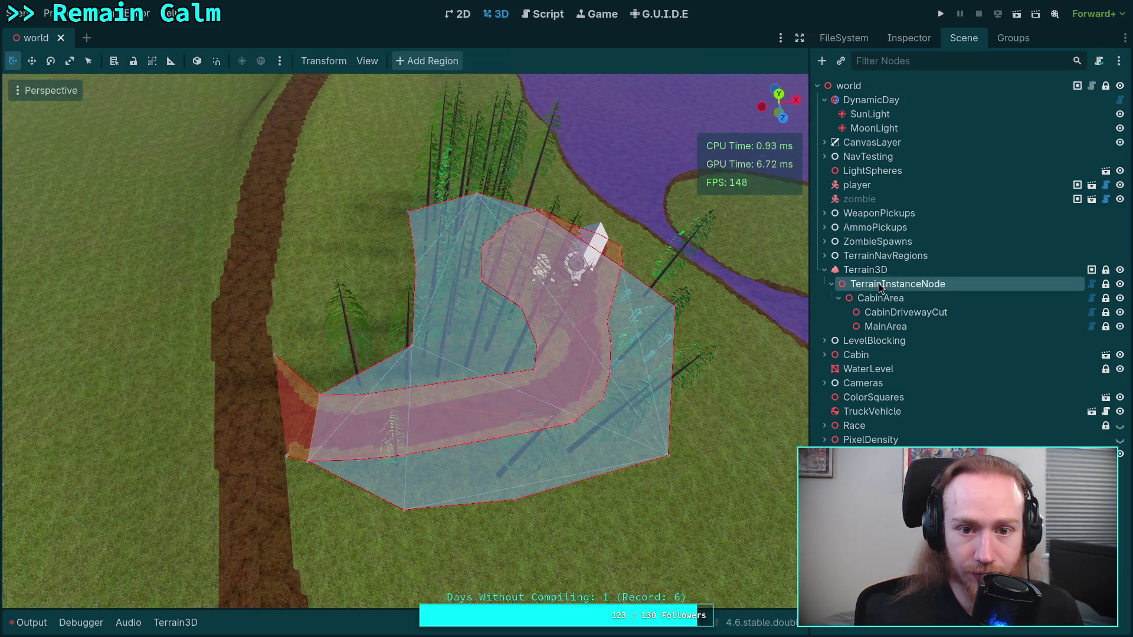
Select CabinArea and TerrainInstanceNode, then open CabinArea's TerrainInstanceRegion.gd script.
left_click(879, 301)
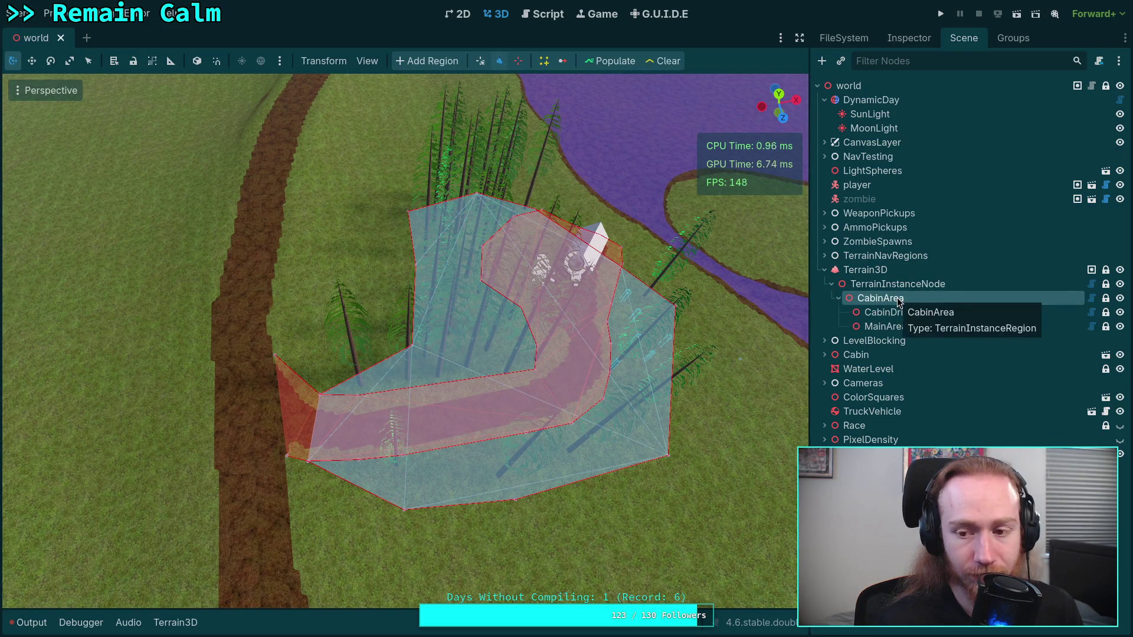
left_click(896, 283)
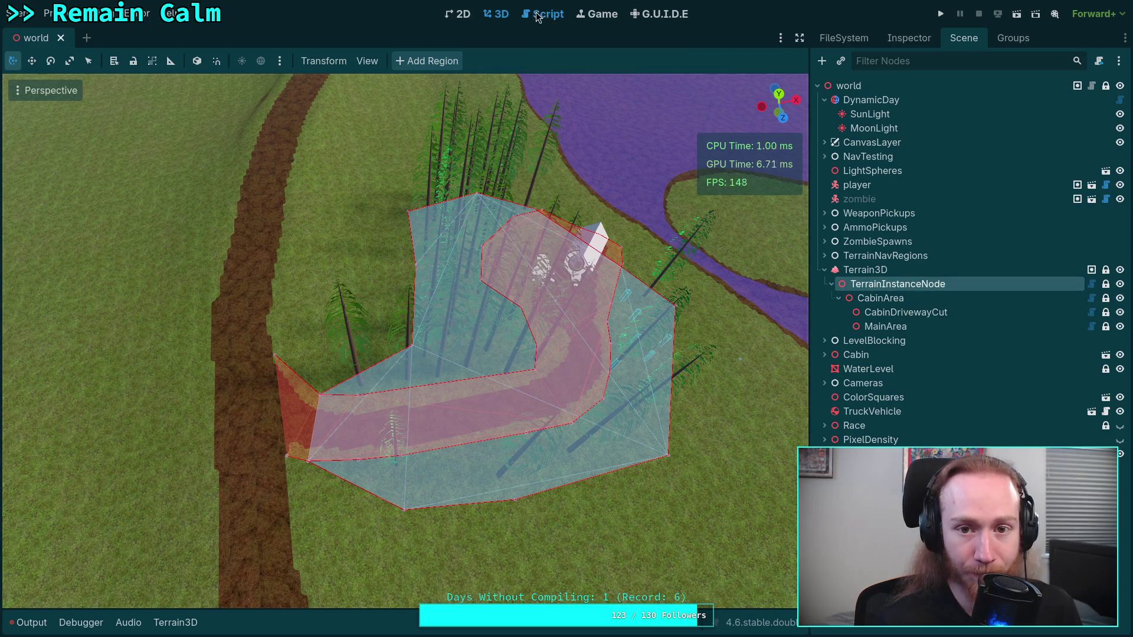
left_click(543, 14)
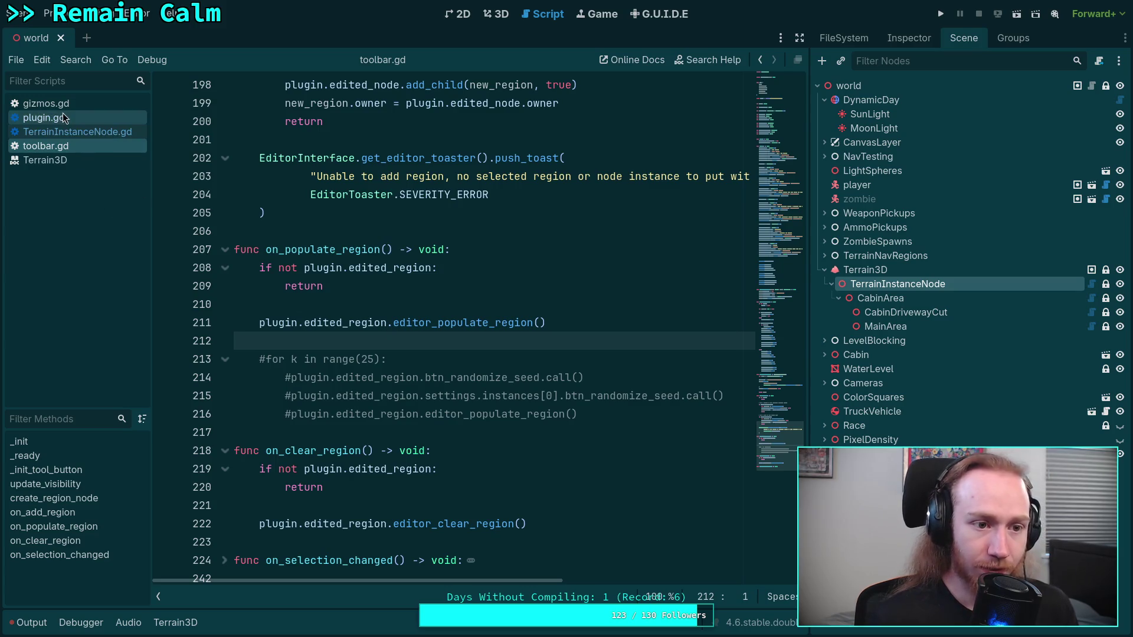
left_click(1095, 302)
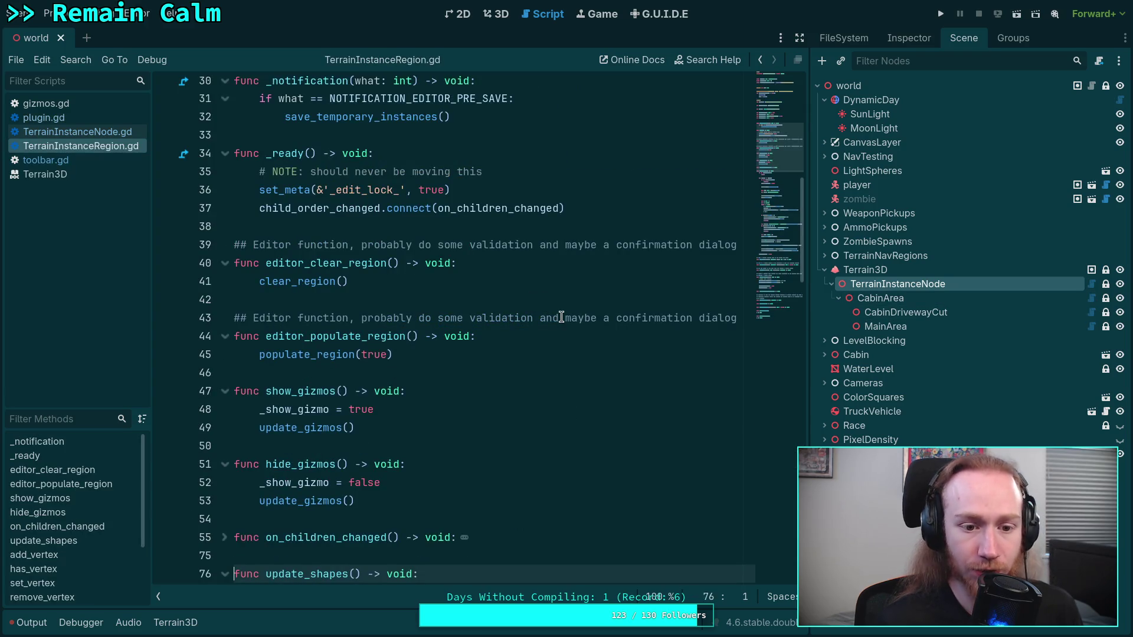
scroll(561, 317, "down", 4)
left_click(224, 300)
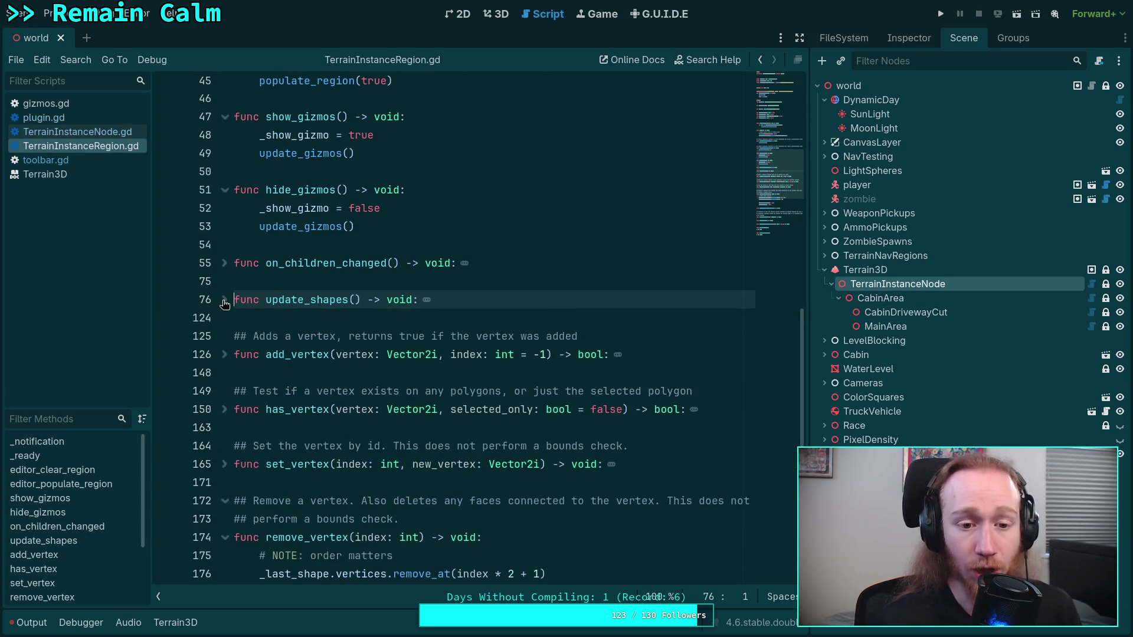
scroll(233, 330, "down", 4)
left_click(225, 318)
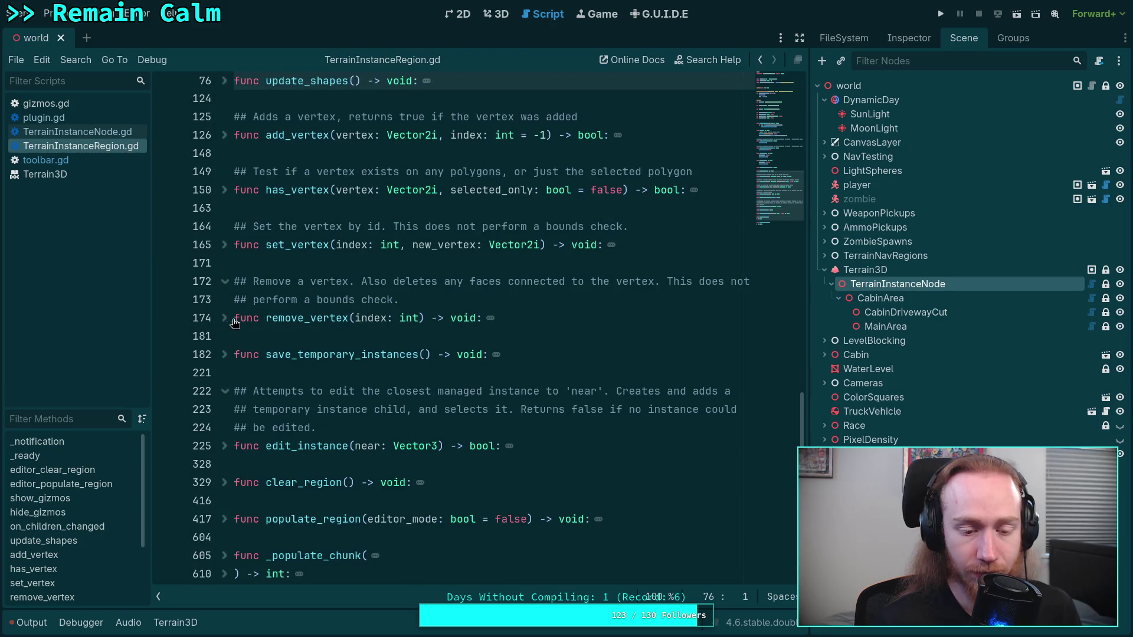
scroll(236, 321, "down", 2)
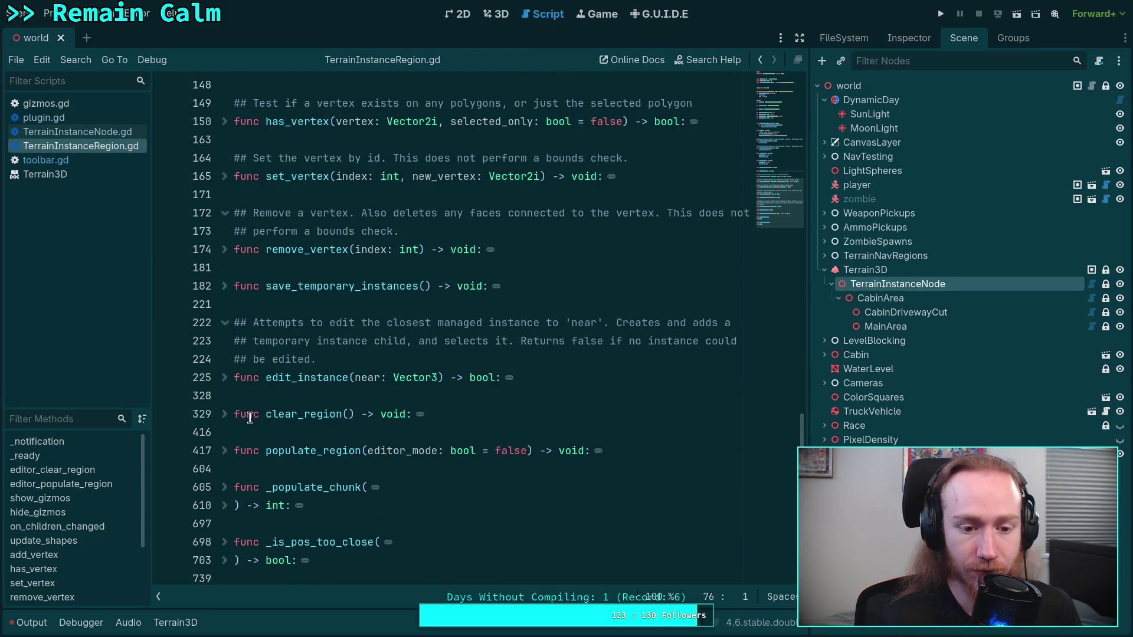
left_click(224, 451)
scroll(424, 376, "down", 6)
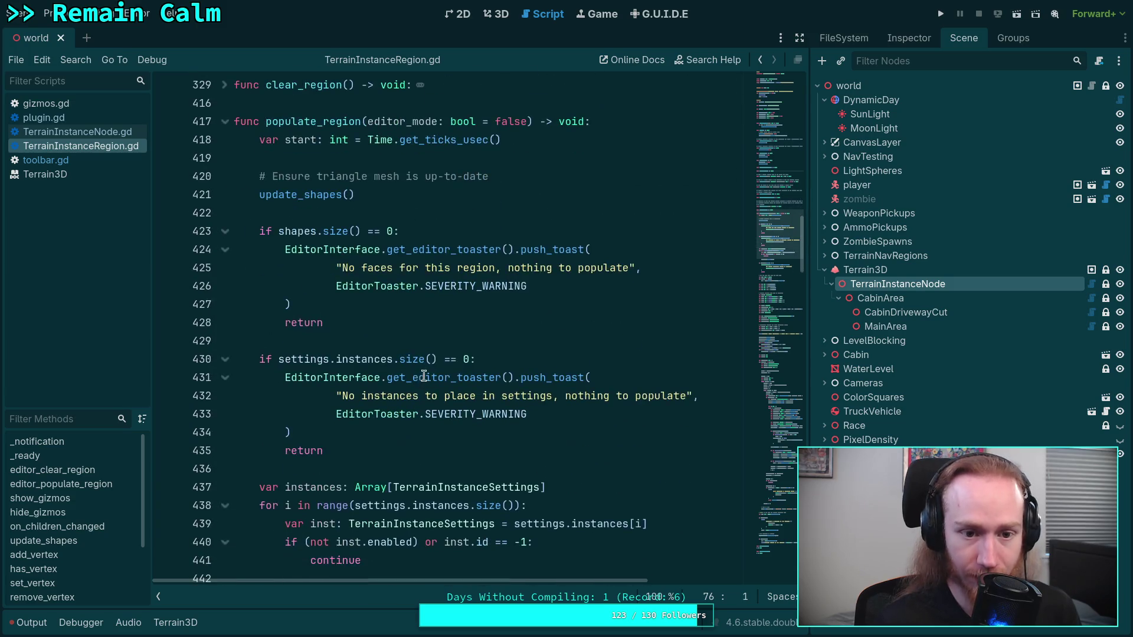
left_click(452, 197)
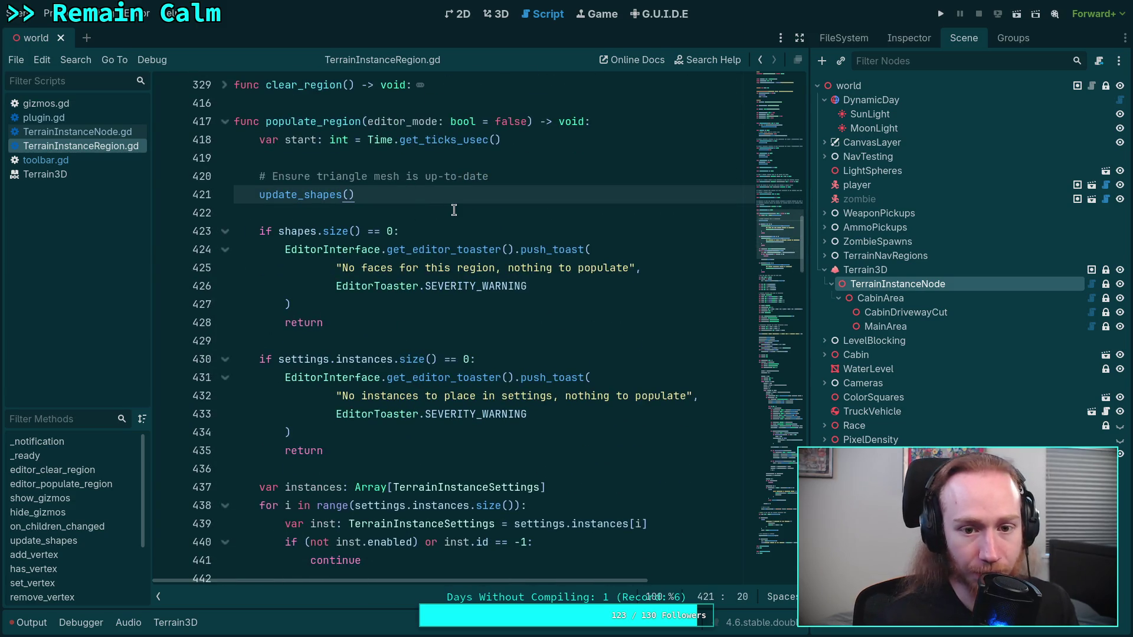
scroll(454, 211, "down", 4)
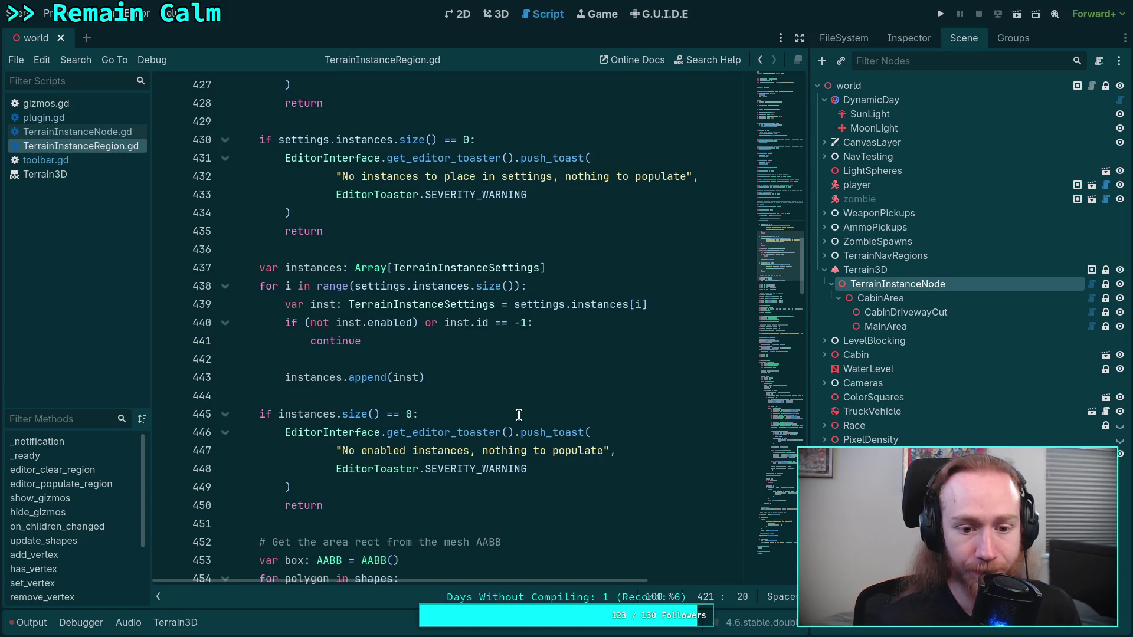
scroll(518, 414, "down", 2)
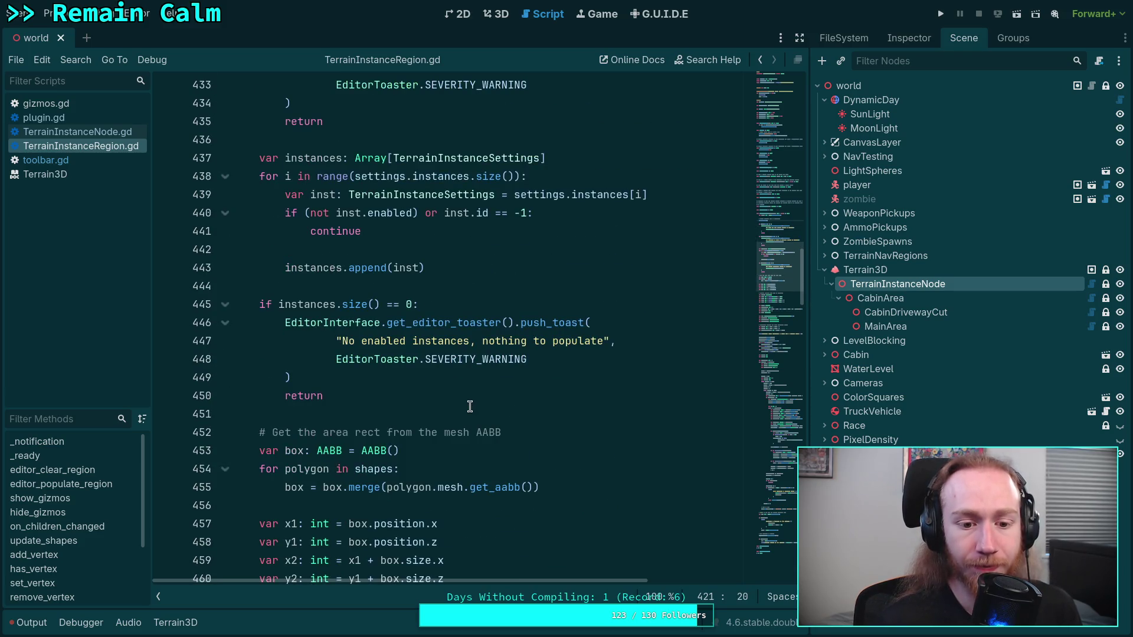
scroll(469, 405, "down", 1)
scroll(469, 405, "down", 2)
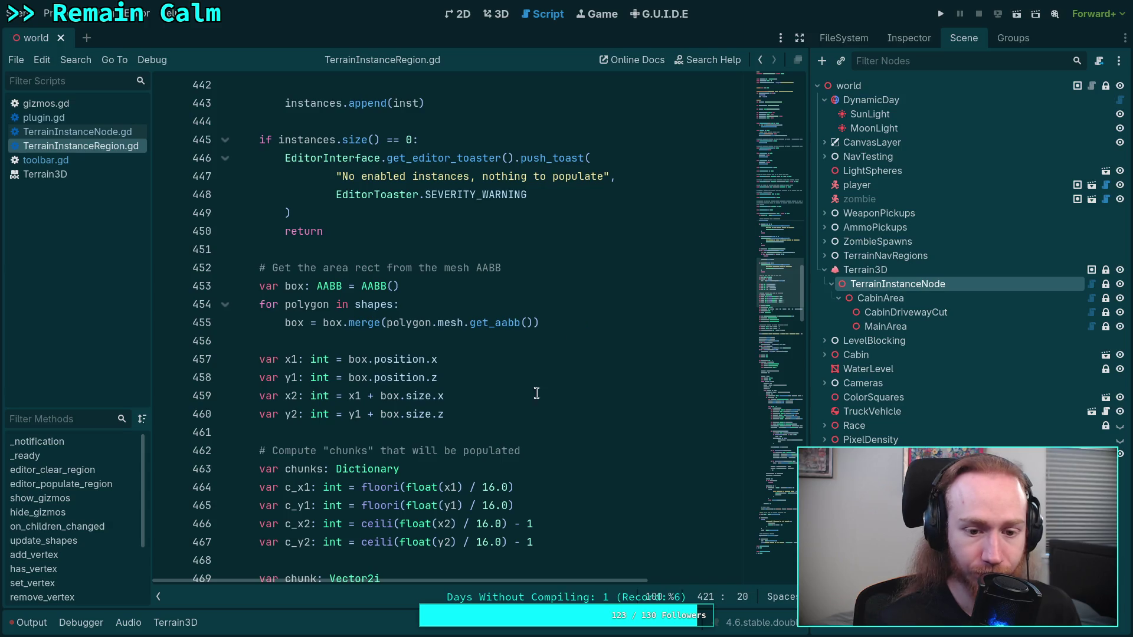
left_click(583, 327)
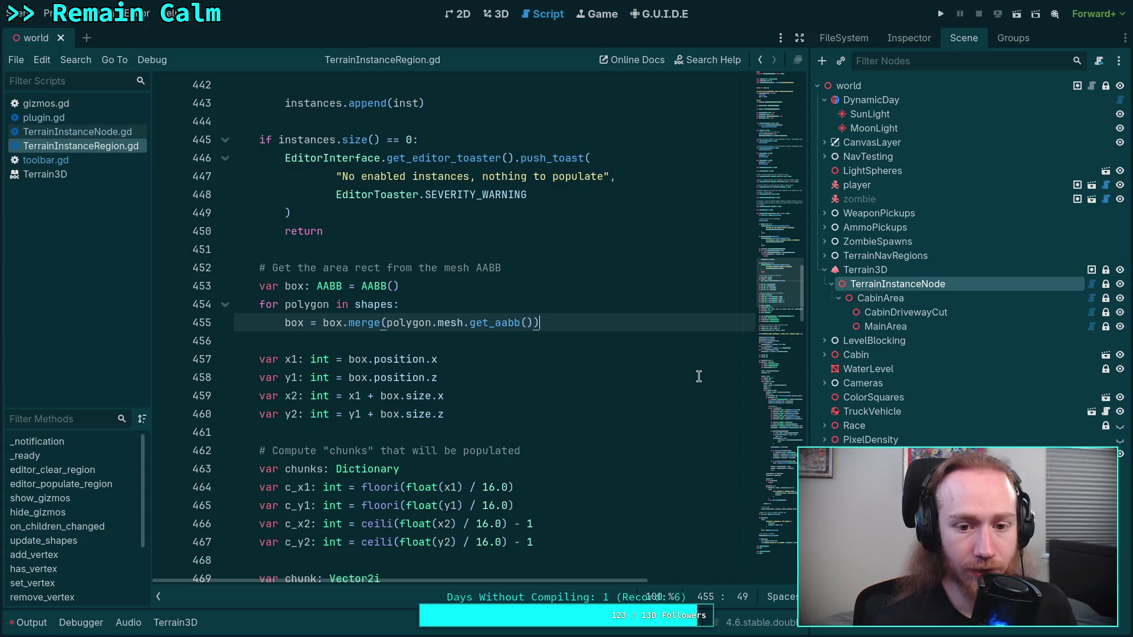
scroll(698, 305, "down", 4)
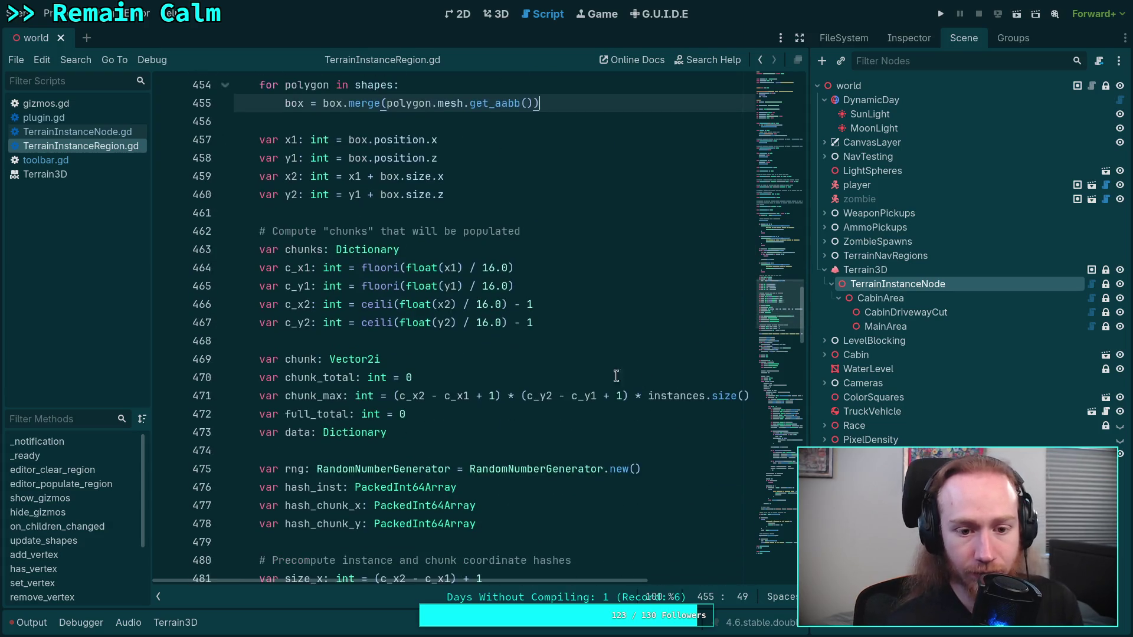
double_click(302, 250)
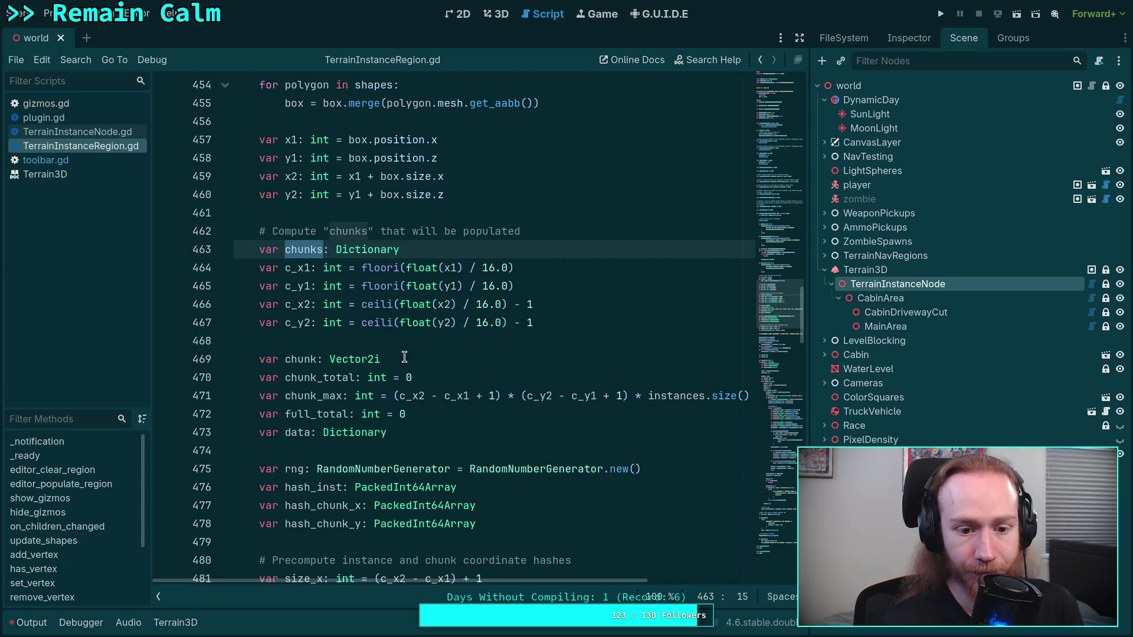
Insert '# Load existing assets in the chunks' below the chunk bound lines at line 467.
left_click(589, 321)
key("Return")
key("Return")
type("# Load existing ")
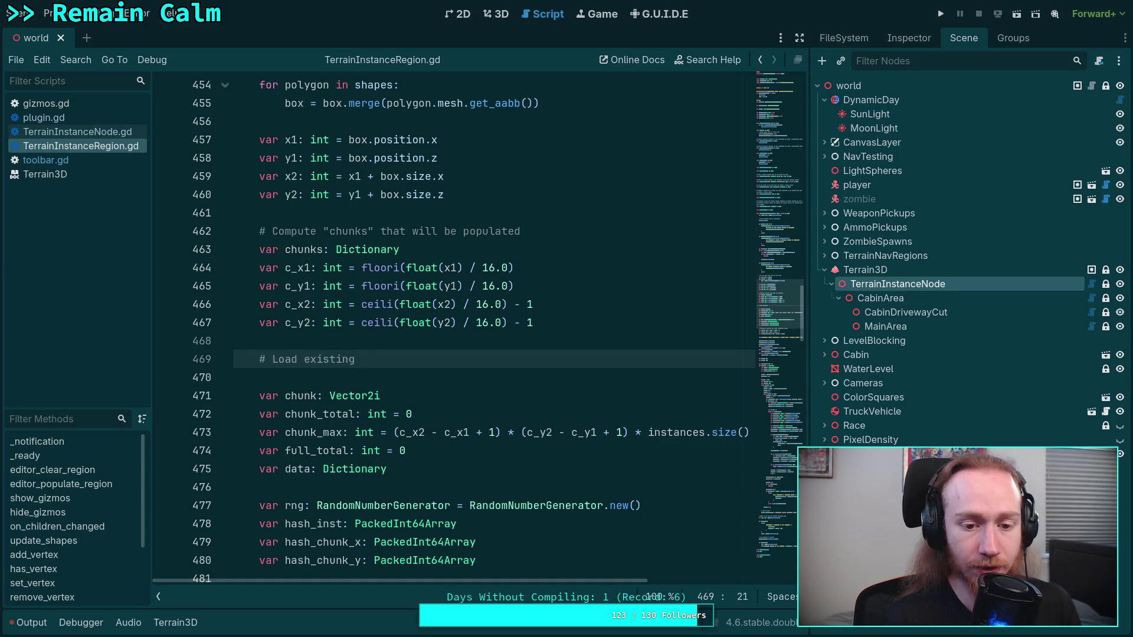
type("assets in the ")
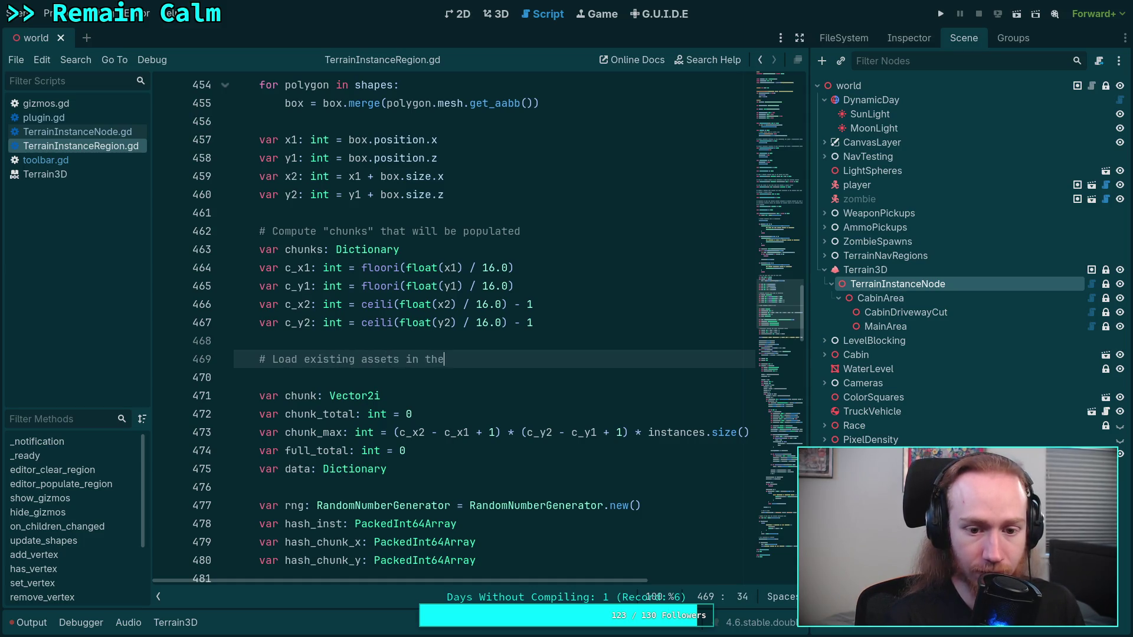
type("chunks")
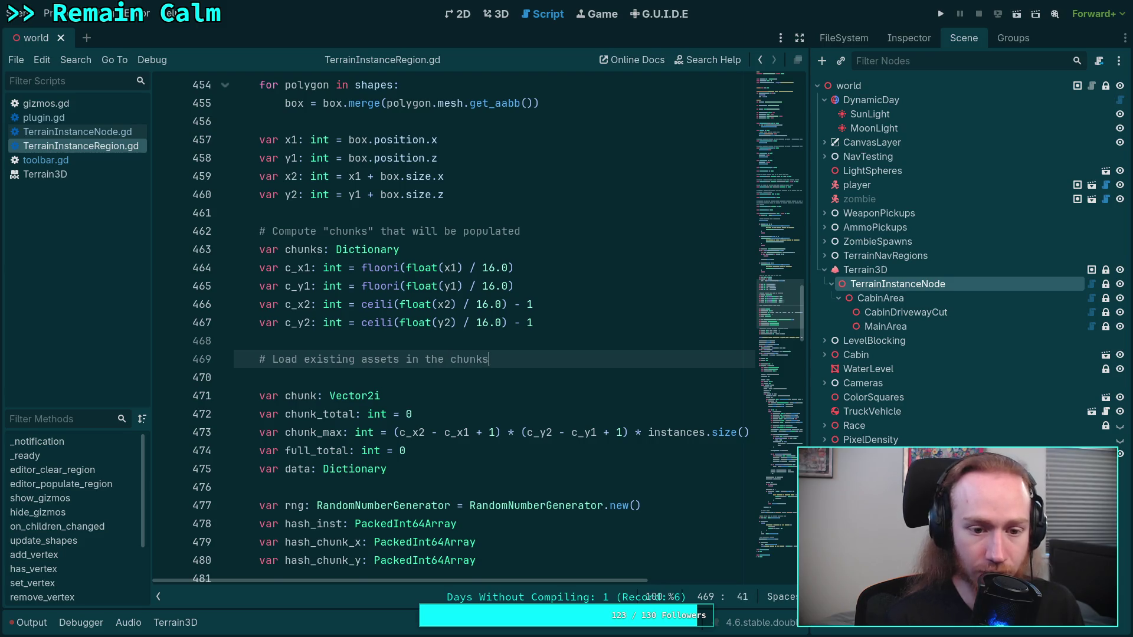
key("Return")
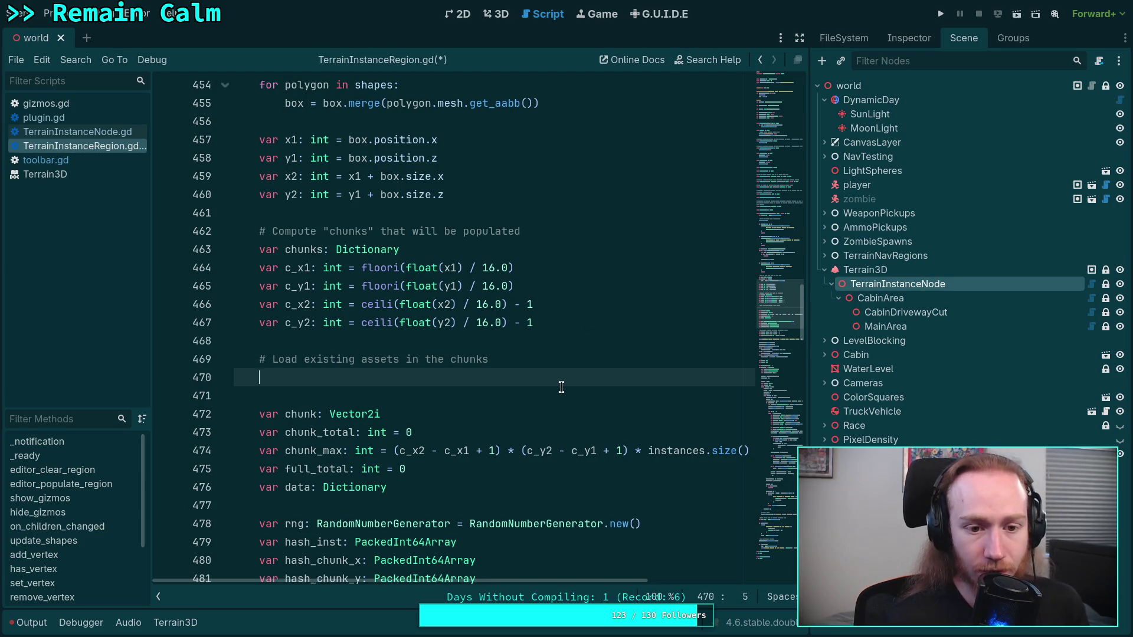
scroll(561, 383, "up", 1)
scroll(564, 415, "up", 1)
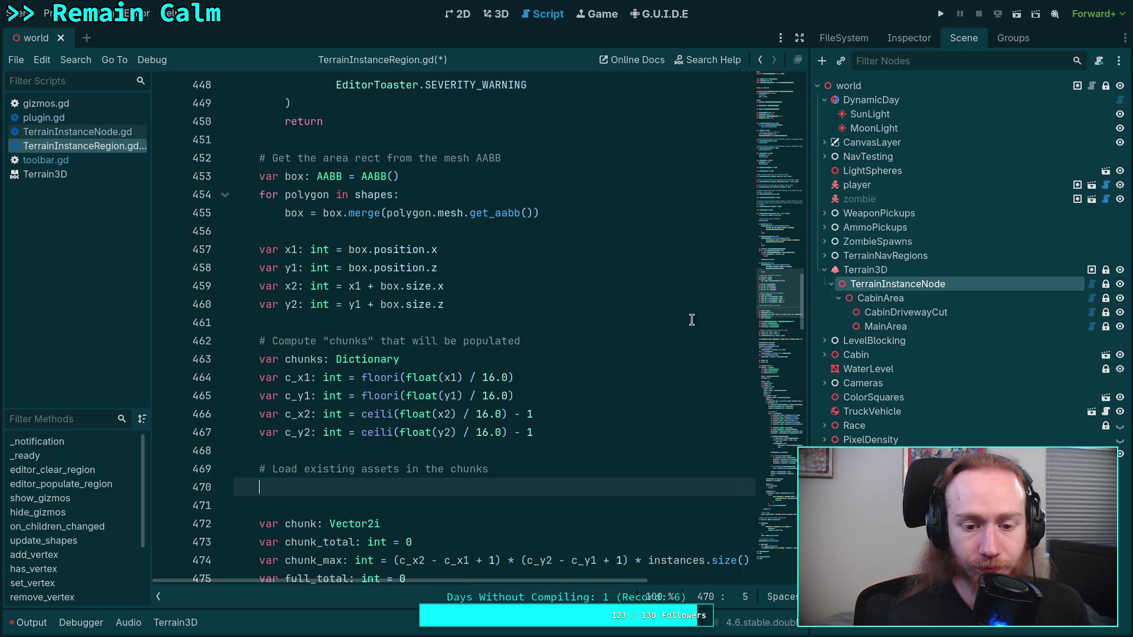
mouse_move(787, 302)
left_mouse_down()
mouse_move(774, 91)
mouse_move(758, 376)
mouse_move(774, 304)
left_mouse_up()
left_click_drag(477, 309, 506, 307)
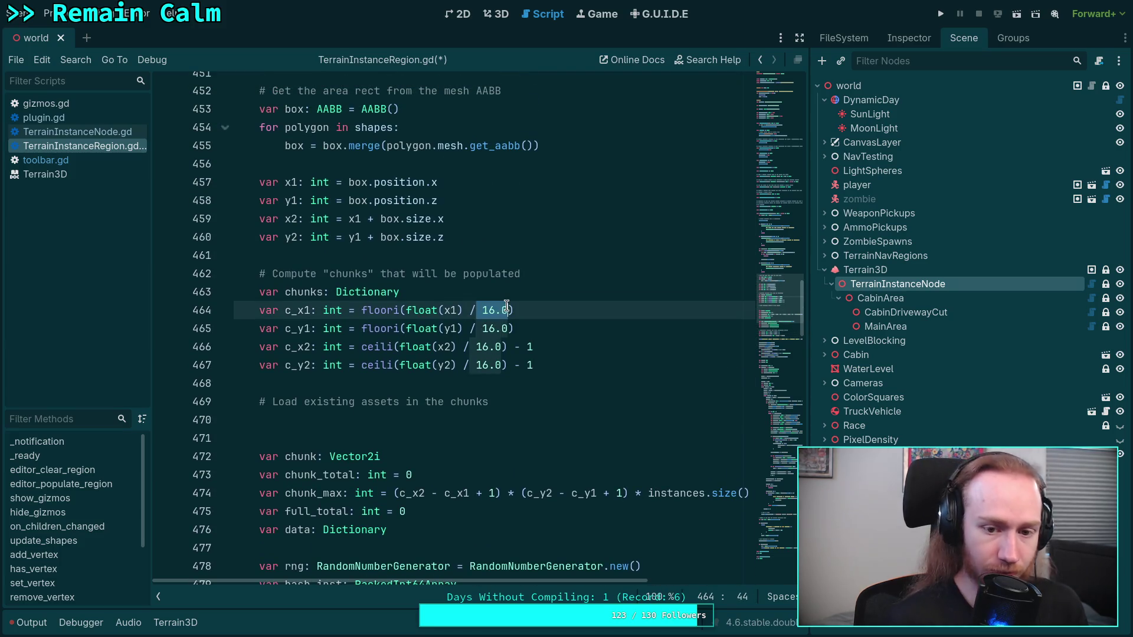
Replace the 16.0 divisor with CHUNK_SIZE on chunk bound lines 464–467.
type("float(")
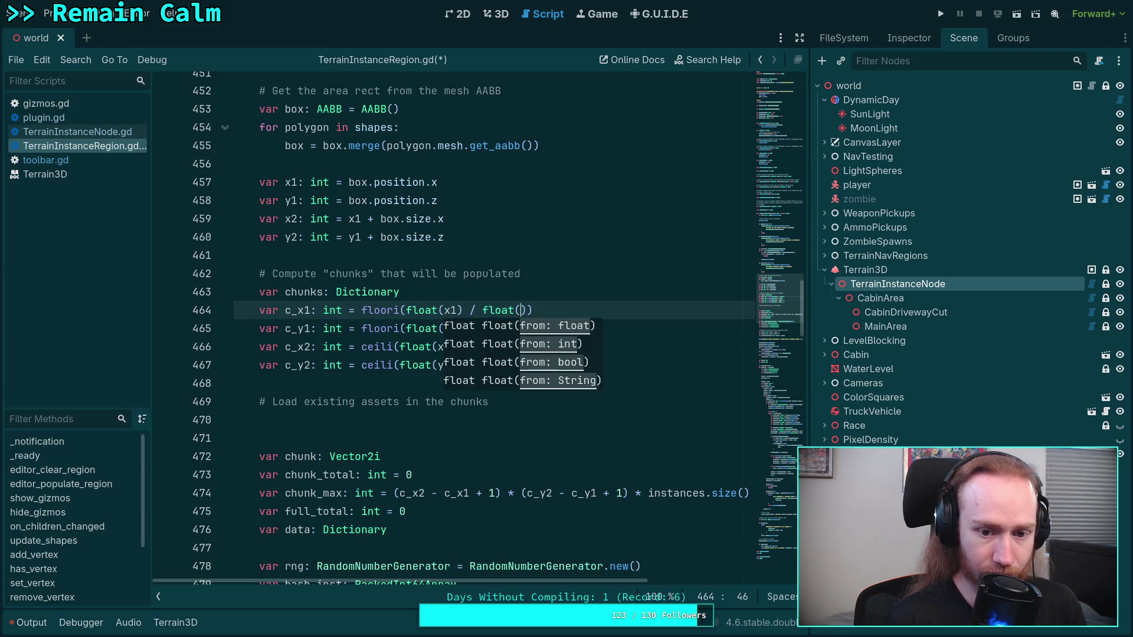
type("CHU")
key("Return")
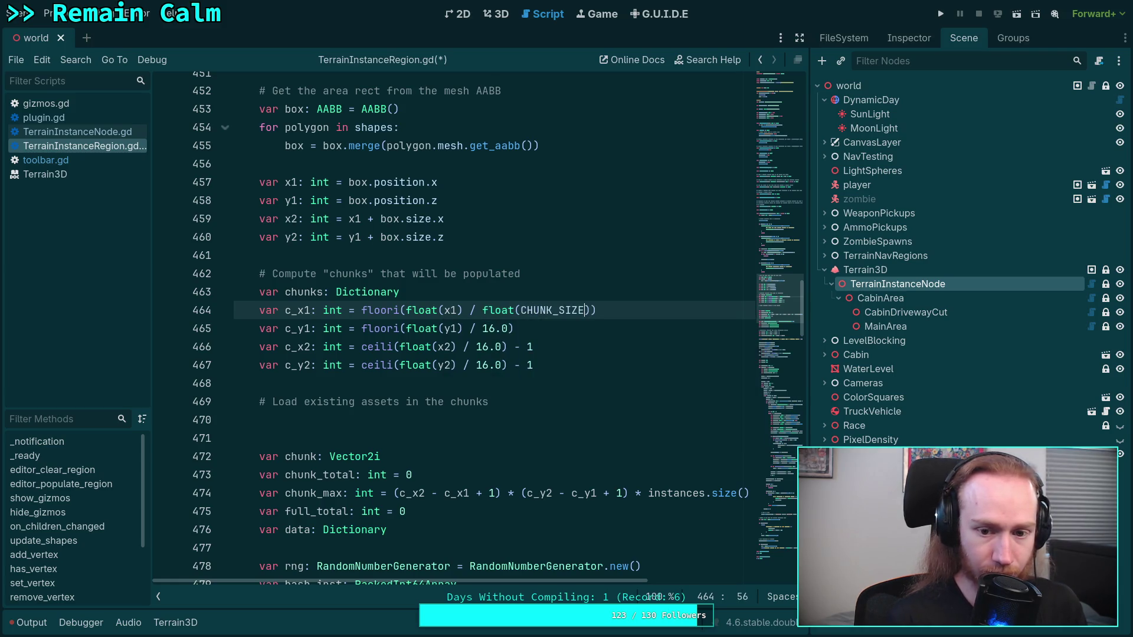
double_click(487, 310)
key("BackSpace")
key("Delete")
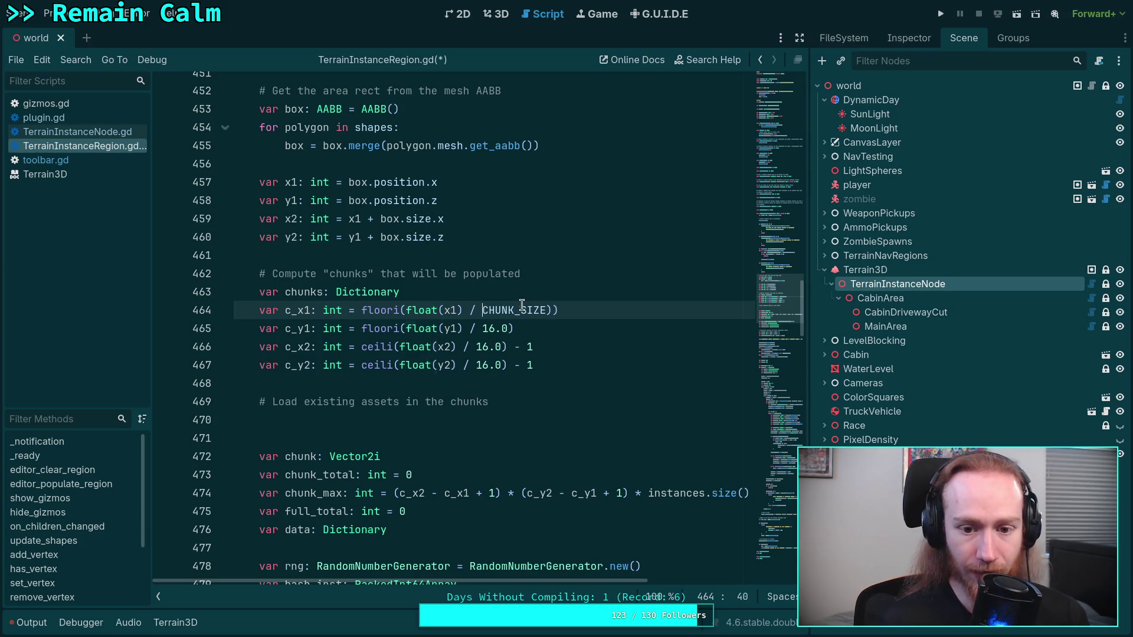
double_click(523, 306)
key("ctrl+c")
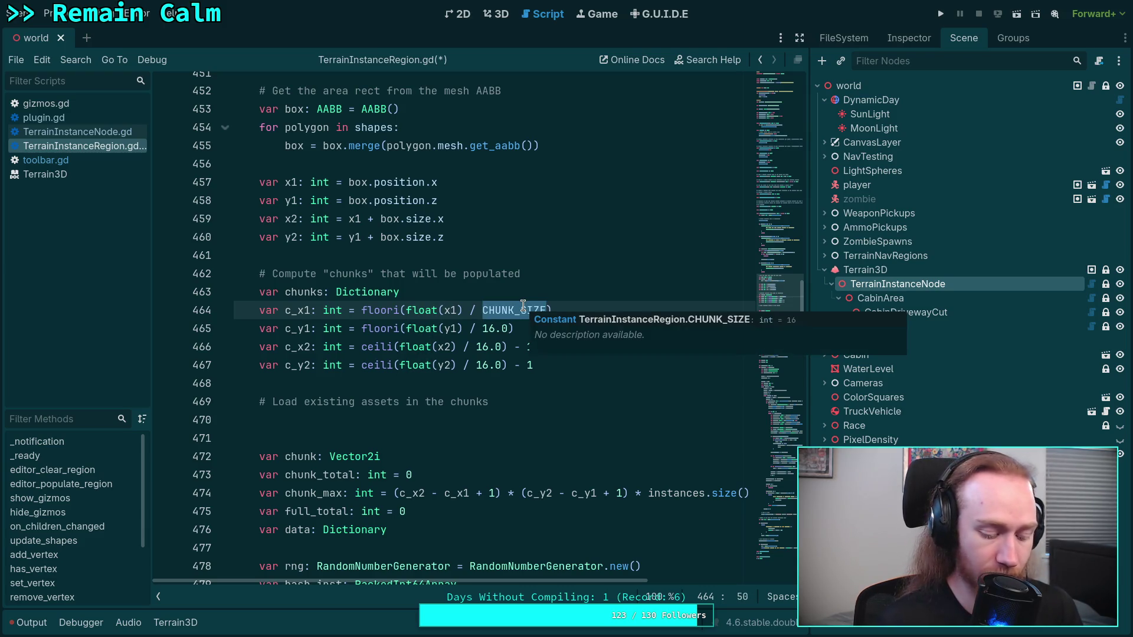
left_click(483, 328)
mouse_move(483, 328)
left_mouse_down()
mouse_move(509, 329)
mouse_move(498, 364)
left_mouse_up()
key("ctrl+v")
key("ctrl+v")
key("ctrl+v")
left_click(472, 382)
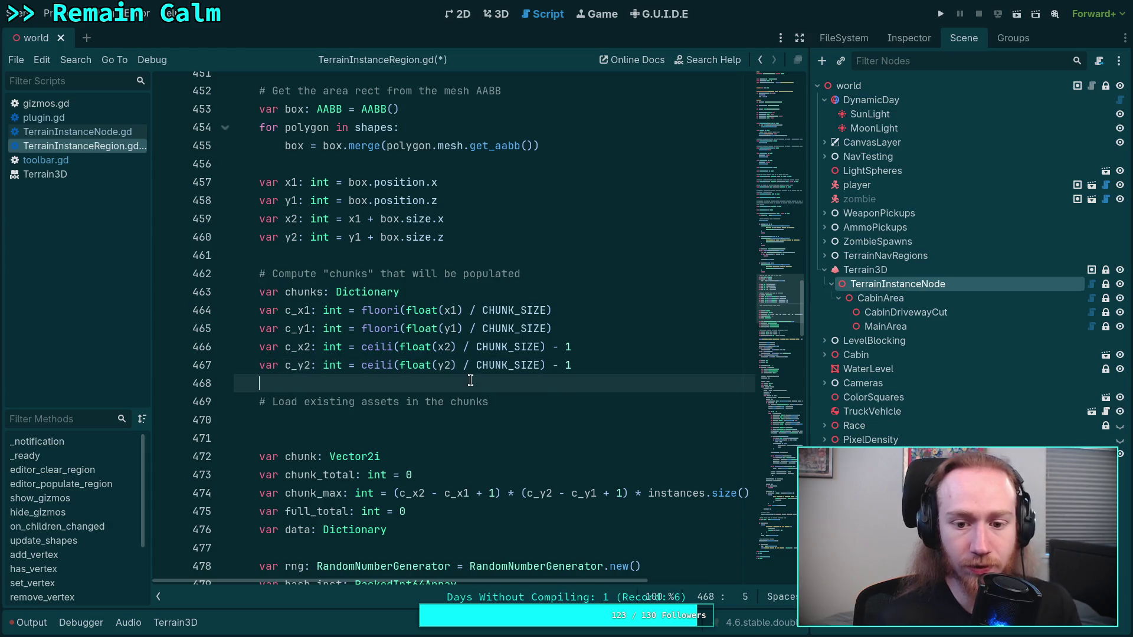
Save TerrainInstanceRegion.gd and place the caret on the blank line under the comment.
scroll(590, 378, "up", 1)
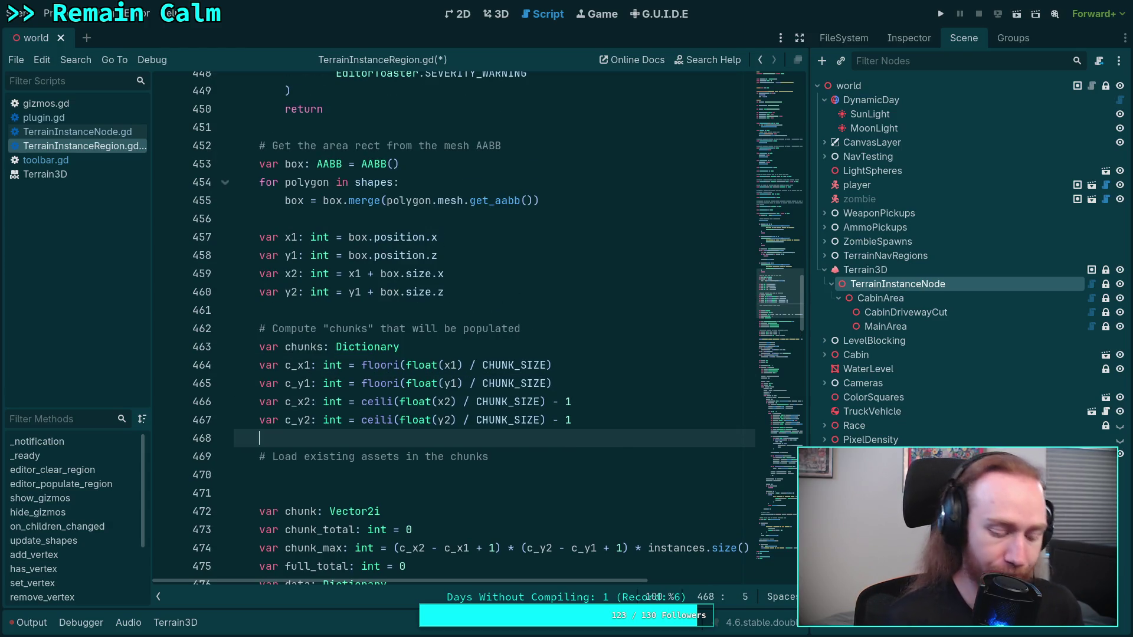
key("ctrl+s")
left_click(571, 465)
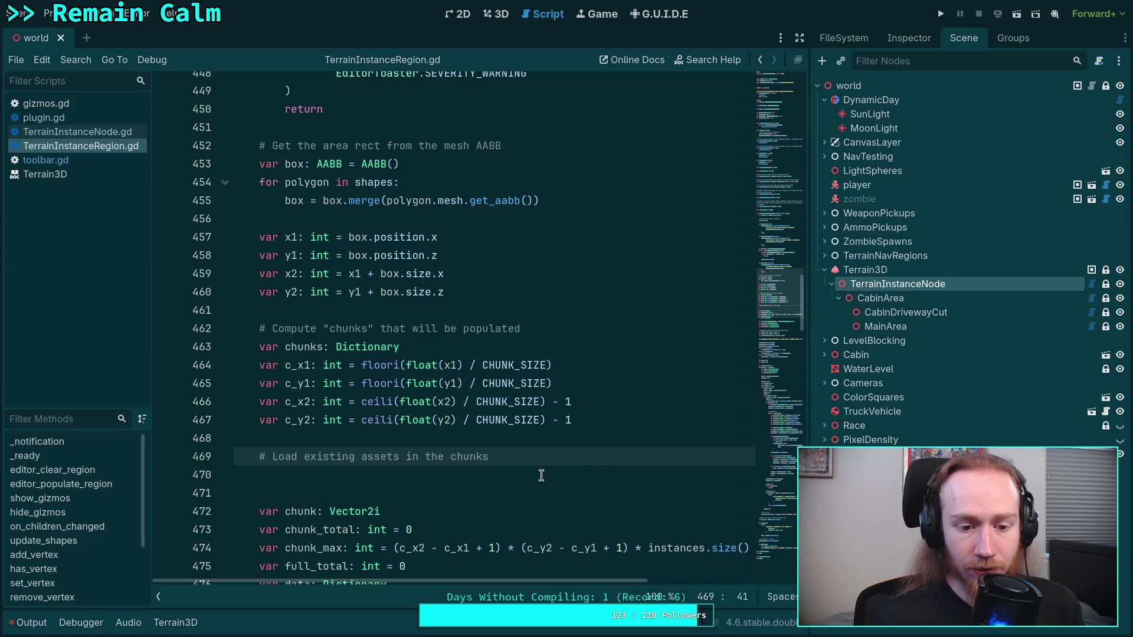
left_click(542, 476)
scroll(472, 324, "down", 4)
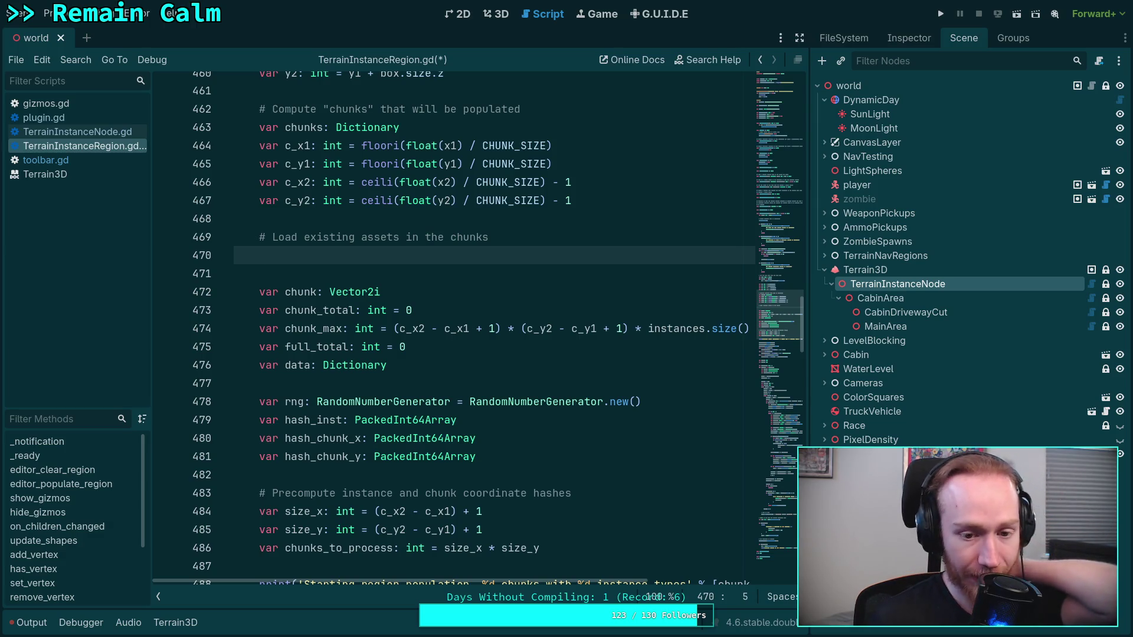
scroll(472, 325, "down", 1)
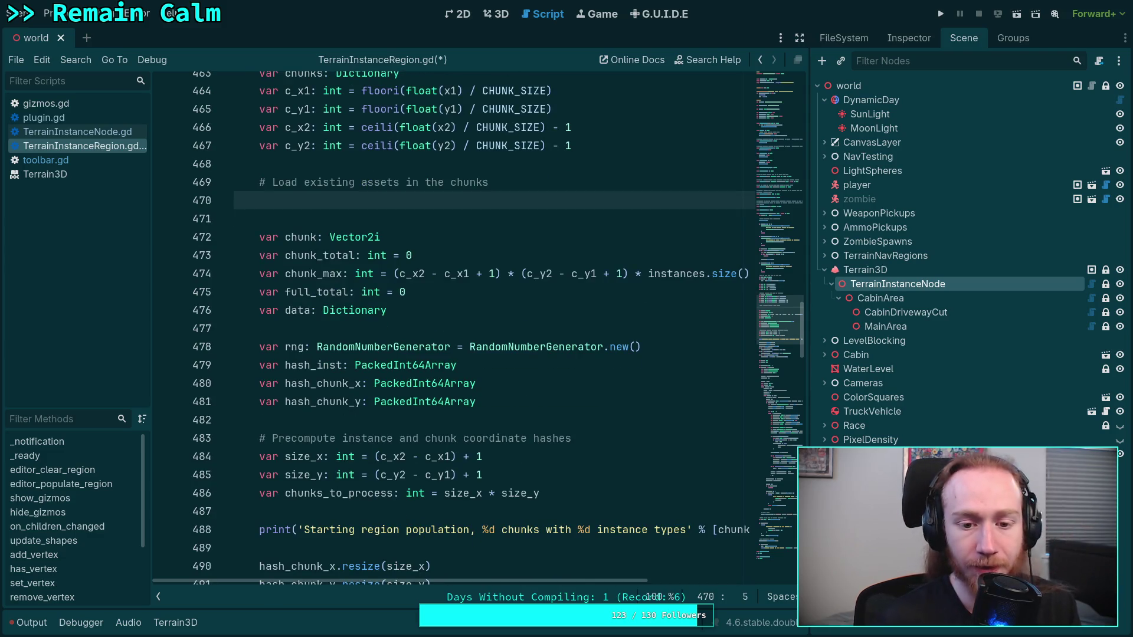
scroll(473, 429, "down", 8)
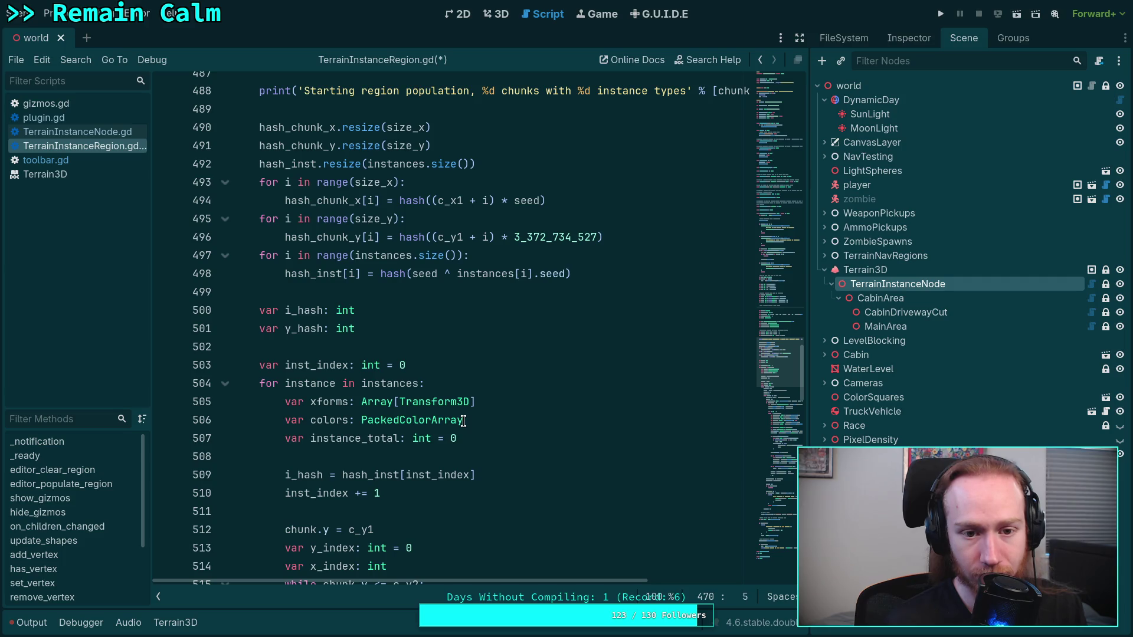
scroll(463, 421, "down", 8)
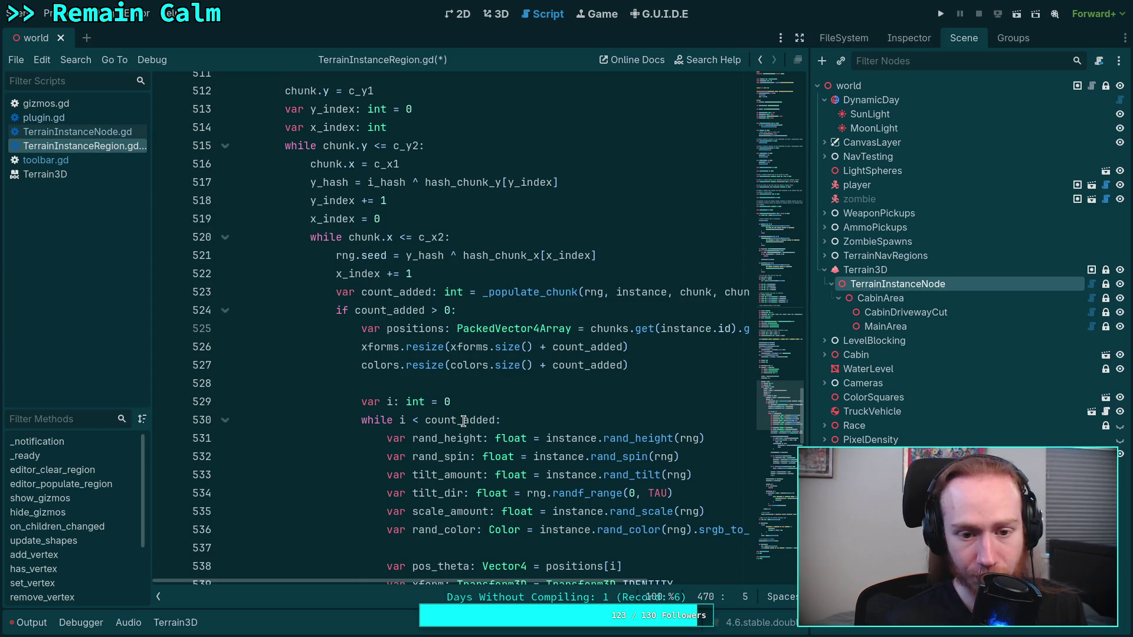
scroll(463, 420, "down", 1)
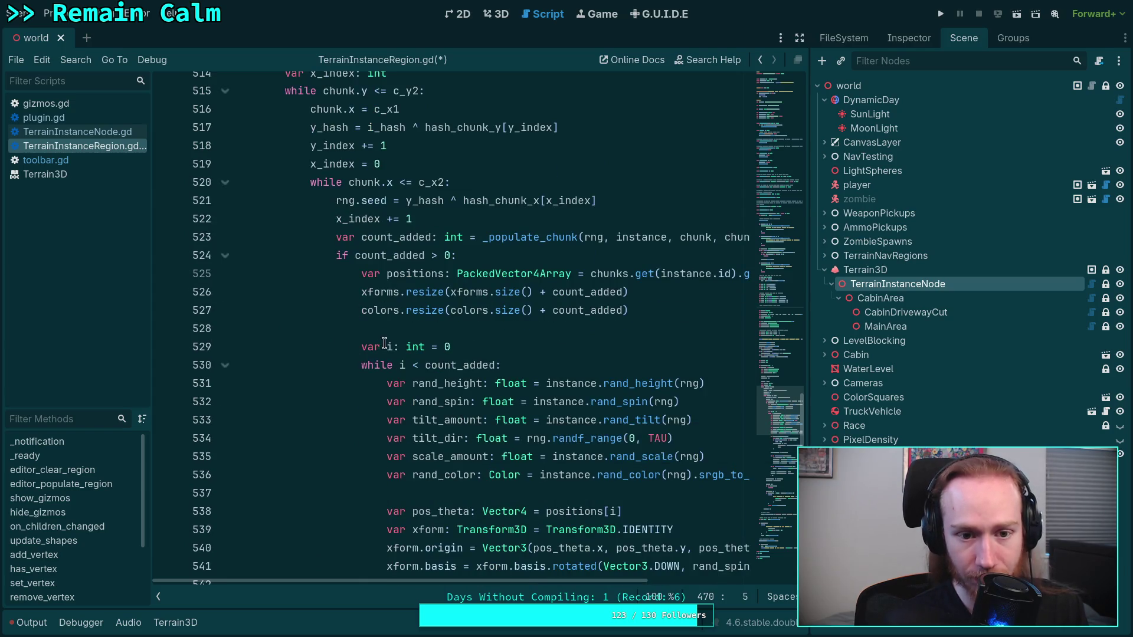
left_click(423, 328)
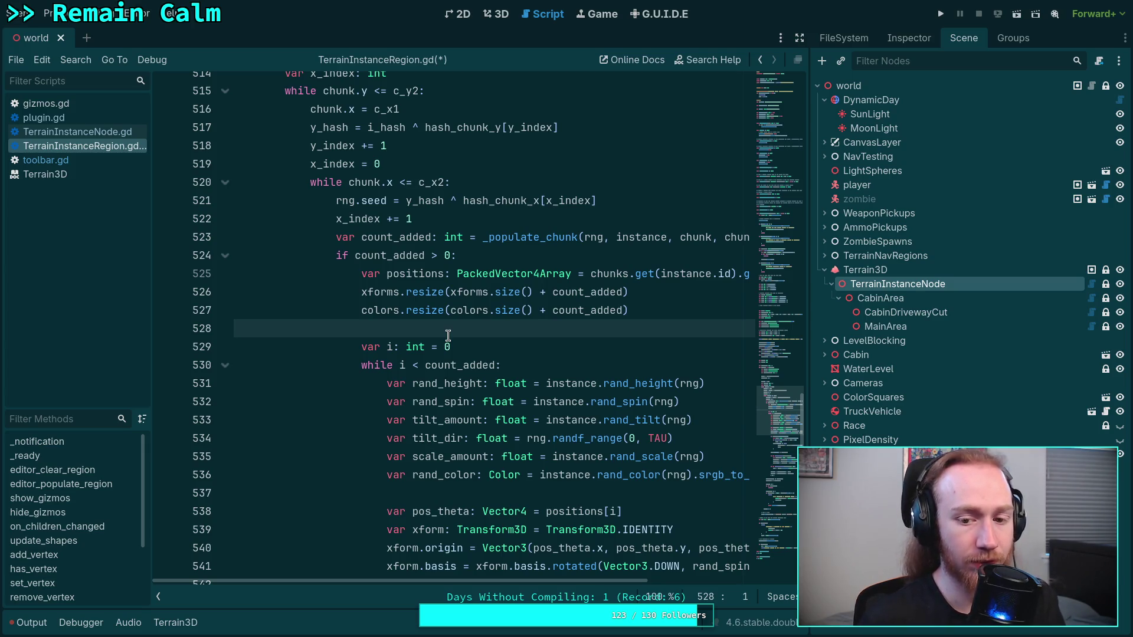
scroll(449, 342, "down", 1)
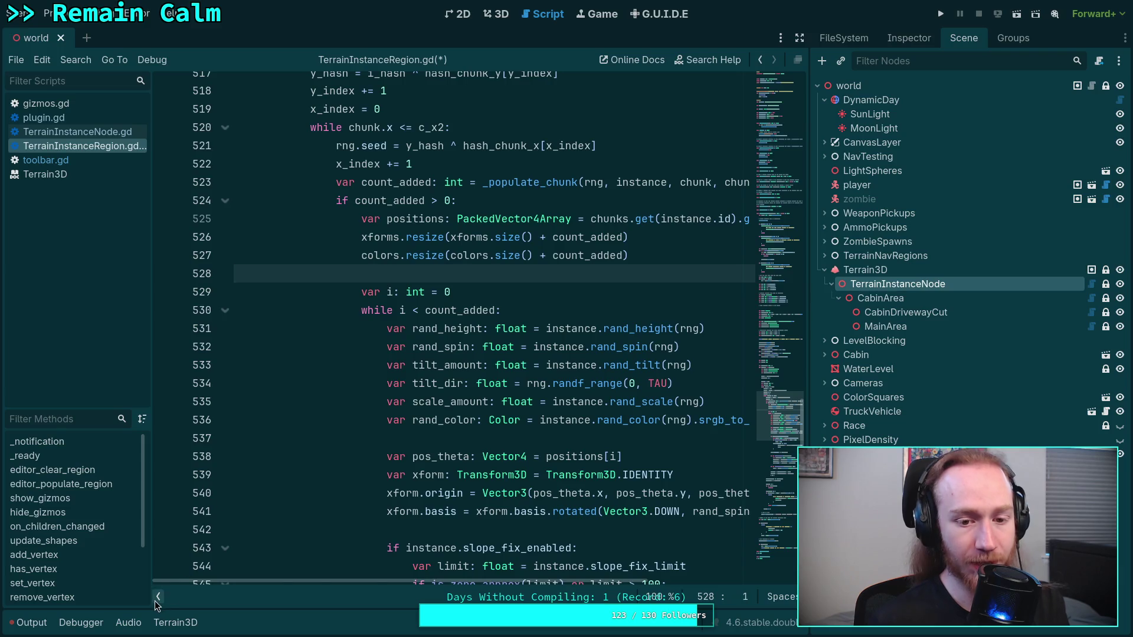
Hide the script list and inspect the rng random value lines 531–536.
left_click(156, 598)
left_click_drag(393, 341, 545, 443)
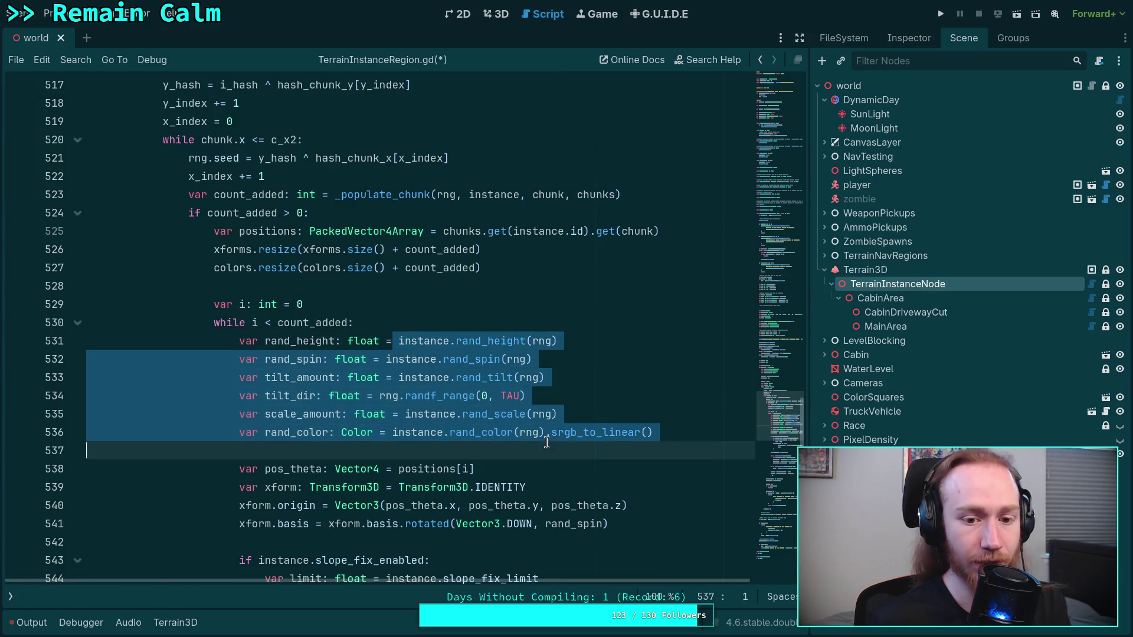
left_click(625, 437)
left_click(490, 341)
double_click(541, 341)
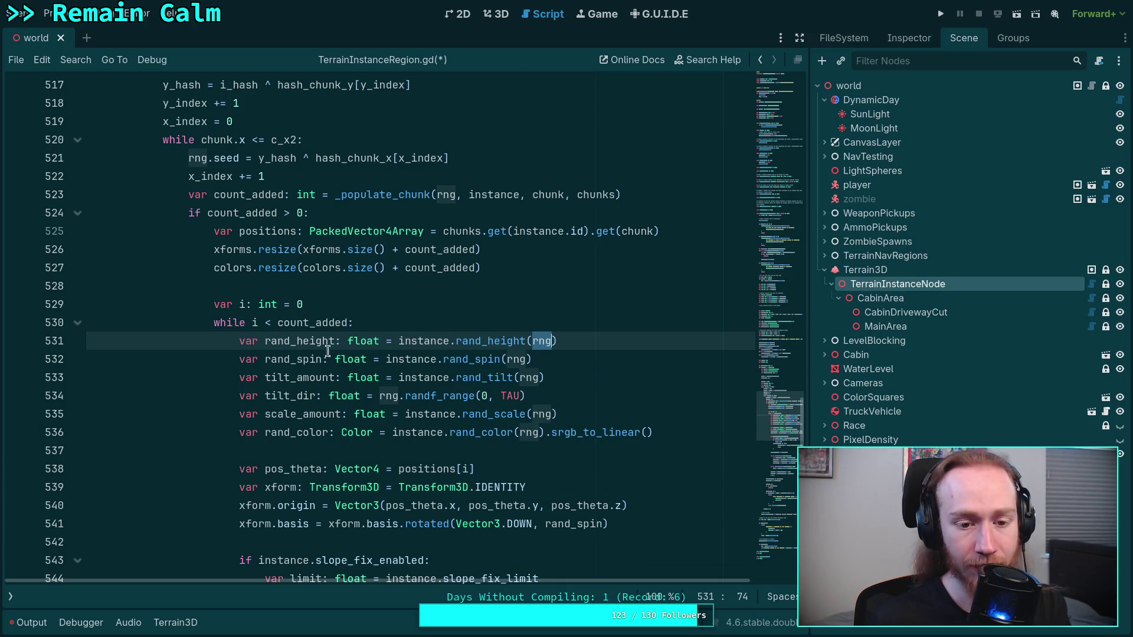
left_click_drag(263, 341, 679, 435)
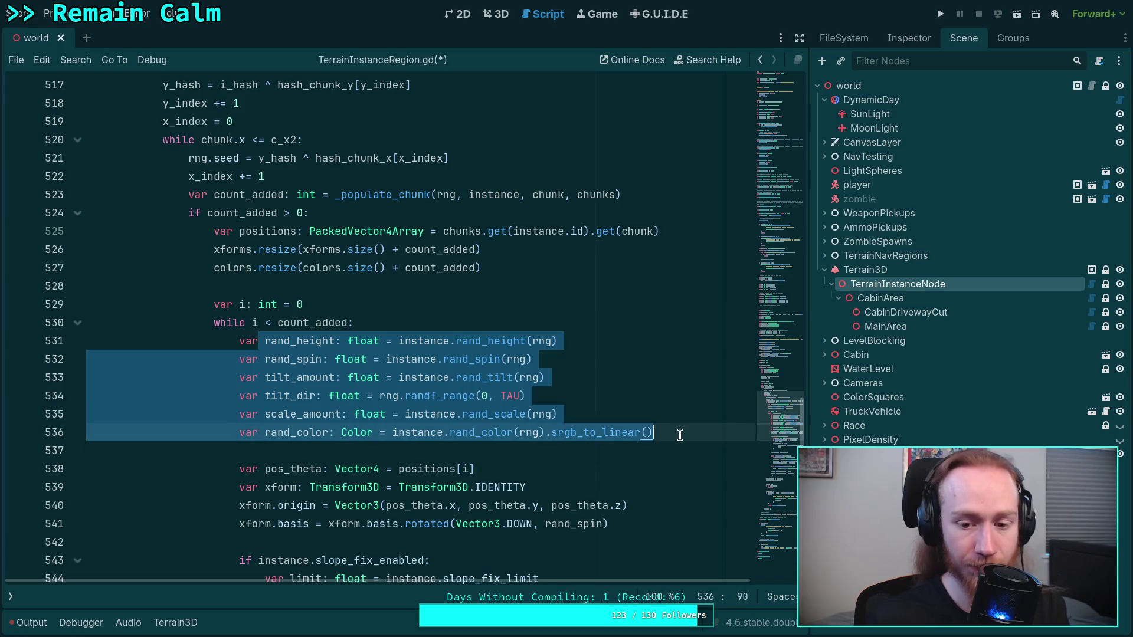
left_click(397, 326)
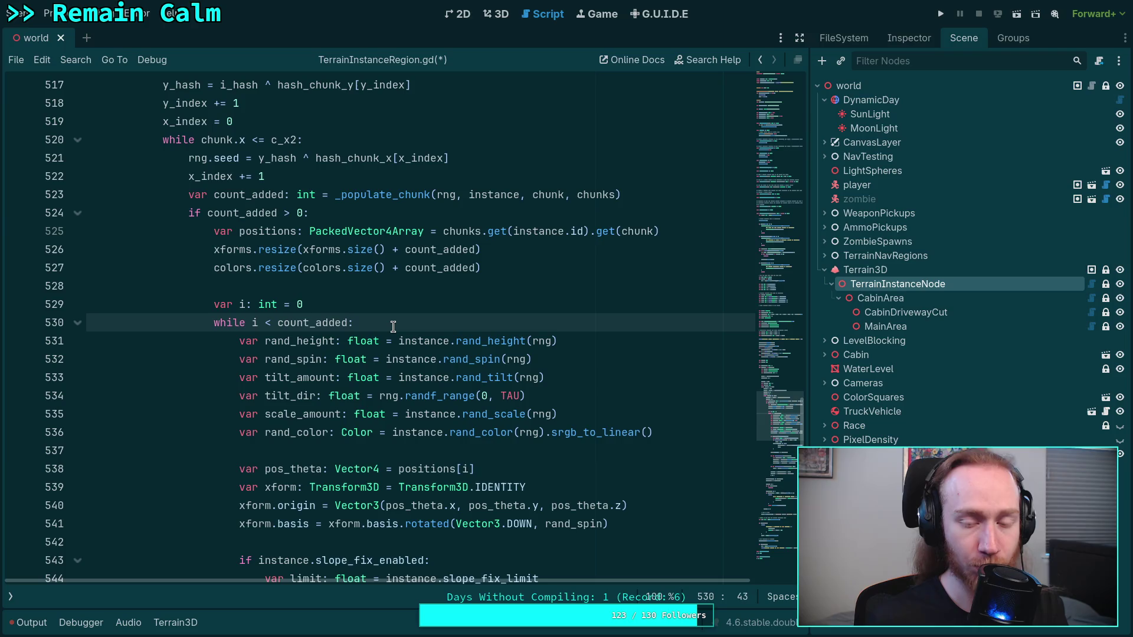
Look up the rng seed documentation, check hash_chunk_x on line 521, and select CabinArea.
scroll(393, 326, "up", 1)
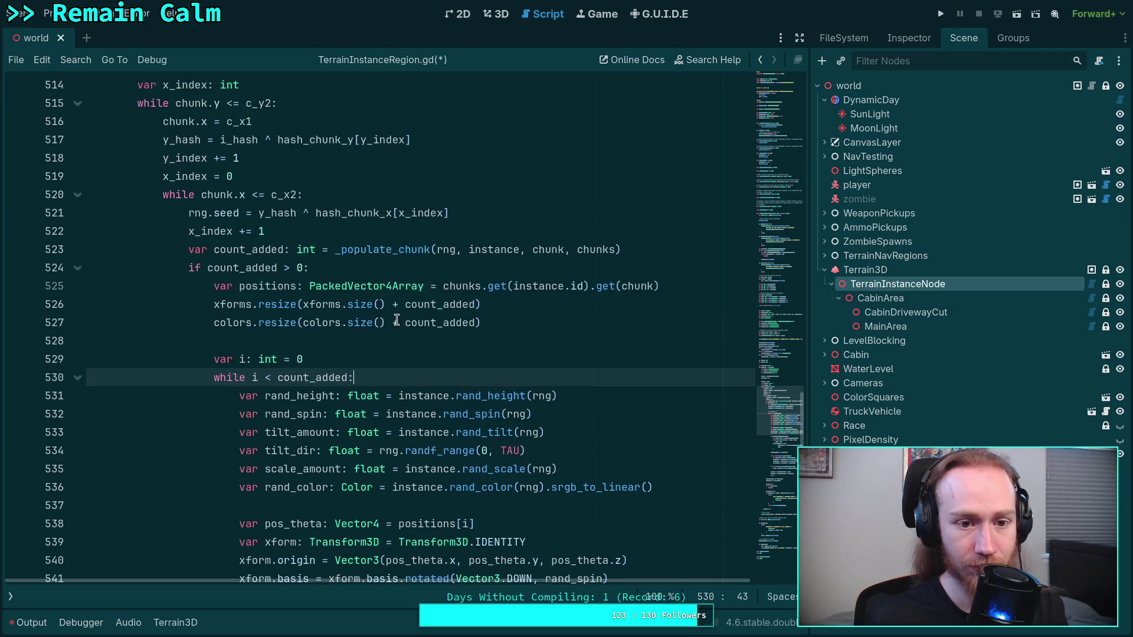
double_click(226, 214)
mouse_move(227, 220)
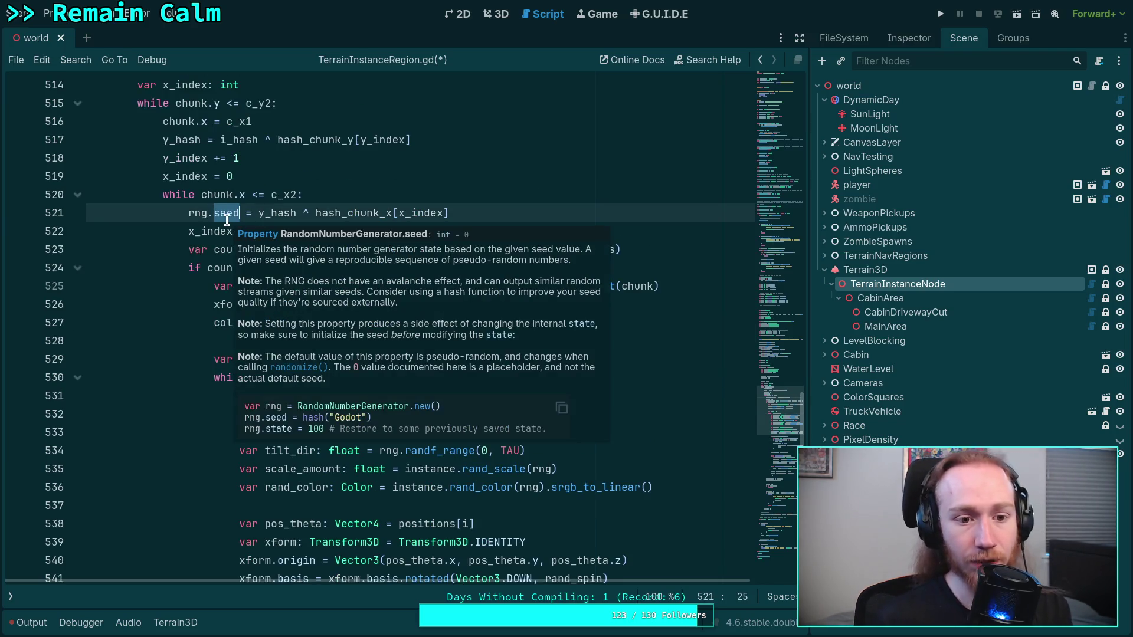
scroll(343, 322, "up", 1)
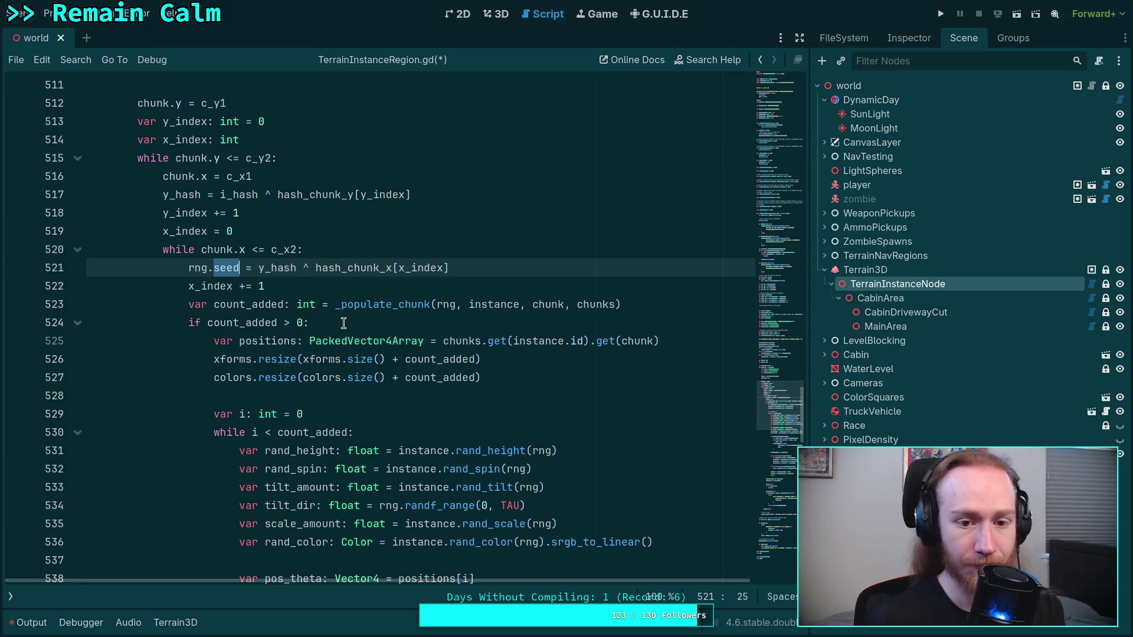
scroll(344, 323, "up", 2)
scroll(361, 386, "up", 3)
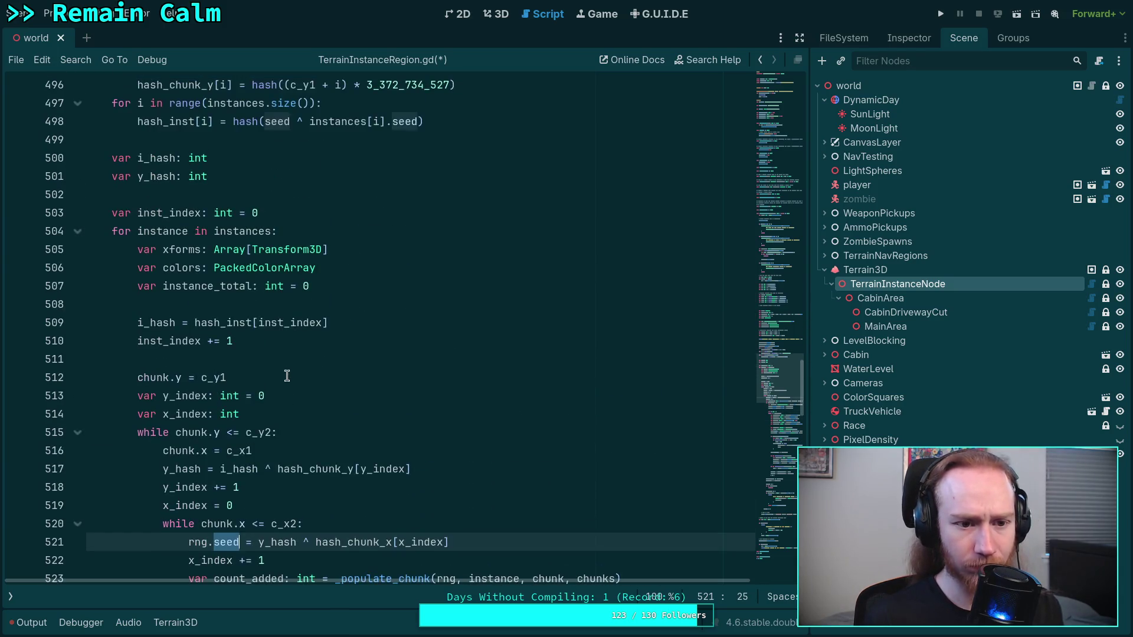
double_click(358, 542)
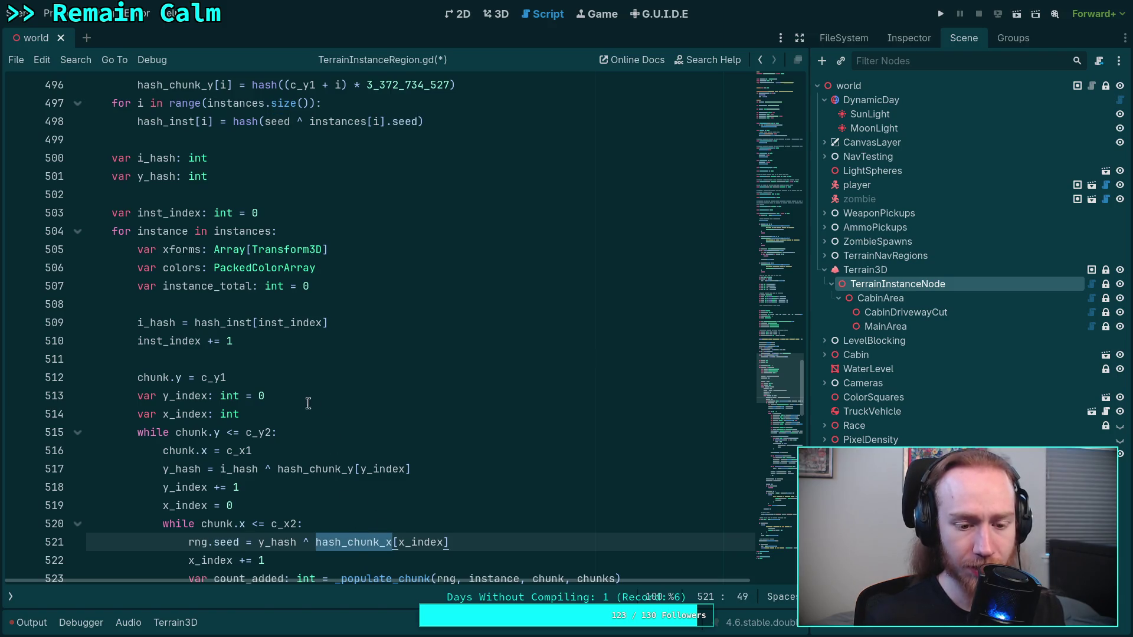
scroll(310, 394, "up", 4)
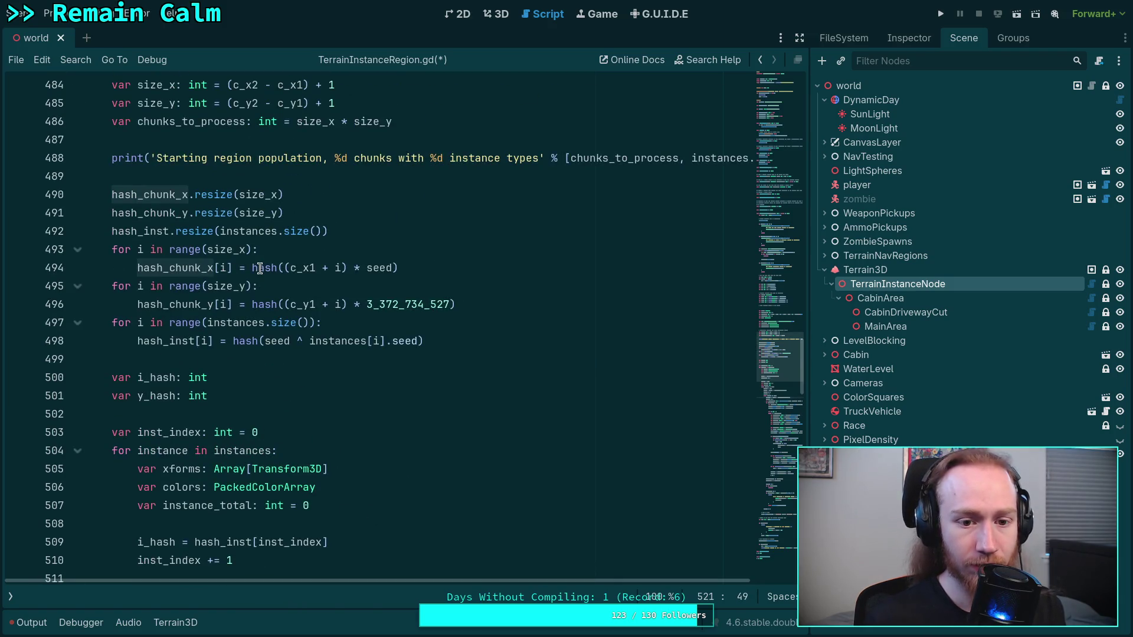
scroll(209, 248, "up", 1)
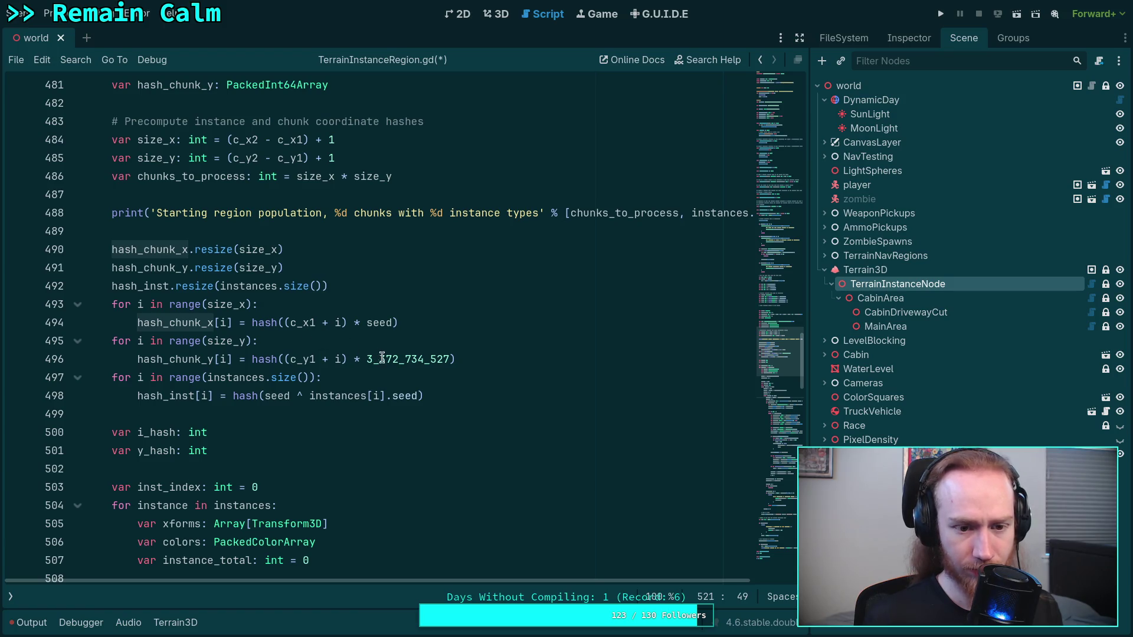
left_click(890, 295)
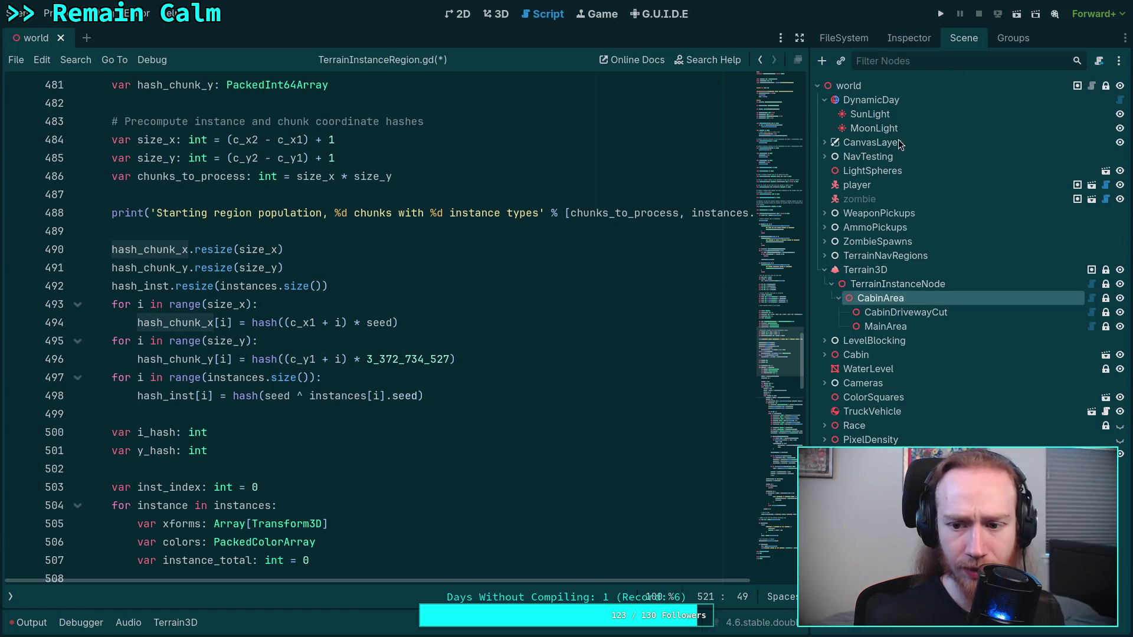
Show CabinArea's properties and trace the hash_inst and i_hash uses in the hashing code.
left_click(908, 38)
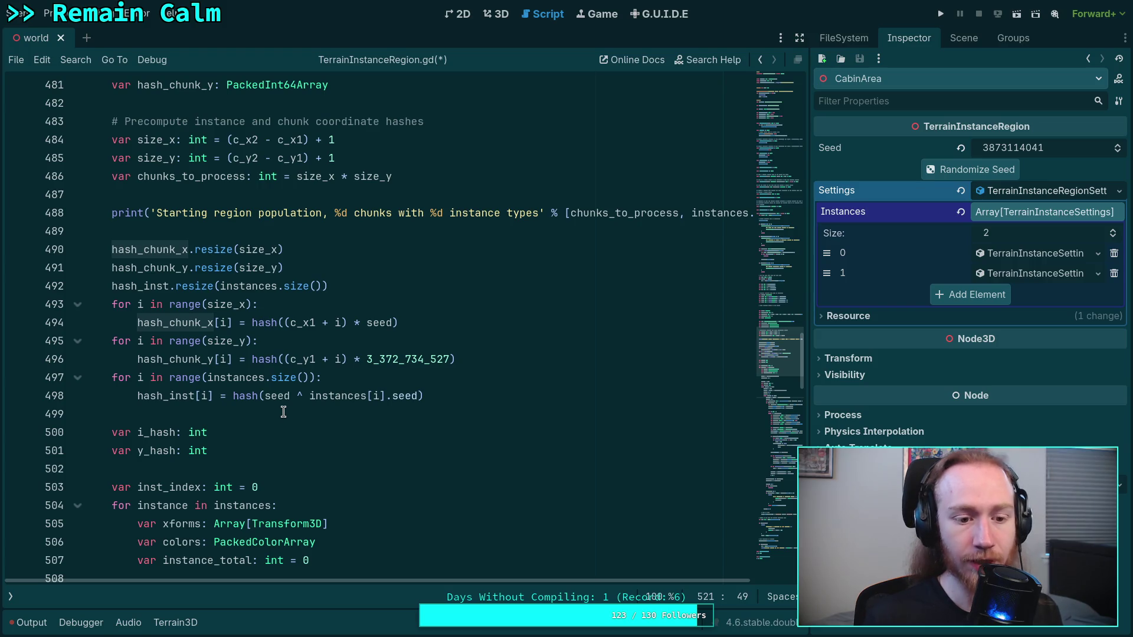
double_click(172, 395)
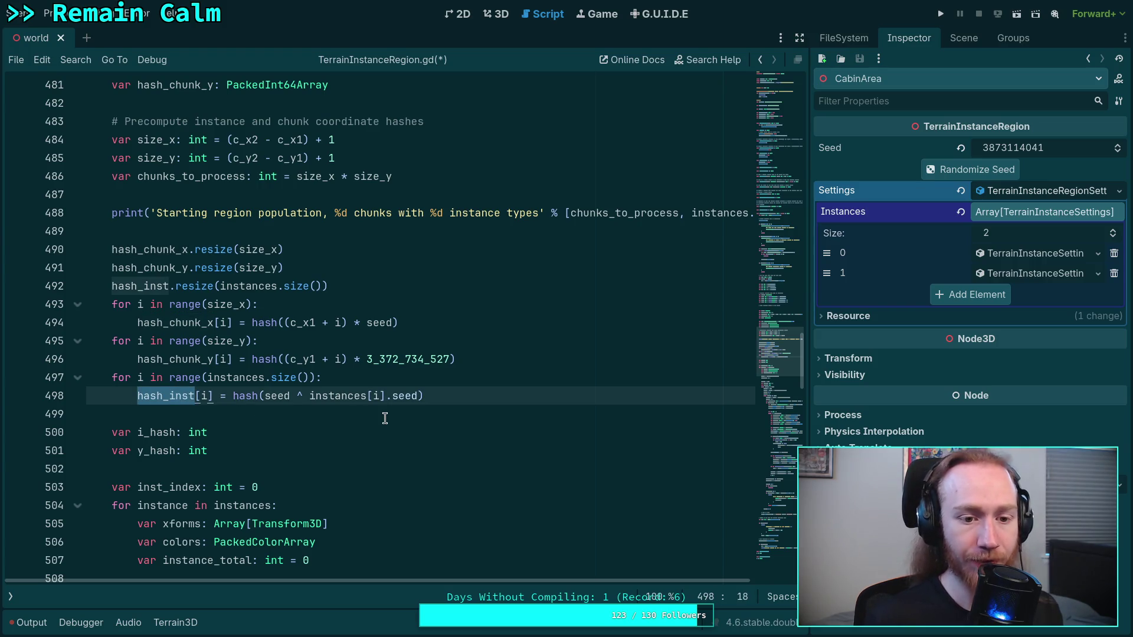
scroll(385, 418, "down", 3)
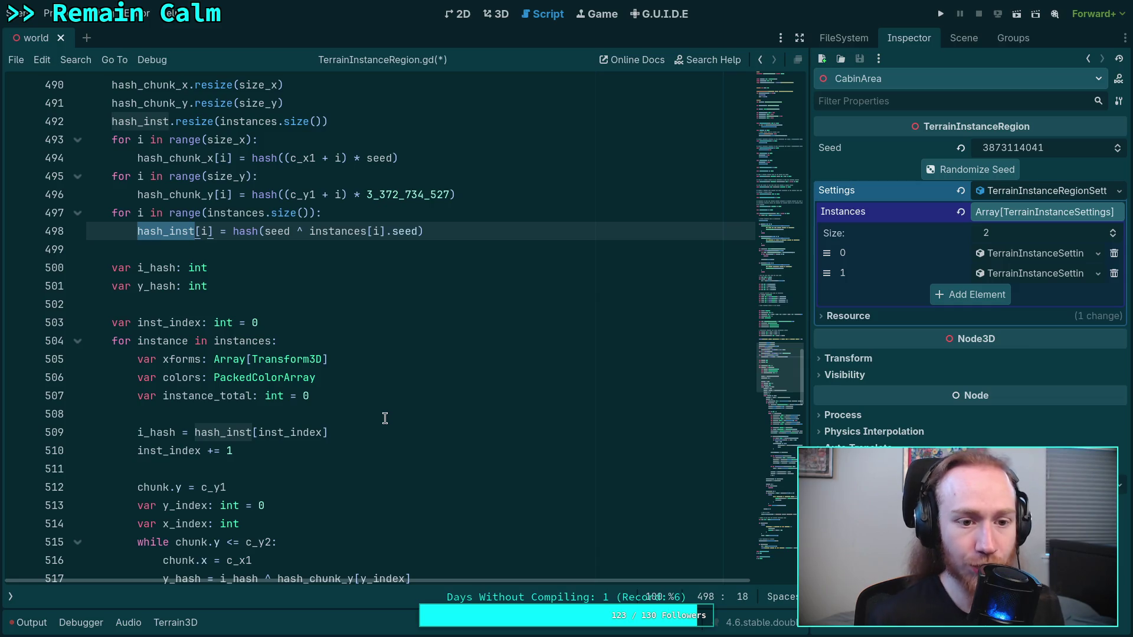
scroll(383, 342, "up", 1)
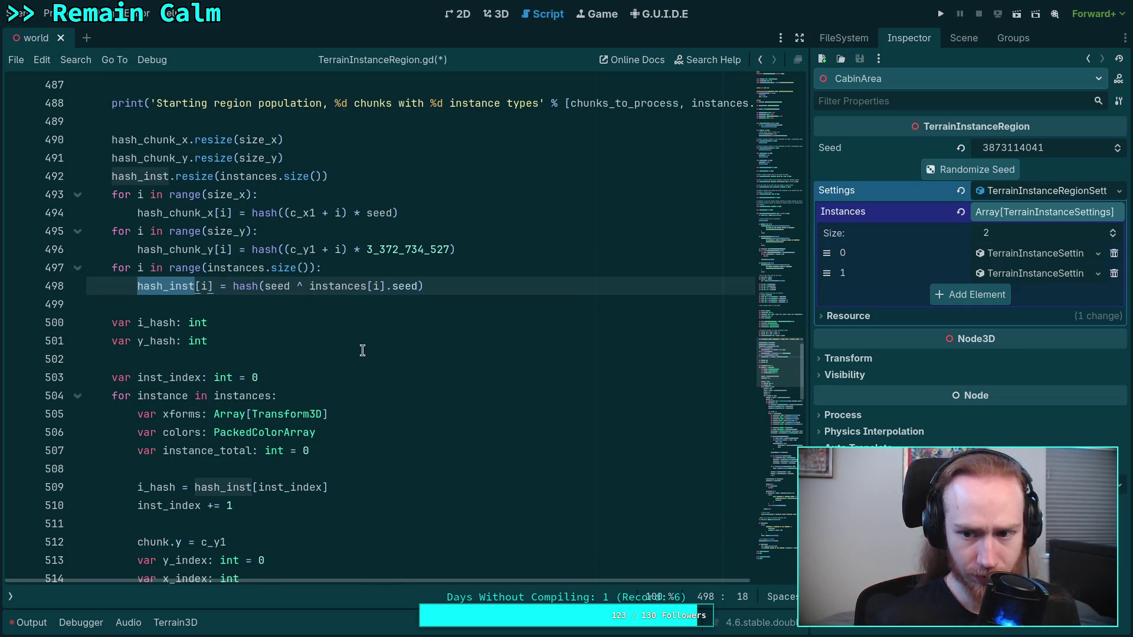
mouse_move(287, 286)
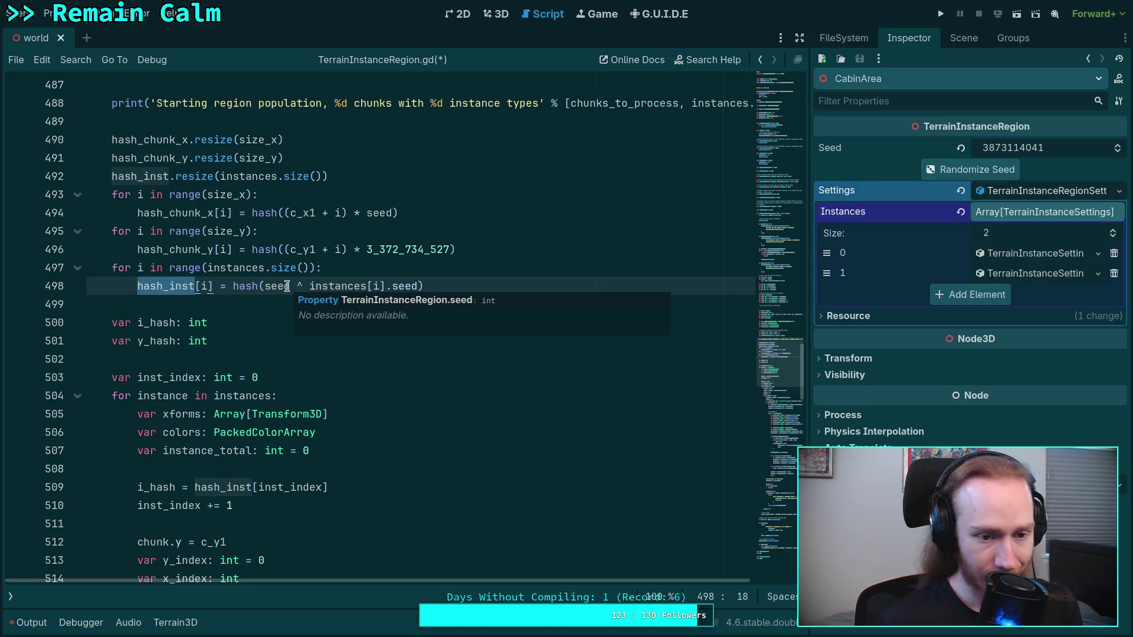
scroll(364, 394, "down", 5)
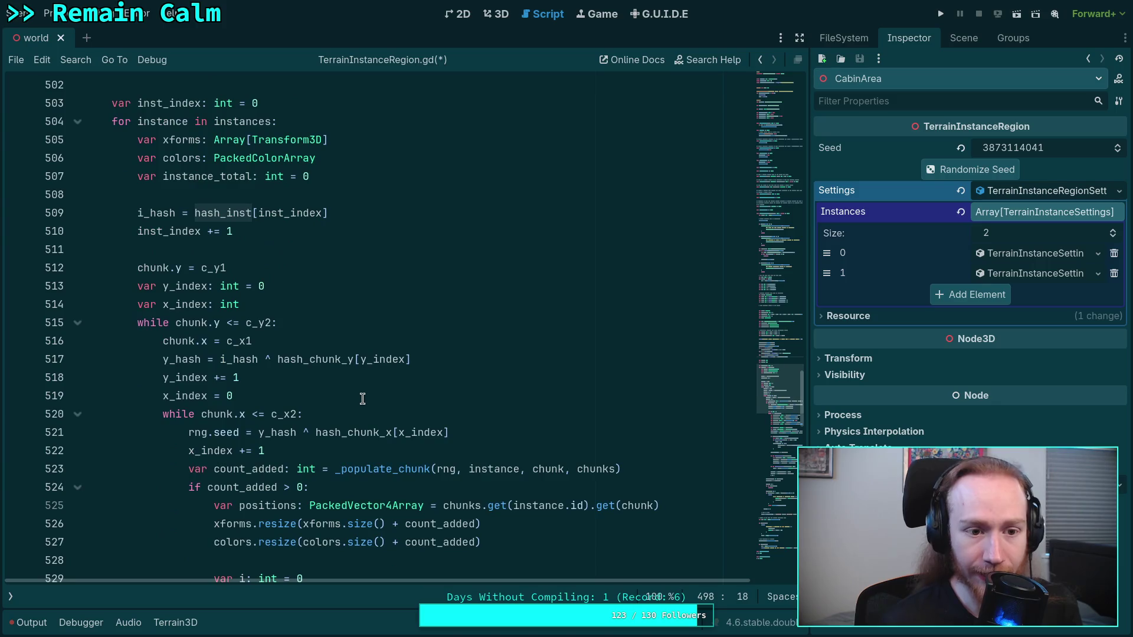
double_click(154, 214)
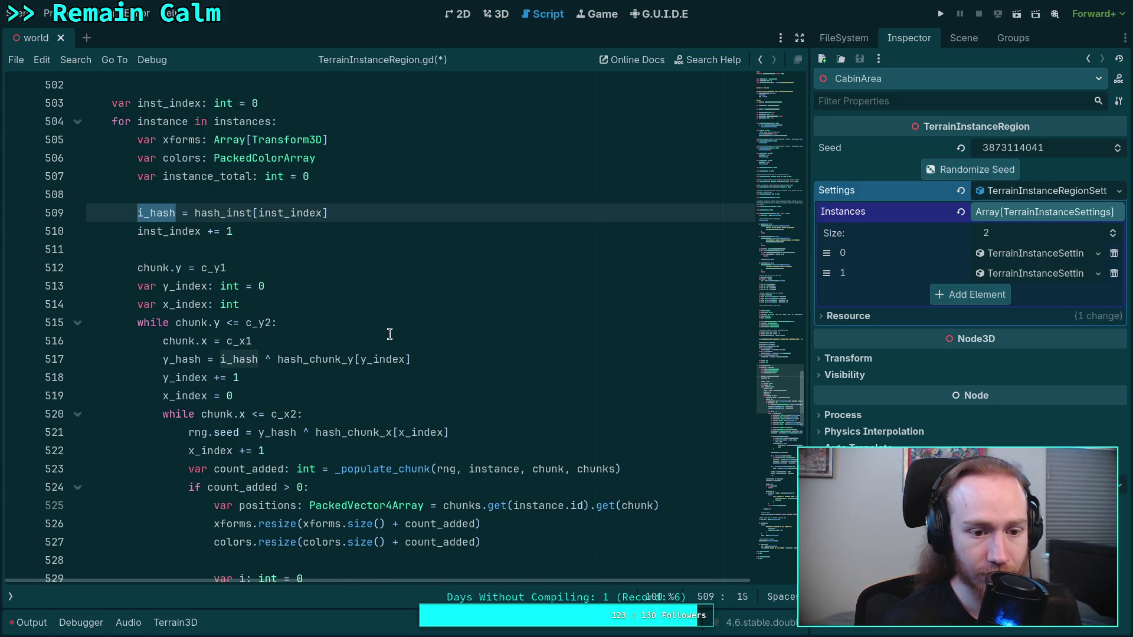
scroll(389, 334, "down", 2)
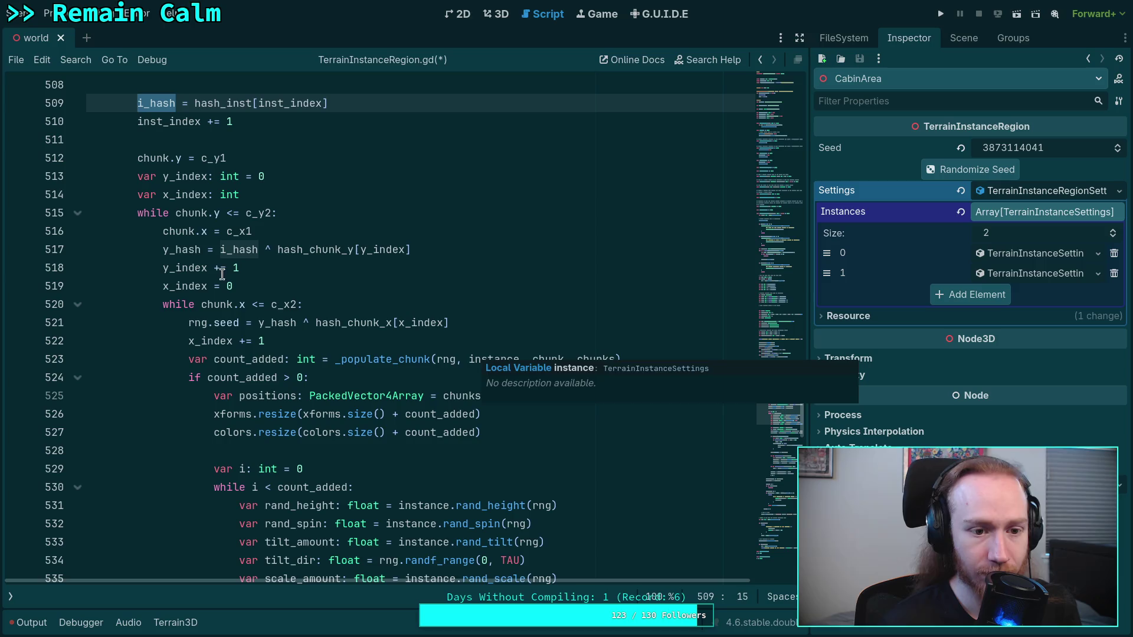
left_click_drag(221, 250, 428, 252)
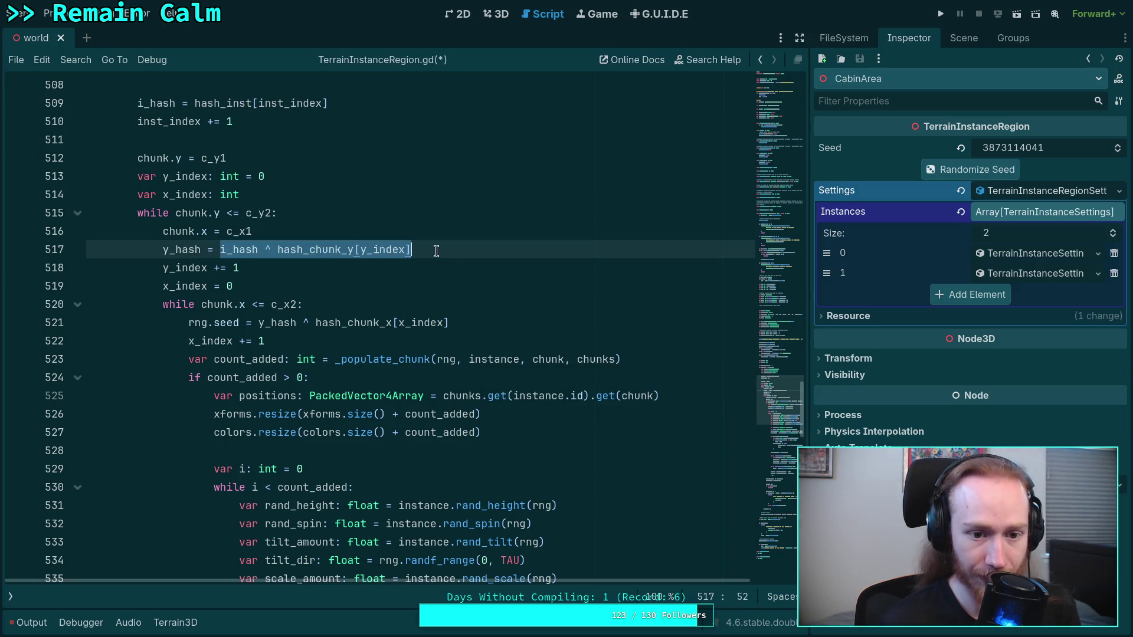
scroll(281, 312, "up", 7)
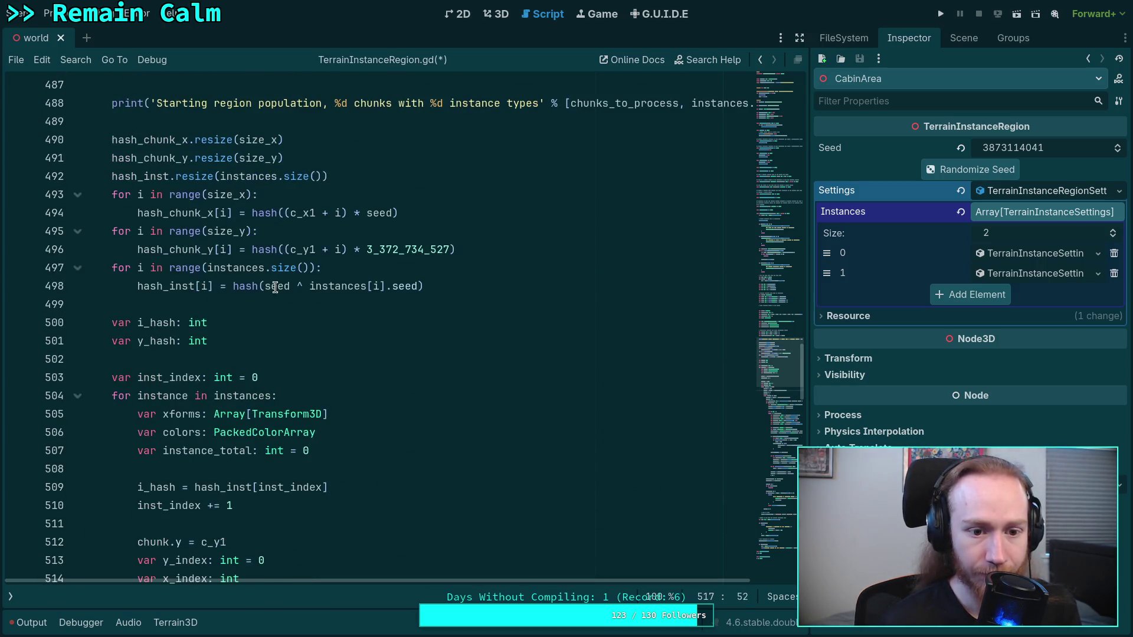
Review the seed, hash_inst, i_hash and _populate_chunk references on lines 498–530.
double_click(277, 286)
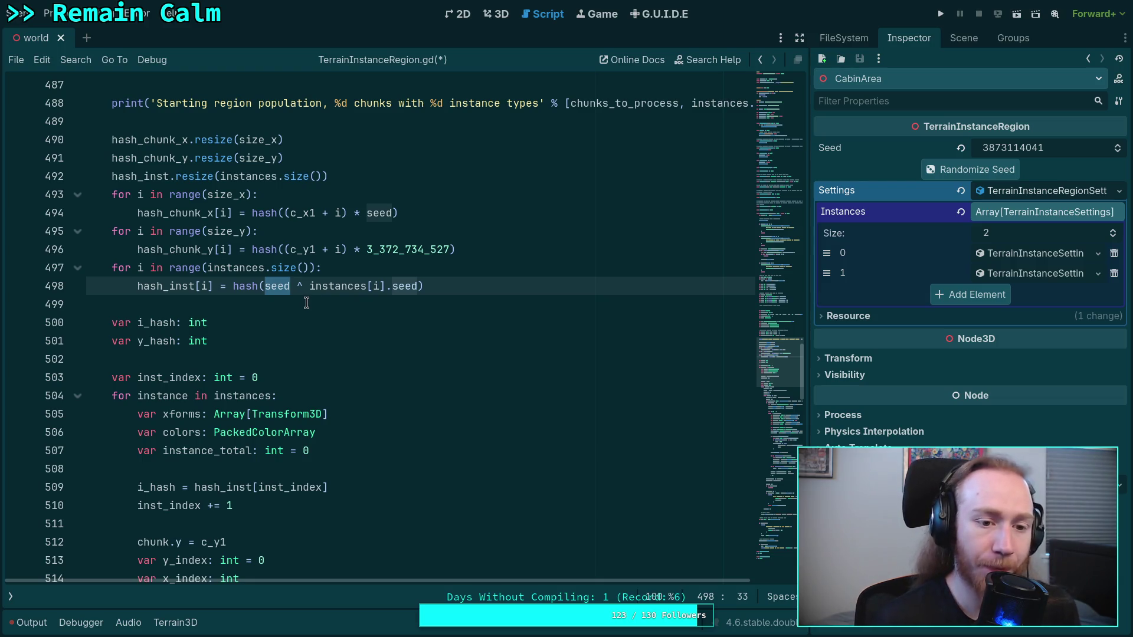
double_click(188, 283)
scroll(399, 384, "down", 4)
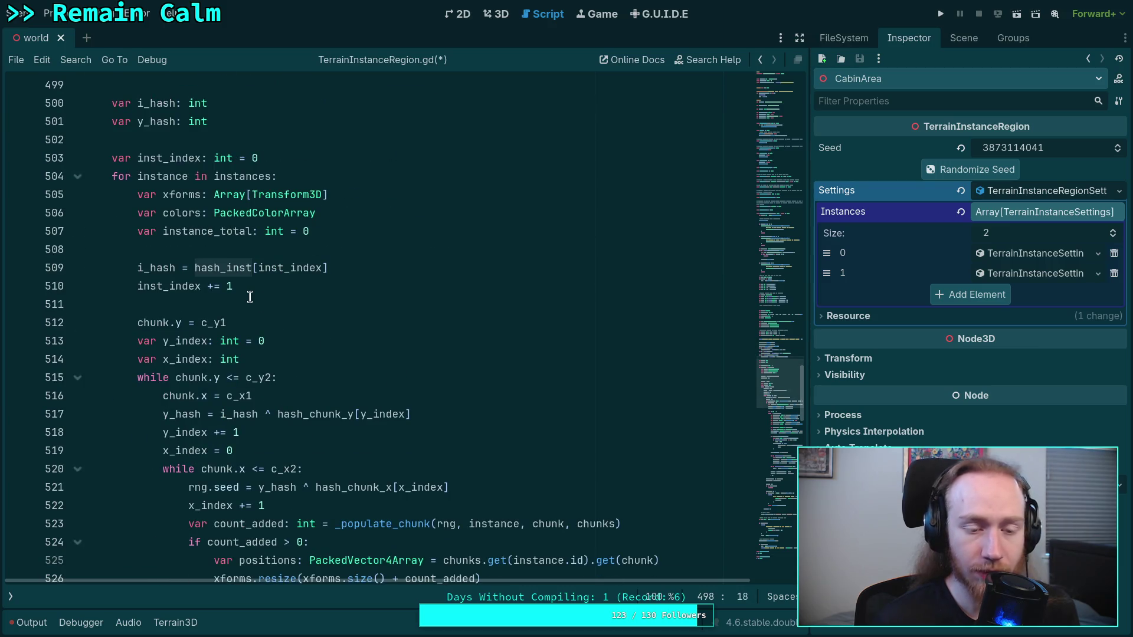
left_click(232, 268)
double_click(230, 414)
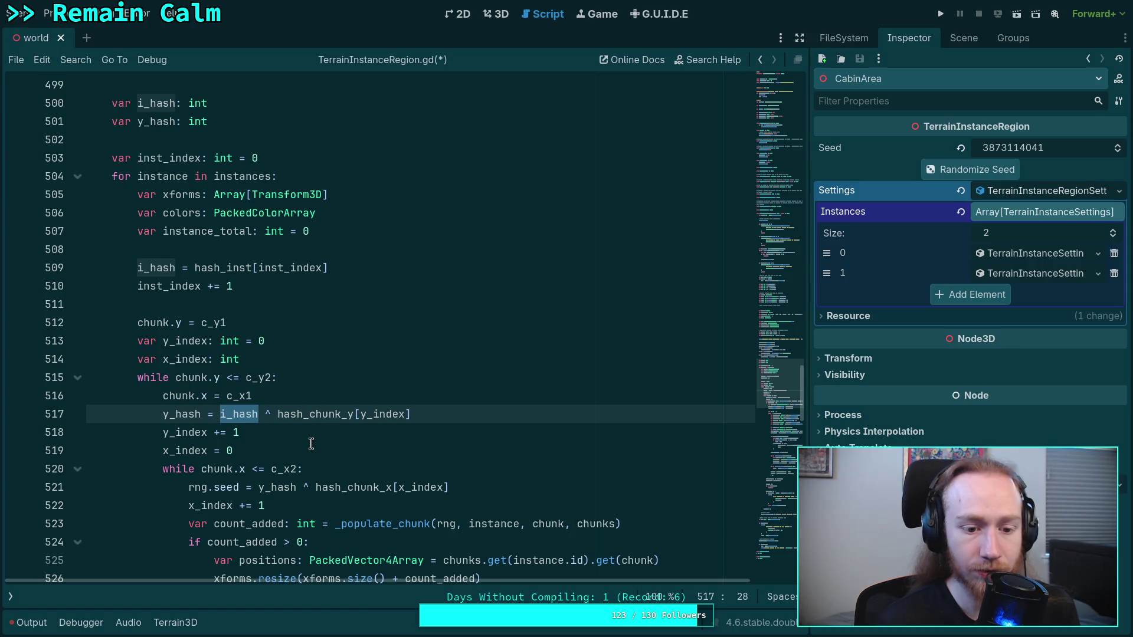
scroll(309, 445, "down", 1)
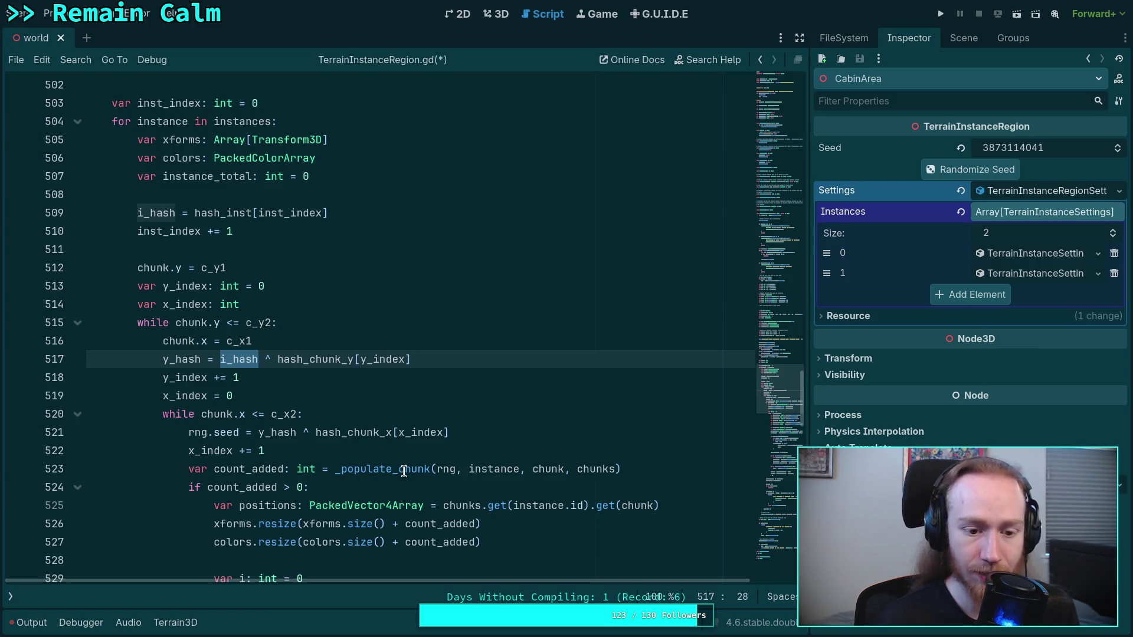
scroll(264, 358, "down", 2)
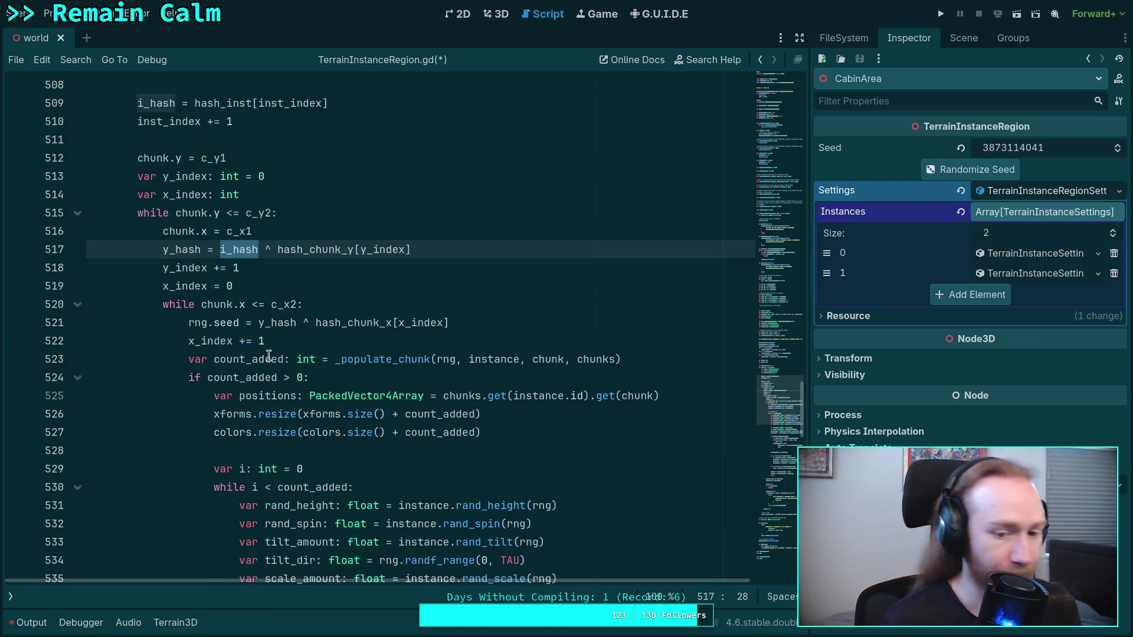
double_click(381, 360)
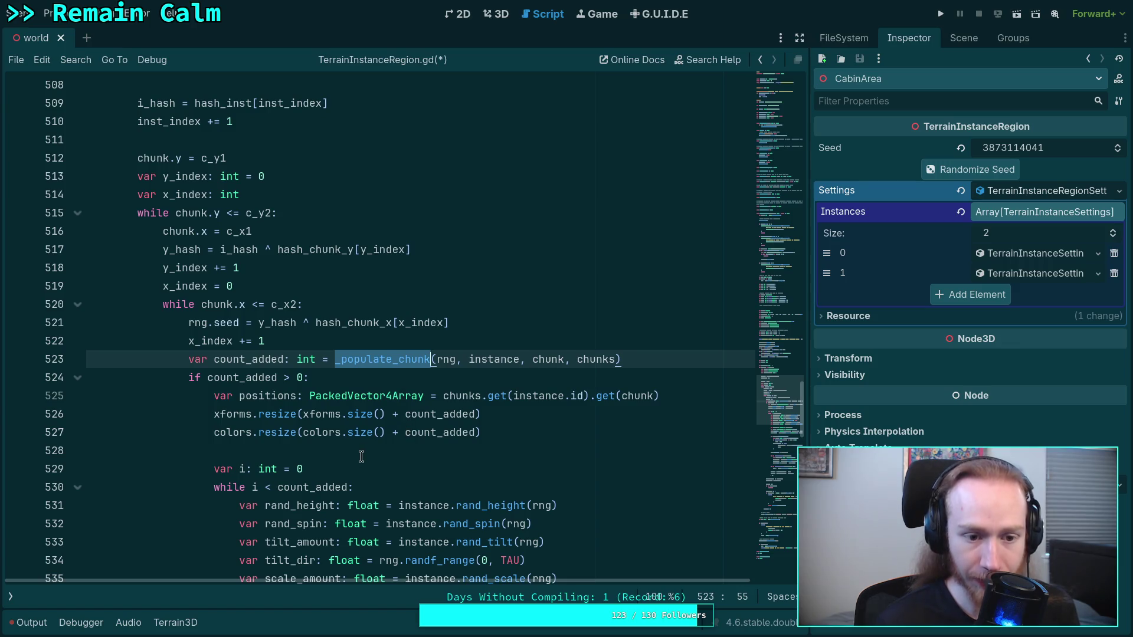
scroll(356, 452, "down", 1)
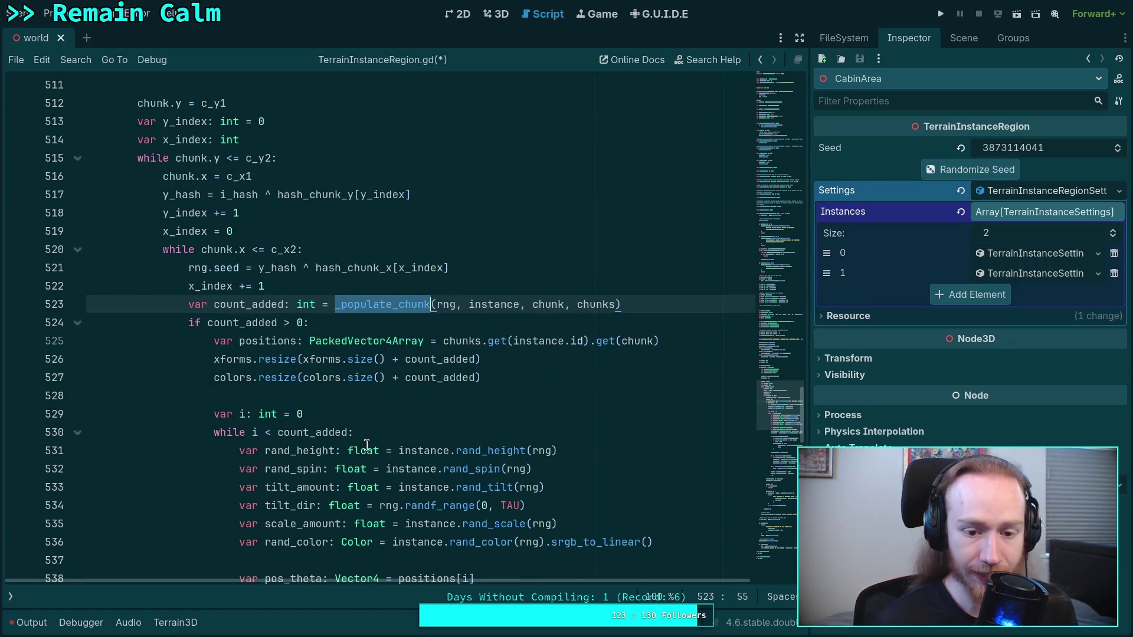
left_click(370, 434)
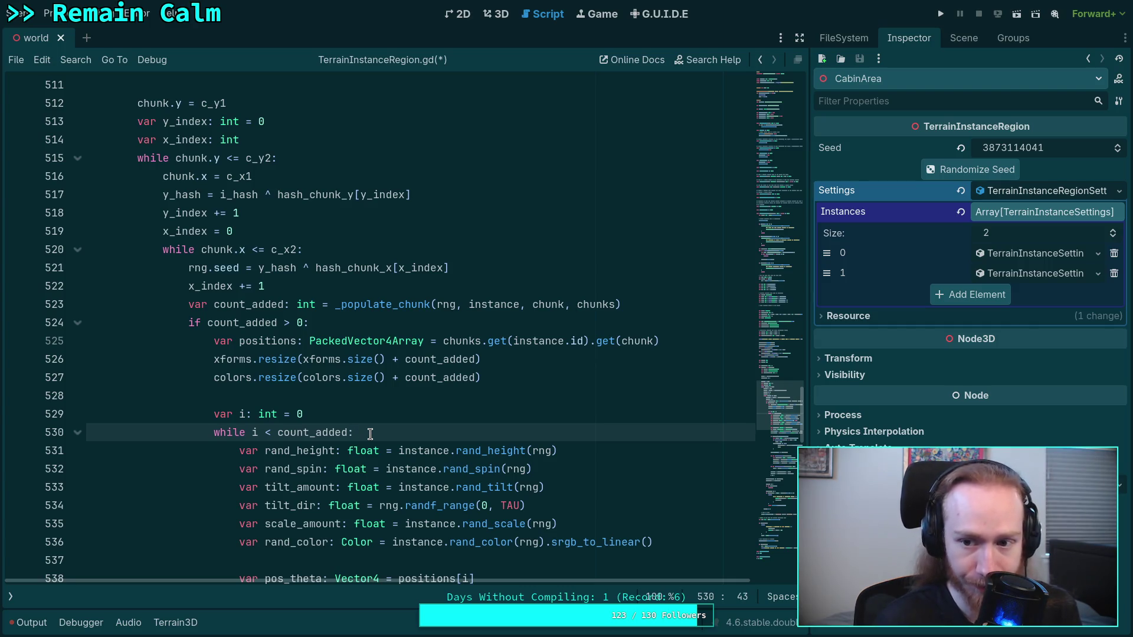
Expand CabinArea's second instance setting (ID 3, density 6.0, deviation 2.0).
left_click(1003, 273)
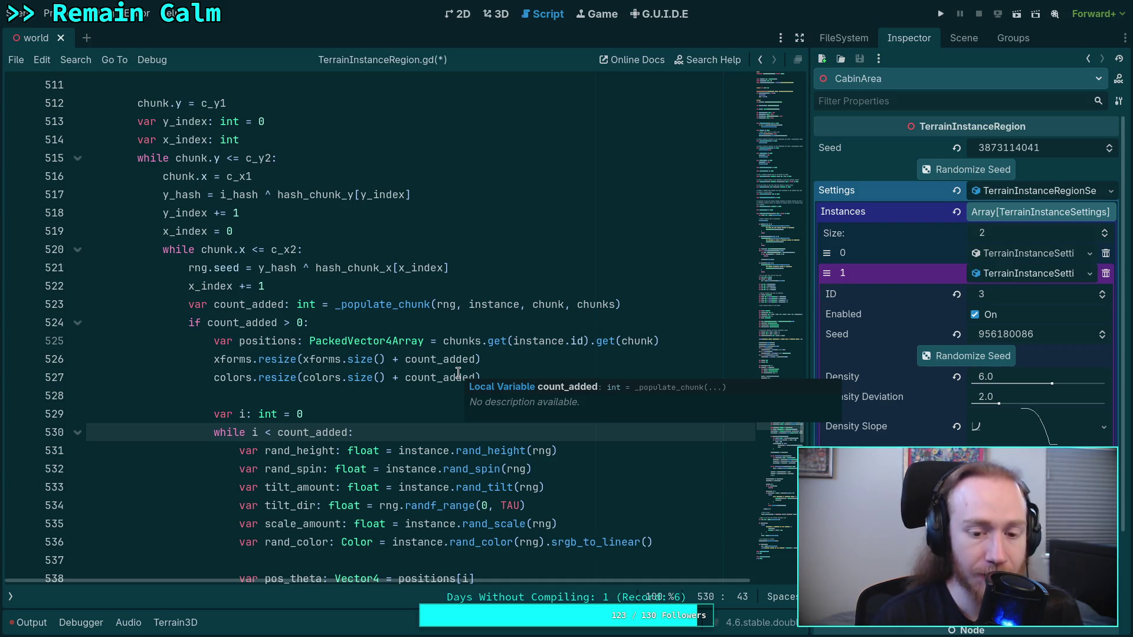
scroll(349, 402, "up", 4)
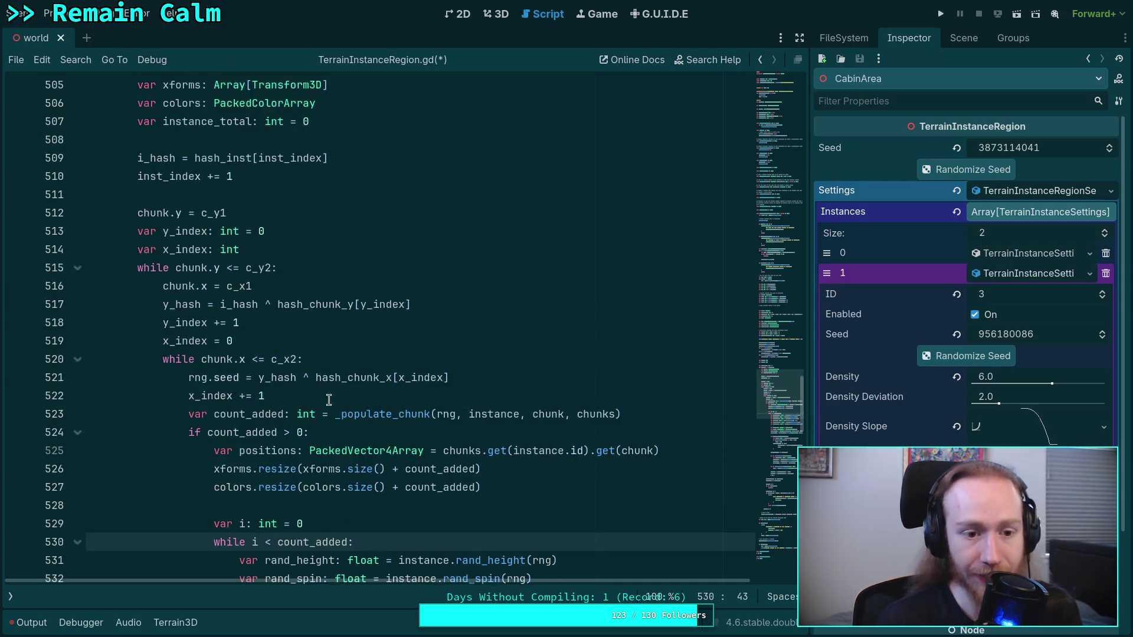
left_click(230, 303)
scroll(372, 362, "up", 4)
scroll(372, 362, "up", 5)
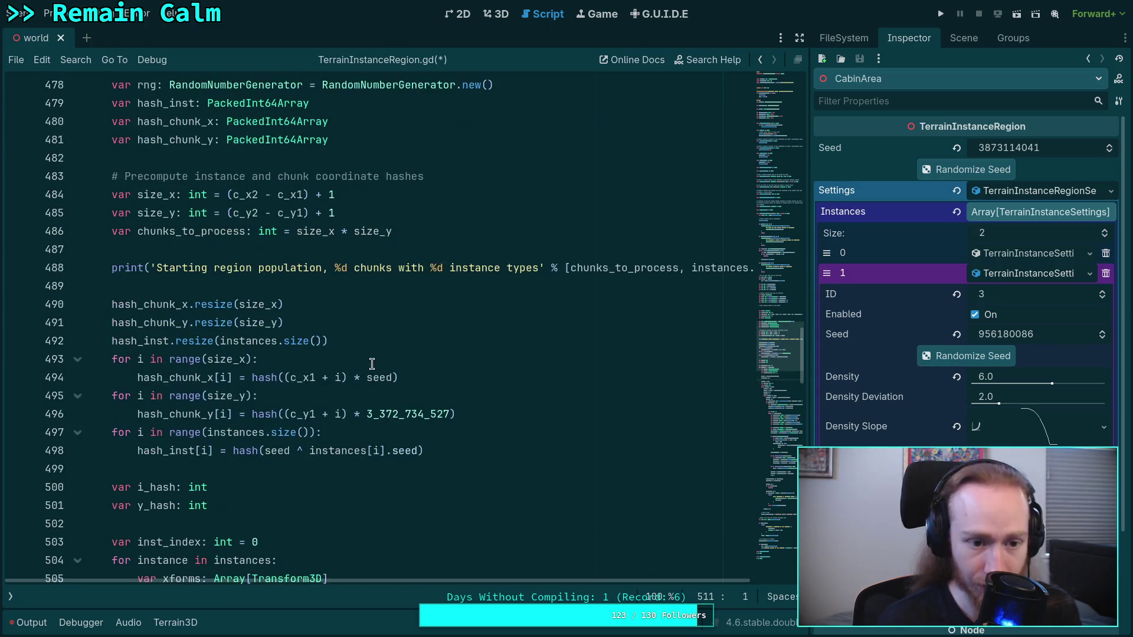
left_click(275, 325)
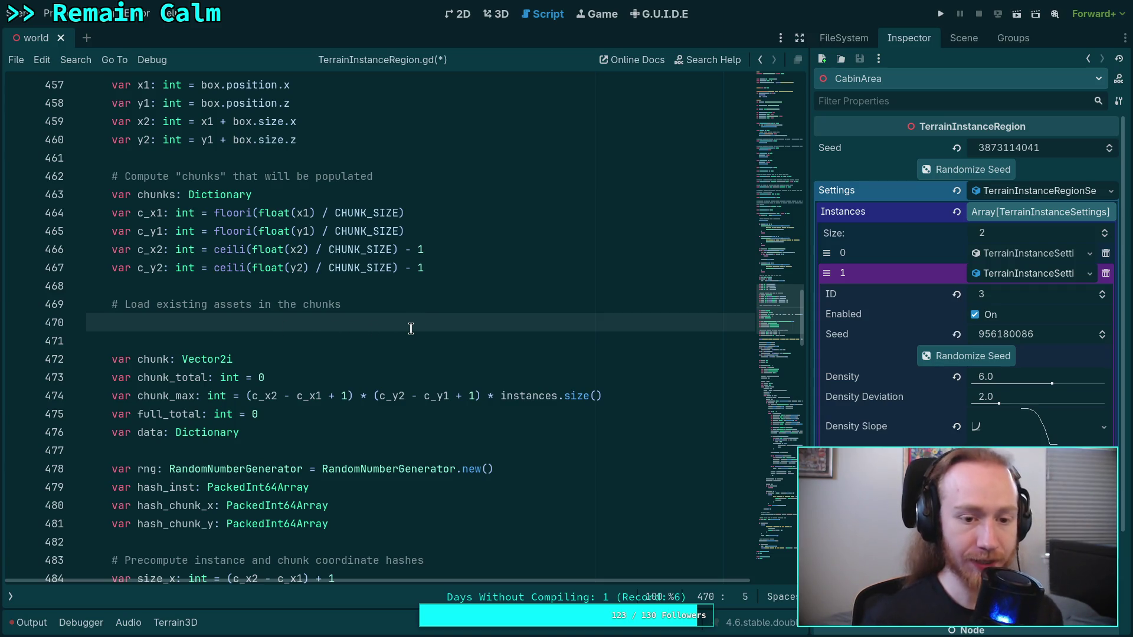
key("Up")
Write the call _prepare_chunks() on line 470 beneath the load-assets comment.
key("Down")
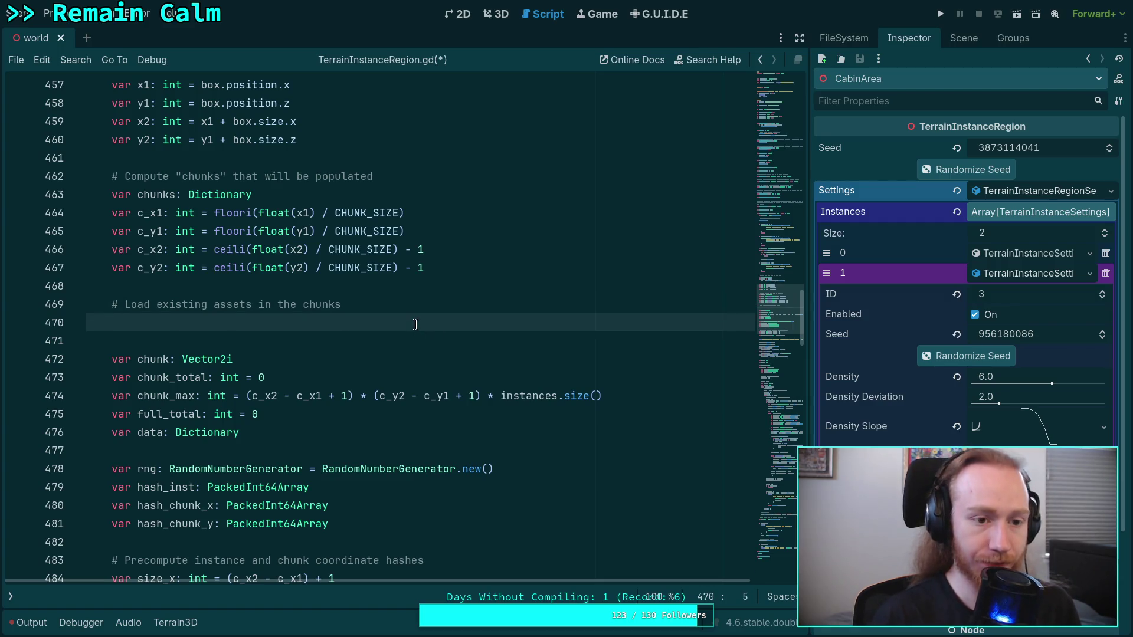
type("_")
scroll(437, 348, "up", 6)
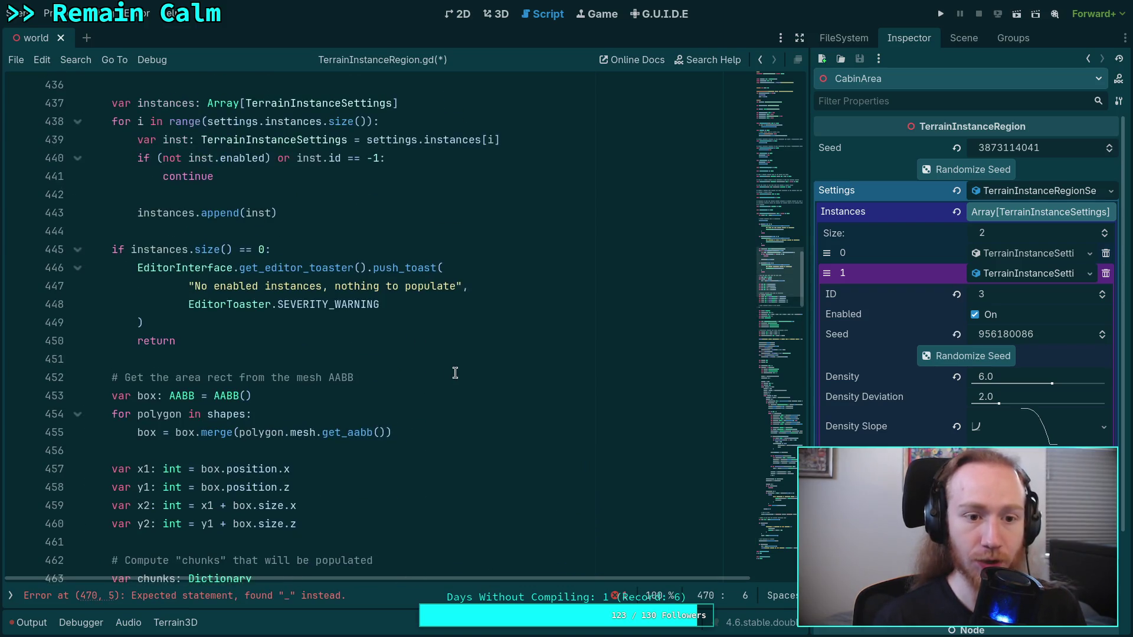
scroll(445, 369, "down", 20)
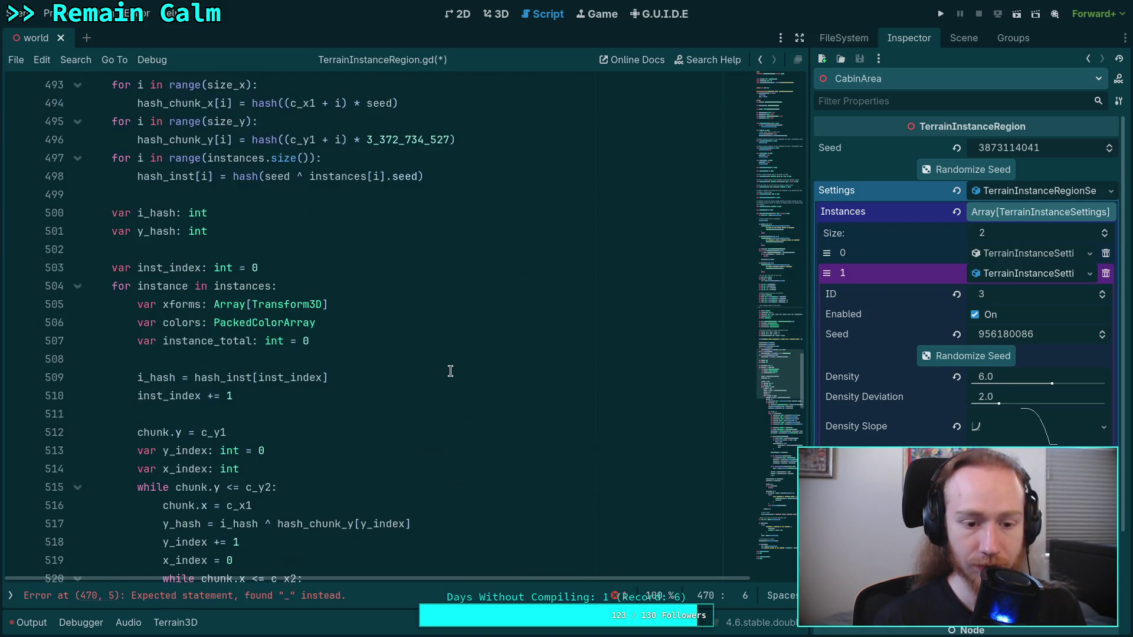
scroll(451, 379, "up", 19)
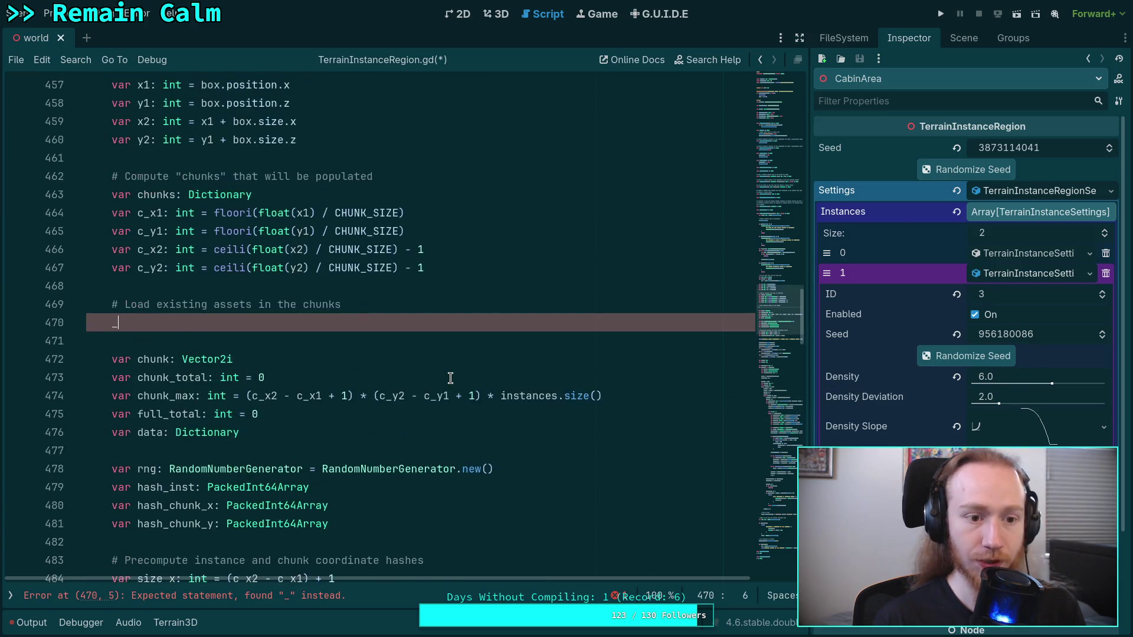
type("prep")
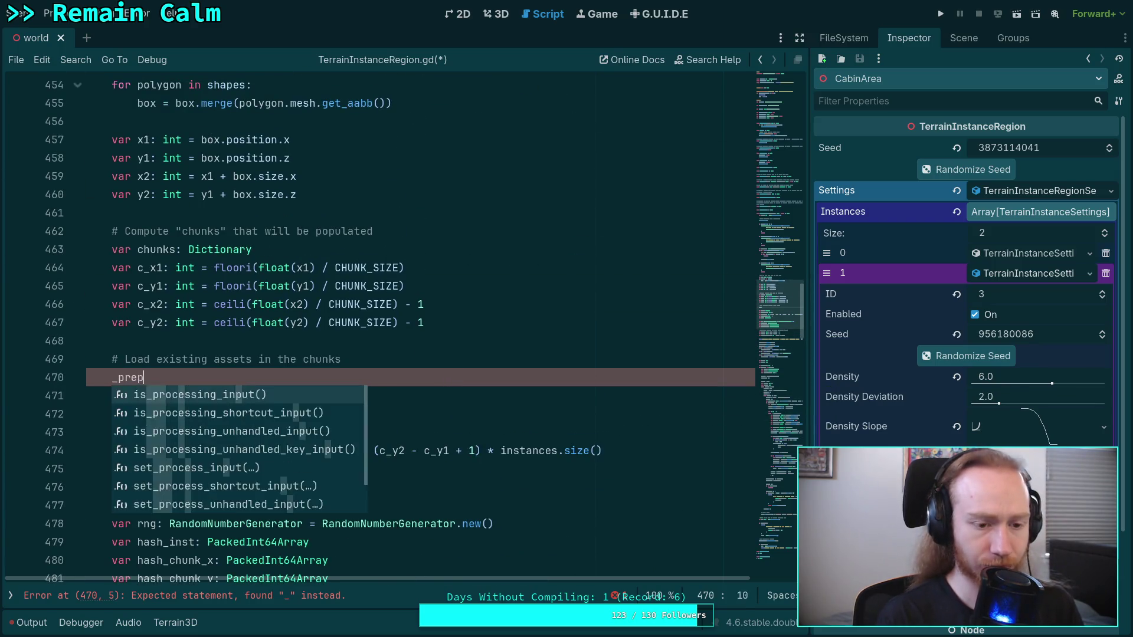
type("are_chunks")
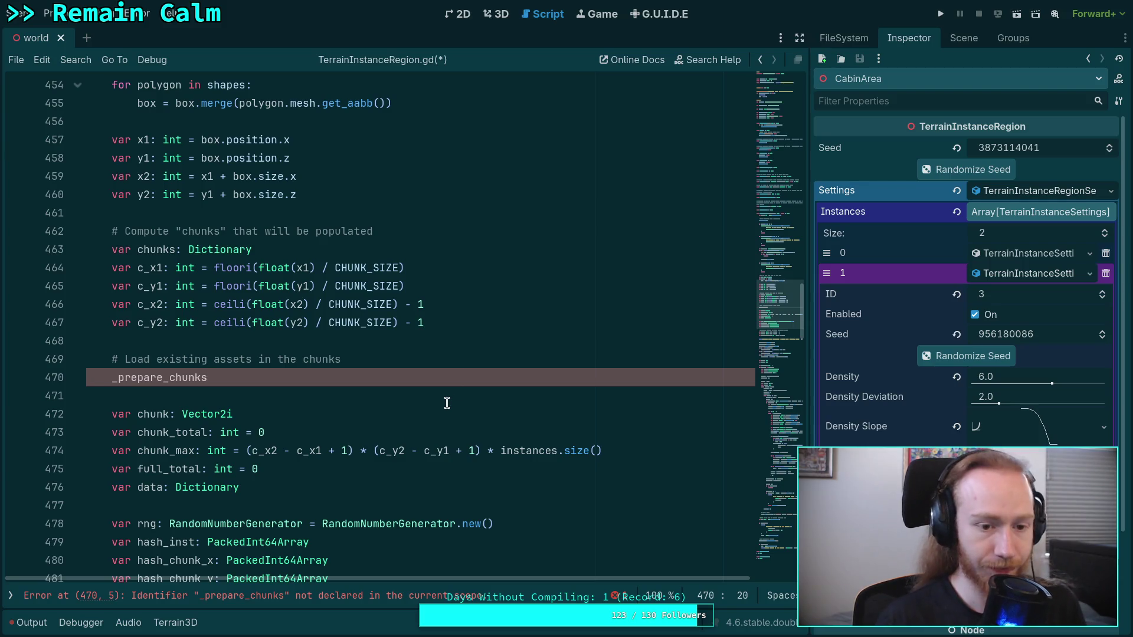
type("(")
scroll(413, 394, "up", 11)
scroll(371, 391, "up", 3)
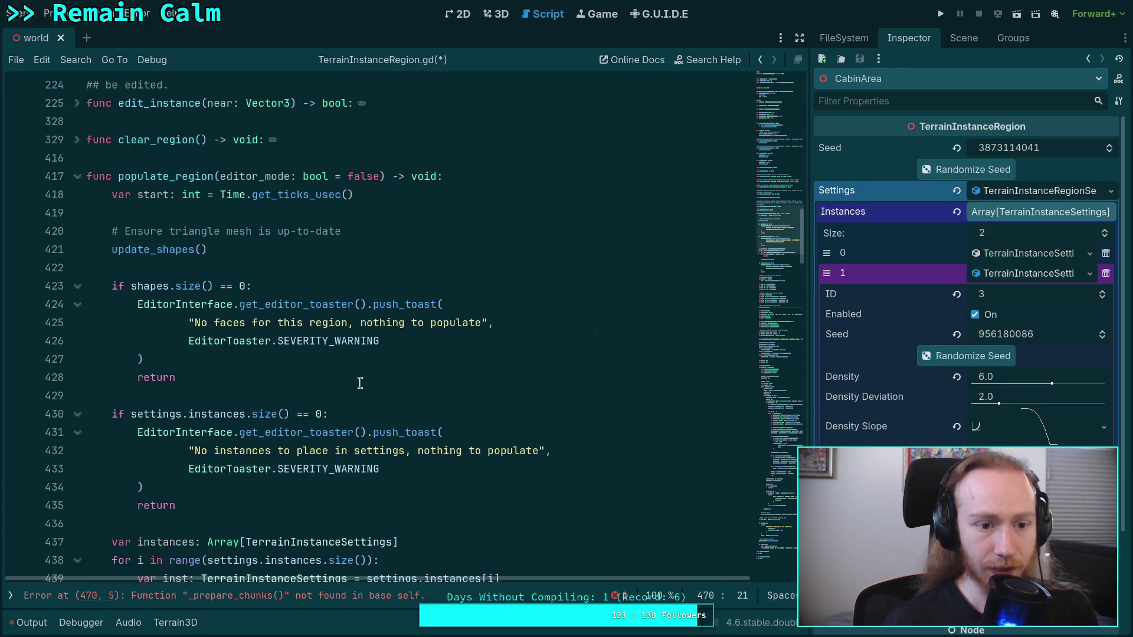
Locate the start timing variable declaration in populate_region.
double_click(140, 196)
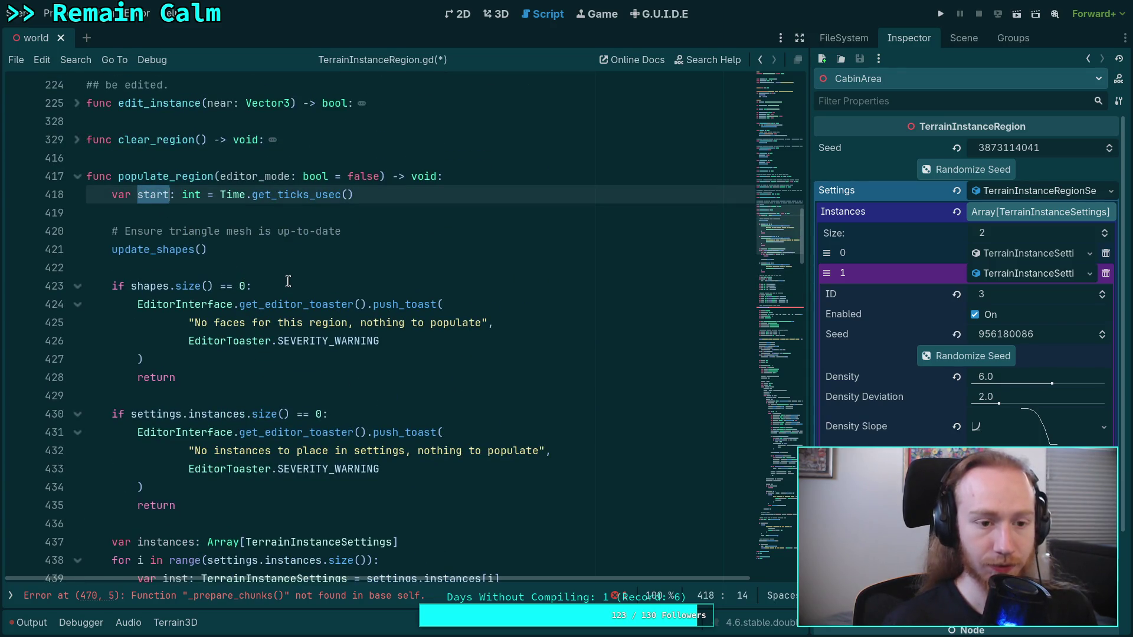
scroll(289, 282, "down", 20)
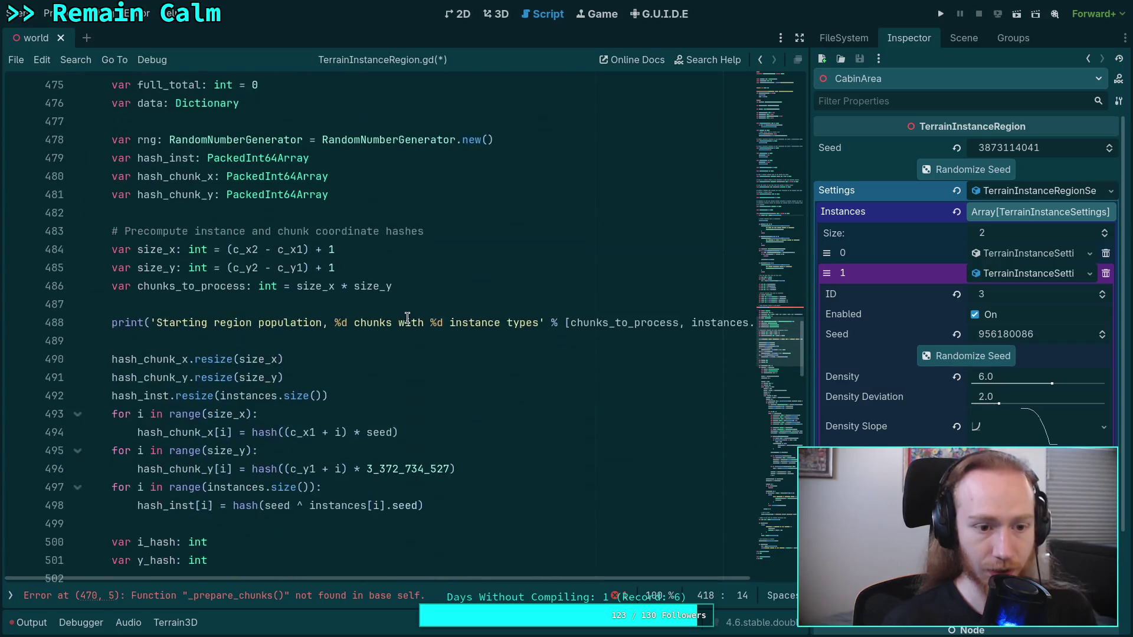
scroll(407, 318, "down", 20)
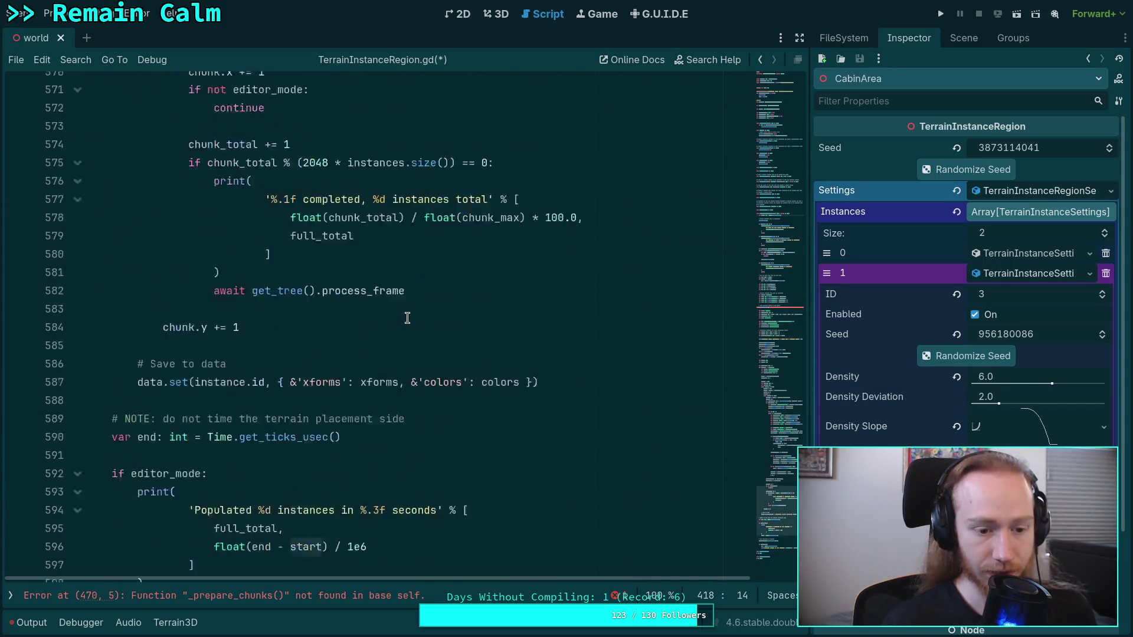
scroll(407, 318, "down", 3)
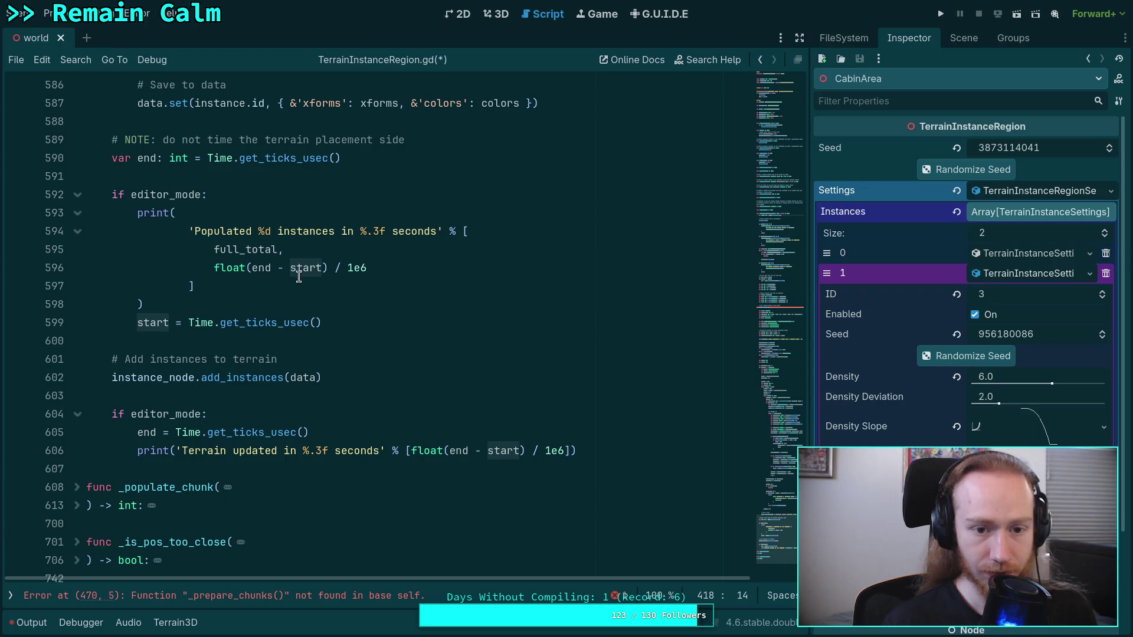
scroll(302, 292, "up", 20)
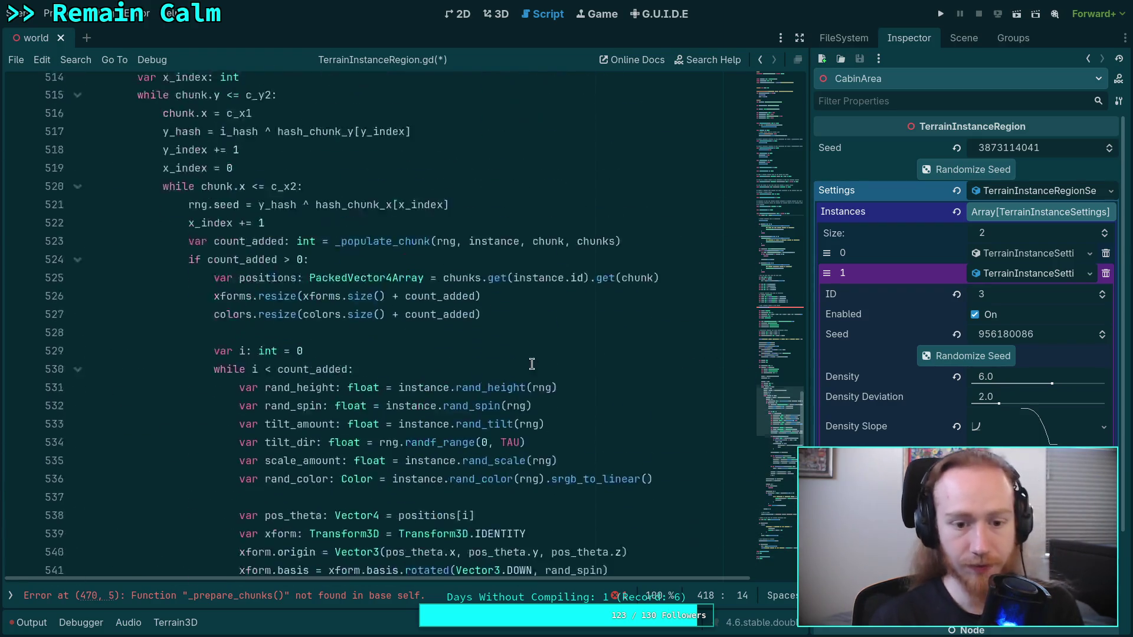
scroll(354, 336, "up", 20)
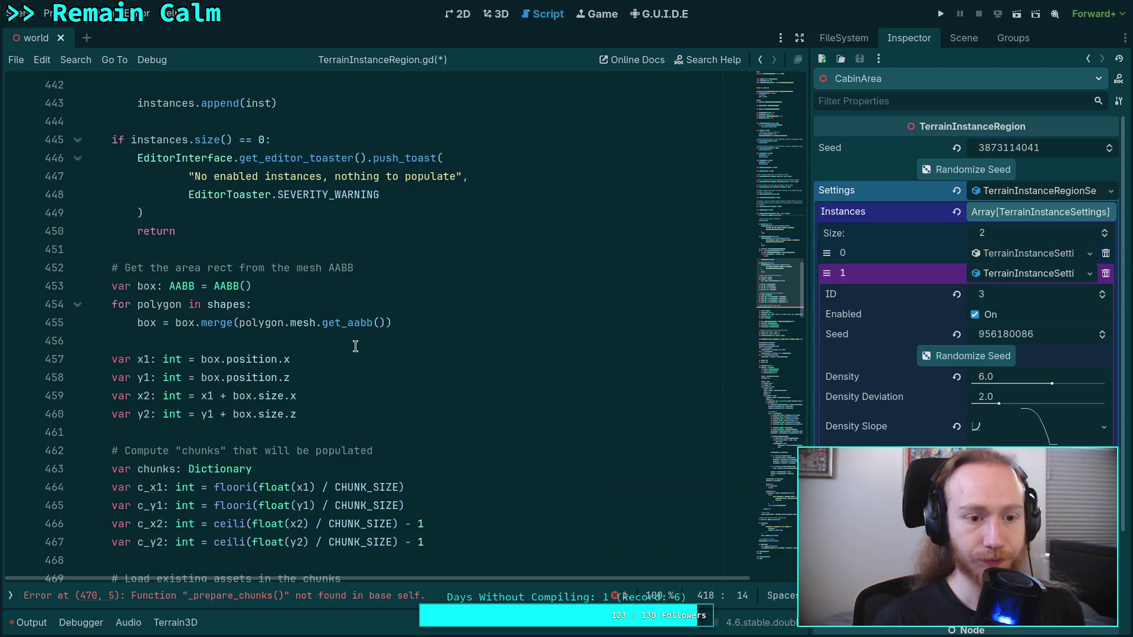
scroll(297, 313, "up", 6)
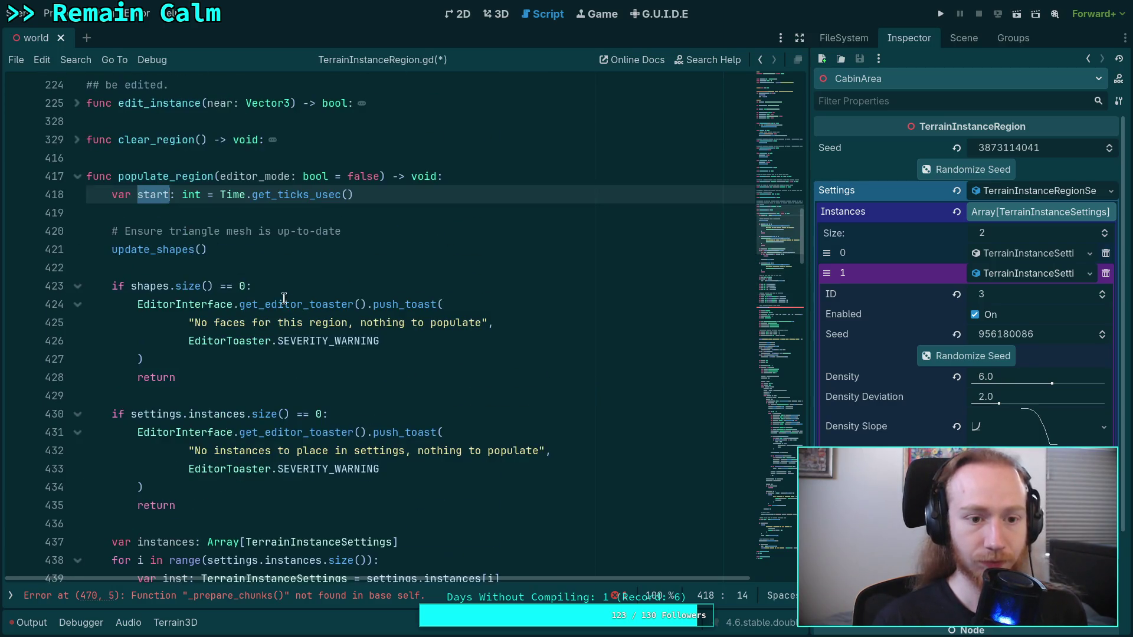
left_click(348, 195)
Add start = Time.get_ticks_usec() on a new line after the 'Starting region population' print.
scroll(434, 242, "down", 1)
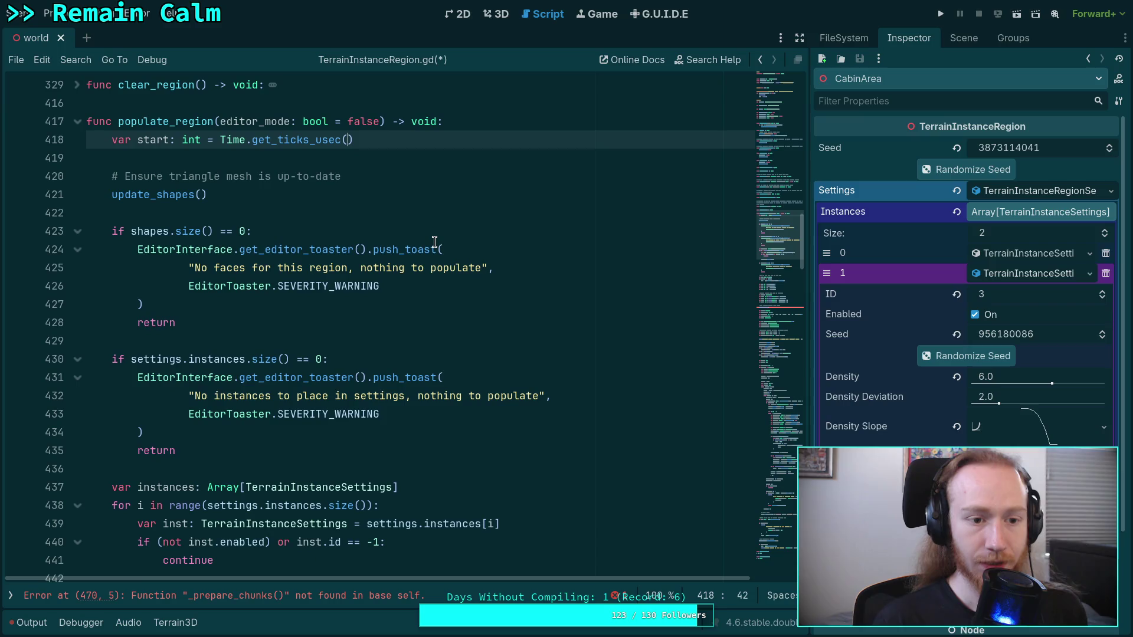
scroll(435, 242, "down", 20)
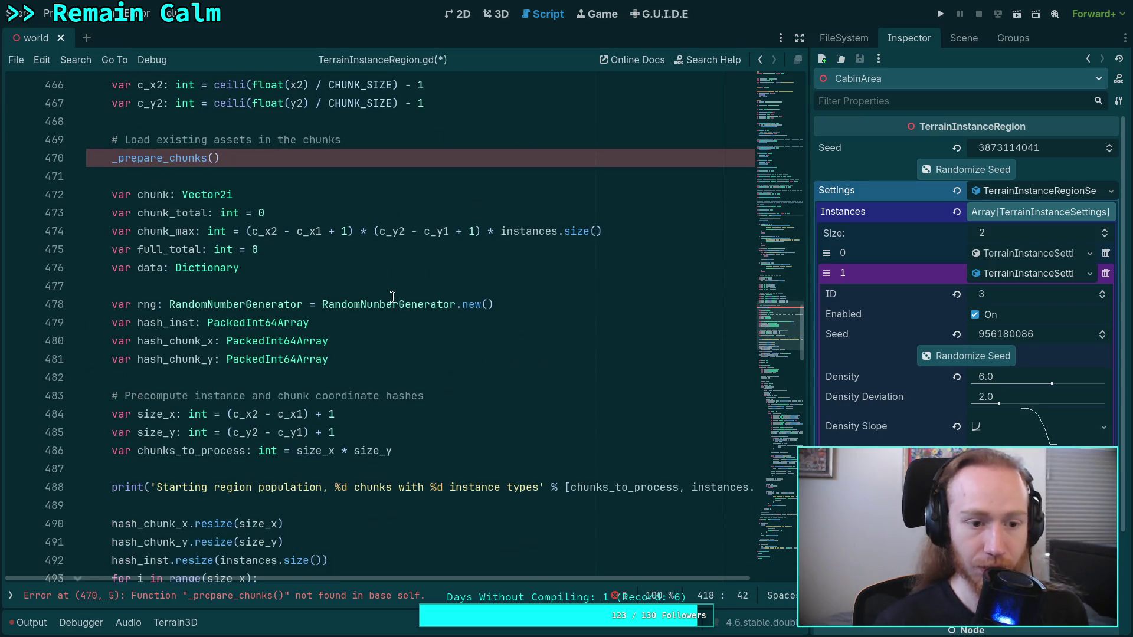
scroll(320, 298, "down", 1)
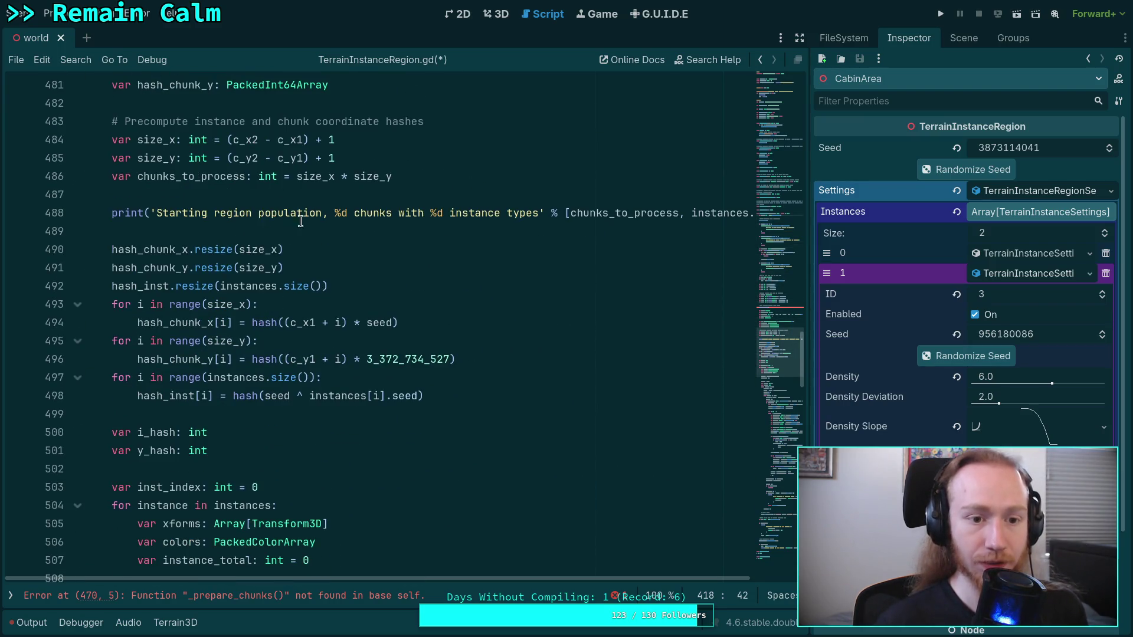
left_click(345, 225)
key("ctrl+shift+Return")
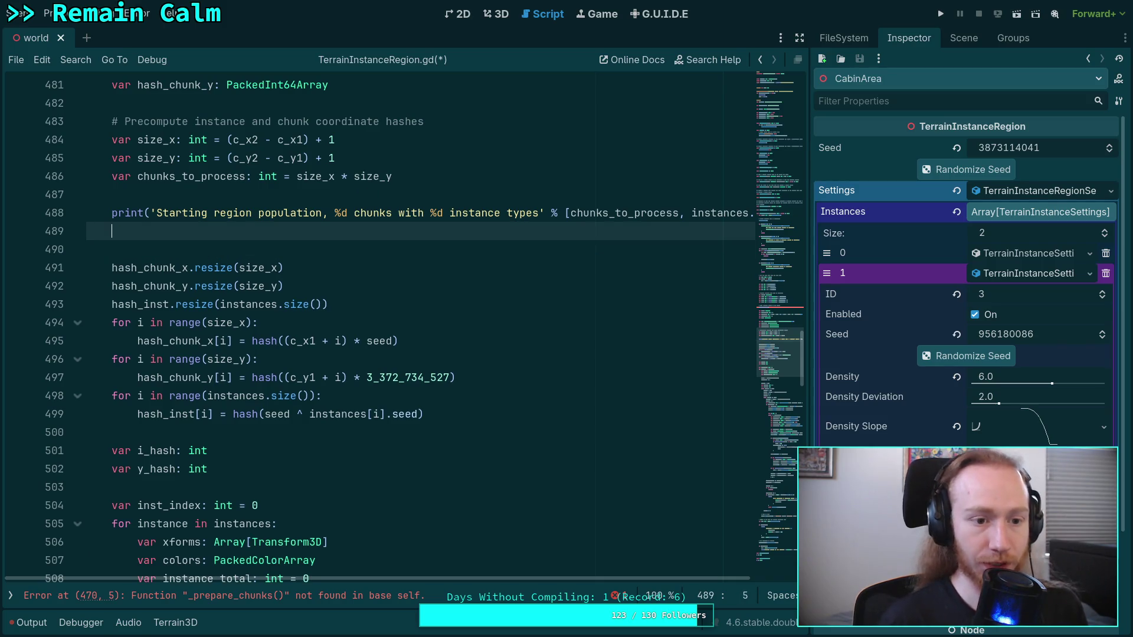
type("start = ")
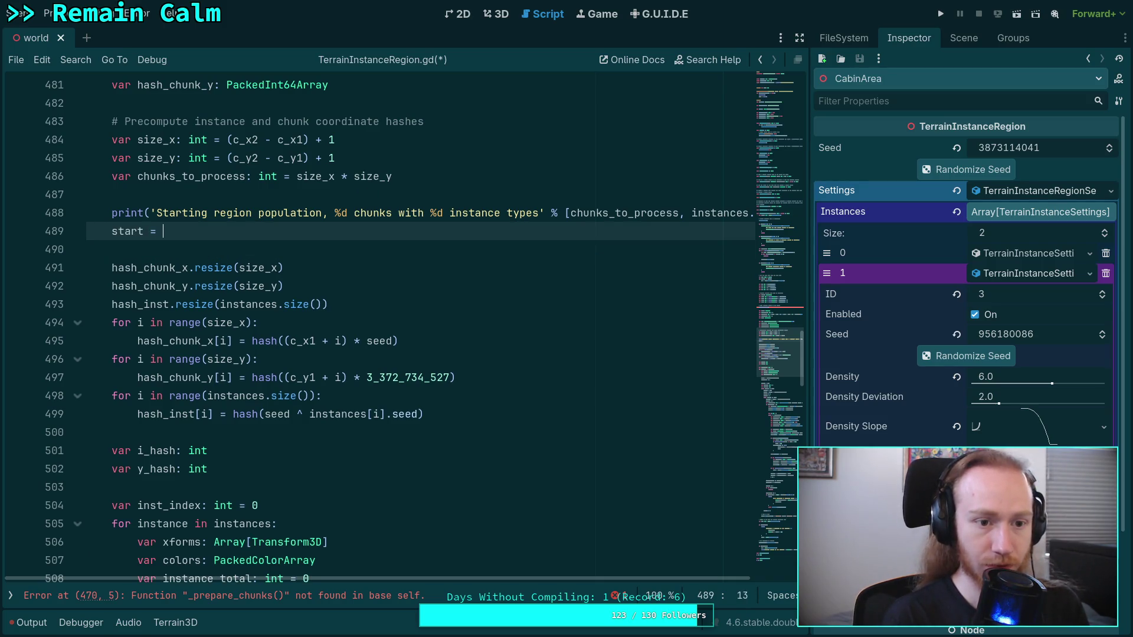
type("Time.us")
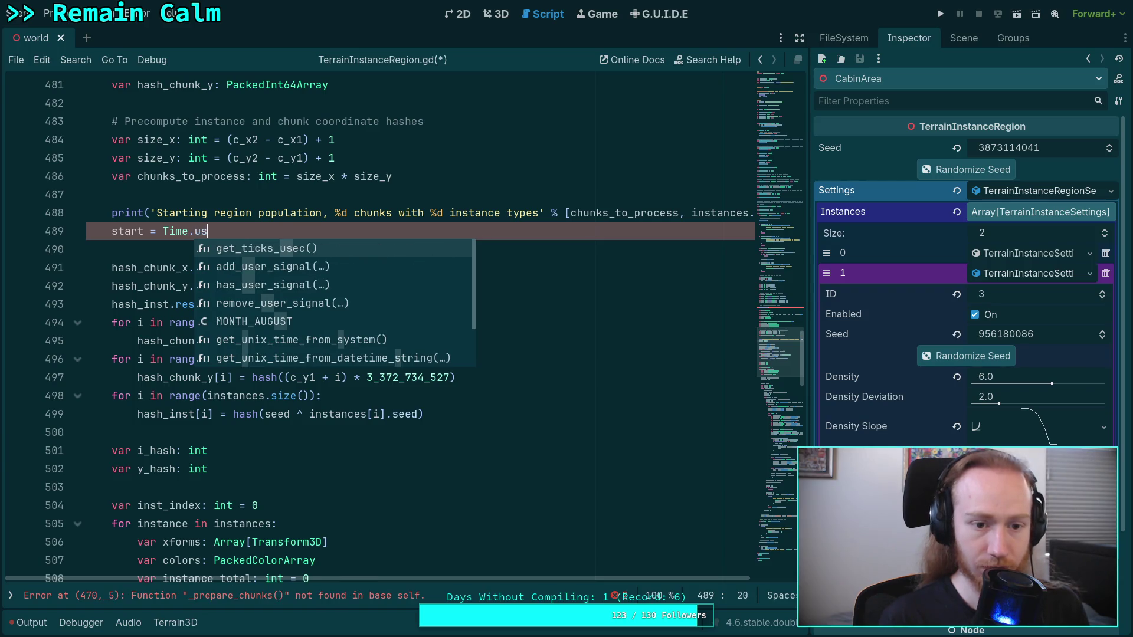
key("Return")
Review the edit, then return to the start variable declaration.
scroll(345, 250, "up", 10)
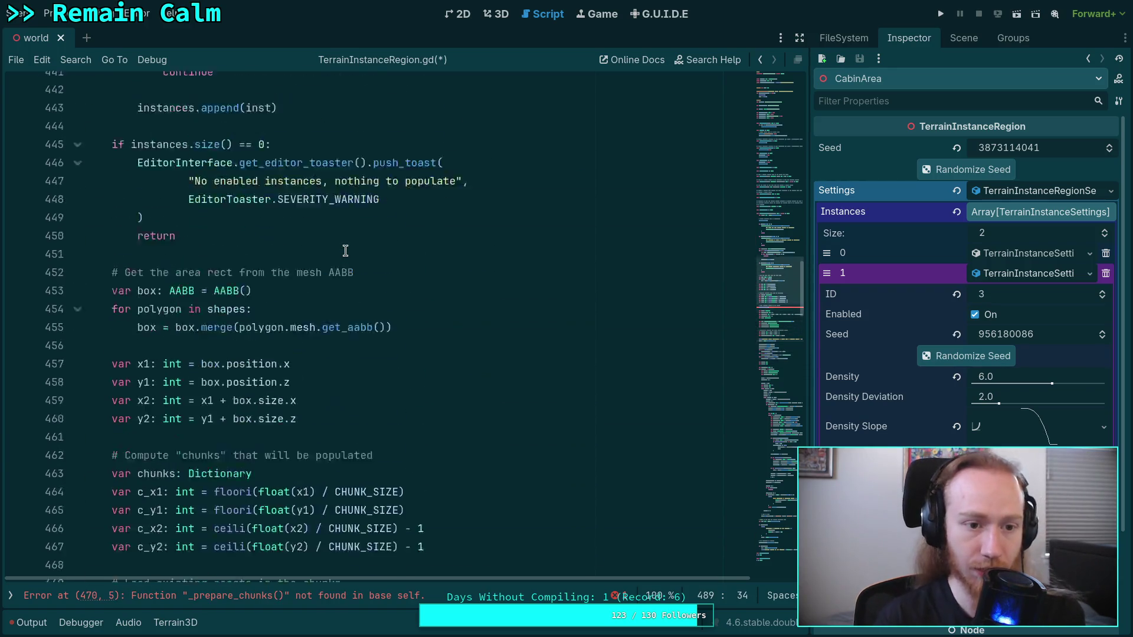
scroll(345, 250, "up", 10)
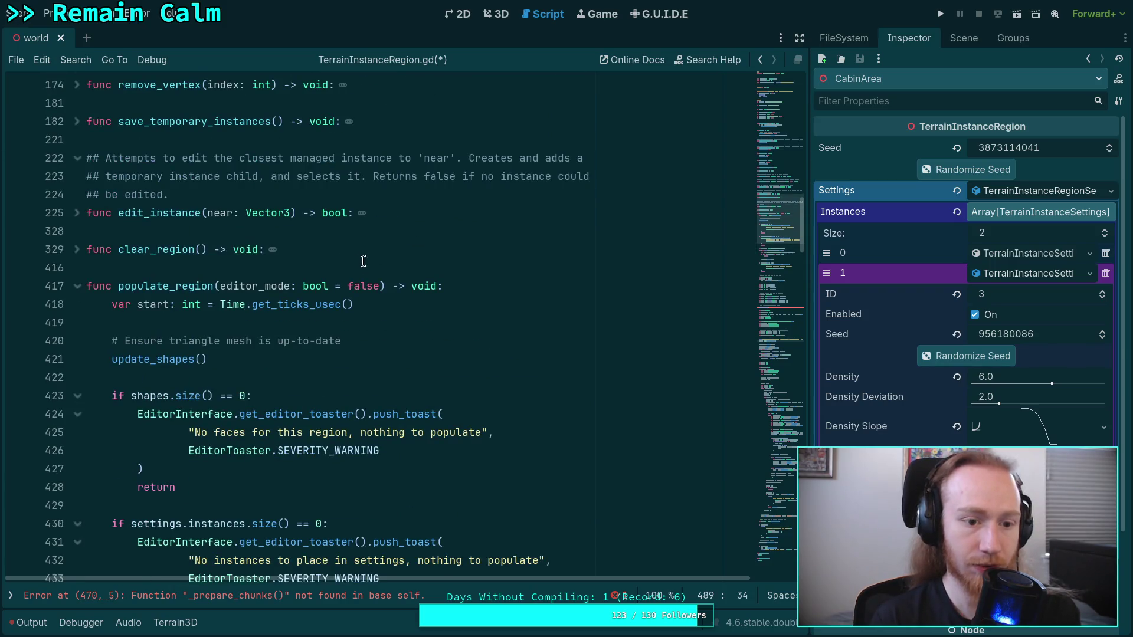
scroll(361, 258, "down", 20)
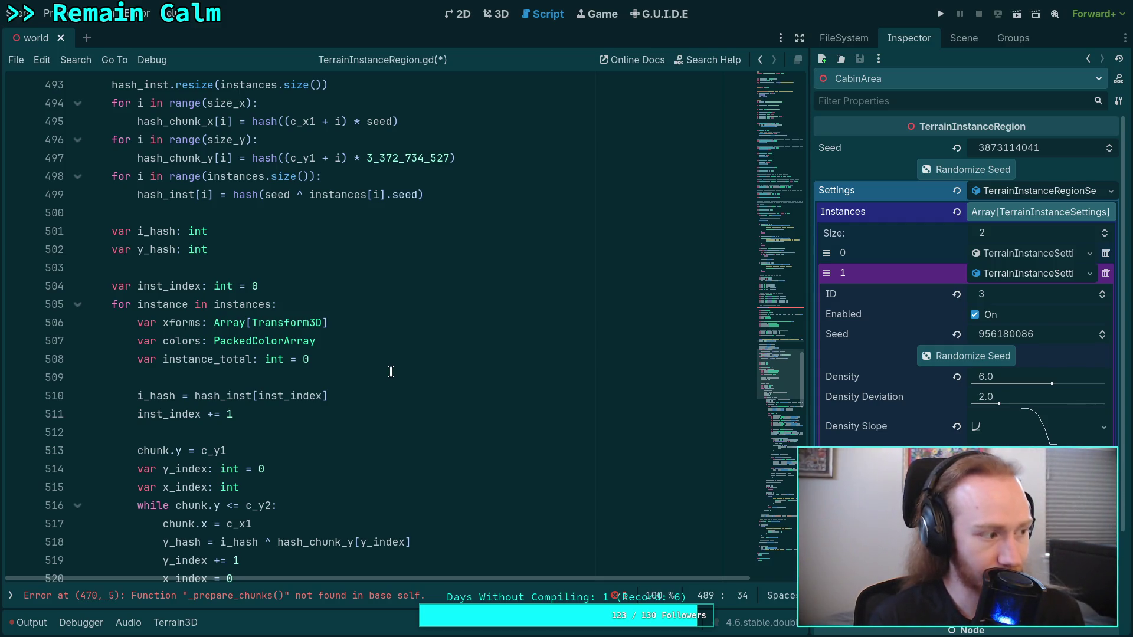
scroll(407, 387, "up", 3)
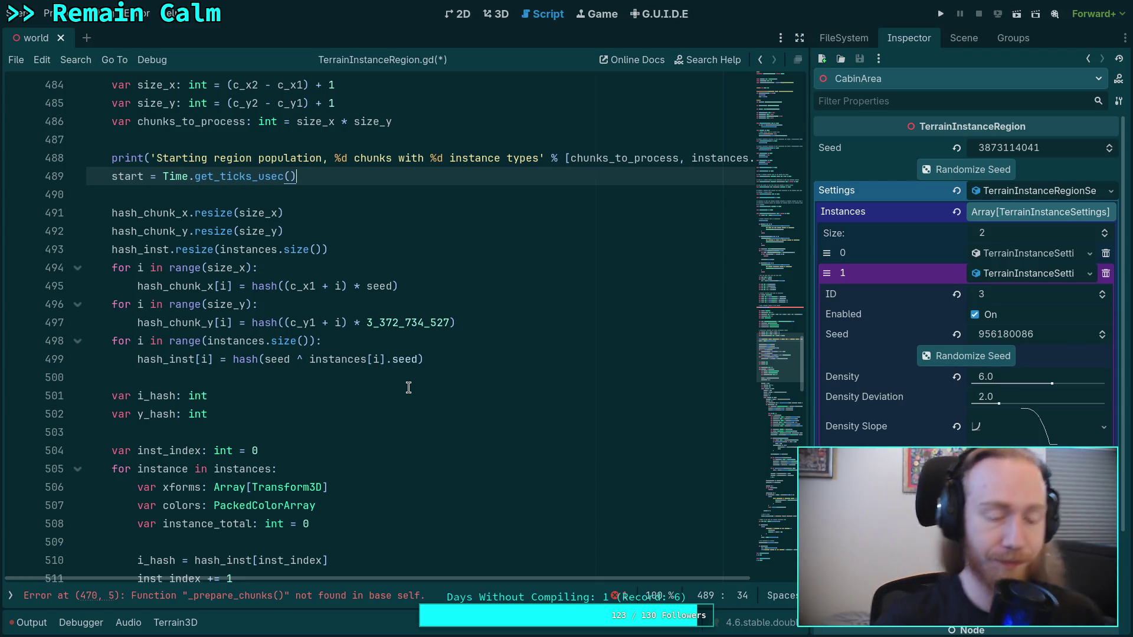
key("alt+Left")
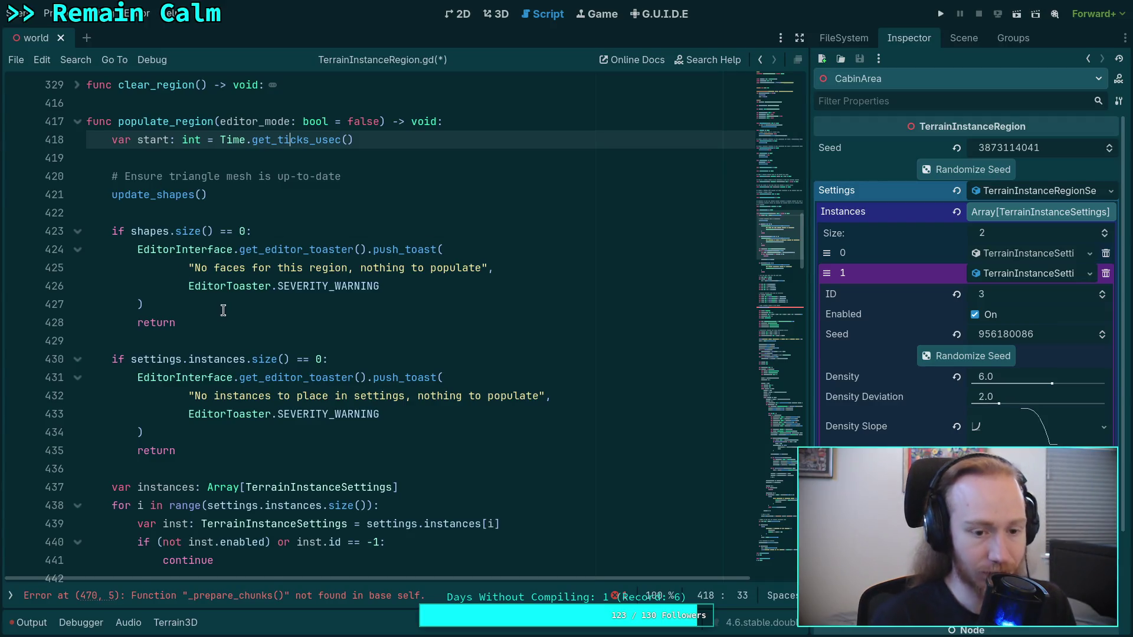
Begin rewording the print above start to a 'Preparing region' message, and save.
scroll(221, 311, "down", 3)
scroll(219, 303, "down", 2)
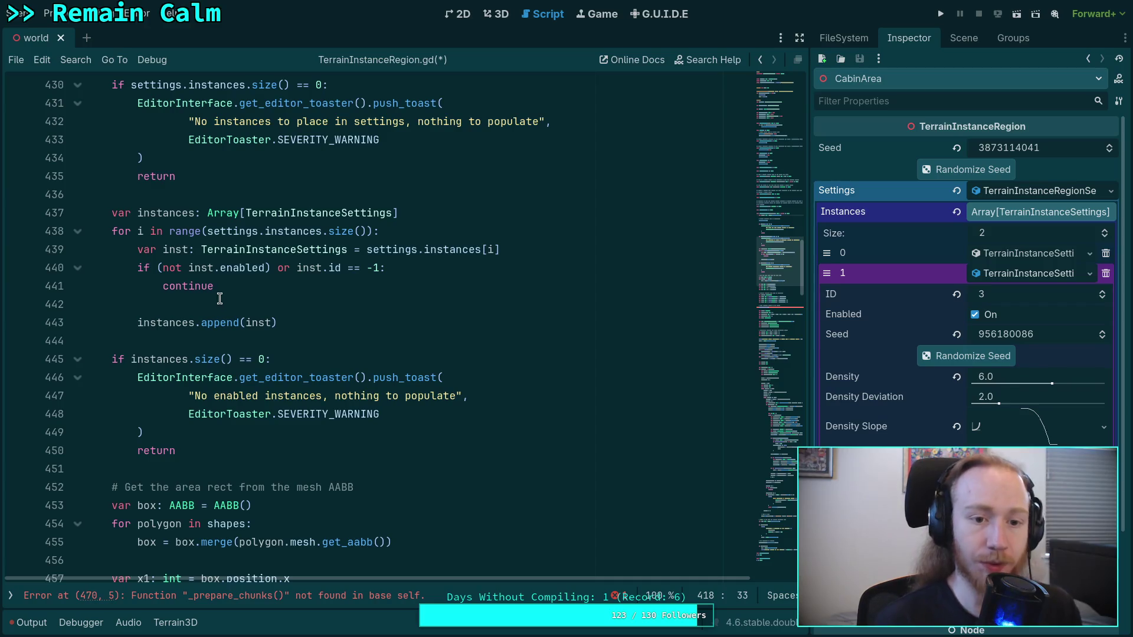
scroll(219, 297, "down", 7)
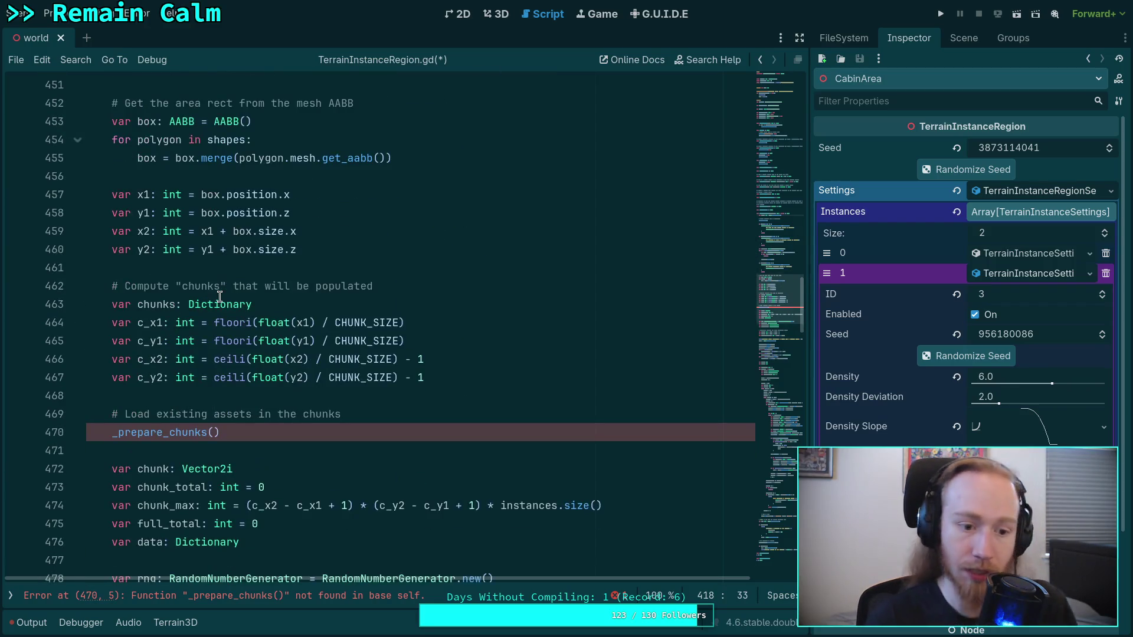
scroll(342, 366, "up", 14)
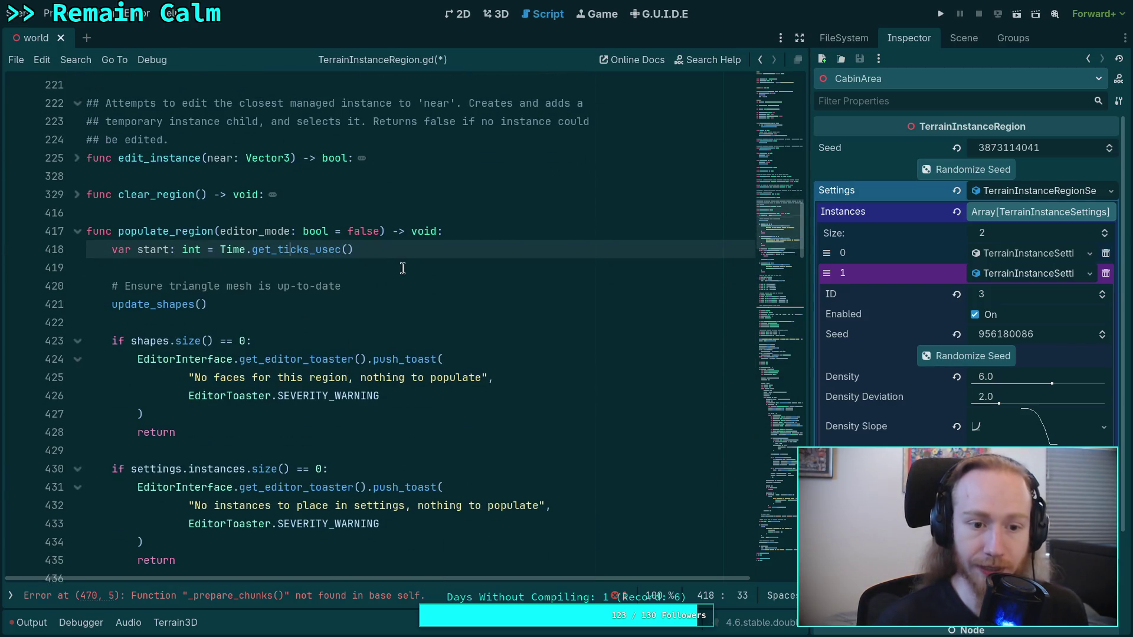
left_click(424, 274)
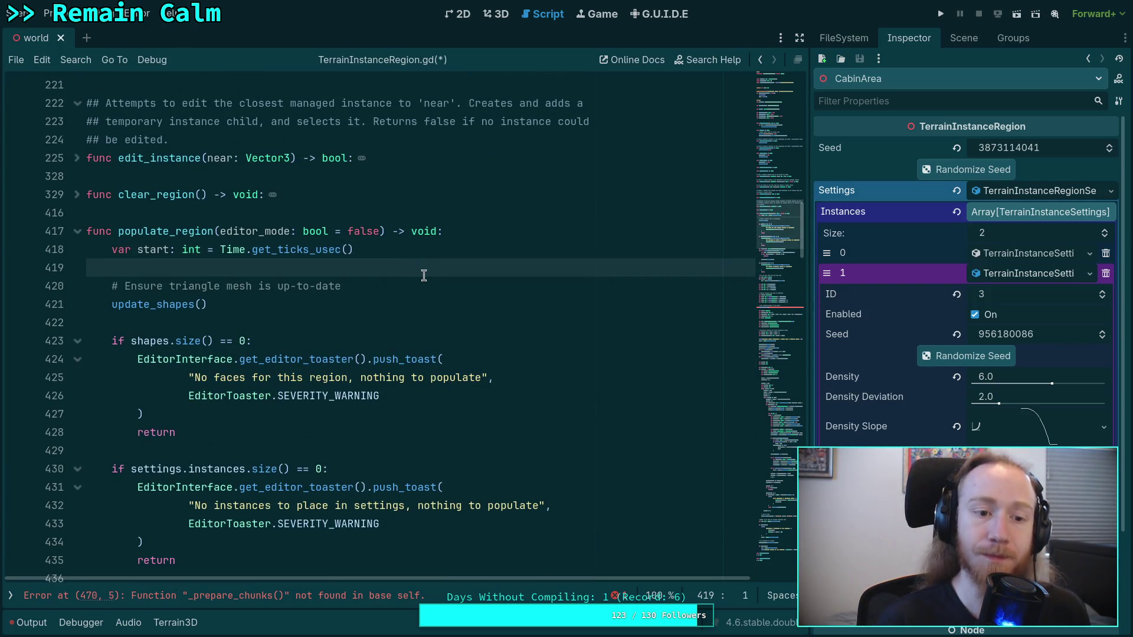
key("Up")
key("ctrl+shift+Return")
type("print('S")
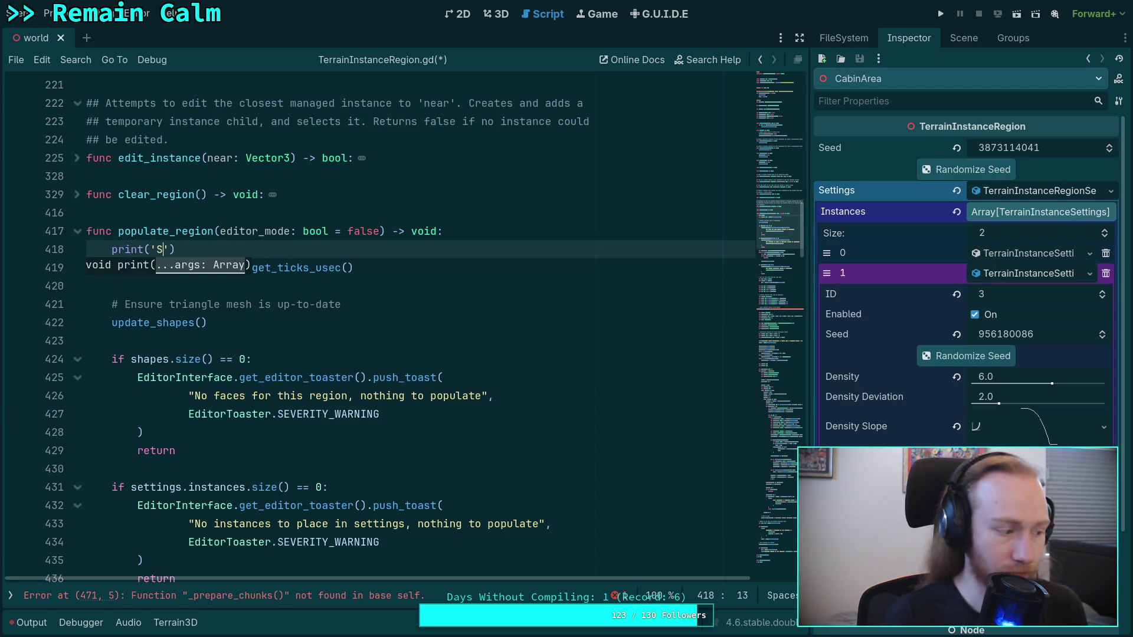
key("BackSpace")
type("Preparing f")
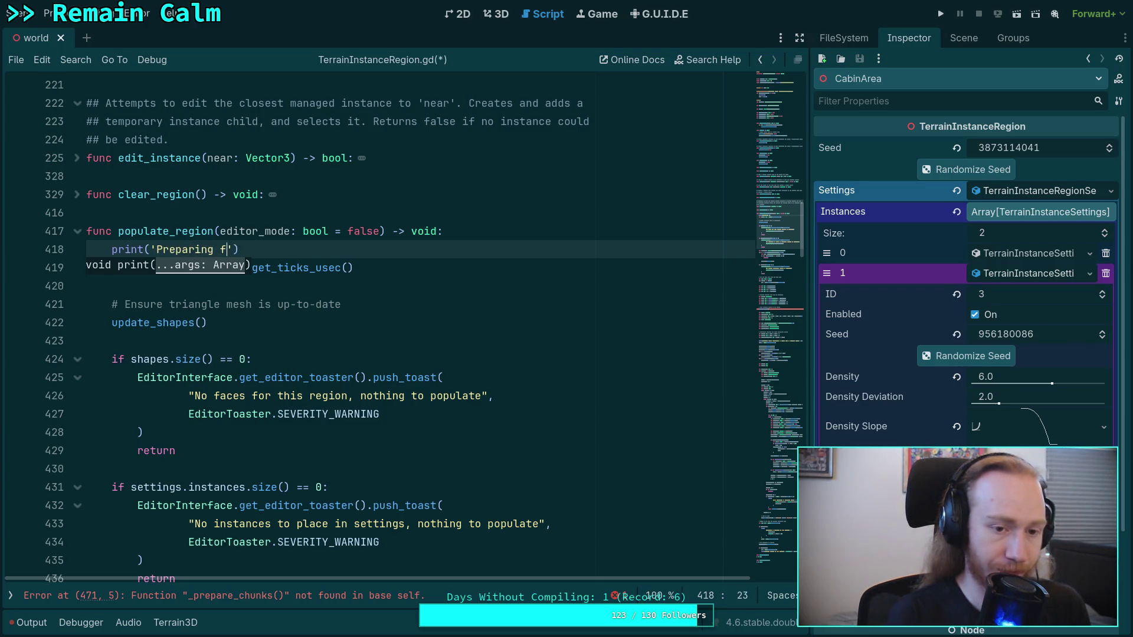
type("gion")
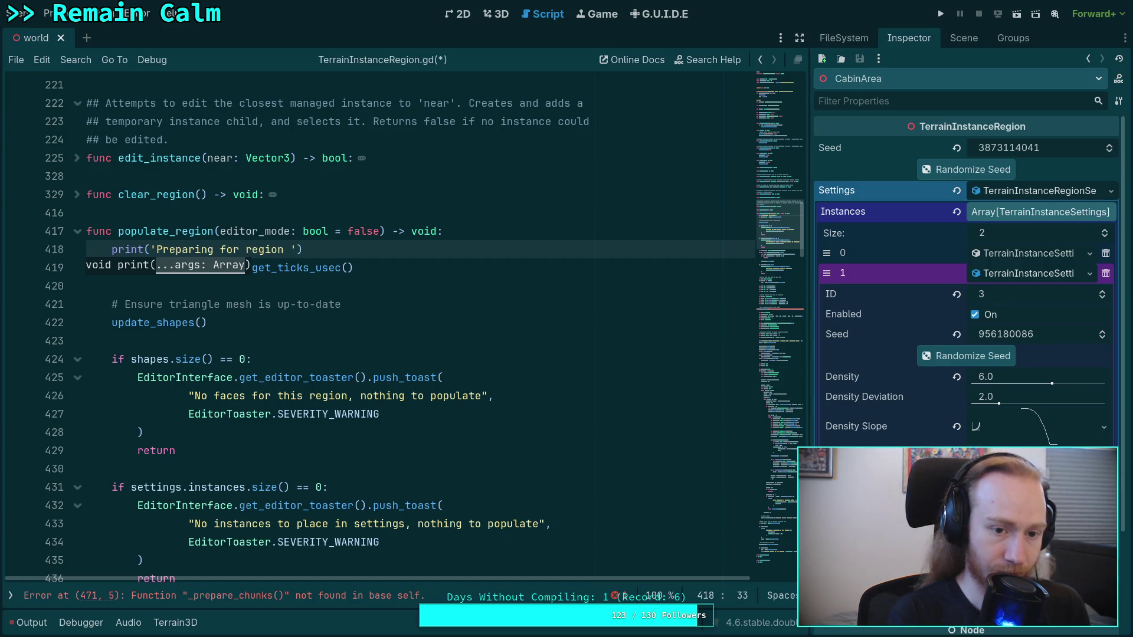
key("ctrl+BackSpace")
key("ctrl+BackSpace")
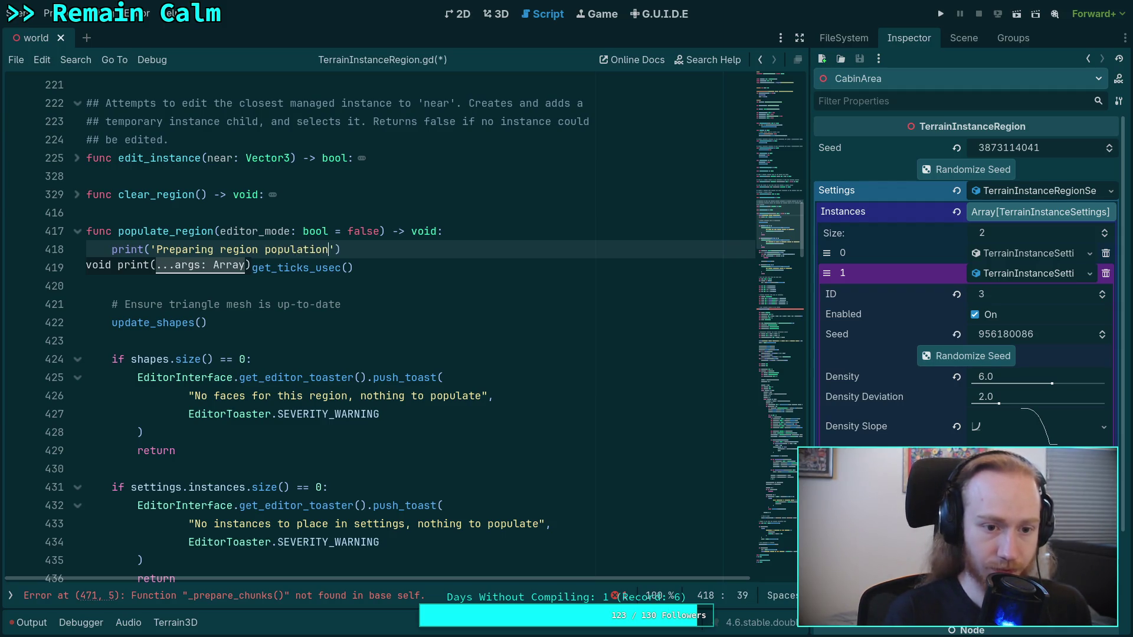
key("ctrl+s")
Insert the "%s" placeholder and 'for instance' wording, add the format argument, and save.
scroll(275, 363, "up", 2)
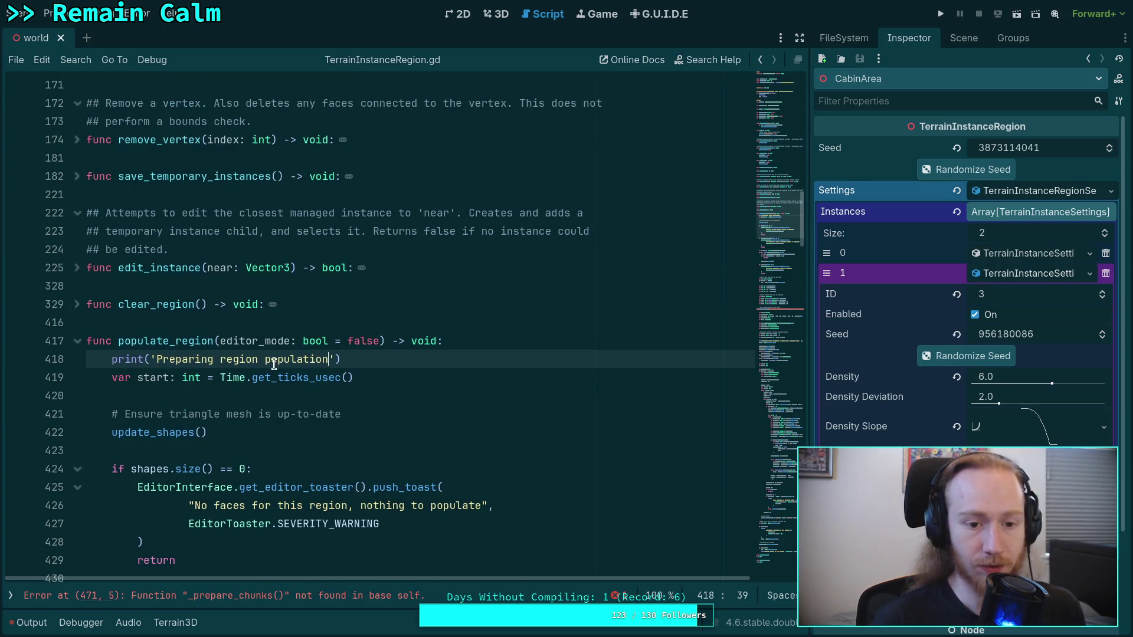
left_click(265, 359)
type("\"")
type("\" ")
type("%d")
key("BackSpace")
type("s\" ")
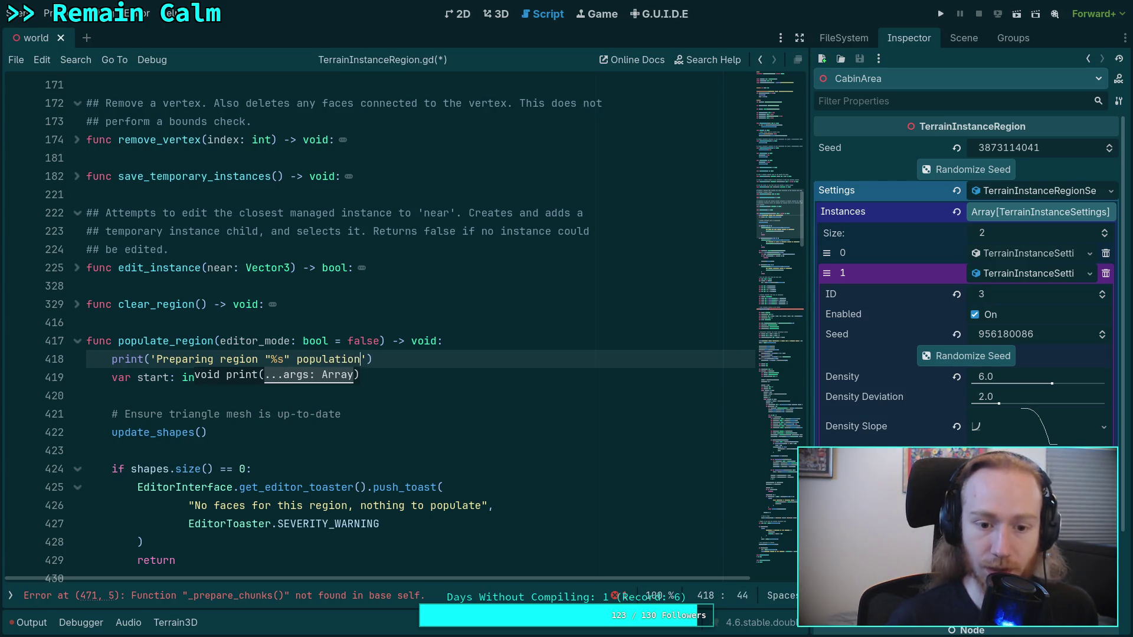
type("for ")
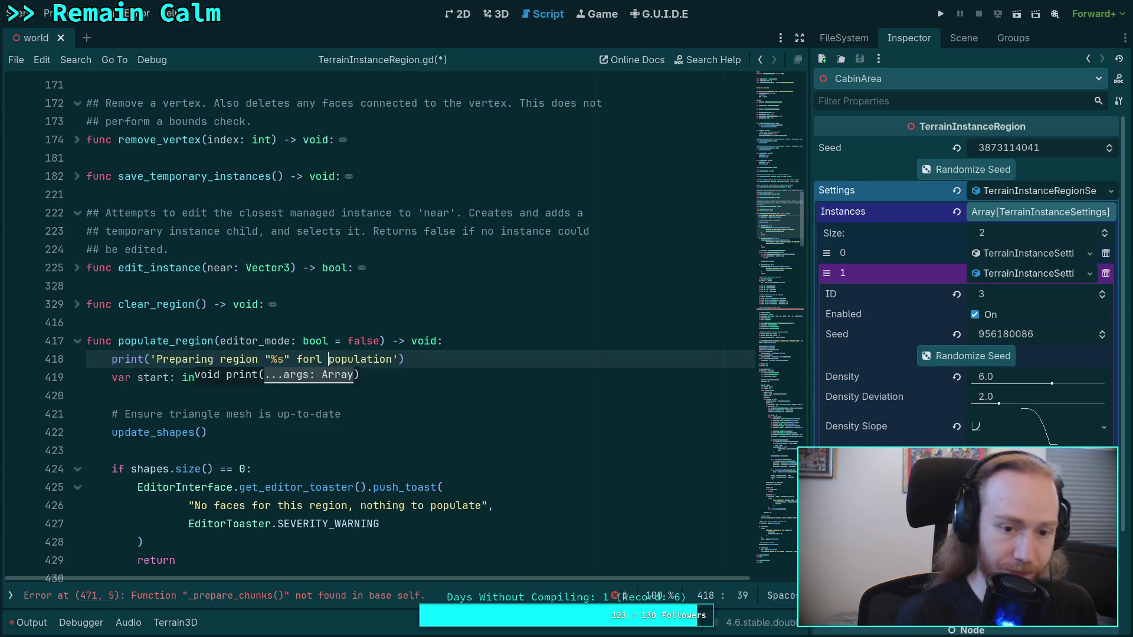
type("instance")
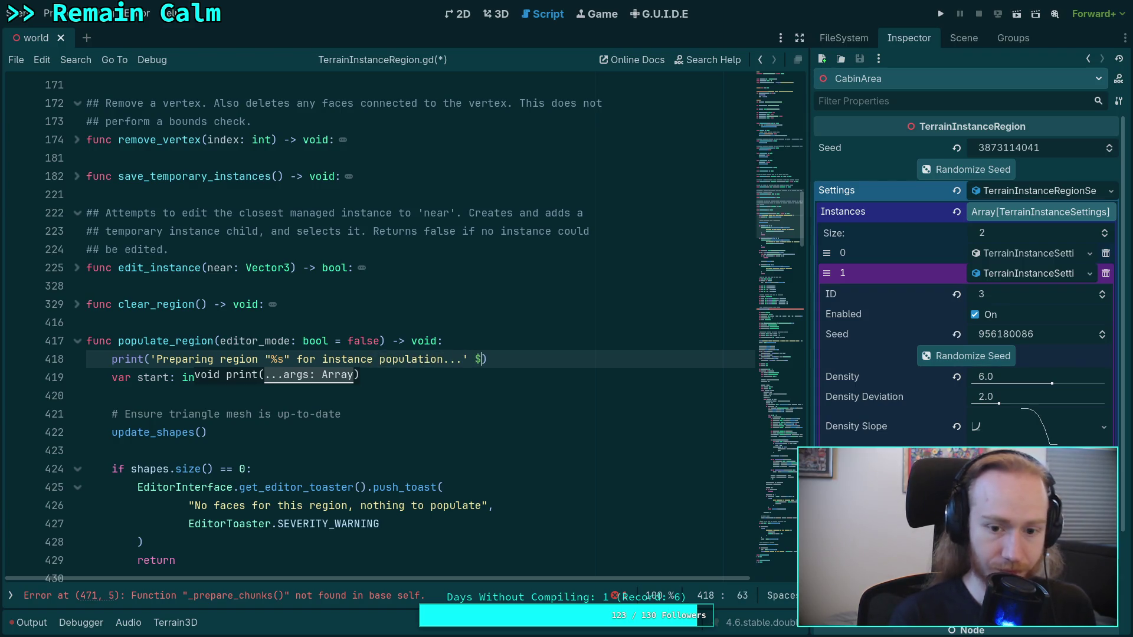
key("BackSpace")
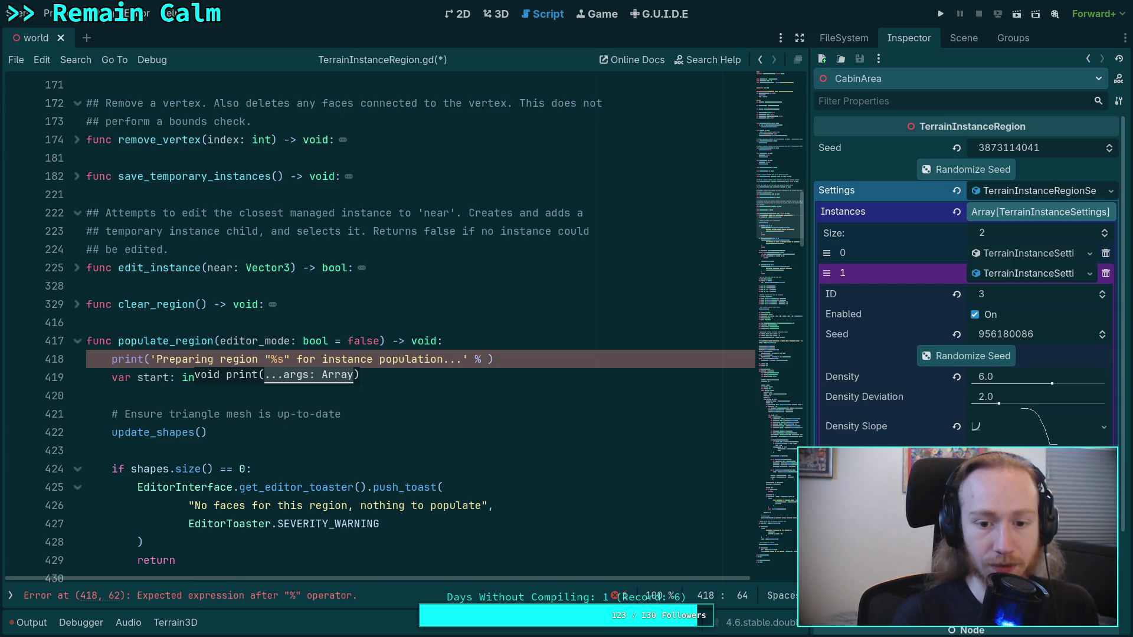
key("BackSpace")
key("BackSpace")
key("BackSpace")
type("self.name")
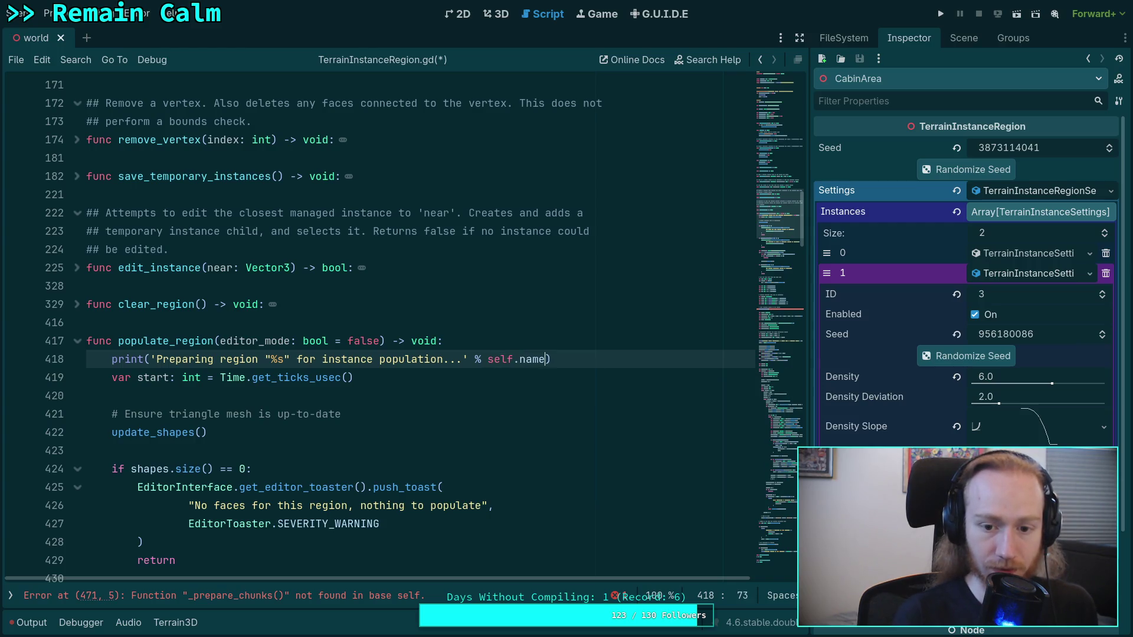
type("elf.name")
key("ctrl+s")
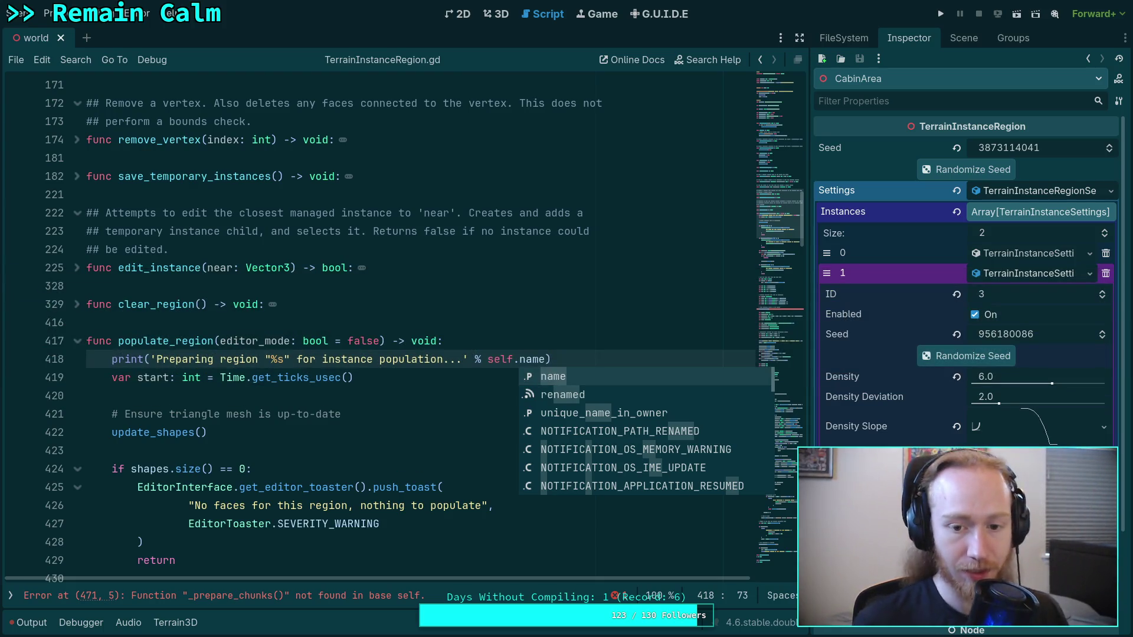
Dismiss the autocomplete suggestions by clicking onto line 420 below the print.
left_click(341, 393)
scroll(340, 380, "down", 14)
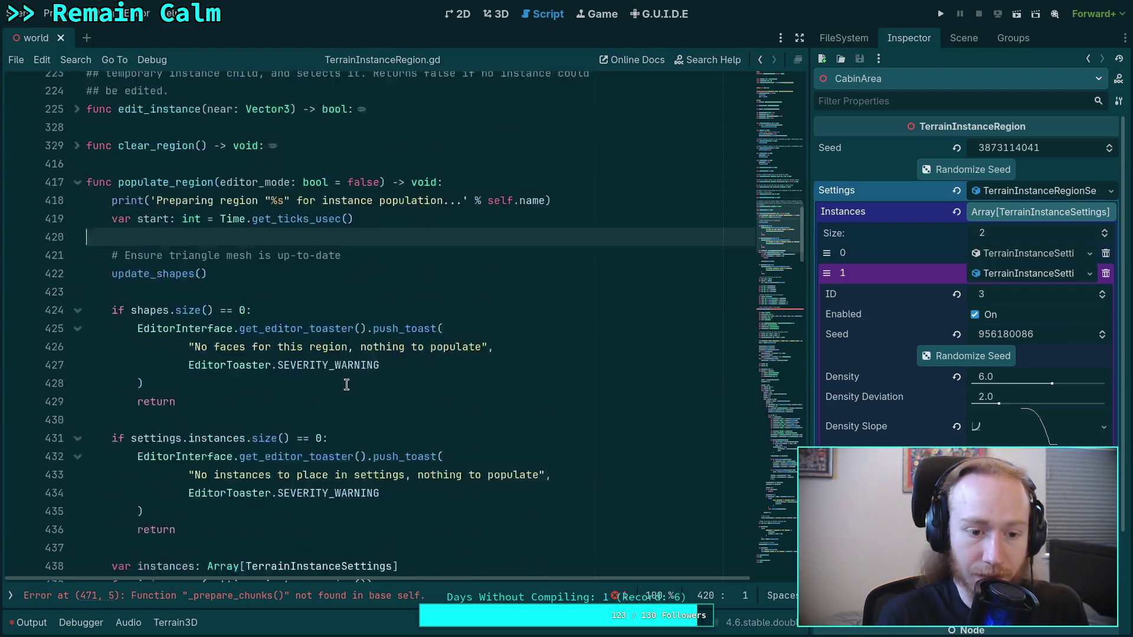
Enter chunks and box arguments into the _prepare_chunks() call on line 471.
scroll(340, 368, "down", 3)
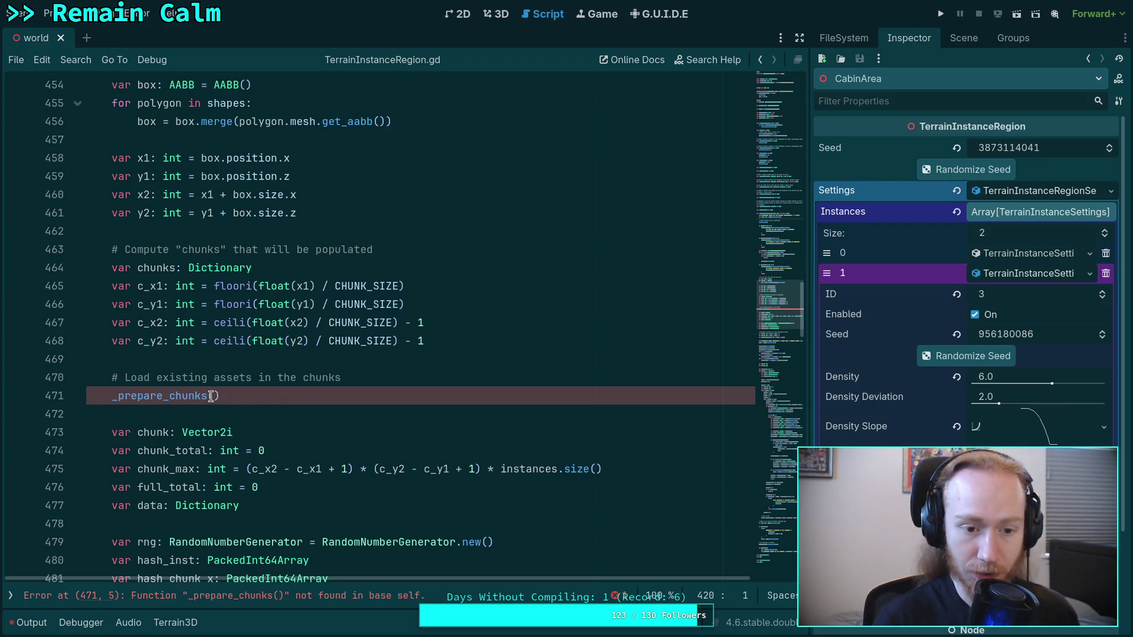
left_click(213, 396)
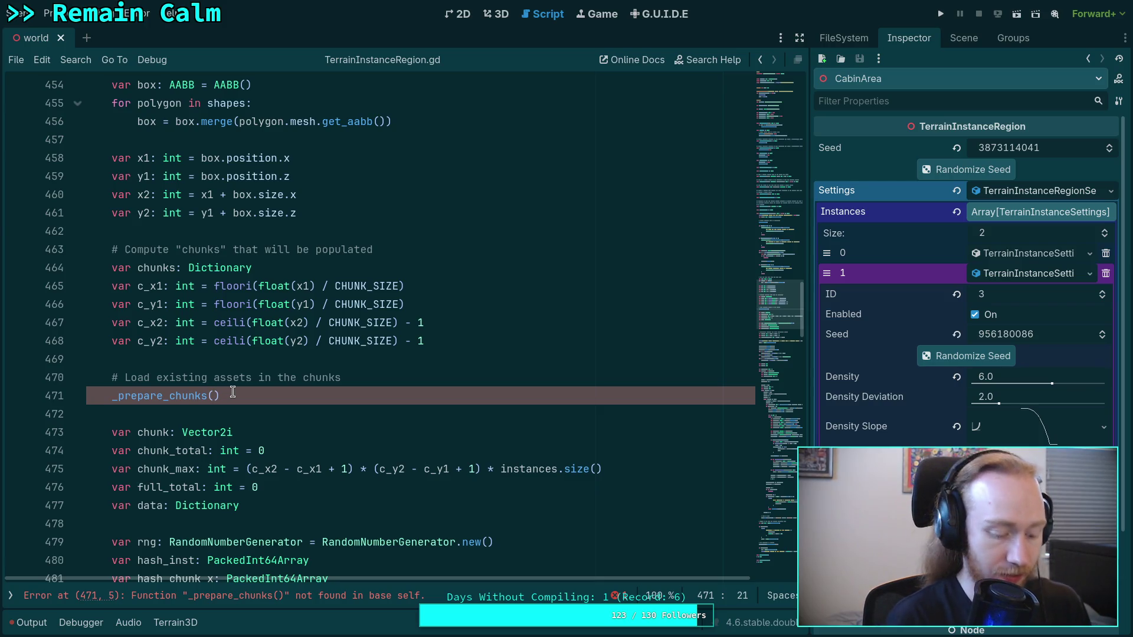
type("chunks,")
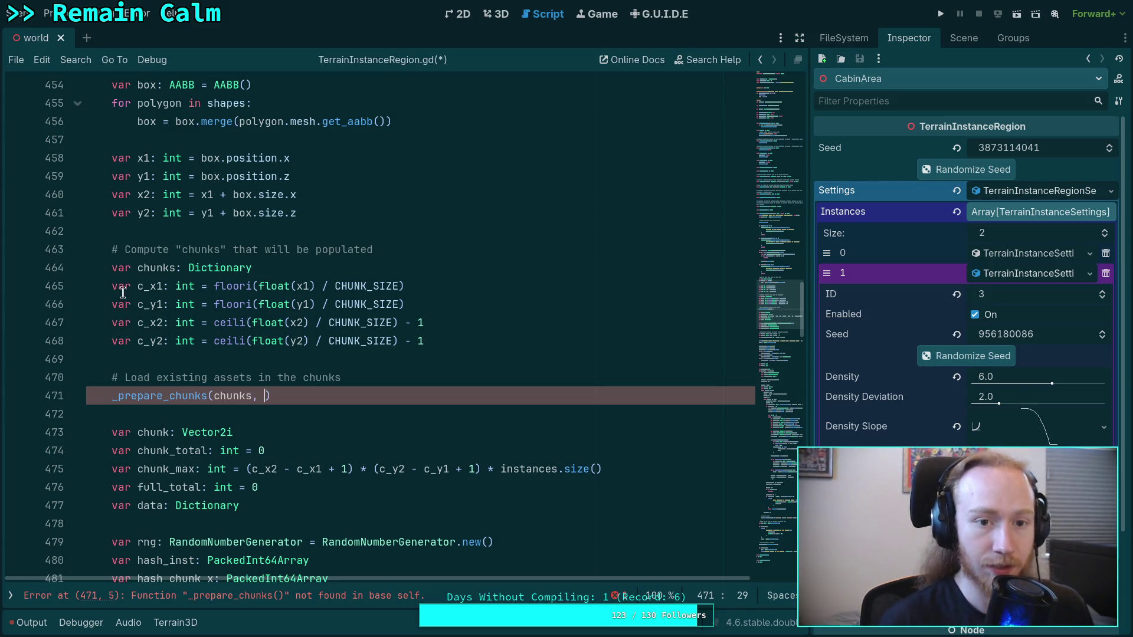
scroll(320, 405, "up", 2)
mouse_move(350, 401)
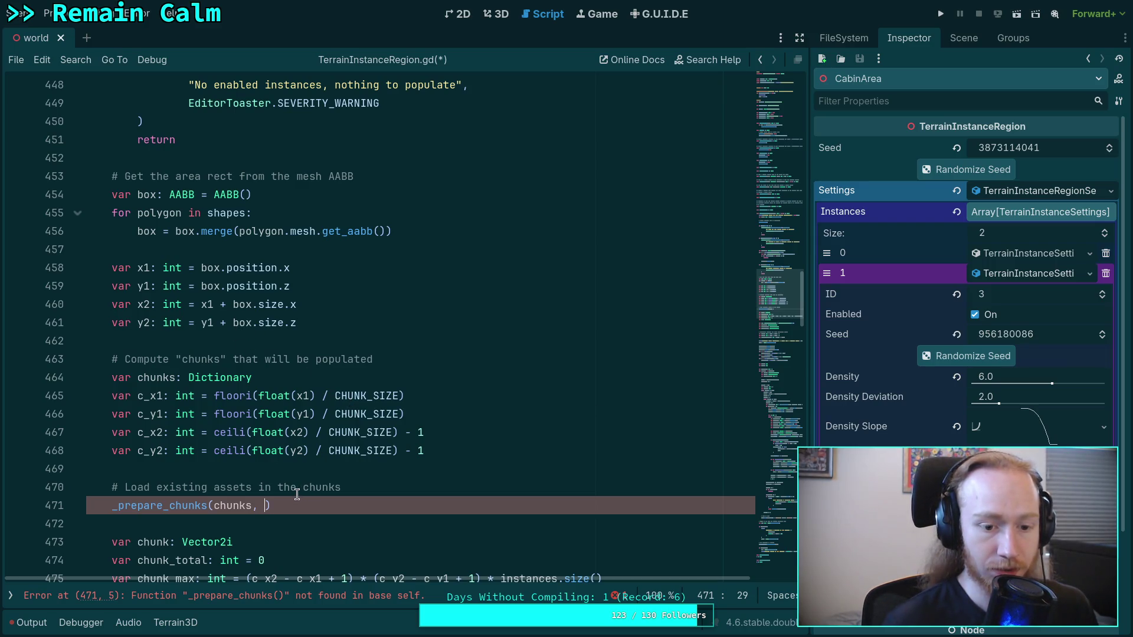
type("box")
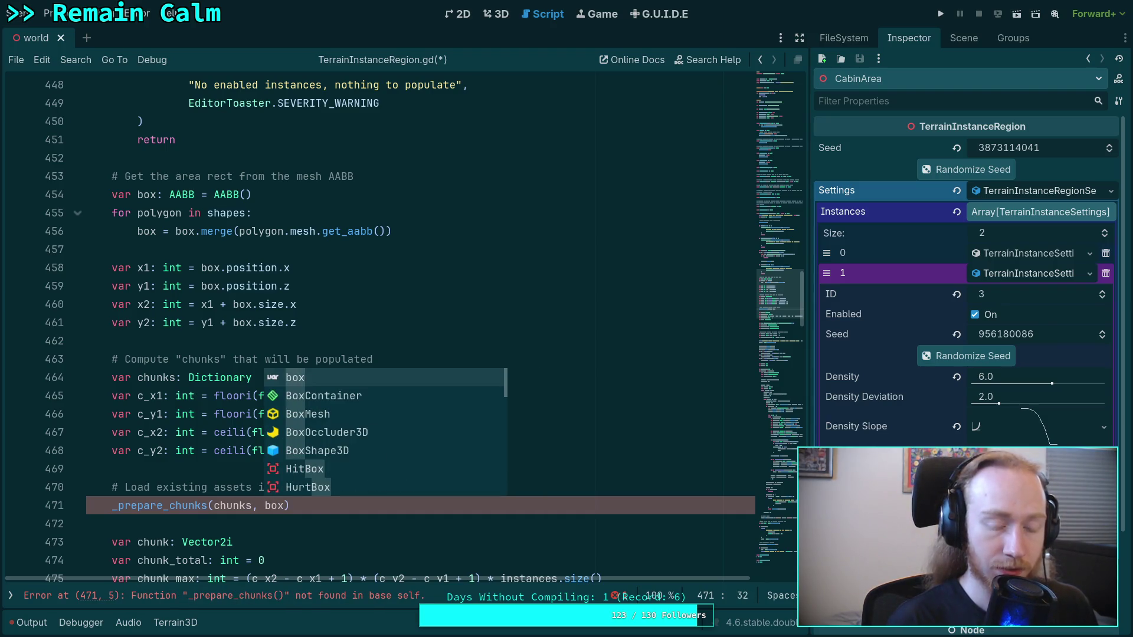
key("BackSpace")
key("BackSpace")
key("BackSpace")
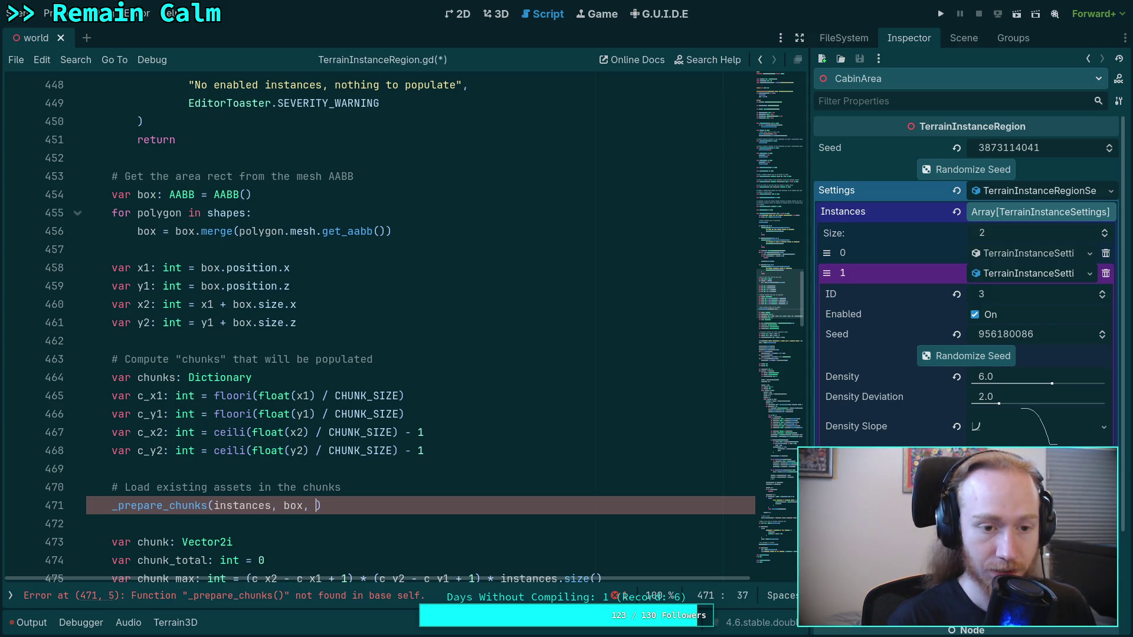
Review the chunk bound calculation and where instances and box are used.
left_click(234, 432)
scroll(234, 430, "down", 4)
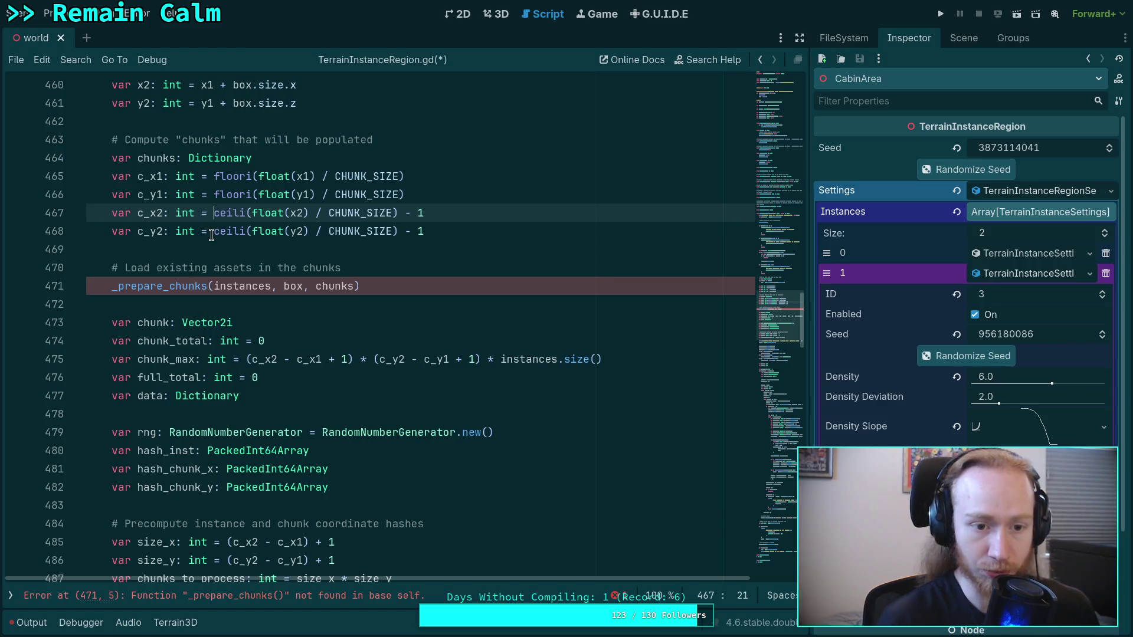
mouse_move(211, 235)
double_click(243, 283)
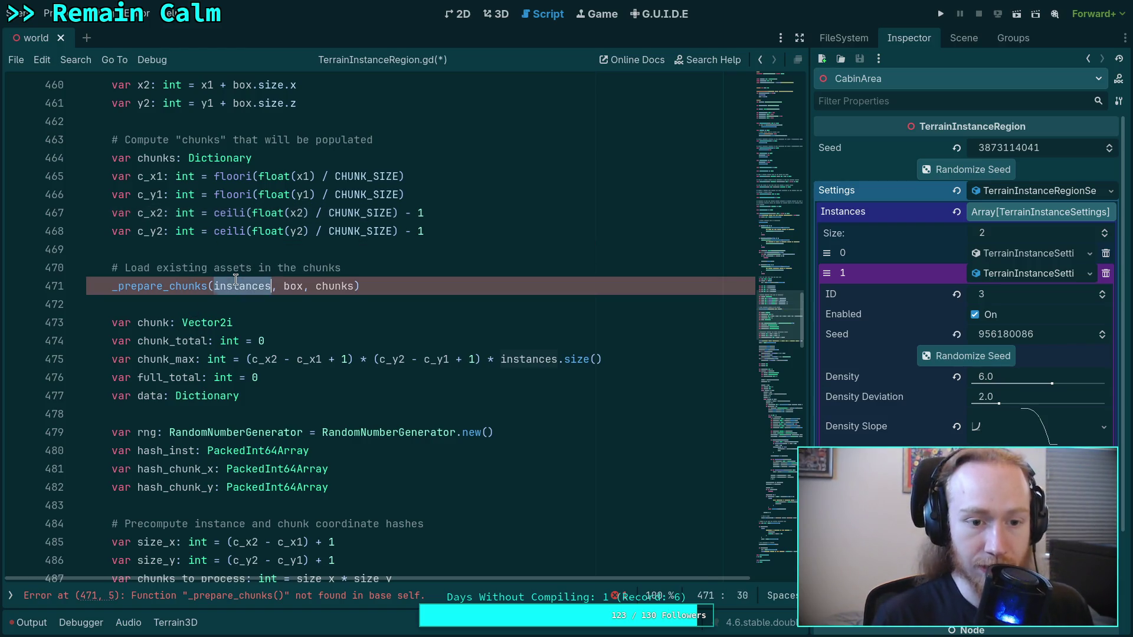
double_click(293, 287)
scroll(277, 354, "up", 3)
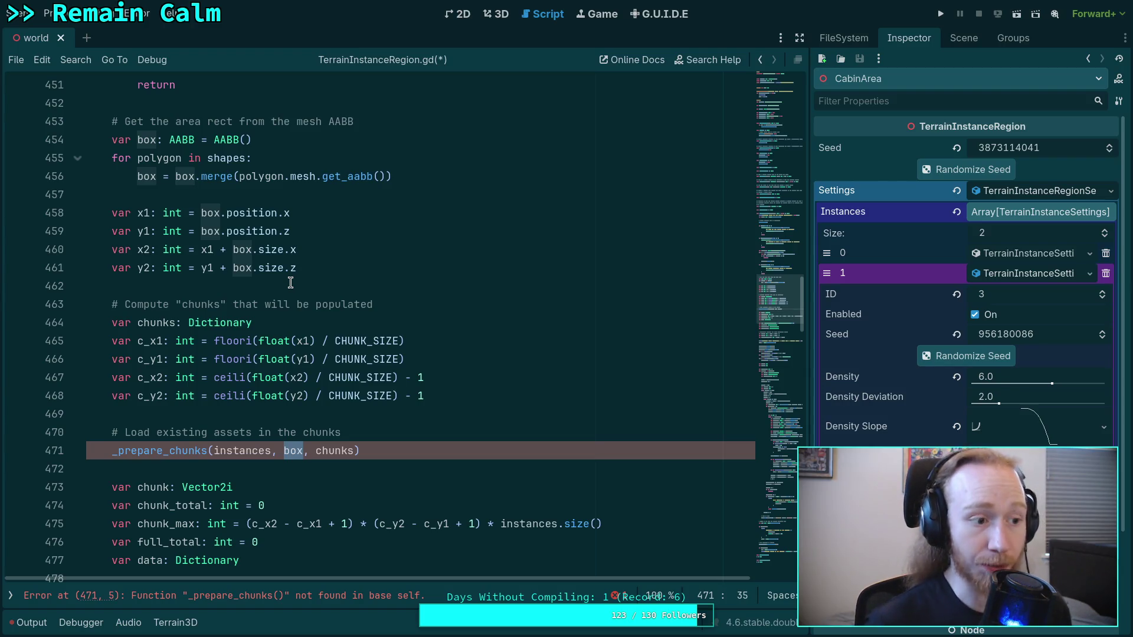
Unfold and read _is_pos_too_close, then fold it again.
left_click_drag(773, 307, 770, 560)
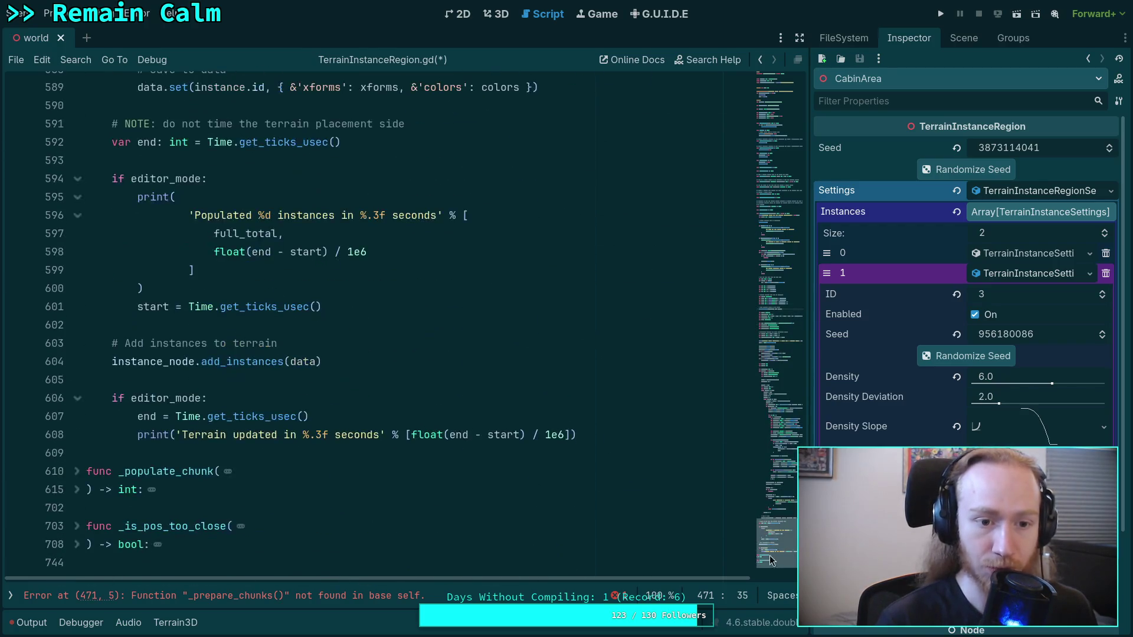
left_click(77, 544)
scroll(188, 435, "down", 7)
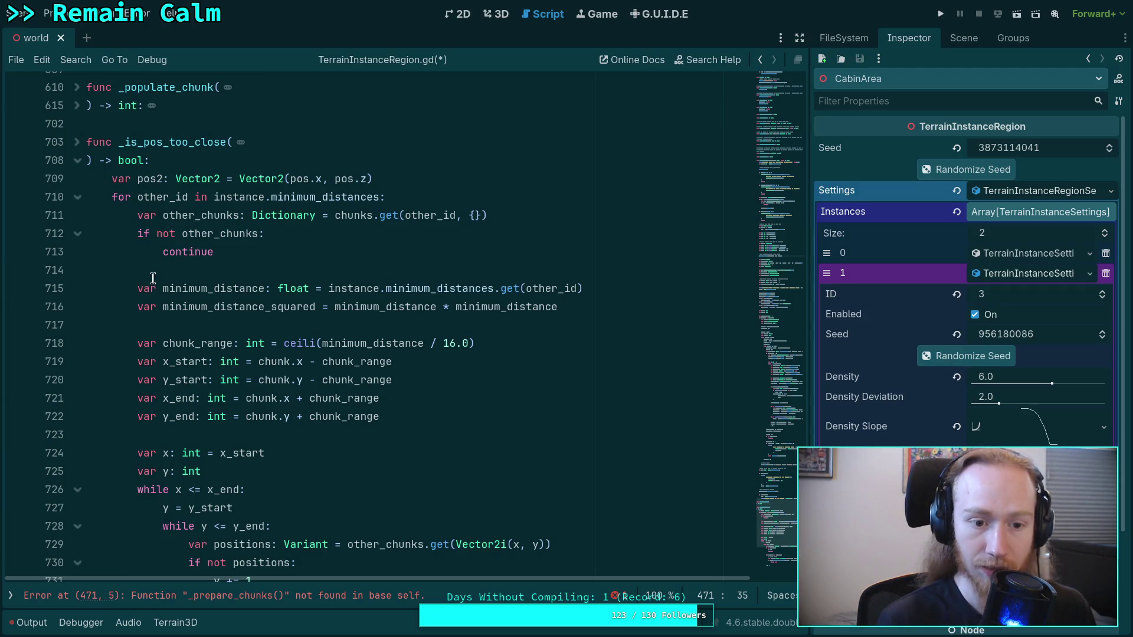
left_click(81, 162)
Unfold _populate_chunk and read through it, highlighting where our_chunks is used.
left_click(84, 106)
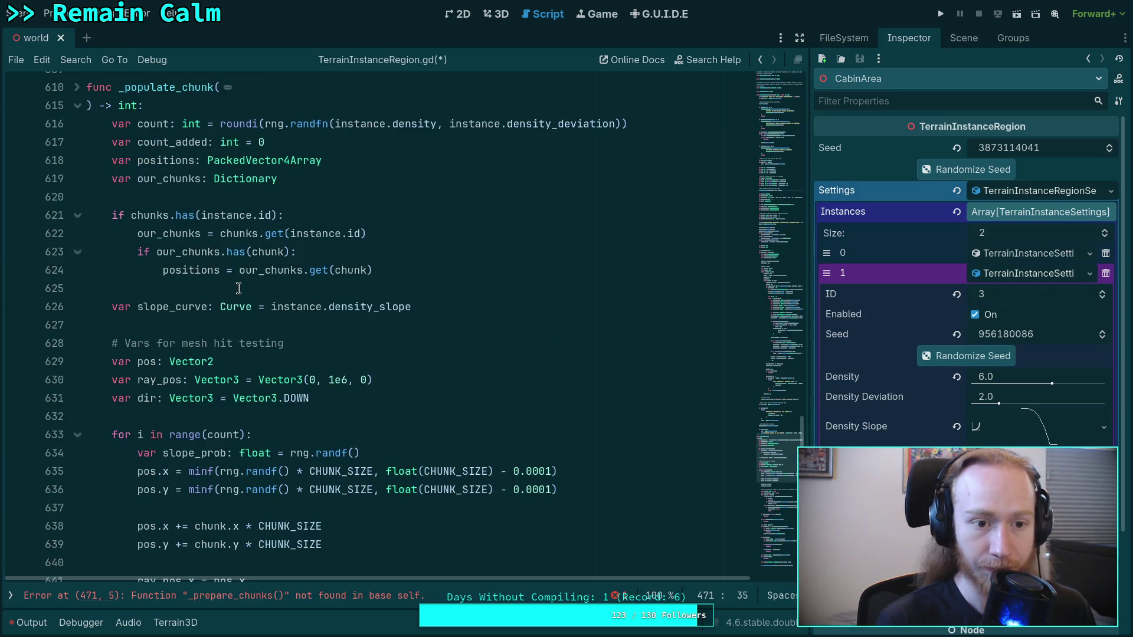
scroll(115, 348, "up", 20)
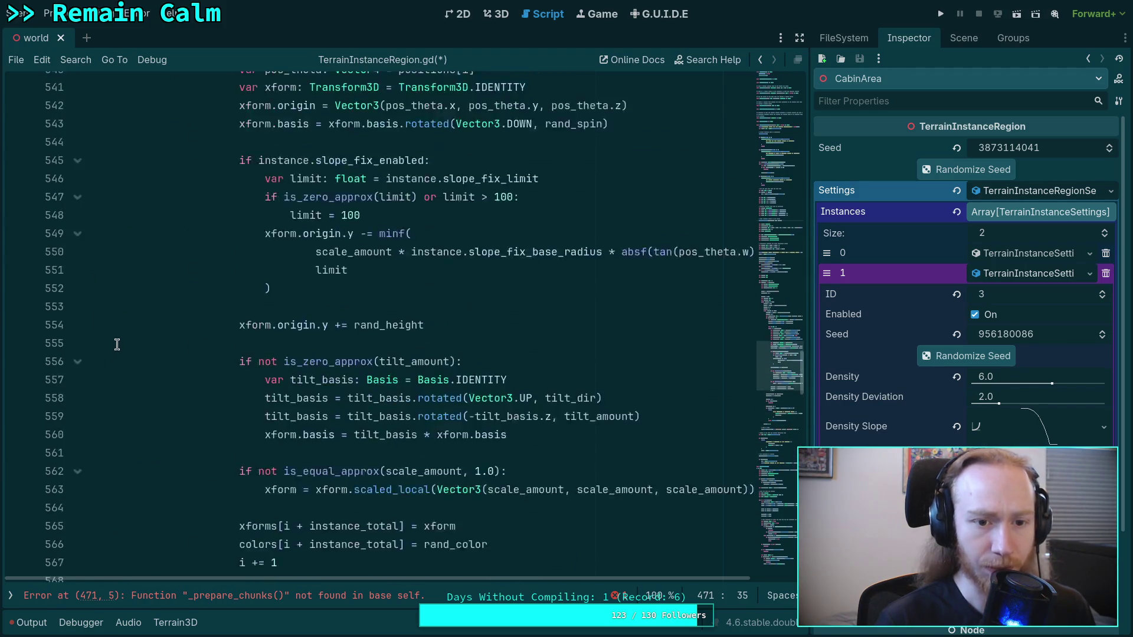
scroll(124, 335, "up", 20)
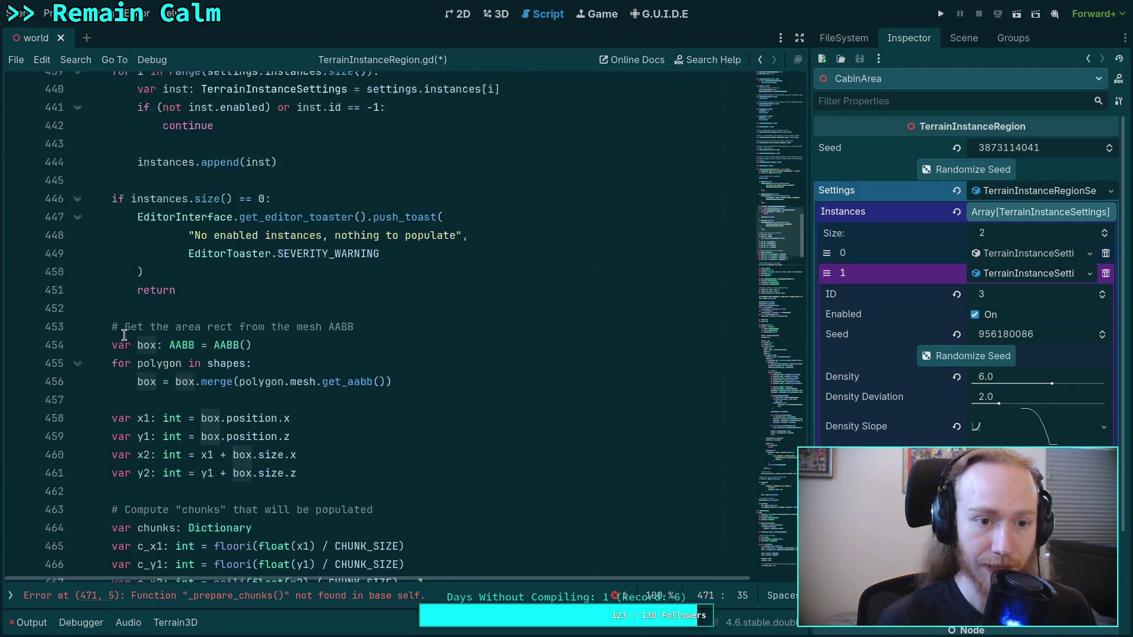
scroll(124, 335, "up", 3)
scroll(124, 336, "down", 14)
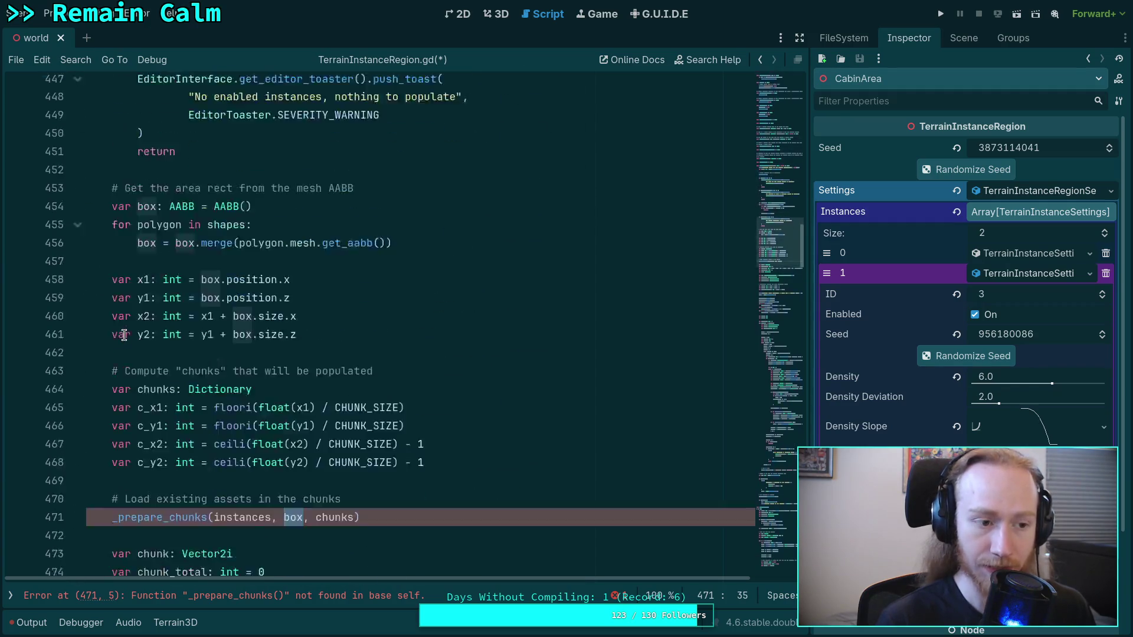
scroll(124, 335, "up", 2)
scroll(124, 335, "down", 10)
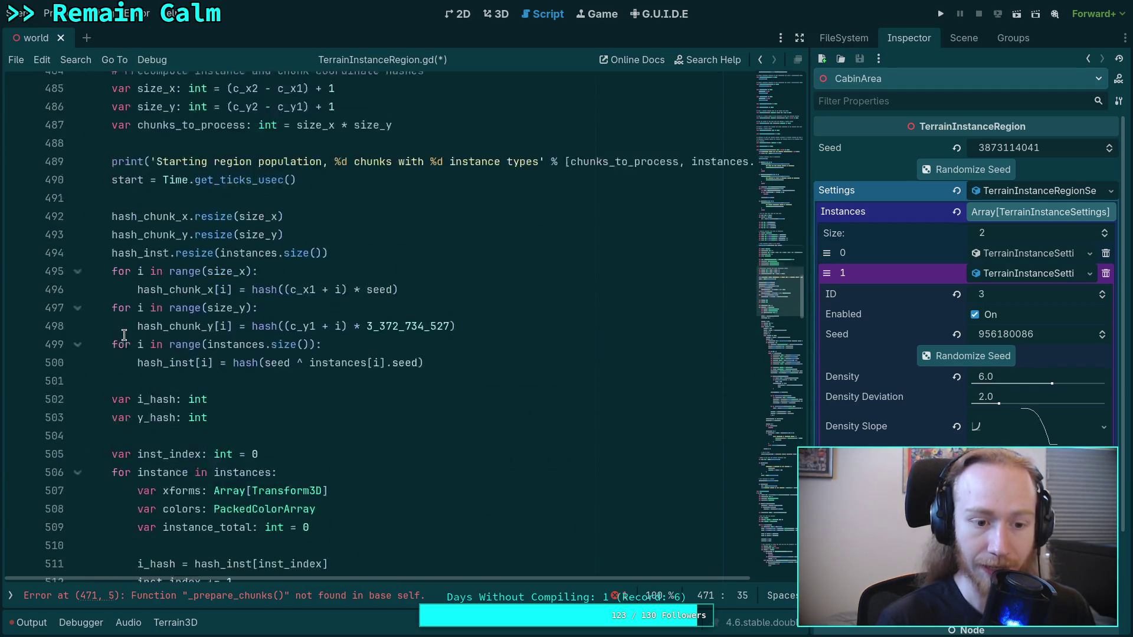
scroll(124, 335, "down", 20)
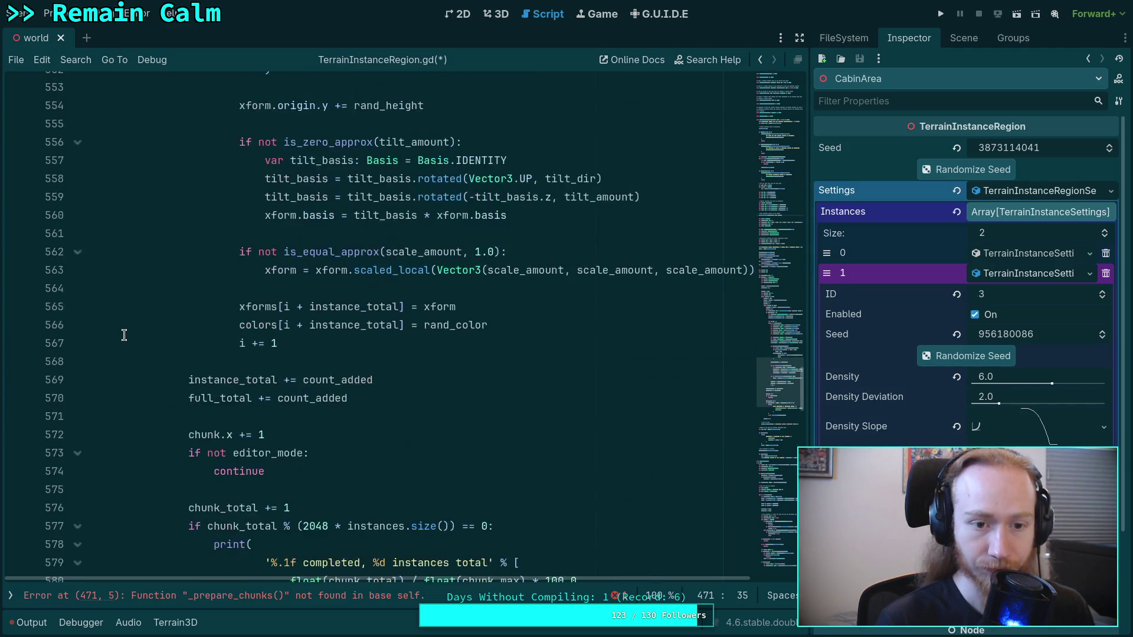
scroll(124, 336, "down", 20)
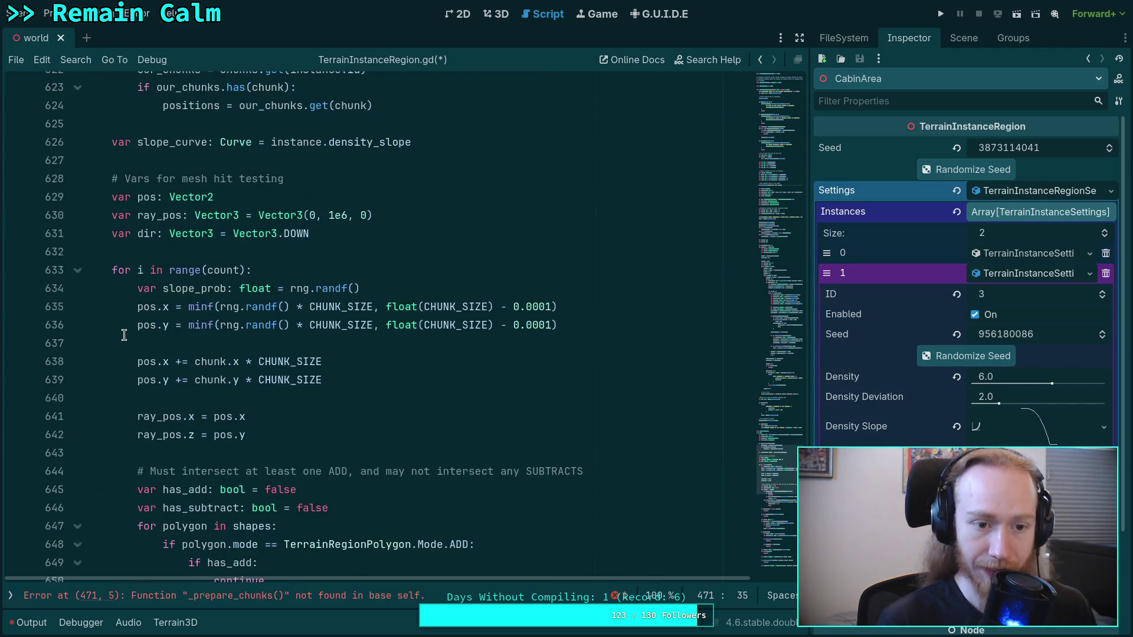
scroll(124, 335, "down", 12)
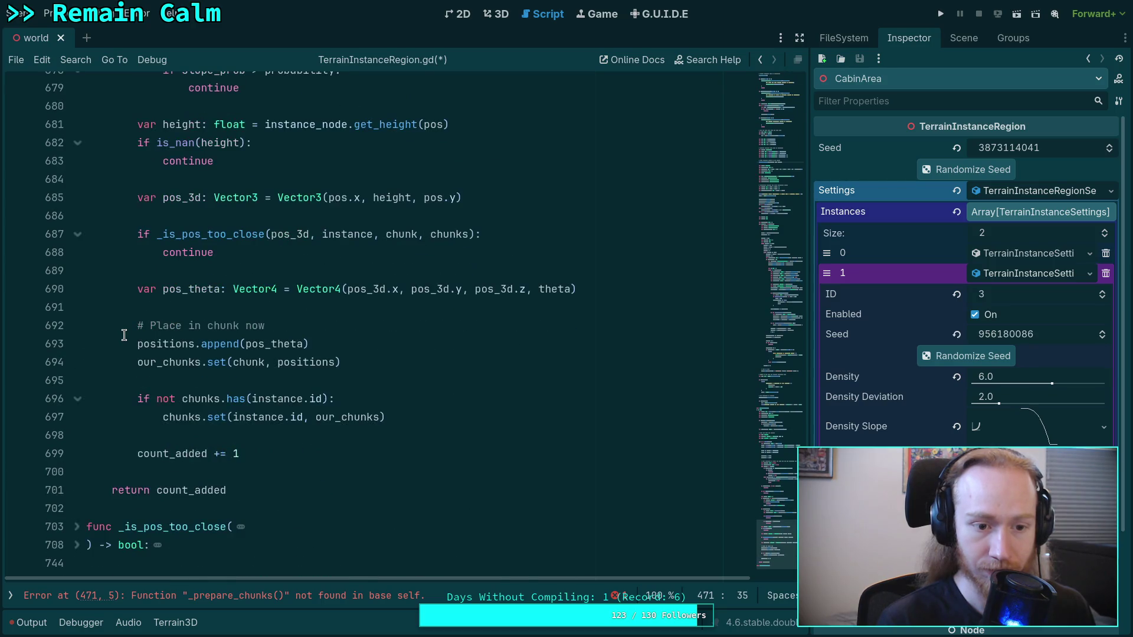
double_click(328, 418)
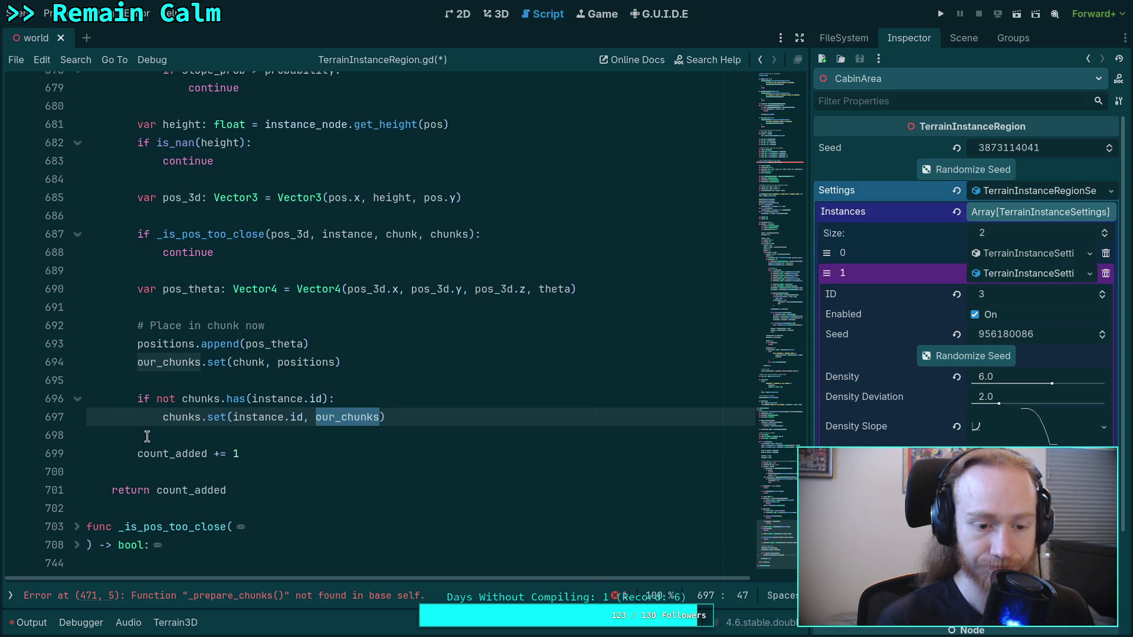
Check the Vector3 documentation and place the caret at the end of the script.
scroll(147, 436, "up", 15)
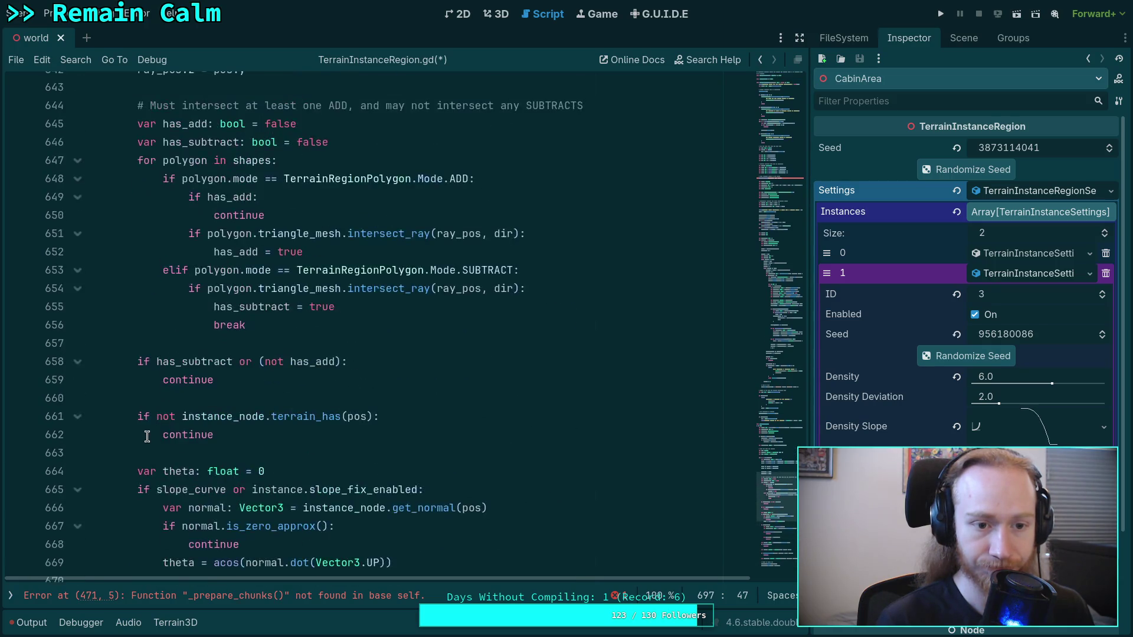
scroll(148, 434, "up", 3)
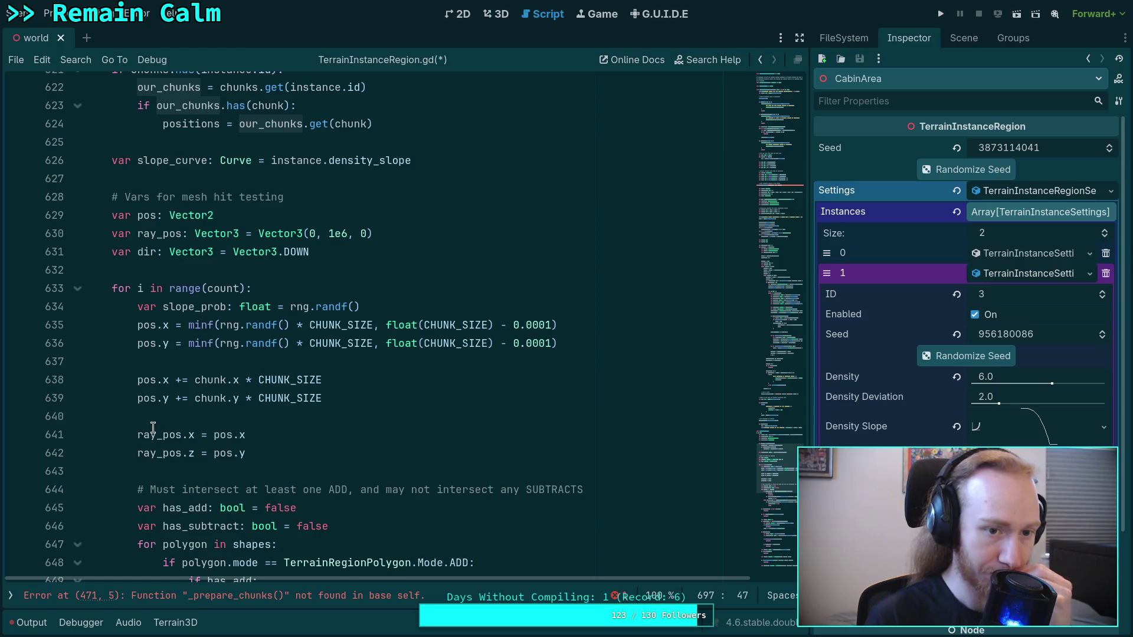
scroll(153, 427, "up", 3)
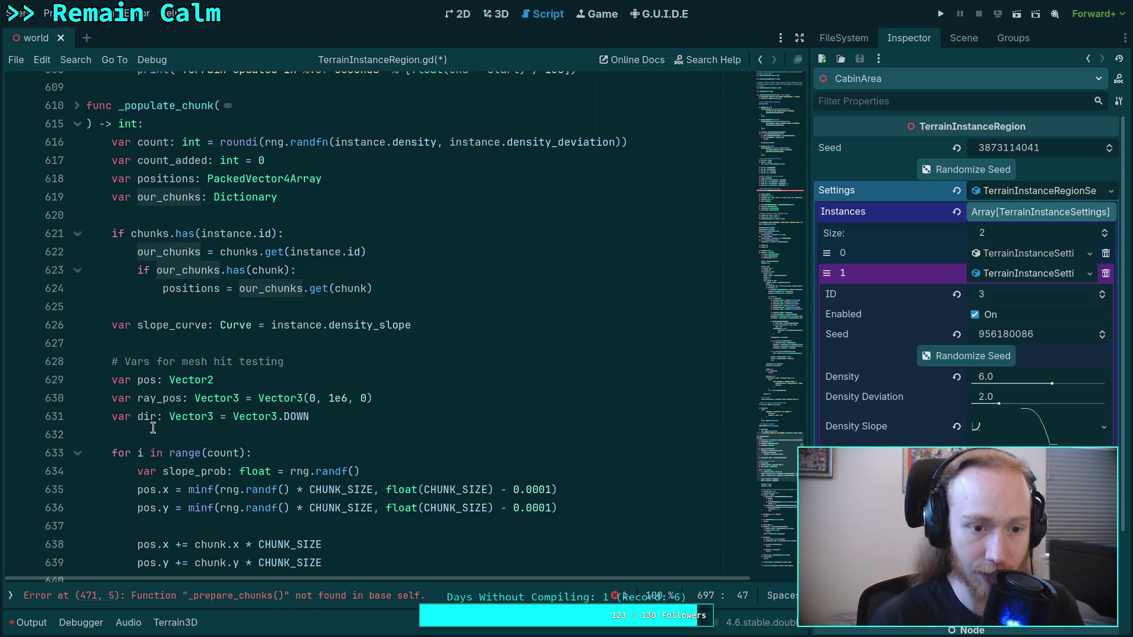
mouse_move(176, 413)
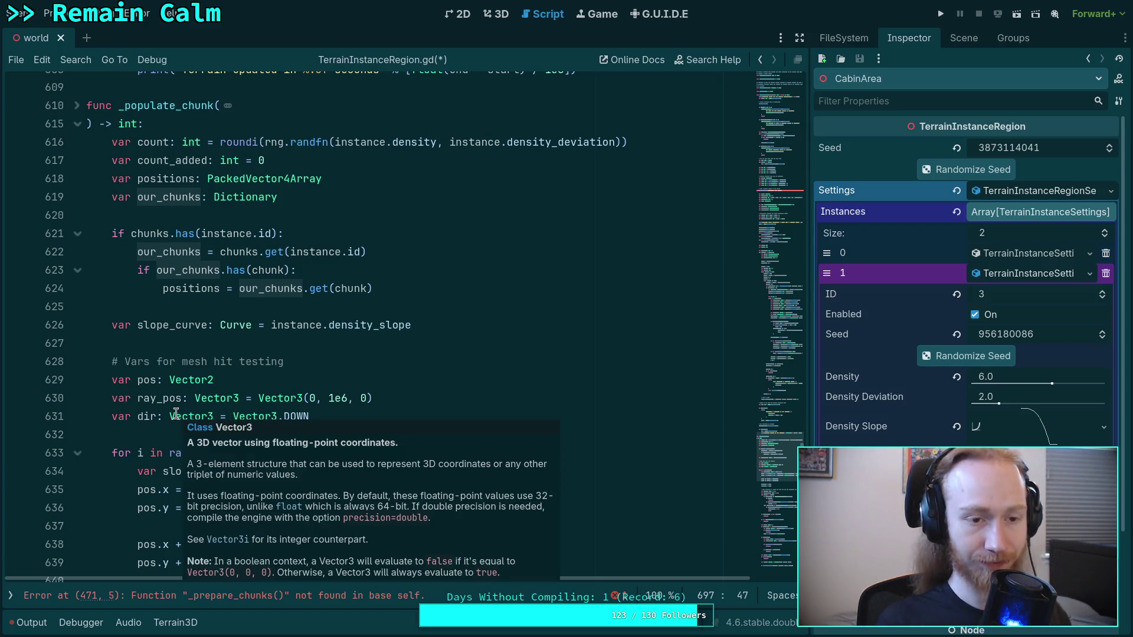
scroll(229, 348, "down", 20)
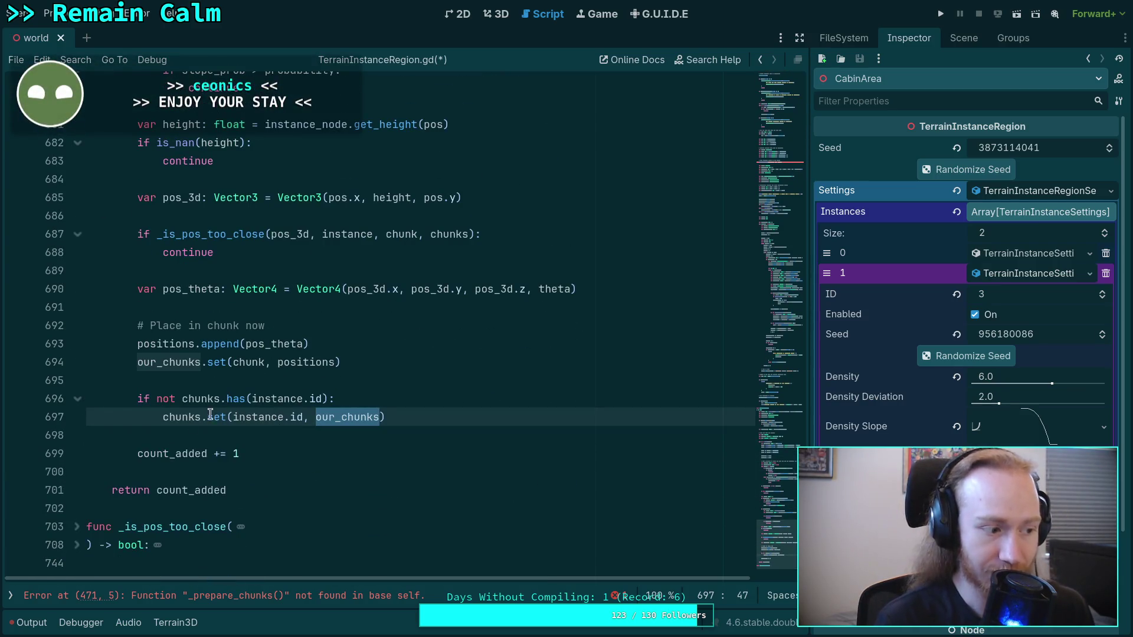
left_click(137, 571)
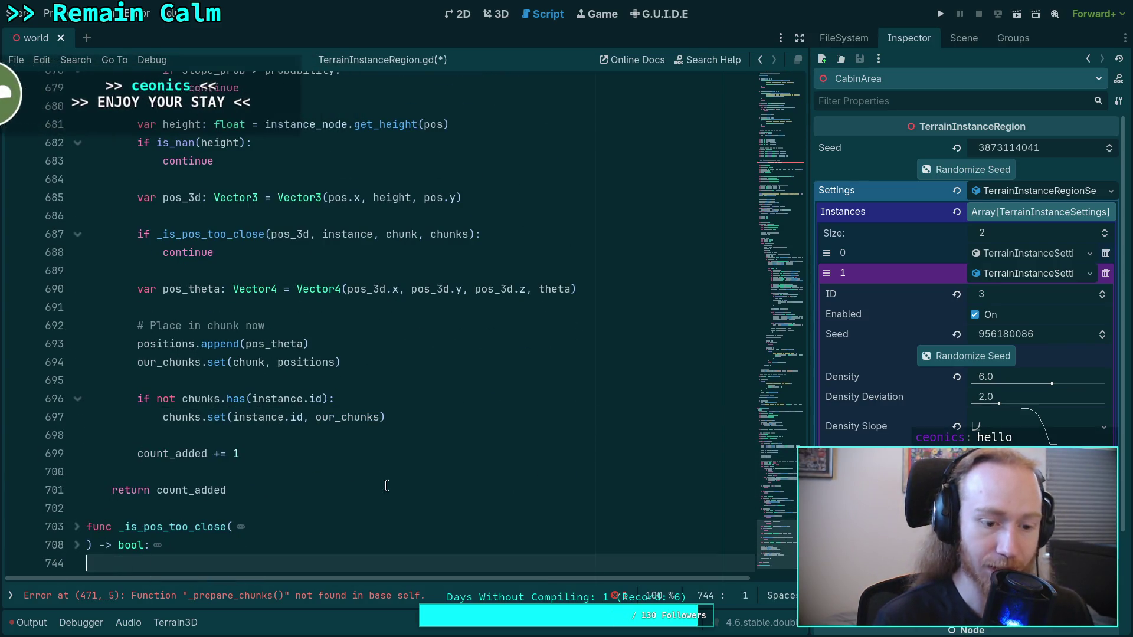
Start a new _prepare_chunks function below _is_pos_too_close, referencing _populate_chunk's parameters.
key("Return")
type("func _")
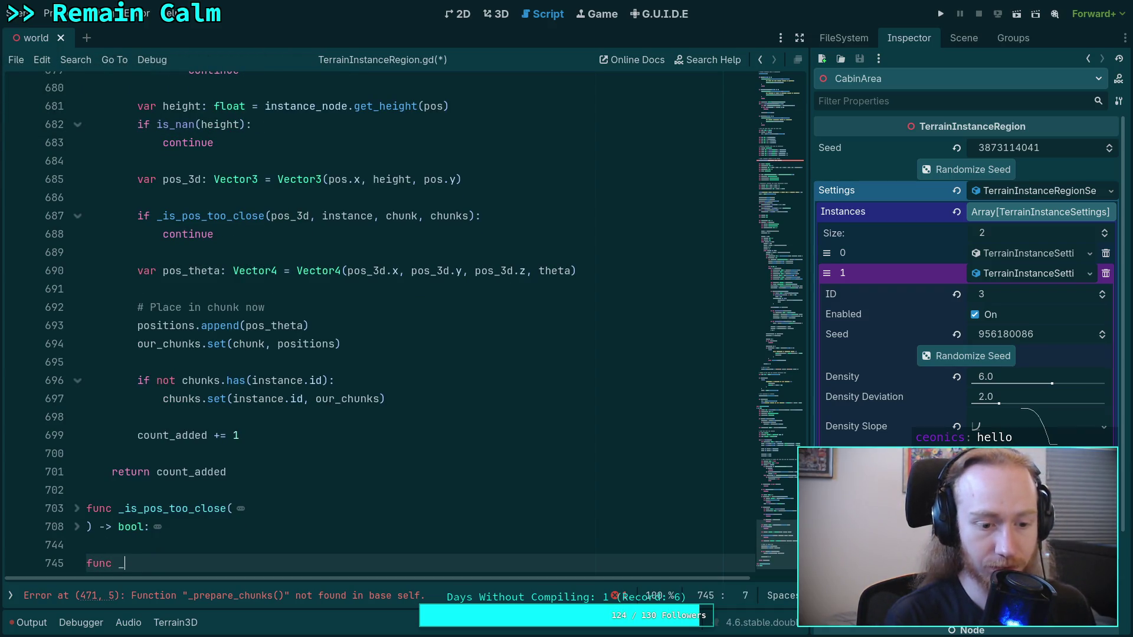
type("prepare_chunks(")
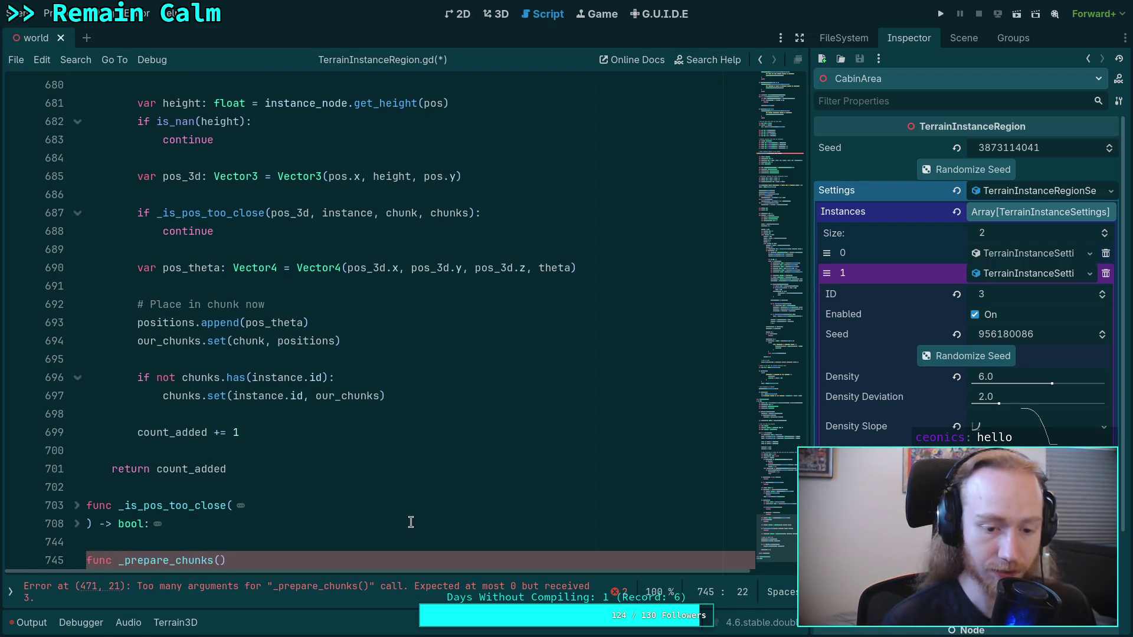
scroll(410, 522, "up", 20)
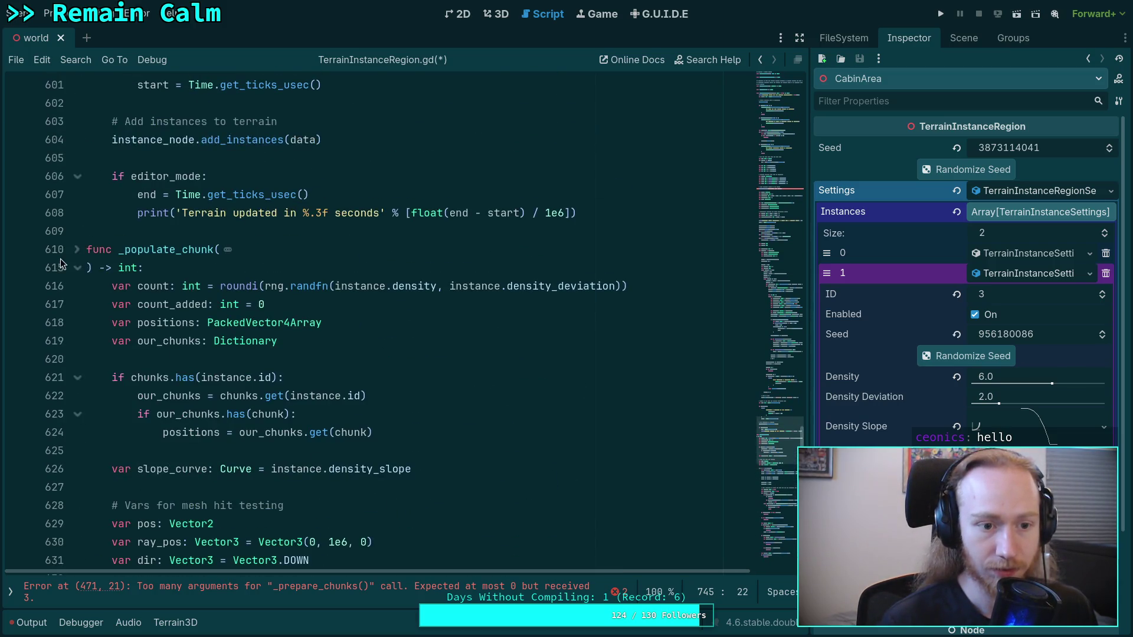
left_click(78, 250)
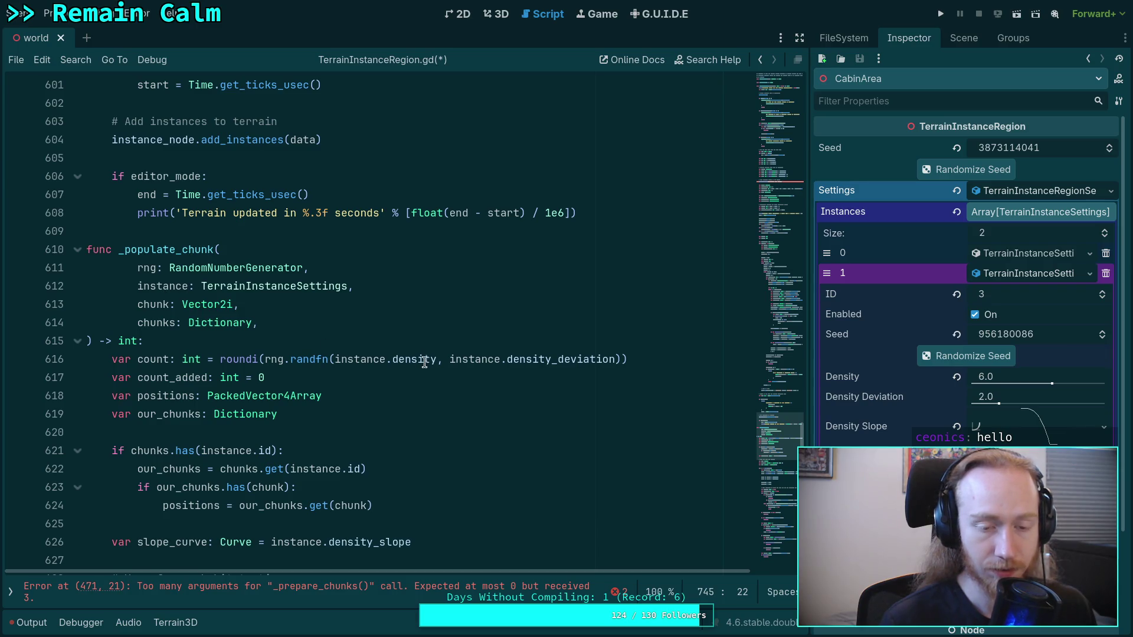
scroll(433, 399, "up", 6)
scroll(434, 401, "up", 20)
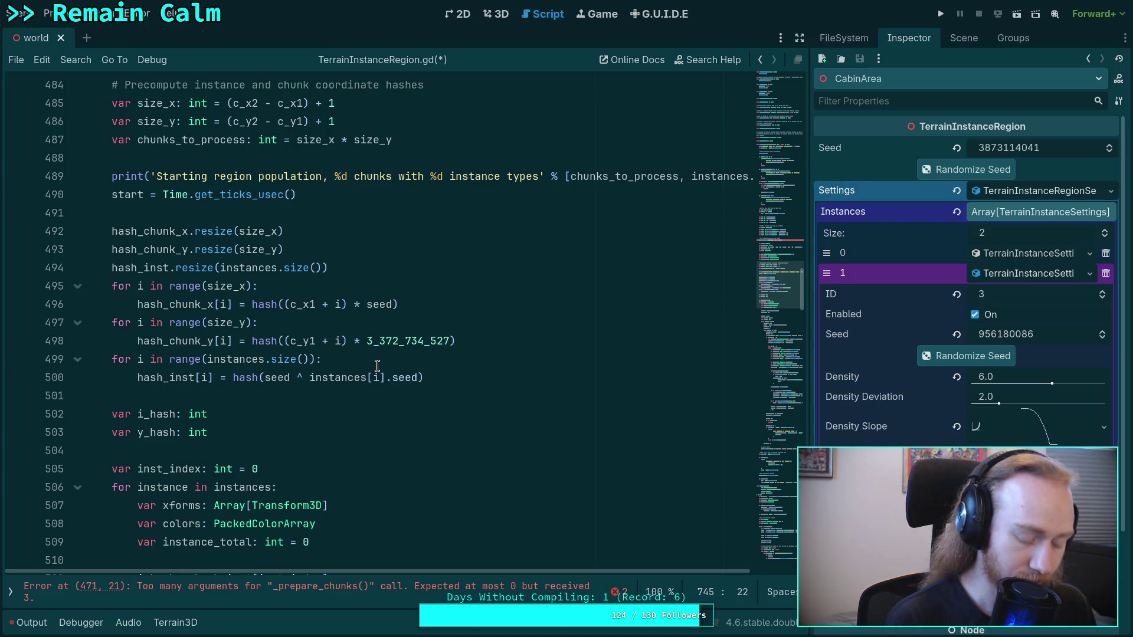
type("instance")
key("BackSpace")
key("BackSpace")
key("BackSpace")
Add parameters instances: Array[TerrainInstanceSettings], area: AABB and chunks: Dictionary on separate lines.
key("BackSpace")
key("BackSpace")
key("Return")
type("instances: Array[Te")
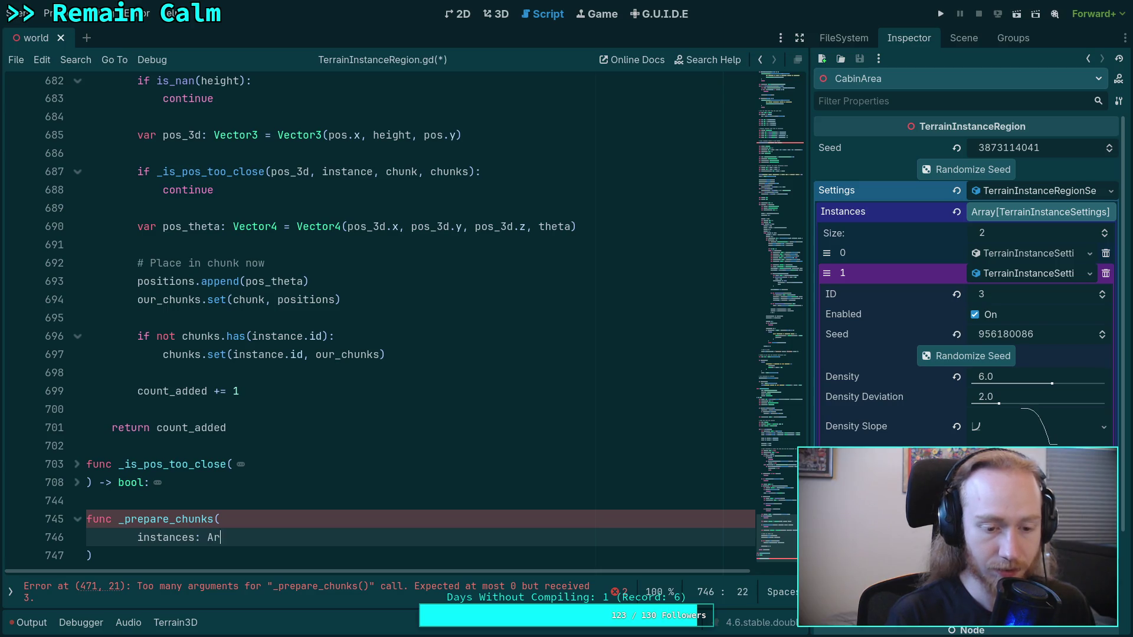
type("rrainIn")
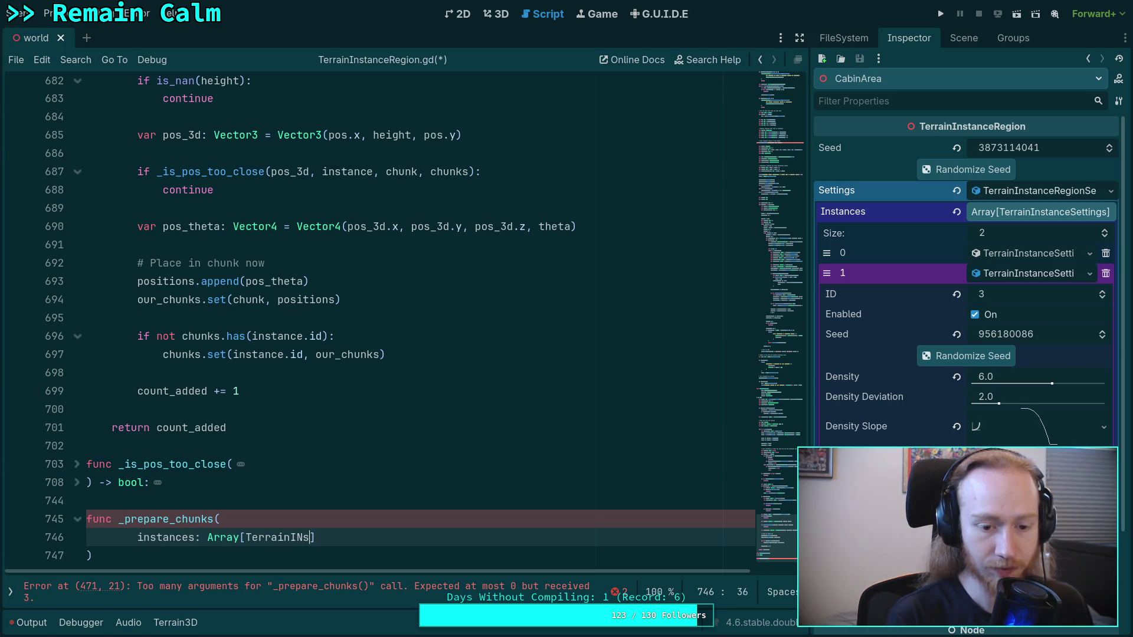
type("st")
key("Down")
key("Down")
key("Down")
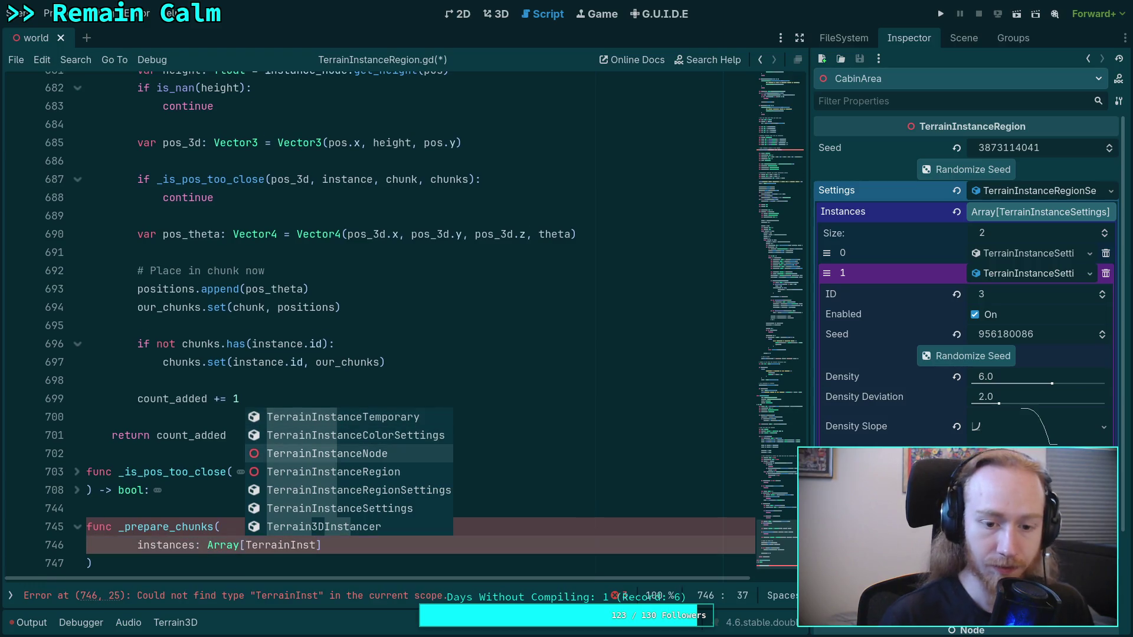
key("Return")
key("End")
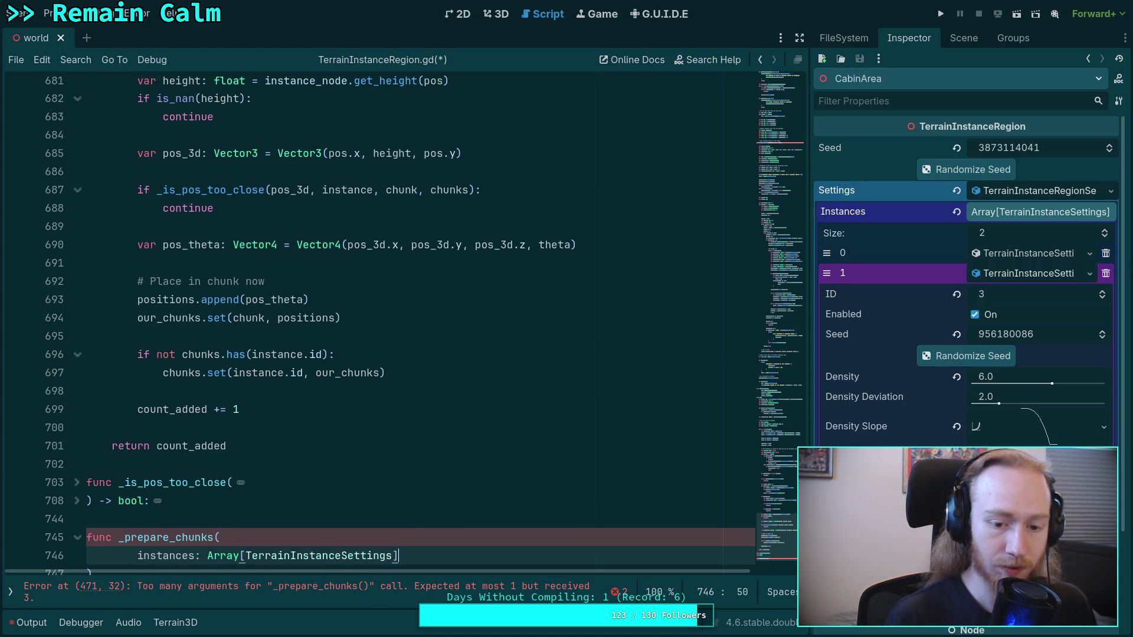
type(",")
key("Return")
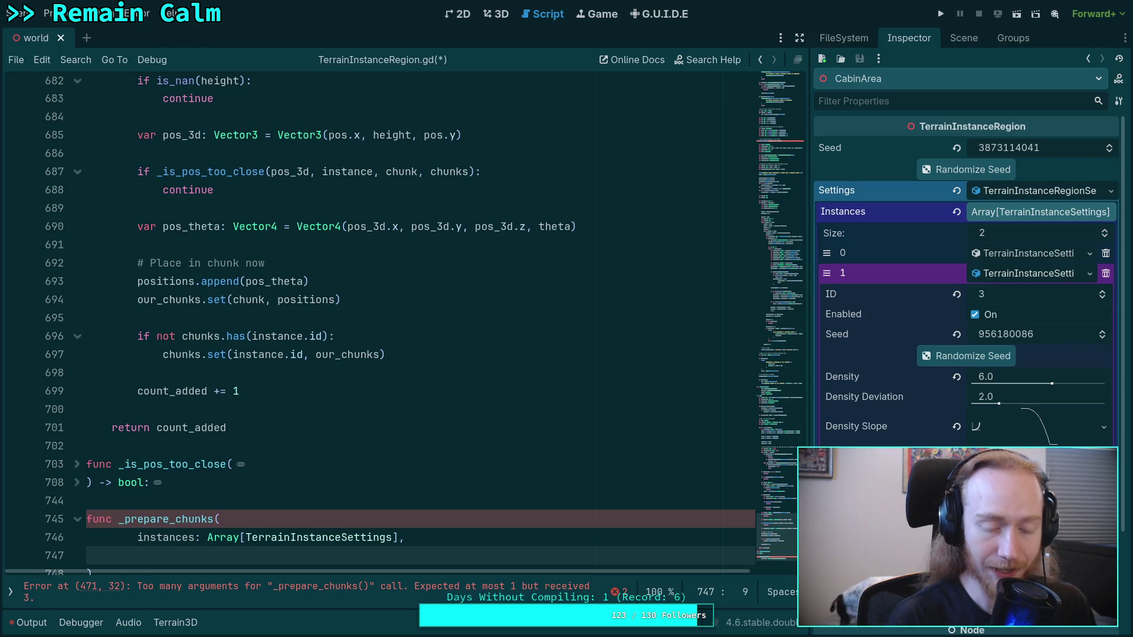
type("area: AABB")
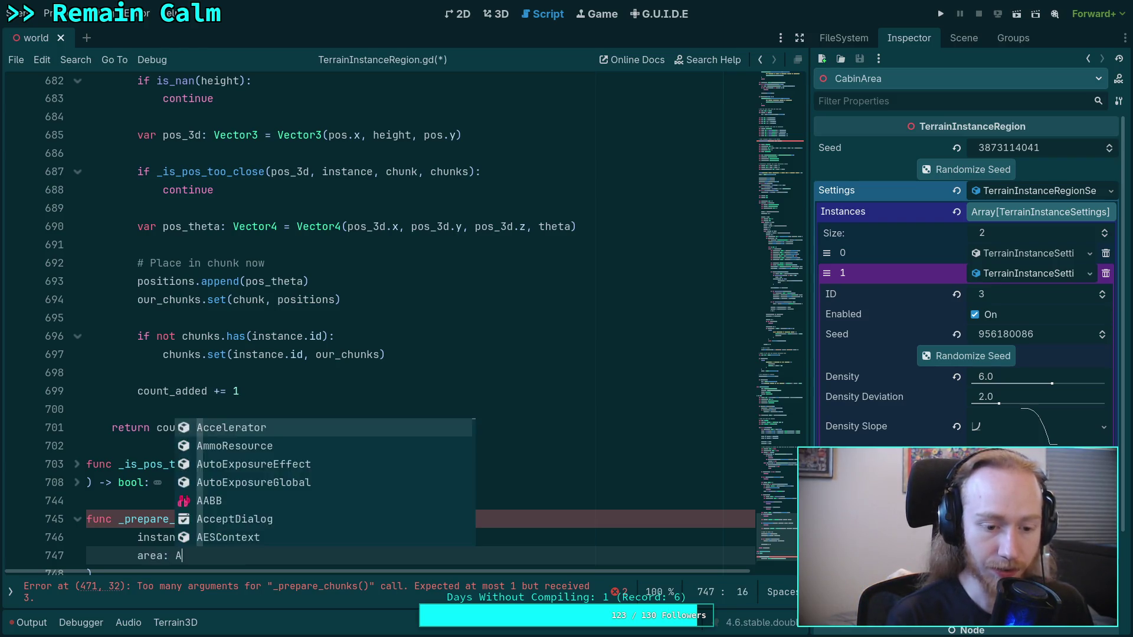
type(",")
key("Return")
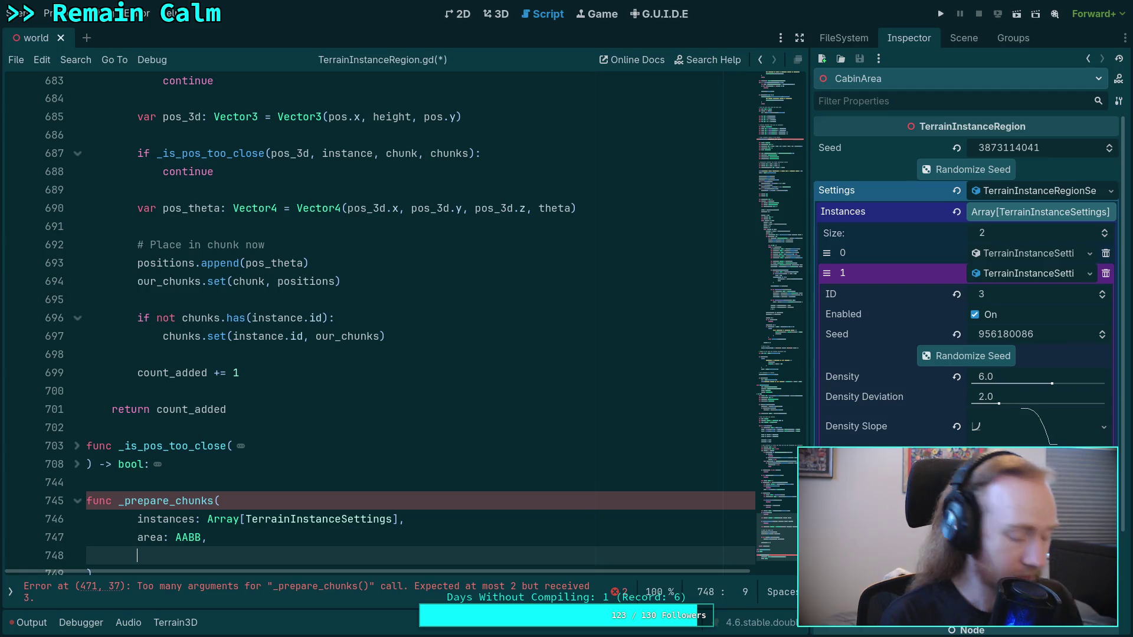
type("chunks: D")
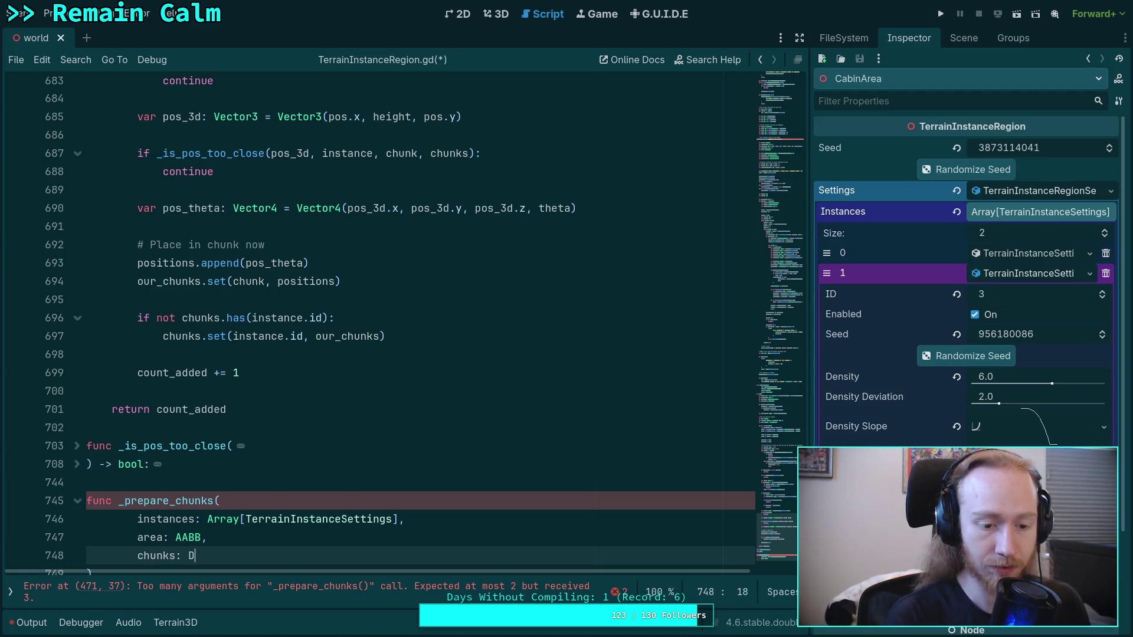
type("ictionary,")
Give the function a -> void return type with a pass body and save.
key("Down")
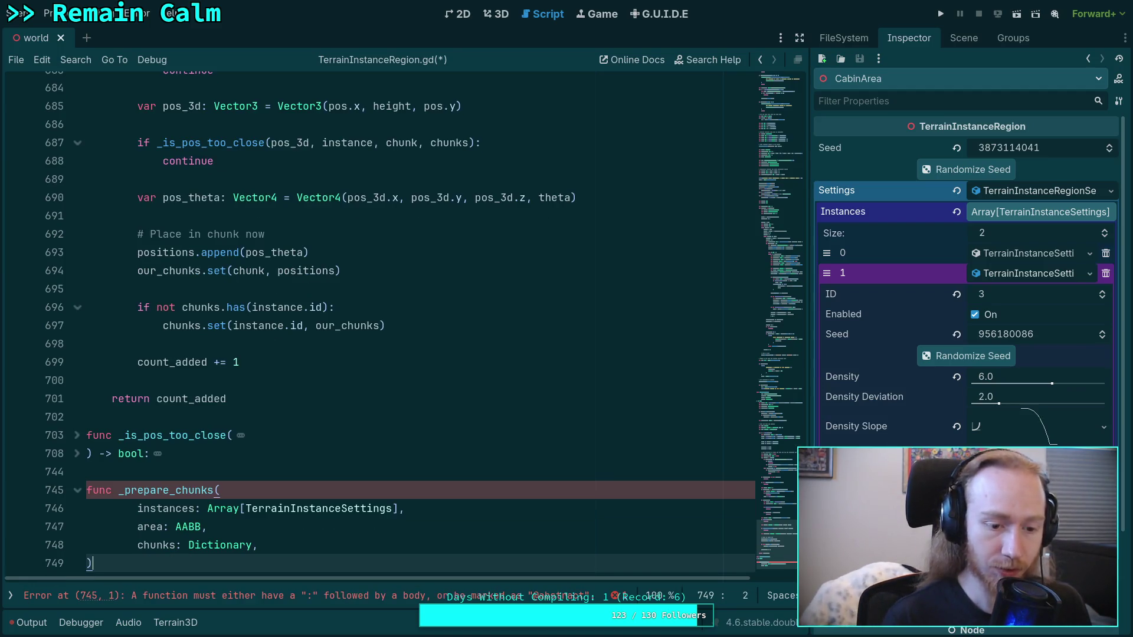
type(" -> void:")
key("Return")
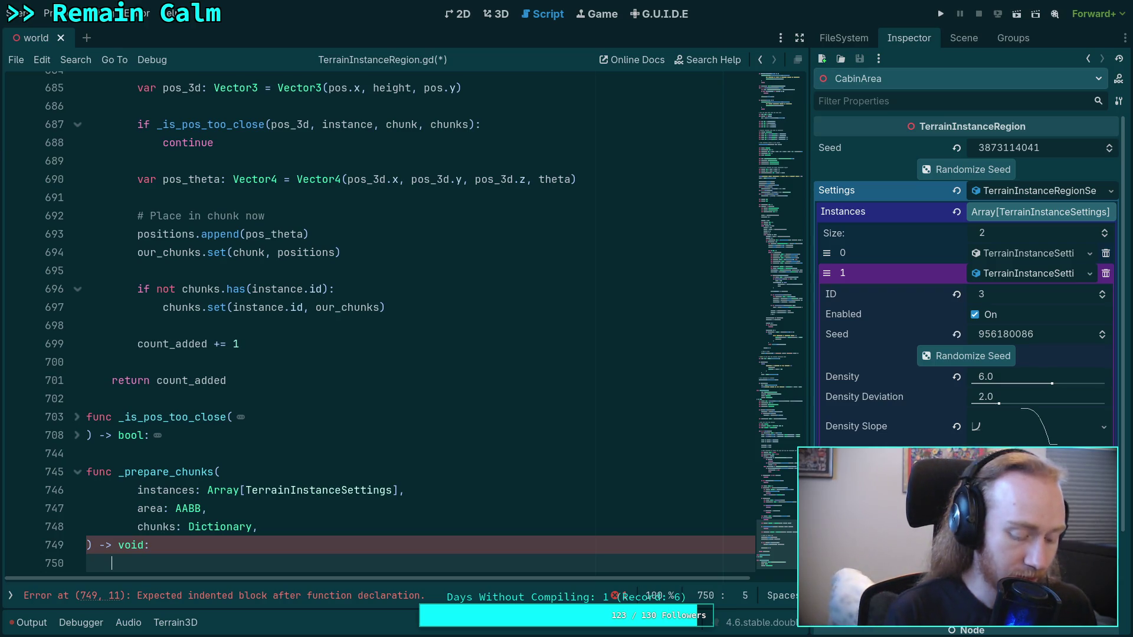
type("pass")
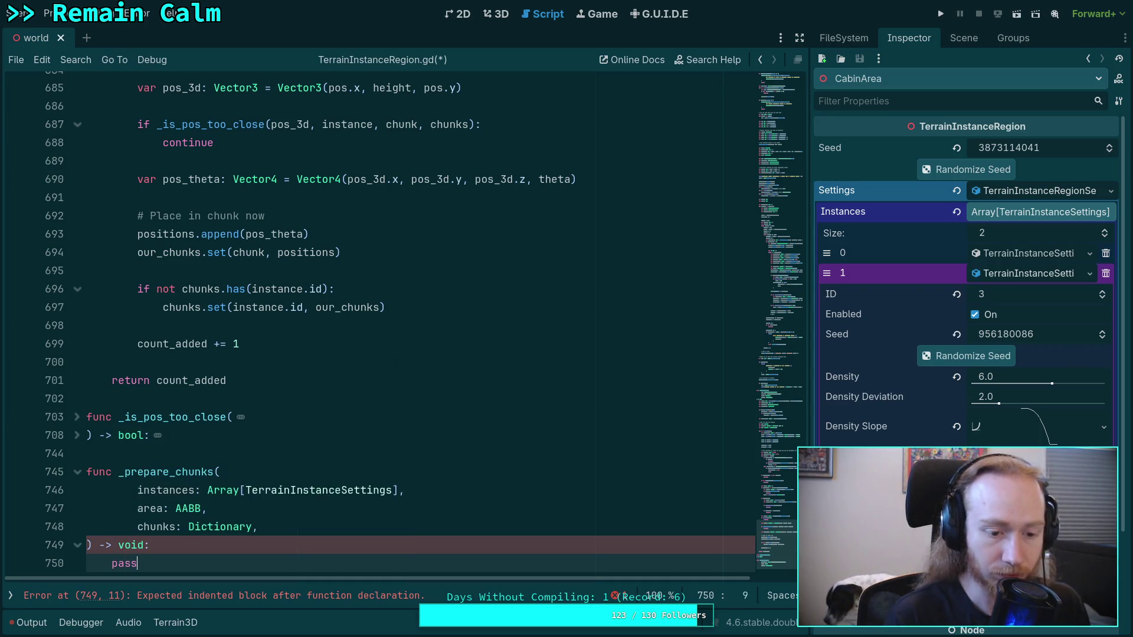
key("ctrl+s")
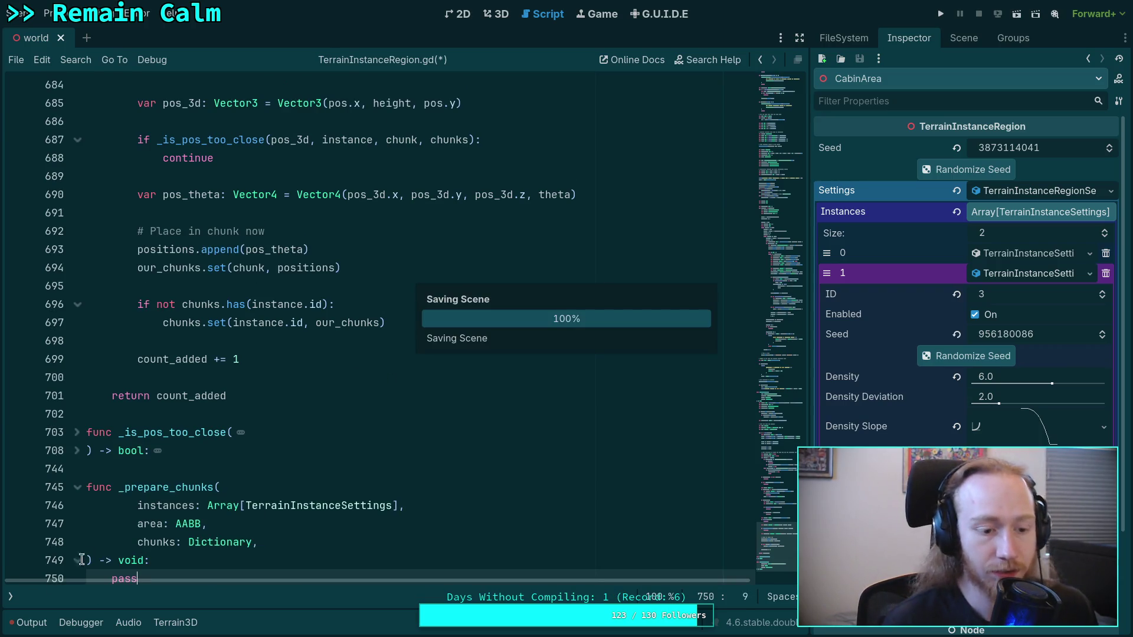
left_click(10, 597)
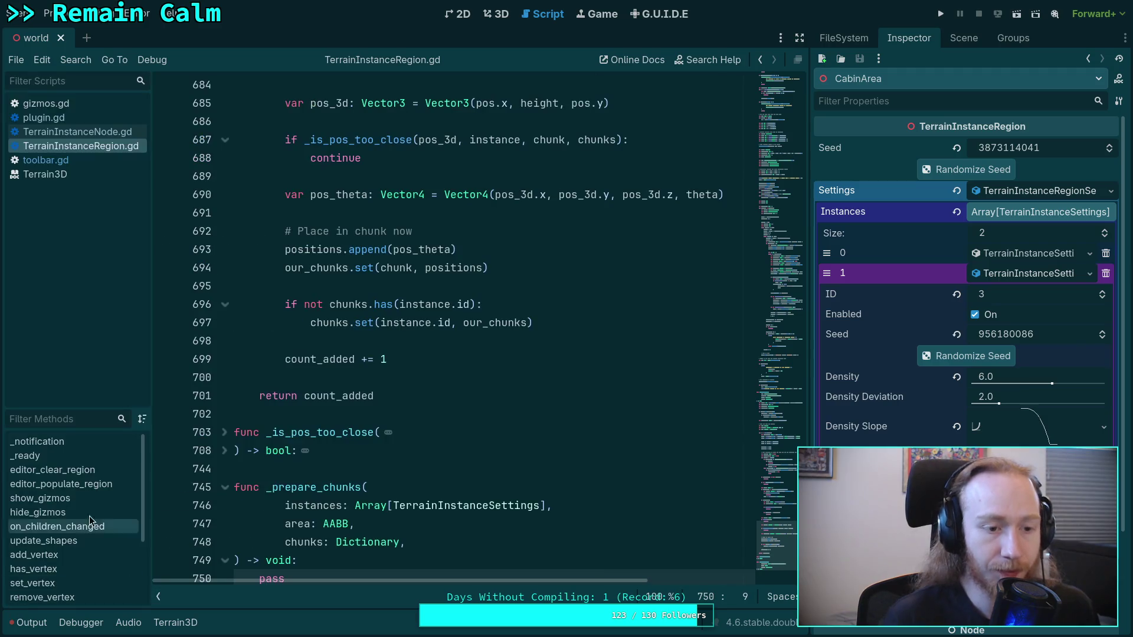
In TerrainInstanceNode.gd, fold set_instance_data, add_instances, get_instance_name and the following functions through on_node_removed.
left_click(106, 134)
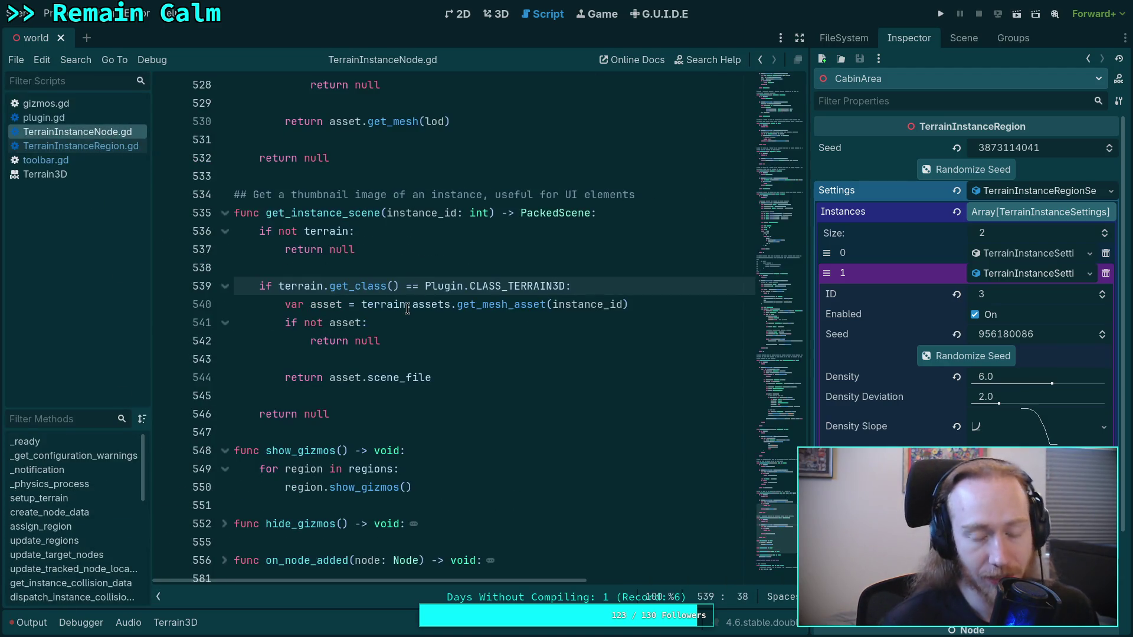
scroll(451, 361, "up", 8)
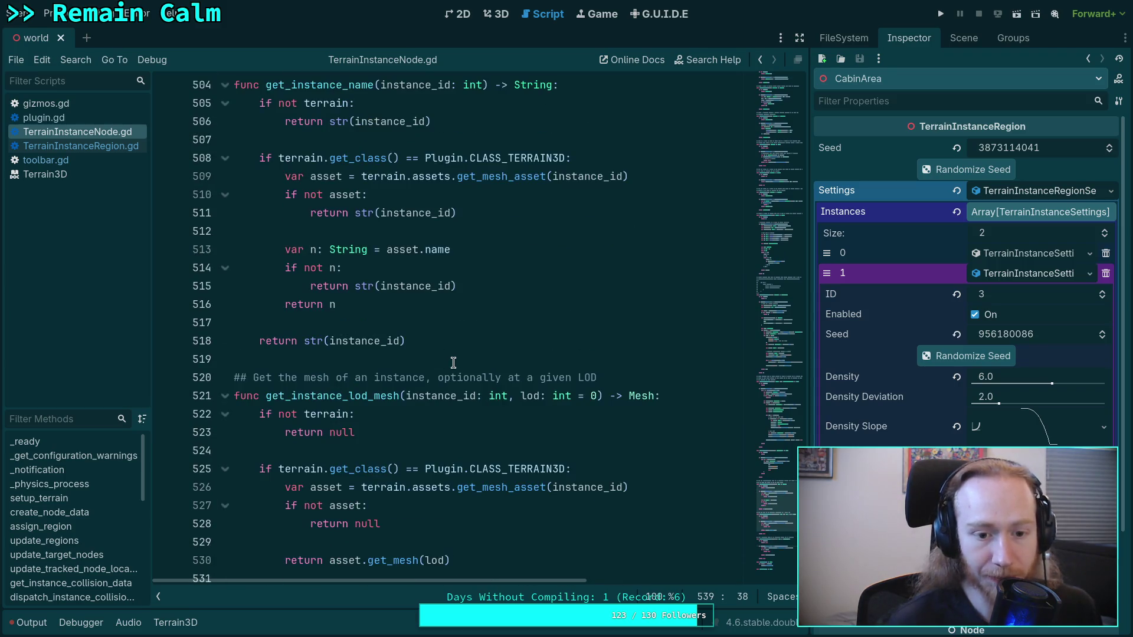
scroll(454, 358, "up", 4)
scroll(456, 354, "up", 7)
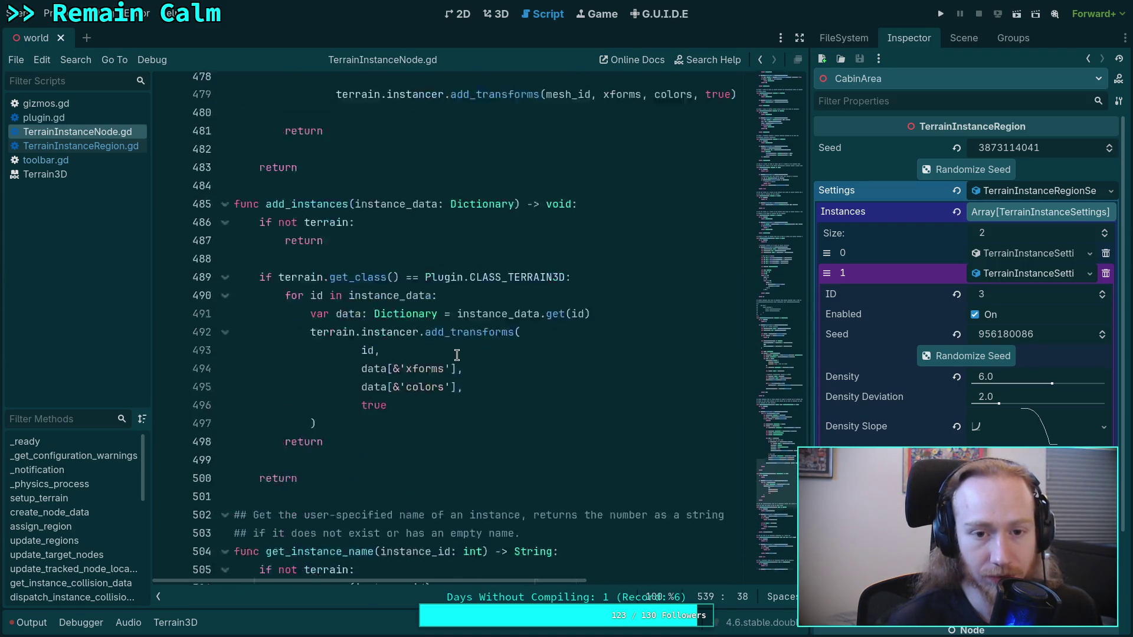
scroll(456, 355, "up", 12)
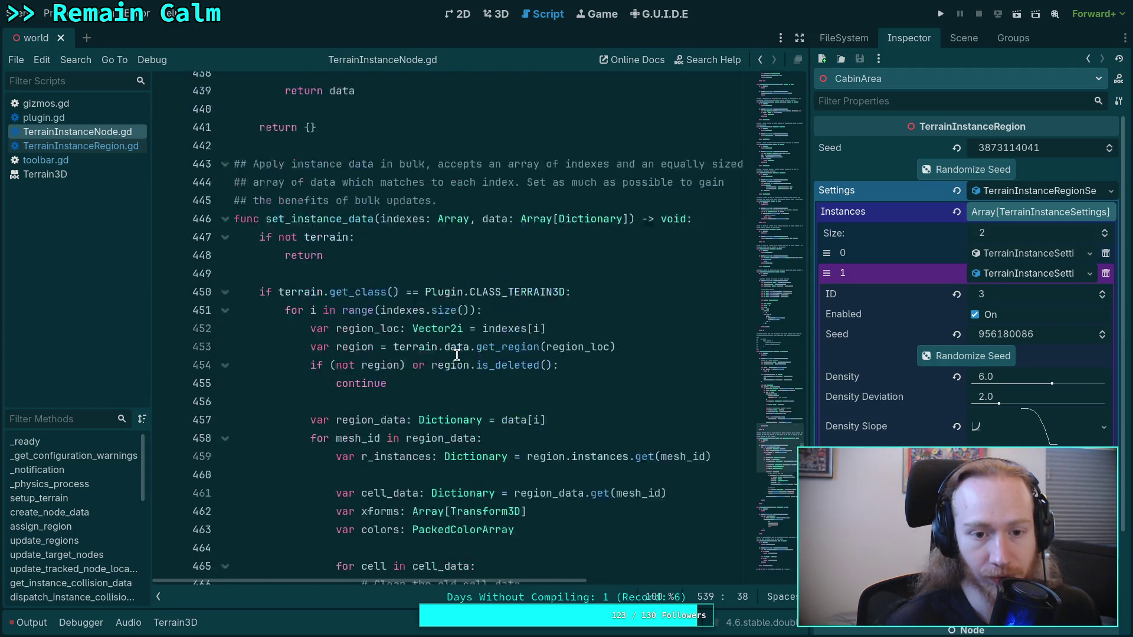
left_click(225, 286)
left_click(225, 323)
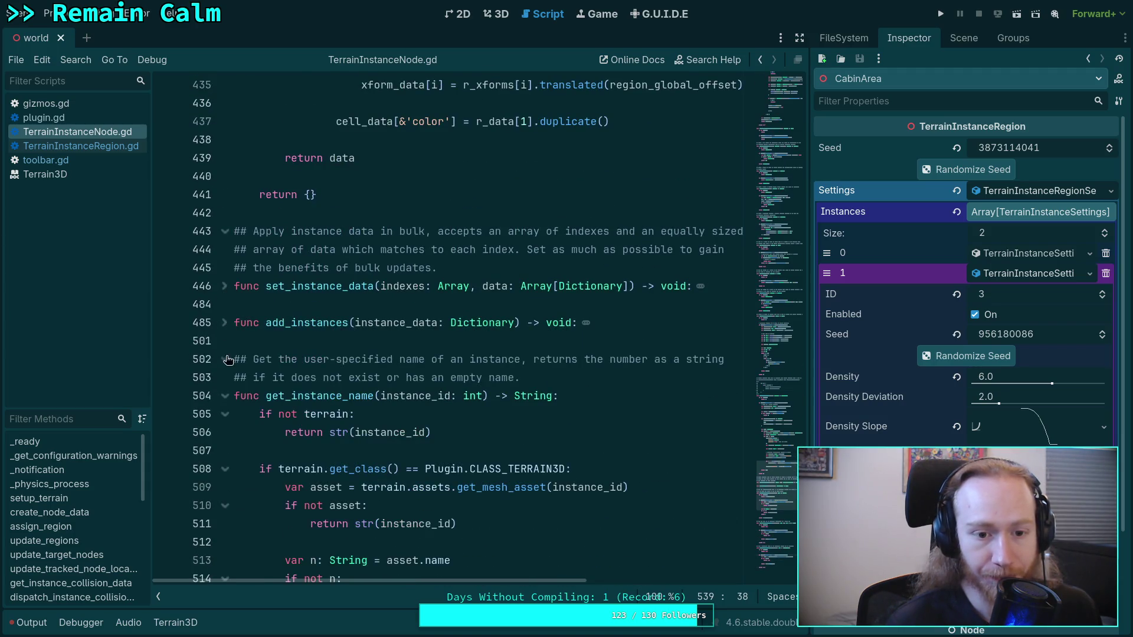
left_click(225, 396)
left_click(225, 452)
scroll(225, 452, "down", 2)
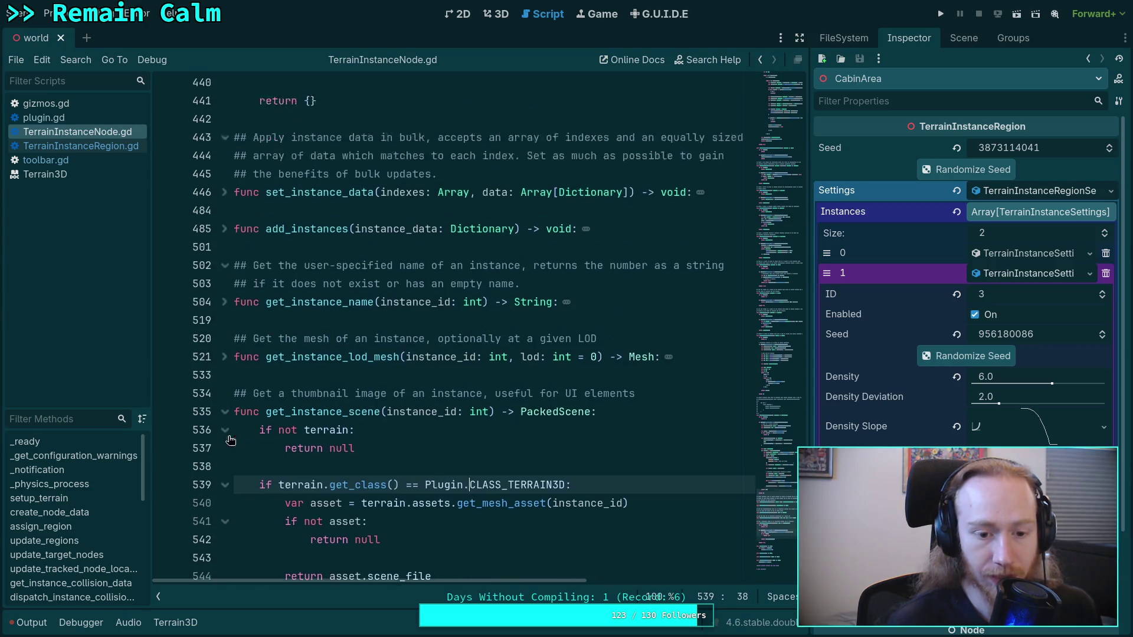
left_click(224, 396)
left_click(225, 376)
scroll(227, 380, "down", 2)
left_click(224, 377)
Fold get_instance_data, get_instance_indexes, get_normal, terrain_has and snap_terrain.
scroll(332, 395, "up", 20)
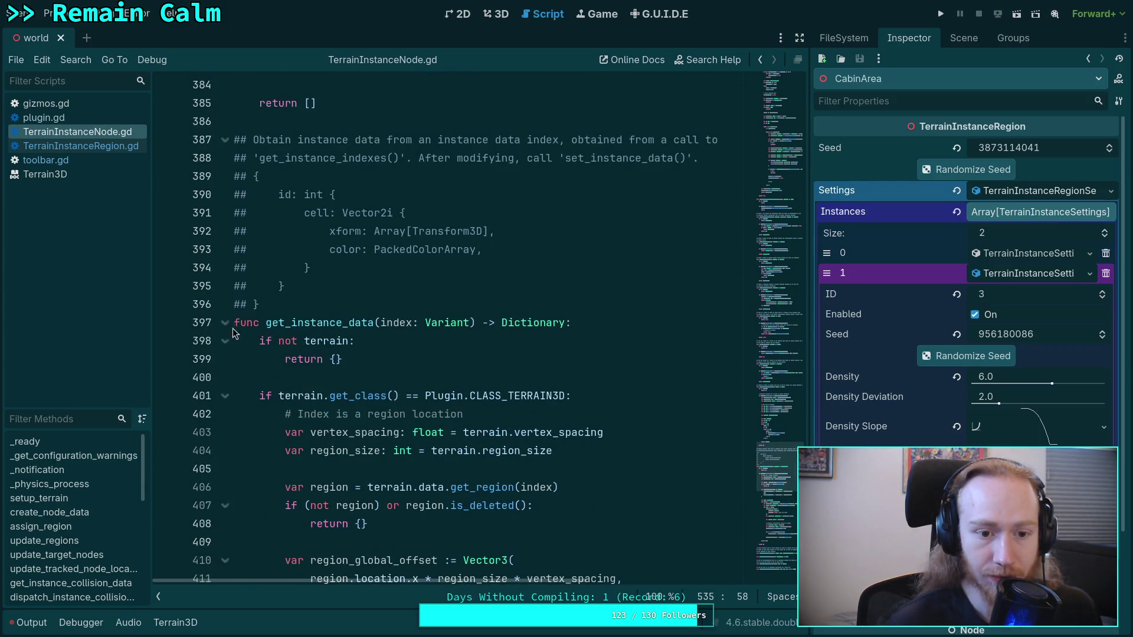
left_click(225, 323)
scroll(254, 336, "up", 10)
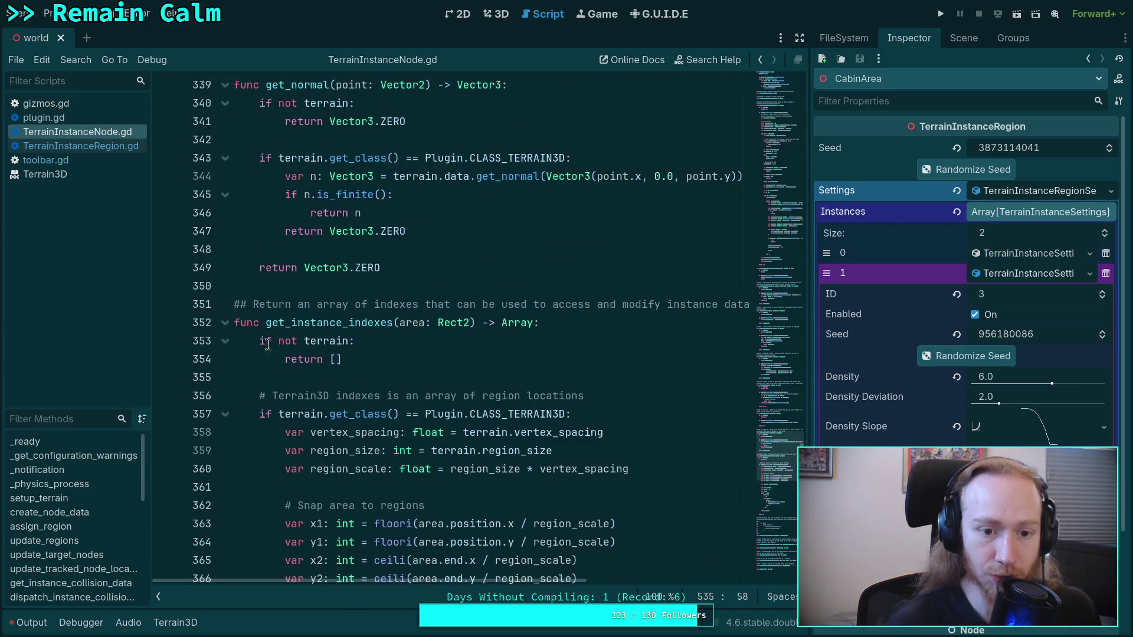
left_click(225, 323)
scroll(227, 321, "up", 3)
left_click(224, 304)
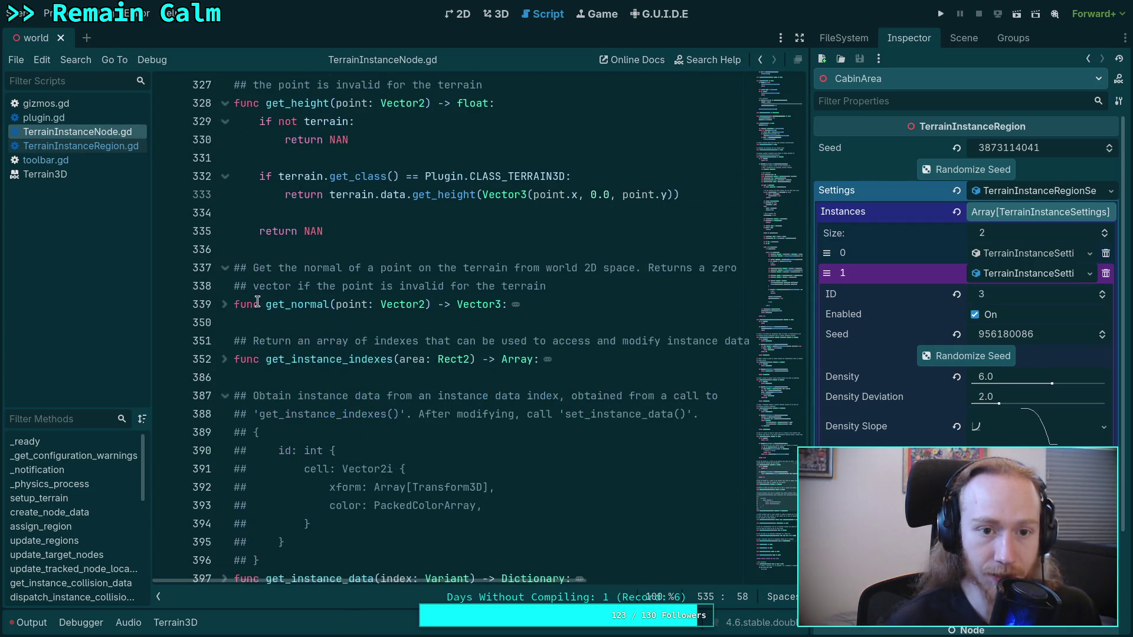
scroll(254, 302, "up", 3)
scroll(244, 305, "up", 6)
left_click(225, 304)
scroll(225, 301, "up", 5)
left_click(230, 286)
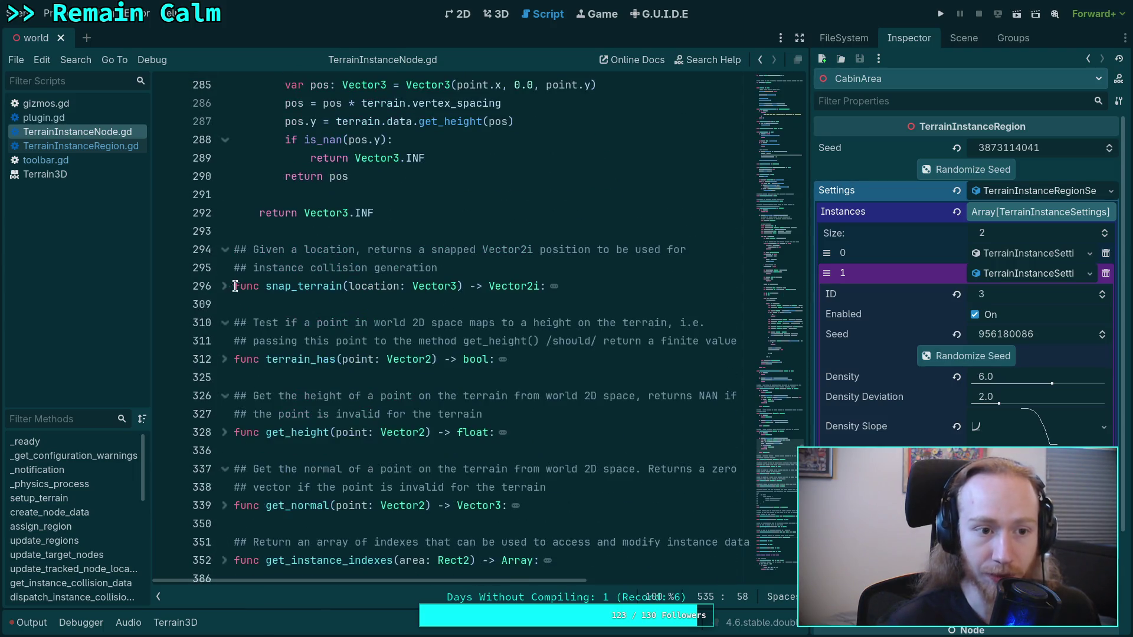
scroll(232, 288, "up", 4)
Switch to TerrainInstanceRegion.gd and move toward the top of the script.
left_click(122, 148)
scroll(538, 308, "up", 10)
left_click(769, 278)
Jump up the script via the minimap and unfold edit_instance at line 225.
left_click_drag(769, 272, 765, 157)
scroll(764, 161, "down", 2)
scroll(417, 292, "down", 2)
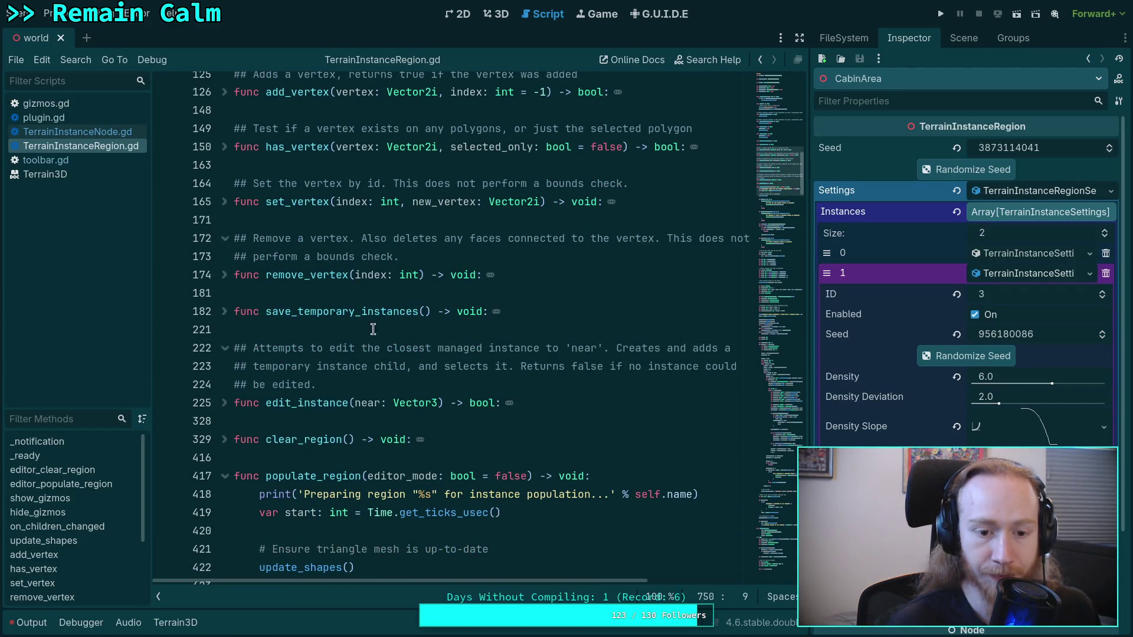
left_click(224, 403)
Read through the edit_instance body down to the nearest-instance lookup over a 2×2 area.
scroll(354, 348, "down", 3)
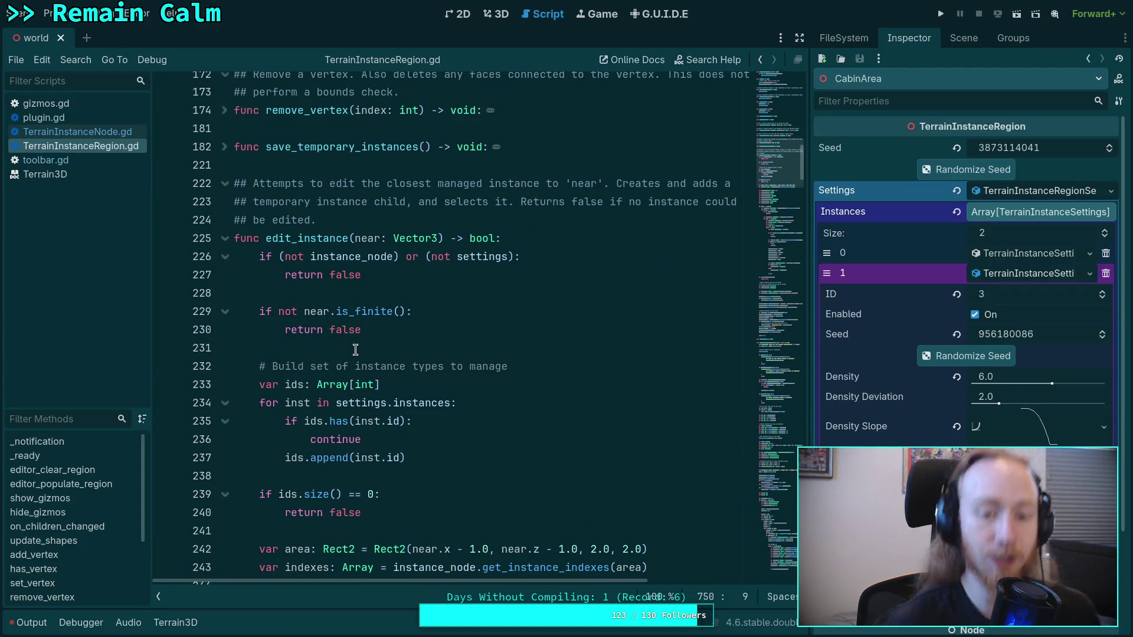
scroll(356, 349, "down", 5)
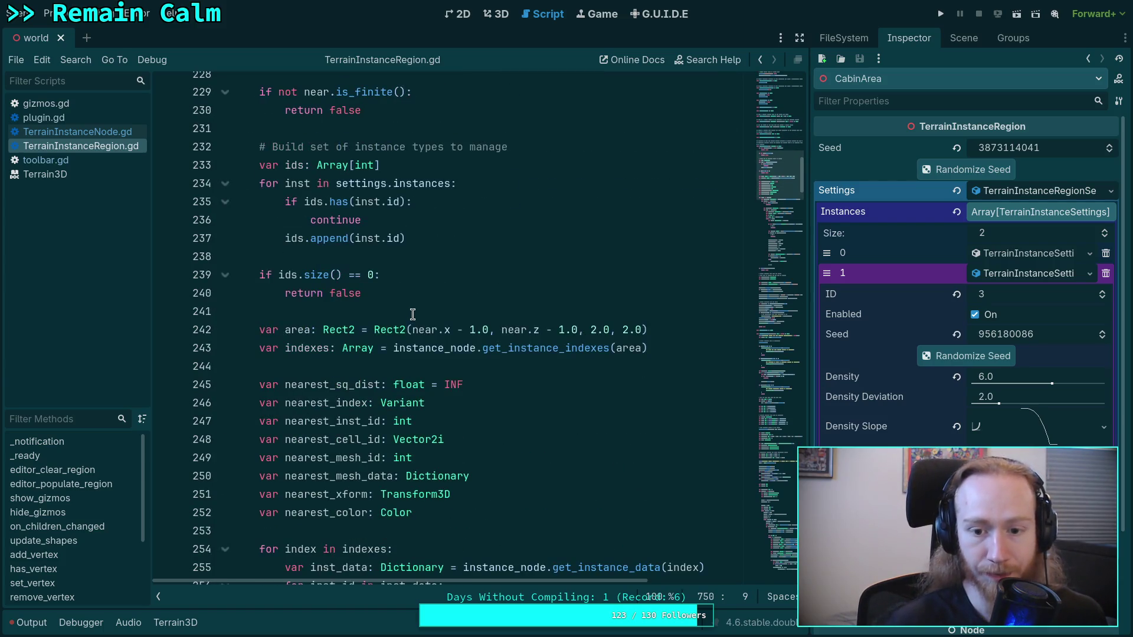
mouse_move(540, 352)
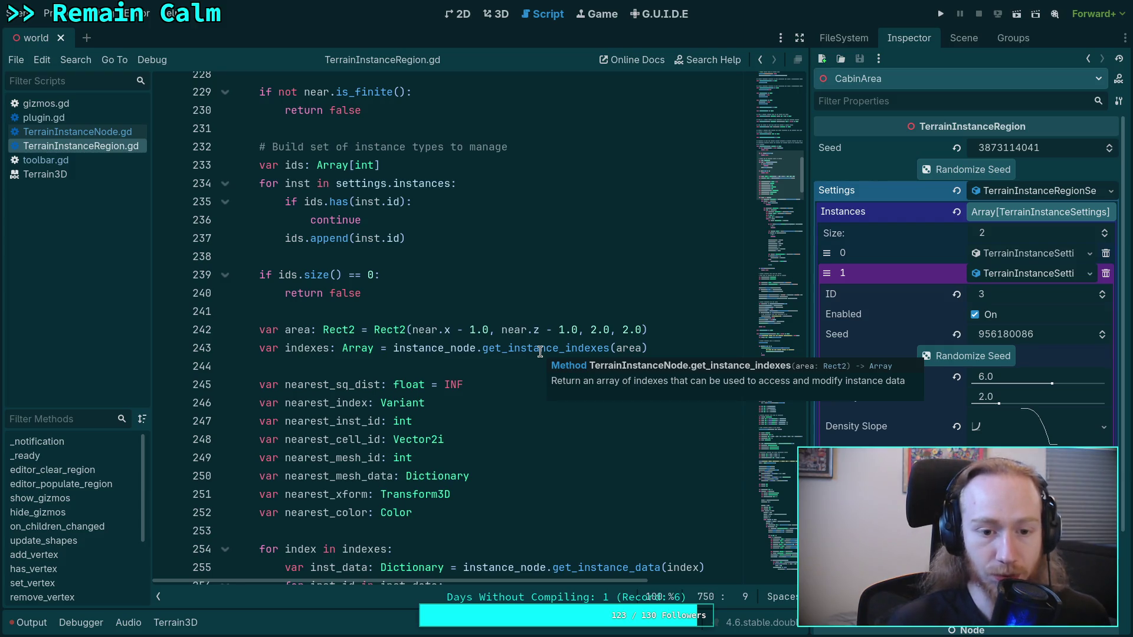
scroll(539, 353, "down", 5)
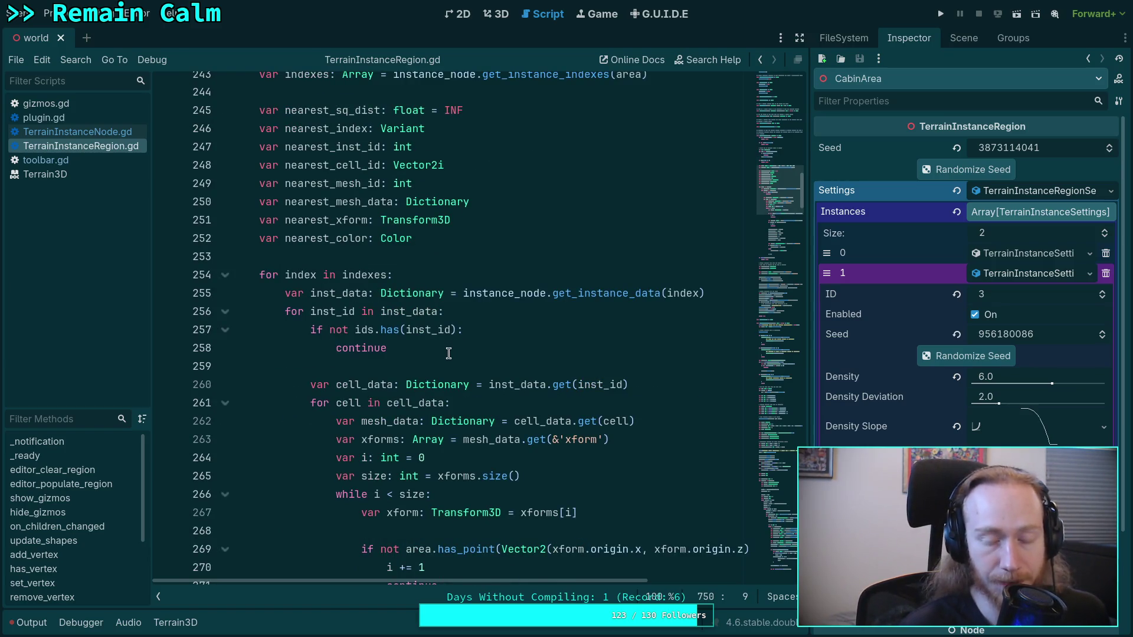
scroll(455, 348, "down", 7)
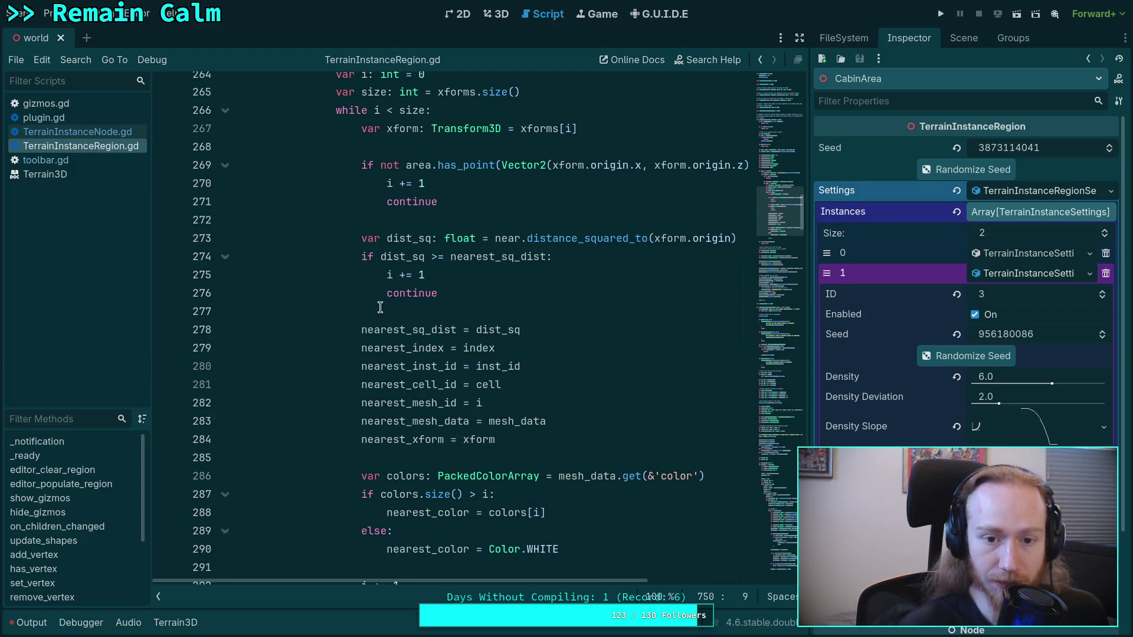
scroll(350, 316, "up", 2)
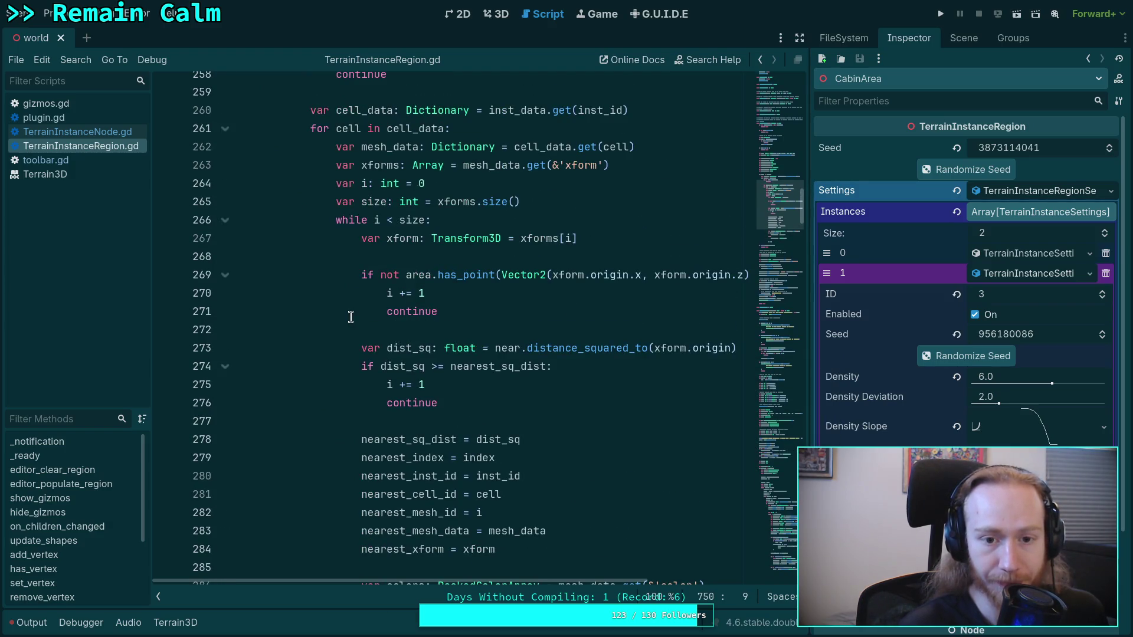
scroll(350, 317, "up", 2)
scroll(351, 317, "up", 4)
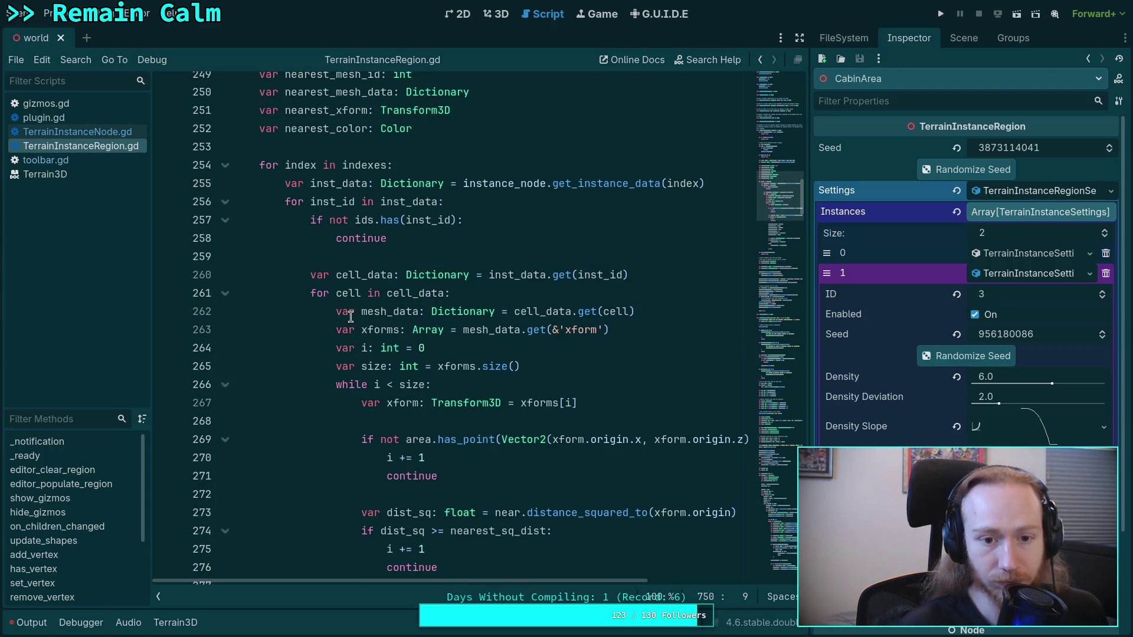
scroll(351, 317, "down", 11)
scroll(351, 317, "down", 5)
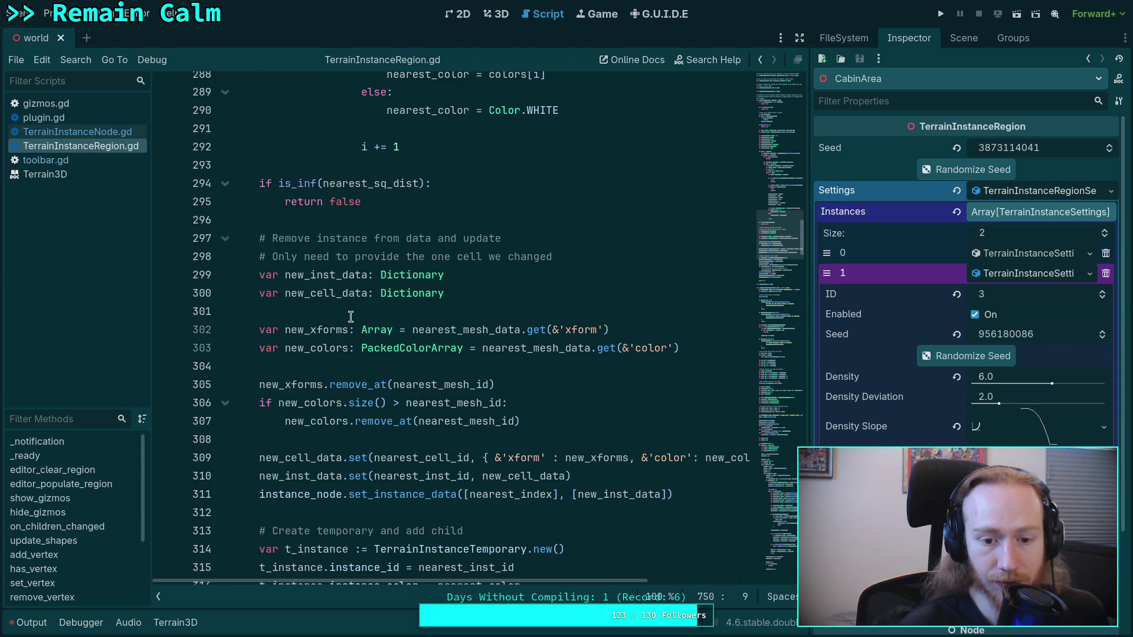
scroll(351, 317, "up", 4)
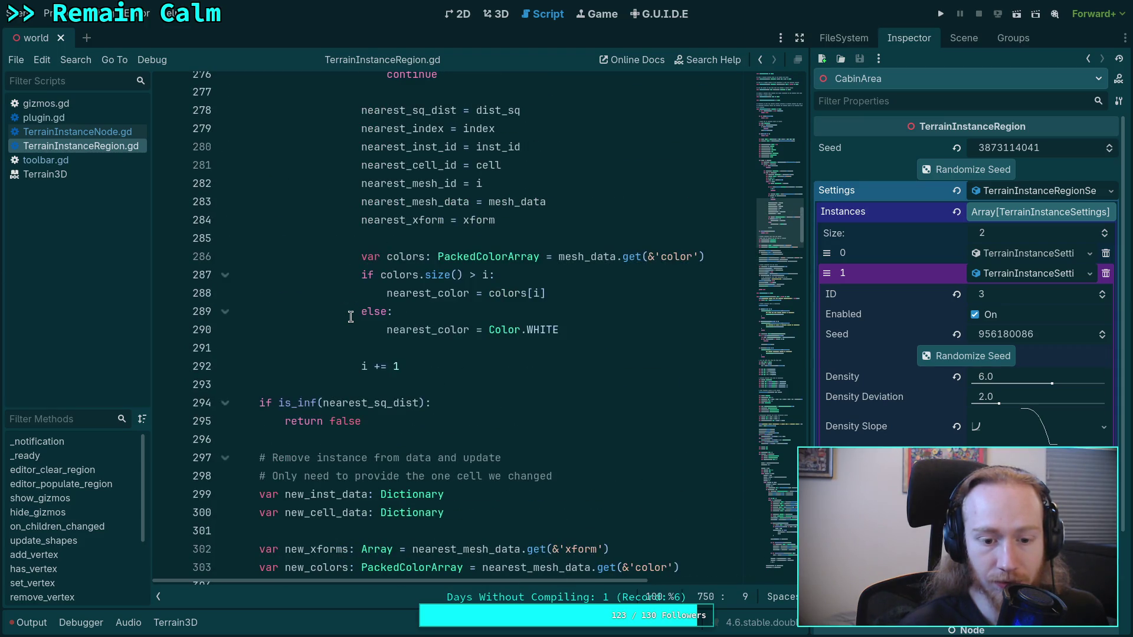
mouse_move(435, 366)
left_mouse_down()
mouse_move(397, 329)
mouse_move(308, 318)
mouse_move(223, 332)
left_mouse_up()
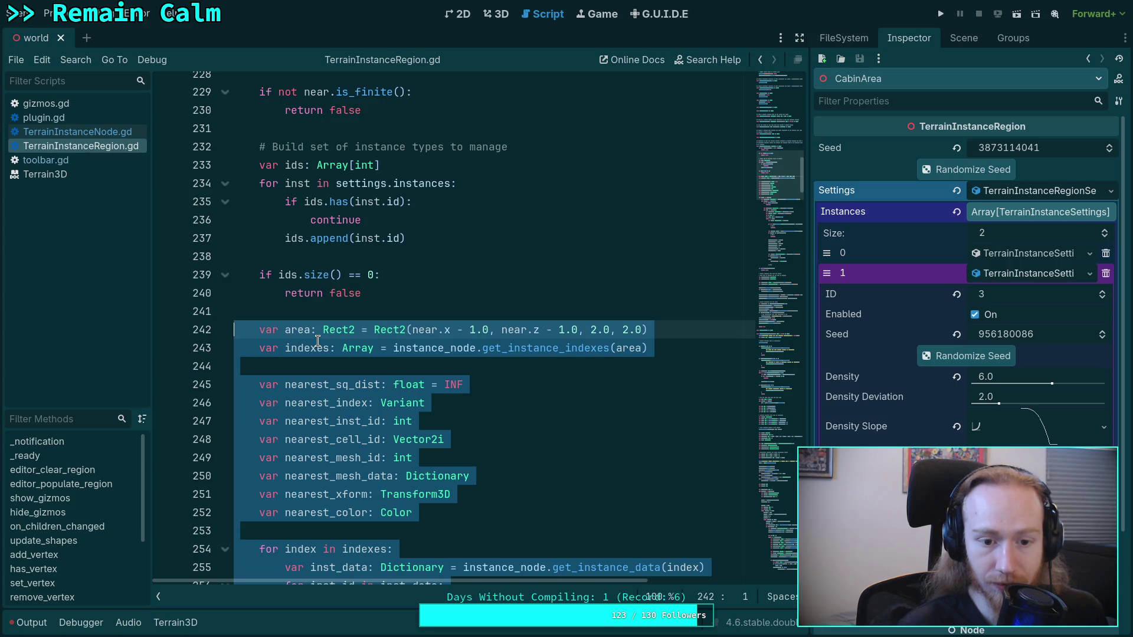
Review edit_instance from the area Rect2 setup through the nearest-instance search loop (lines 242–292).
scroll(317, 341, "down", 4)
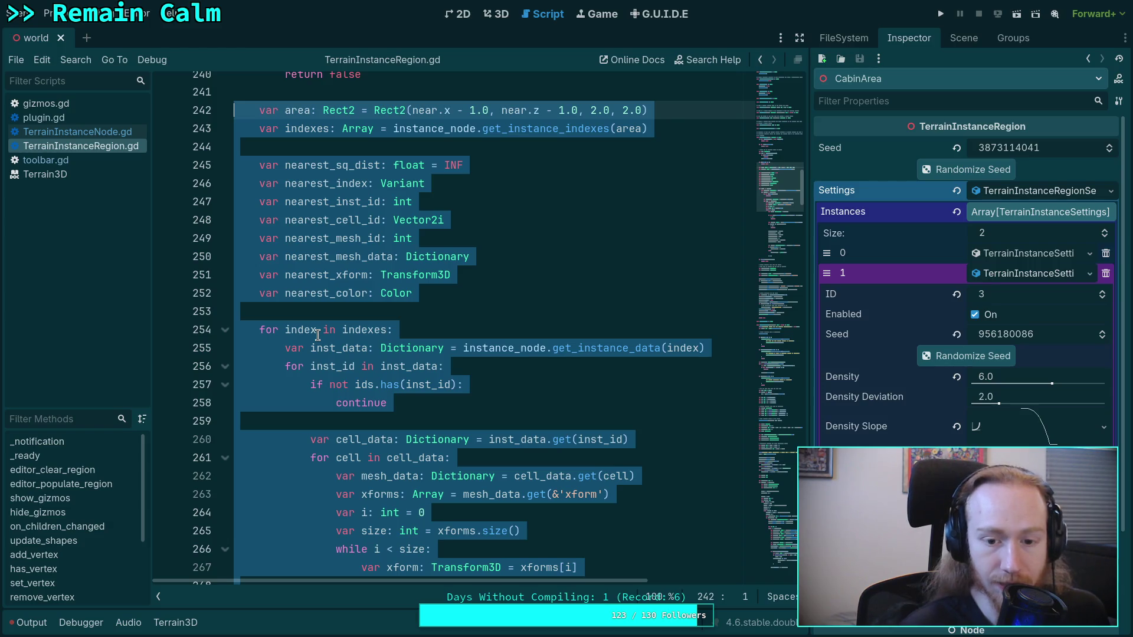
scroll(317, 335, "up", 4)
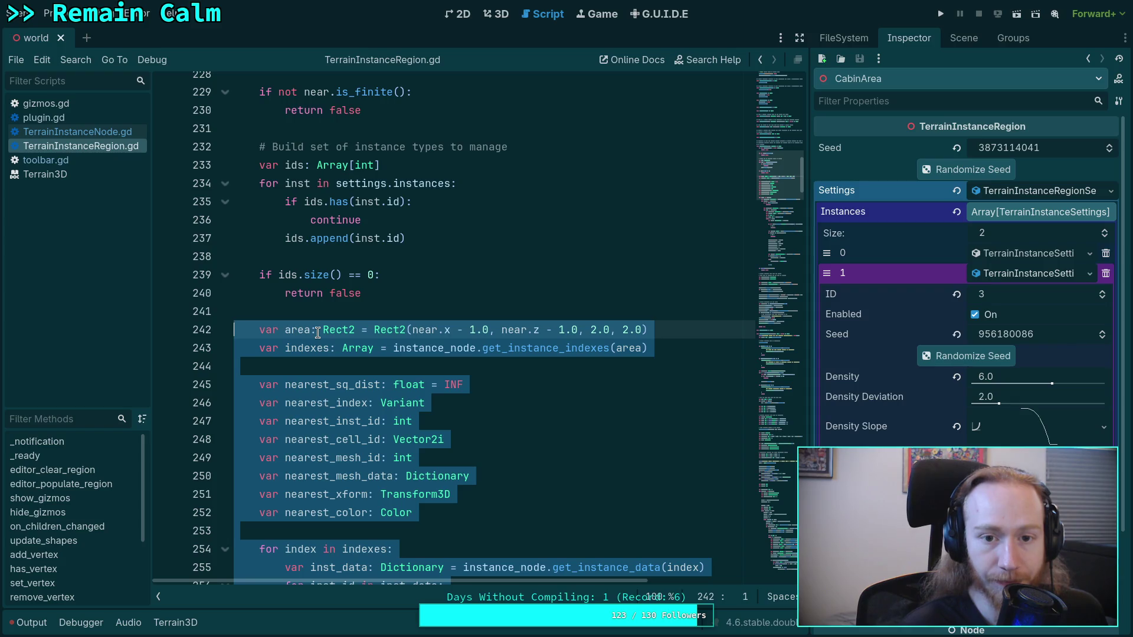
scroll(317, 333, "down", 5)
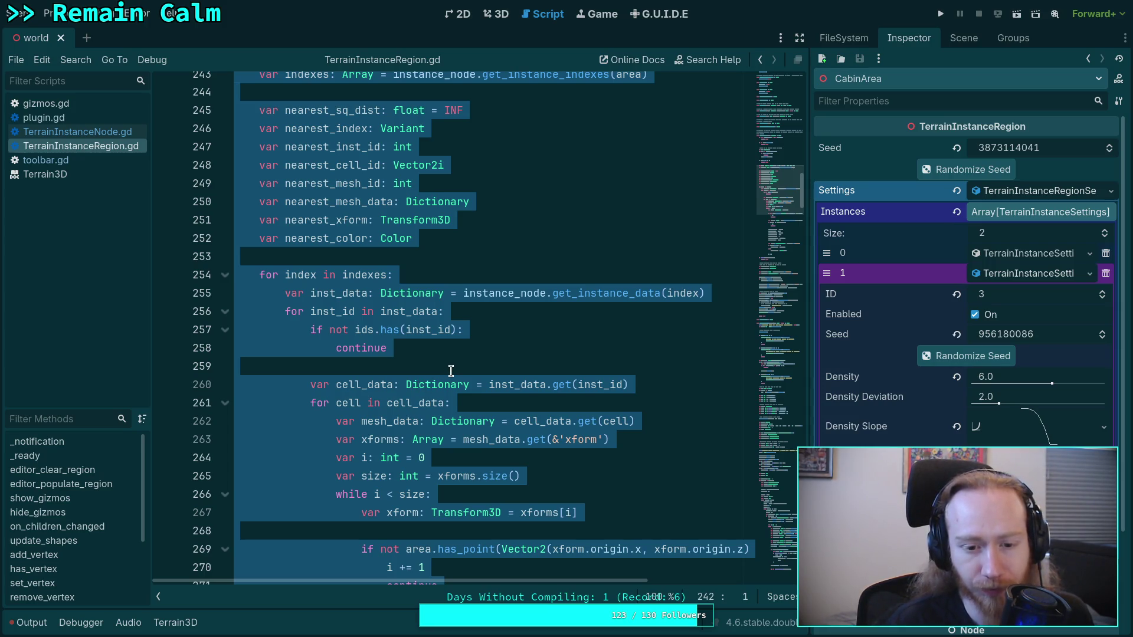
scroll(451, 370, "down", 2)
scroll(450, 369, "down", 2)
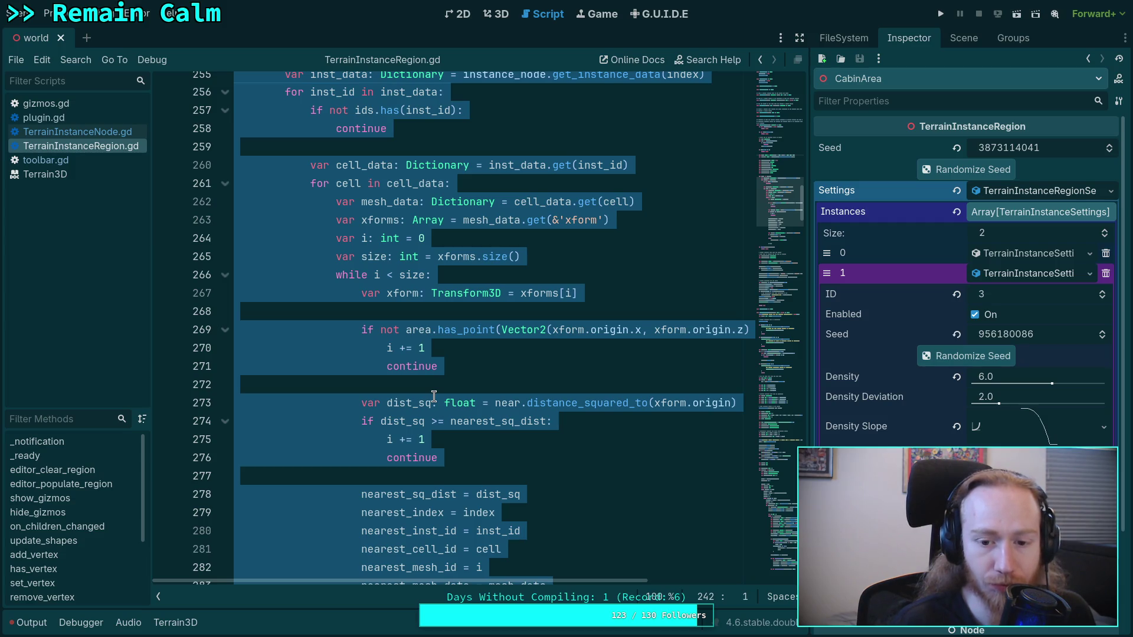
mouse_move(660, 403)
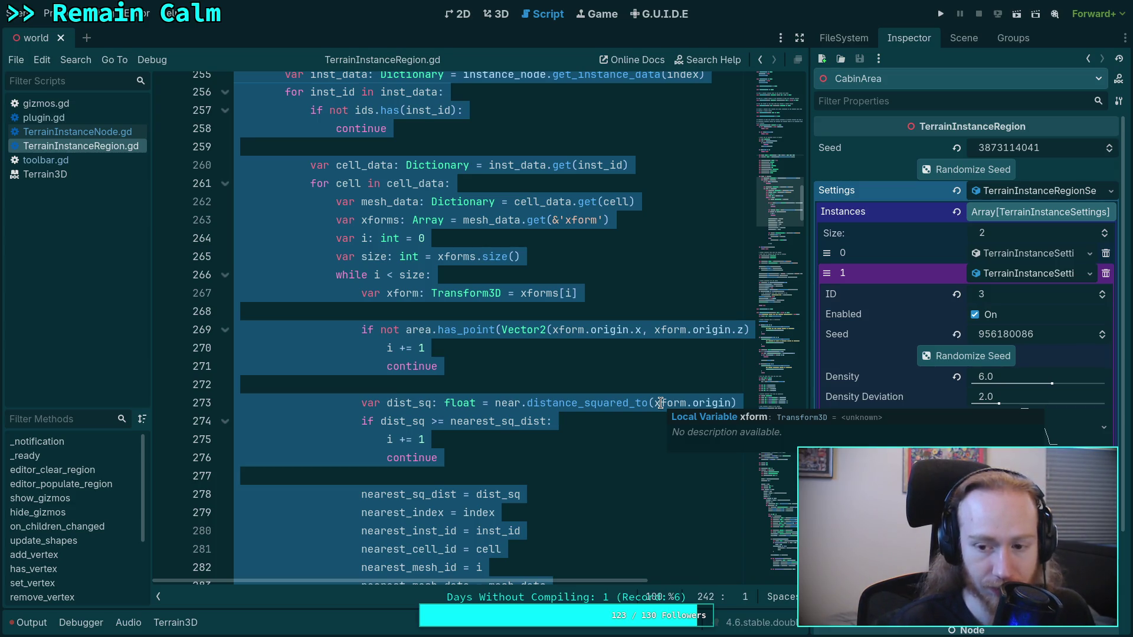
scroll(541, 437, "down", 1)
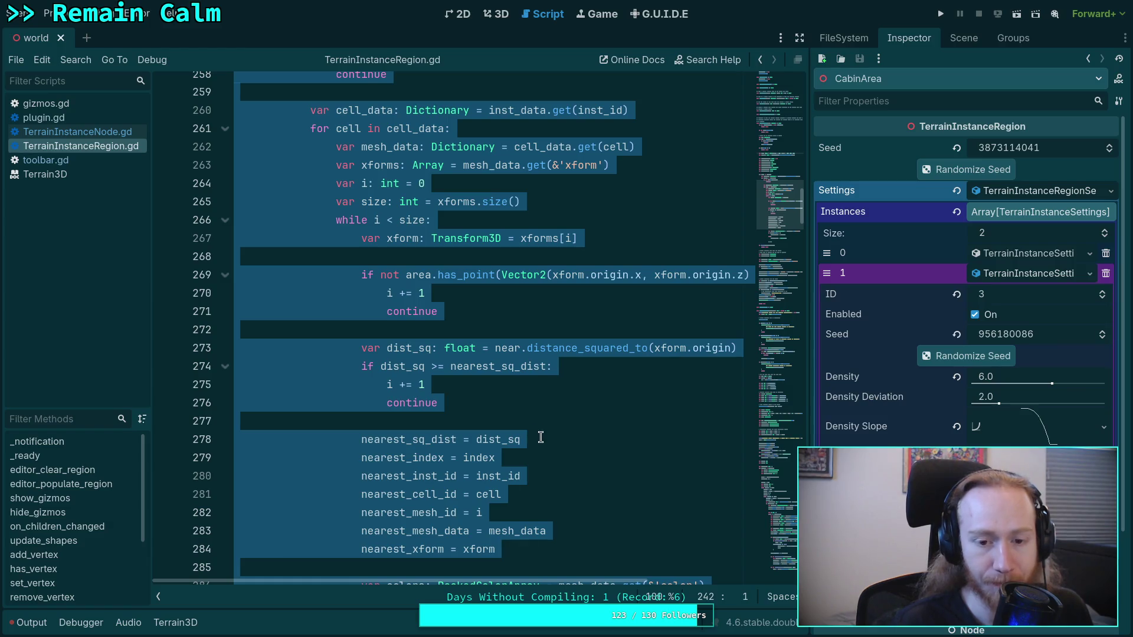
scroll(532, 437, "down", 3)
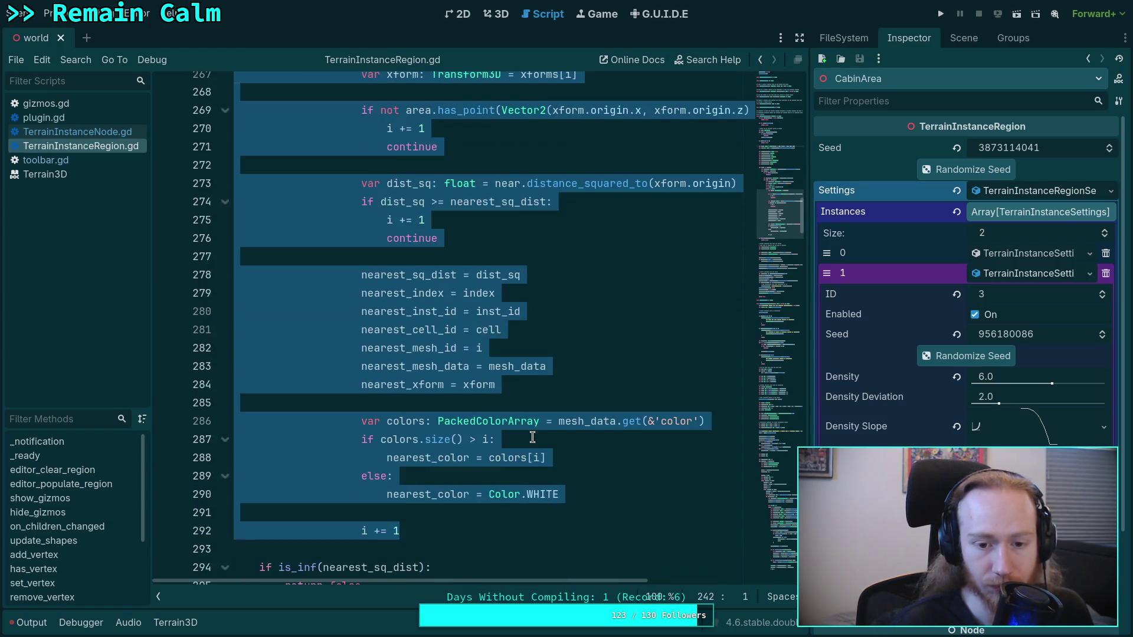
scroll(532, 437, "up", 7)
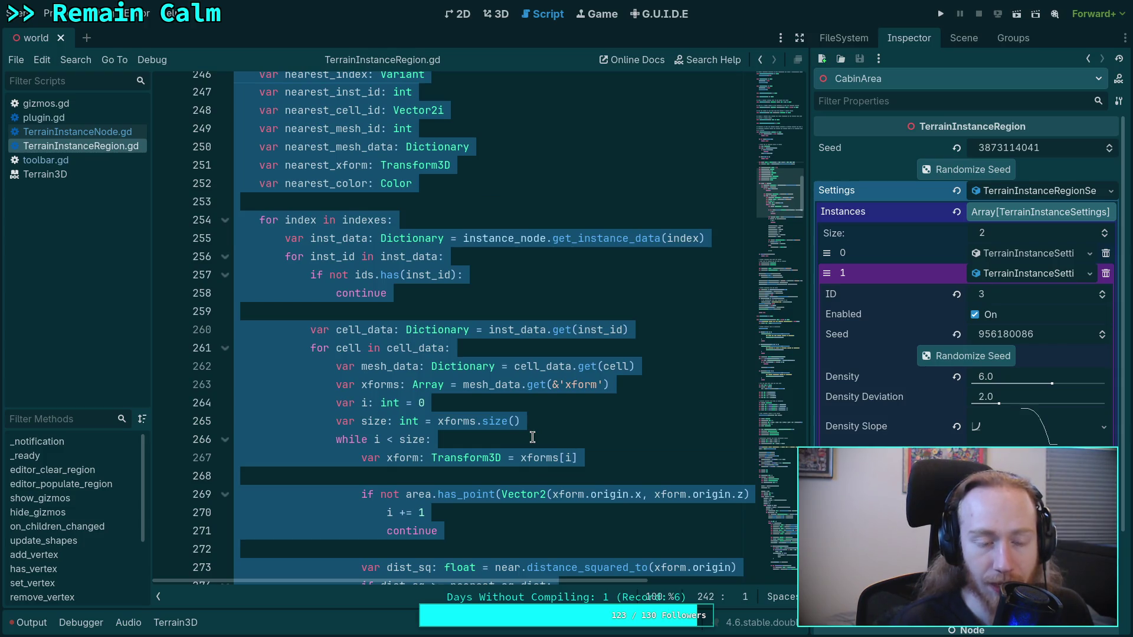
scroll(532, 437, "up", 2)
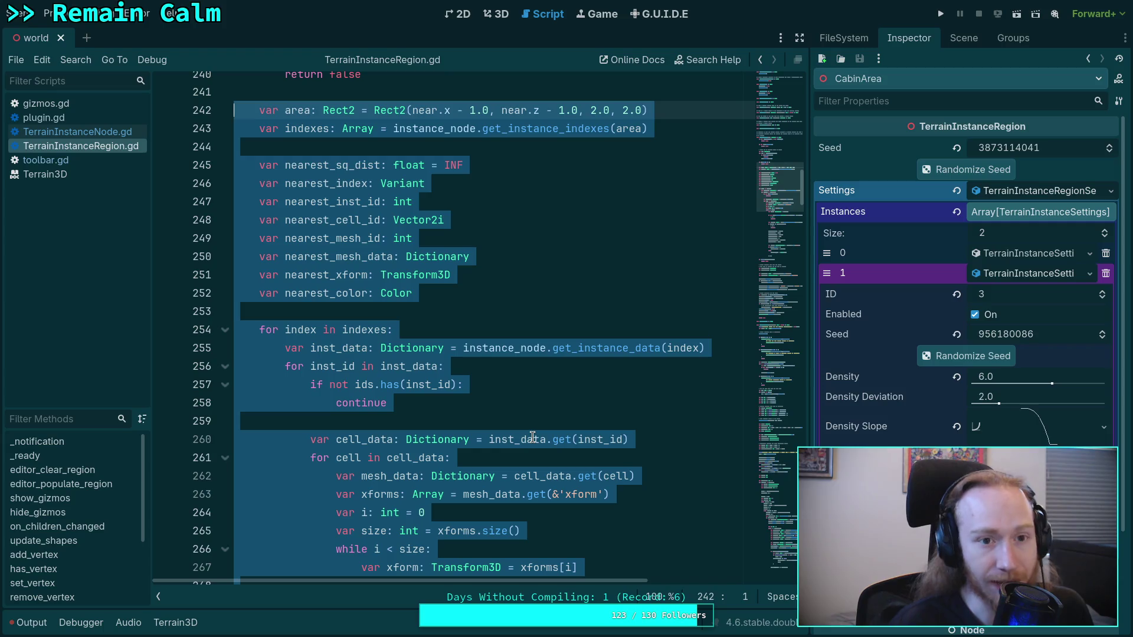
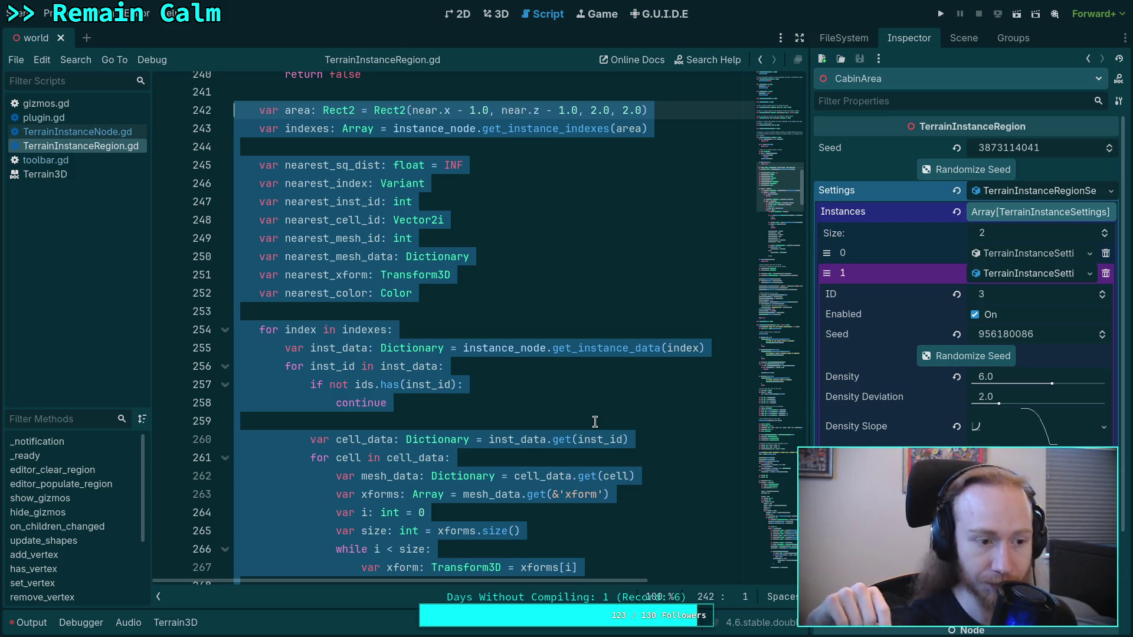
Copy the nearest-instance search block (lines 232–292) from edit_instance, then scroll down to _prepare_chunks.
scroll(599, 415, "up", 2)
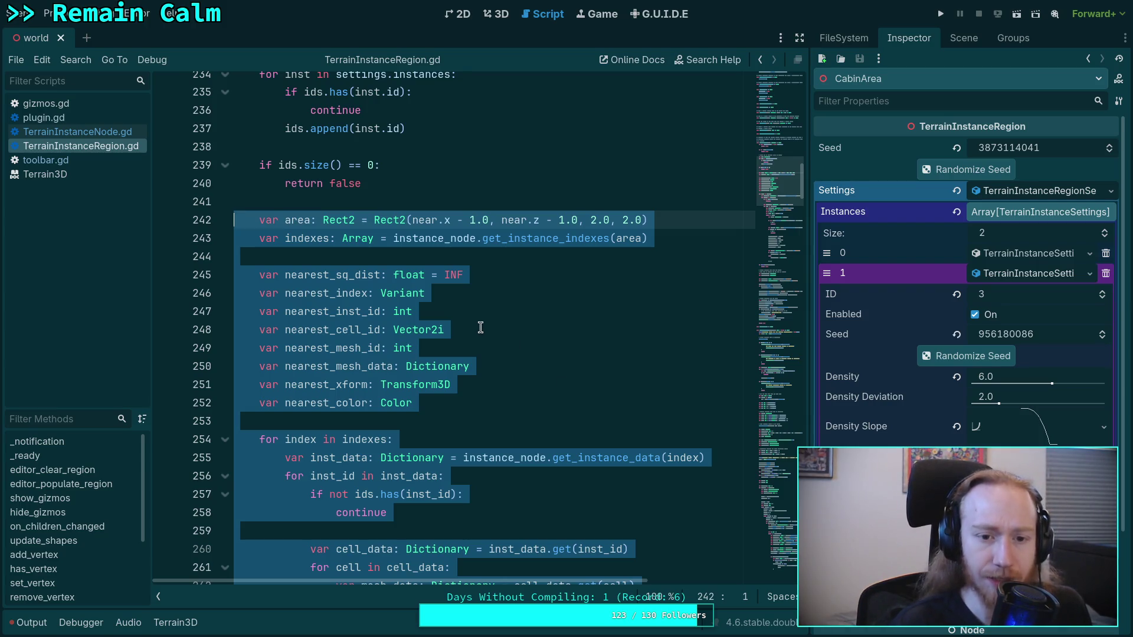
scroll(479, 325, "up", 3)
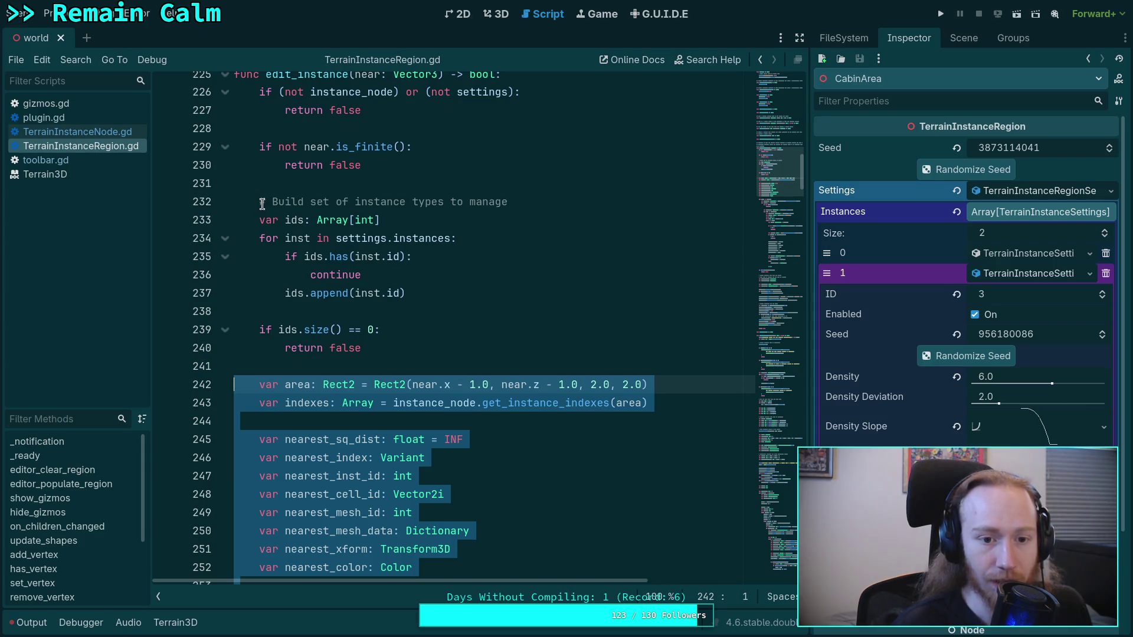
mouse_move(259, 201)
left_mouse_down()
mouse_move(430, 337)
mouse_move(450, 271)
mouse_move(426, 260)
left_mouse_up()
scroll(429, 337, "down", 19)
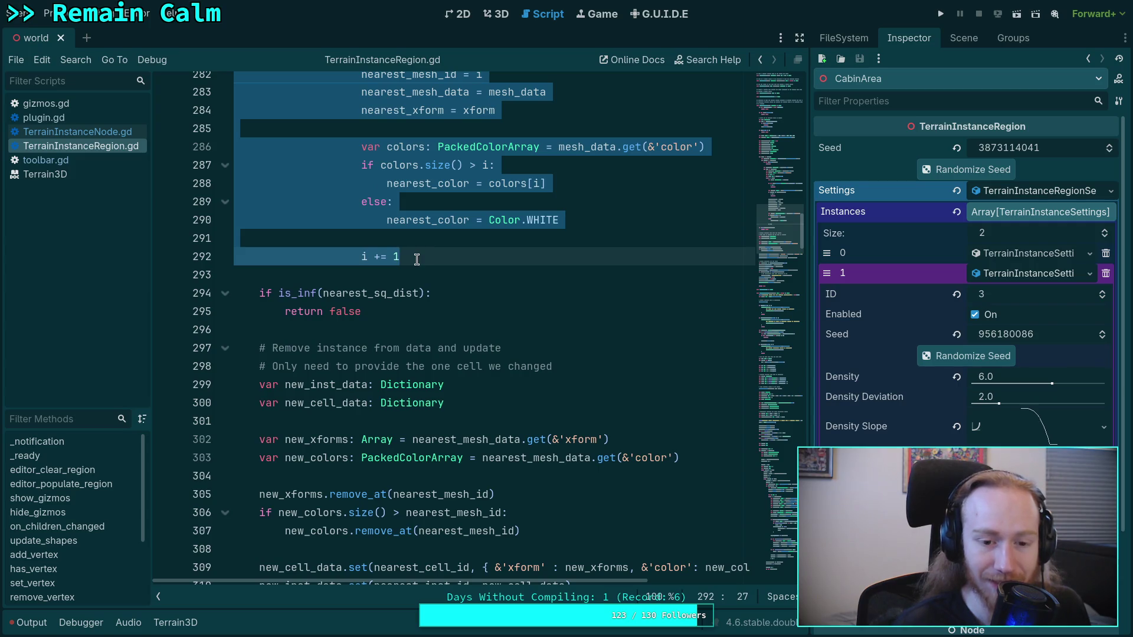
right_click(417, 260)
left_click(443, 322)
scroll(451, 326, "down", 20)
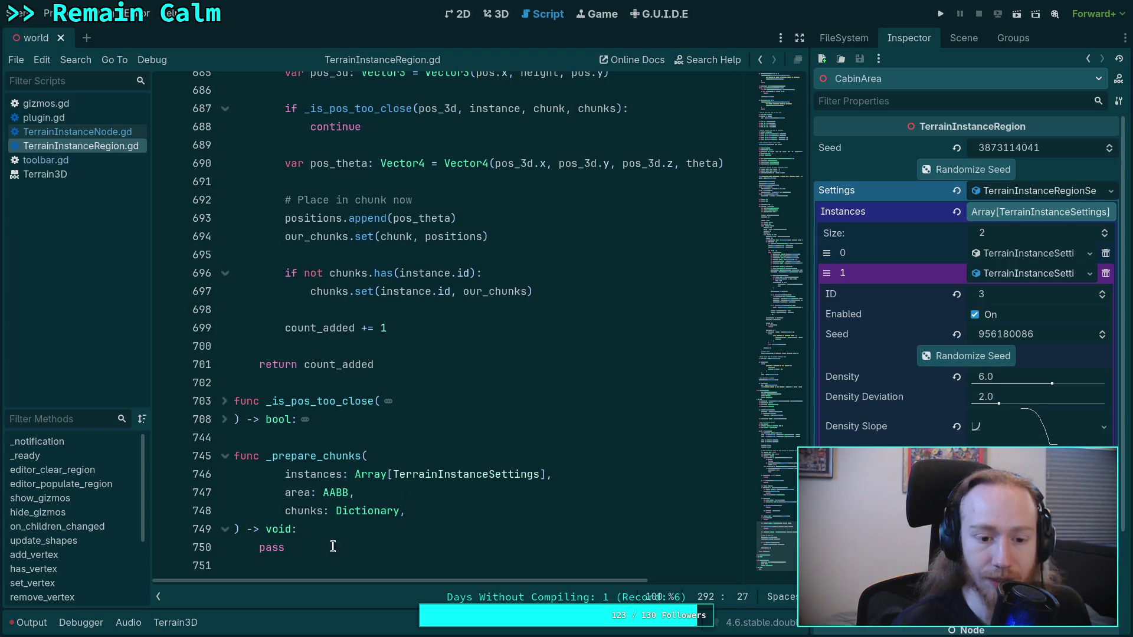
Replace the pass stub in _prepare_chunks with the copied search code.
double_click(265, 548)
key("ctrl+v")
scroll(360, 403, "up", 10)
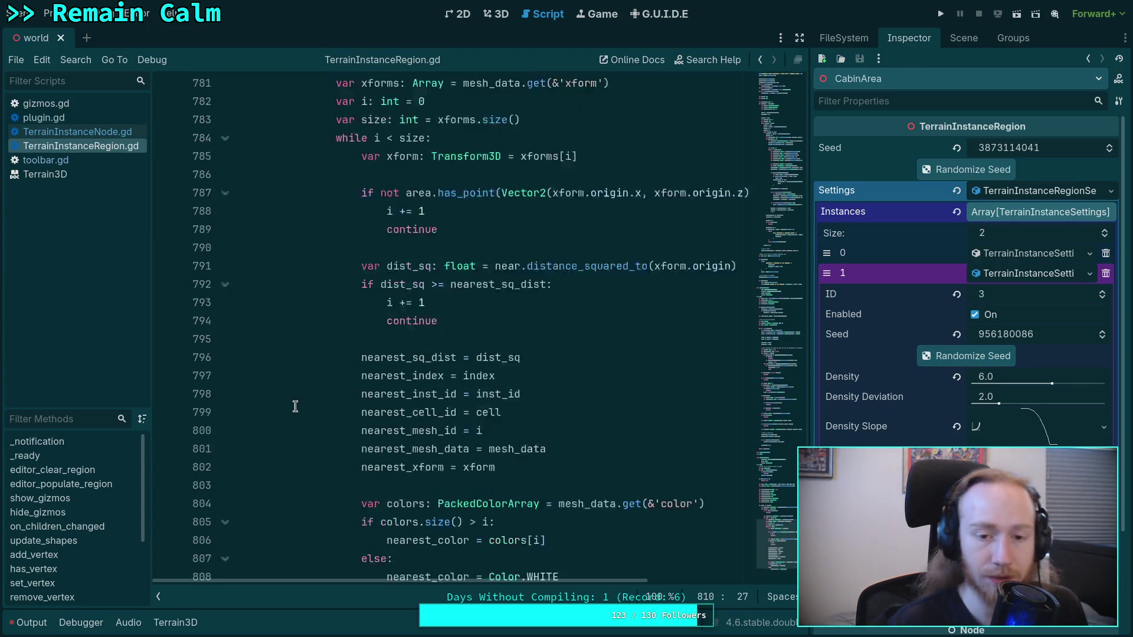
scroll(359, 402, "down", 1)
scroll(441, 435, "up", 2)
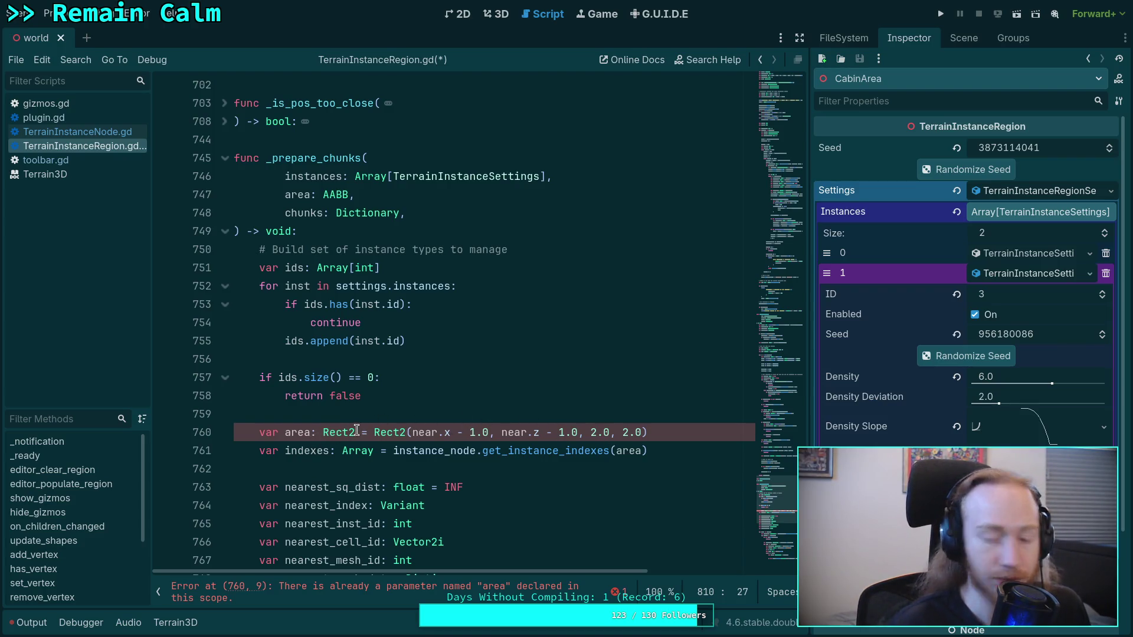
Rename the area parameter on line 747 to box, keeping line 760's variable named area.
left_click(285, 433)
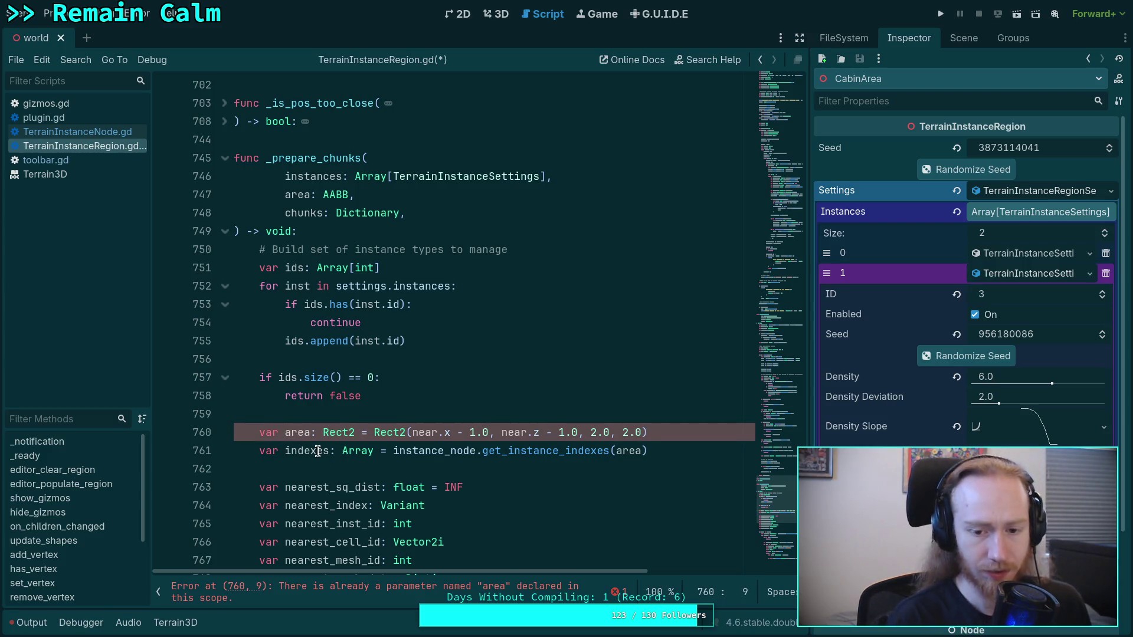
type("final")
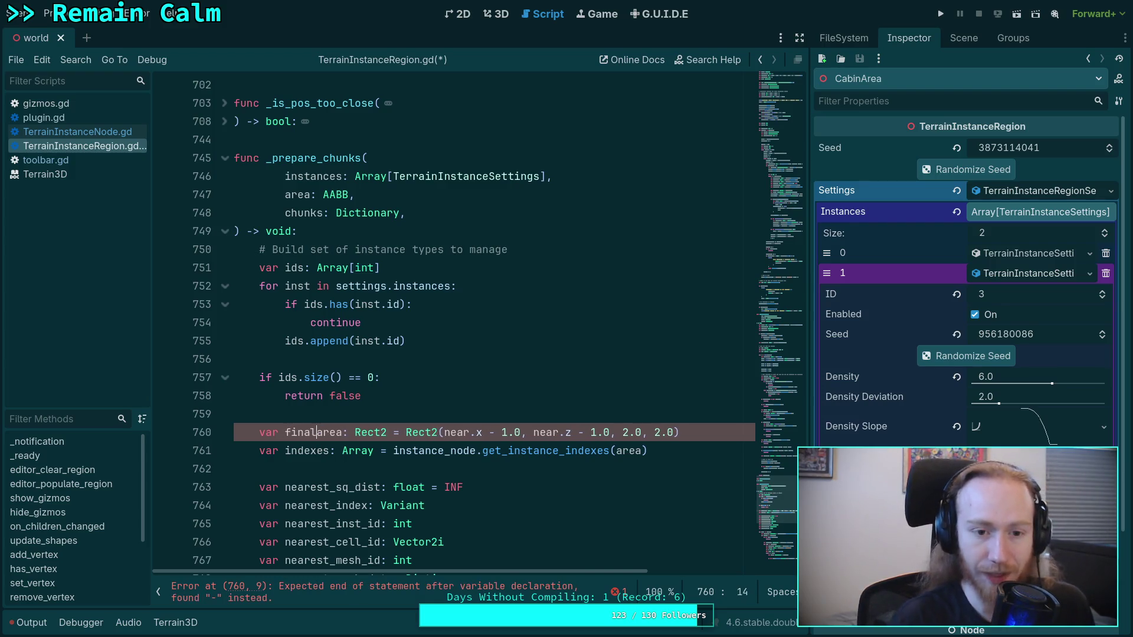
type("_")
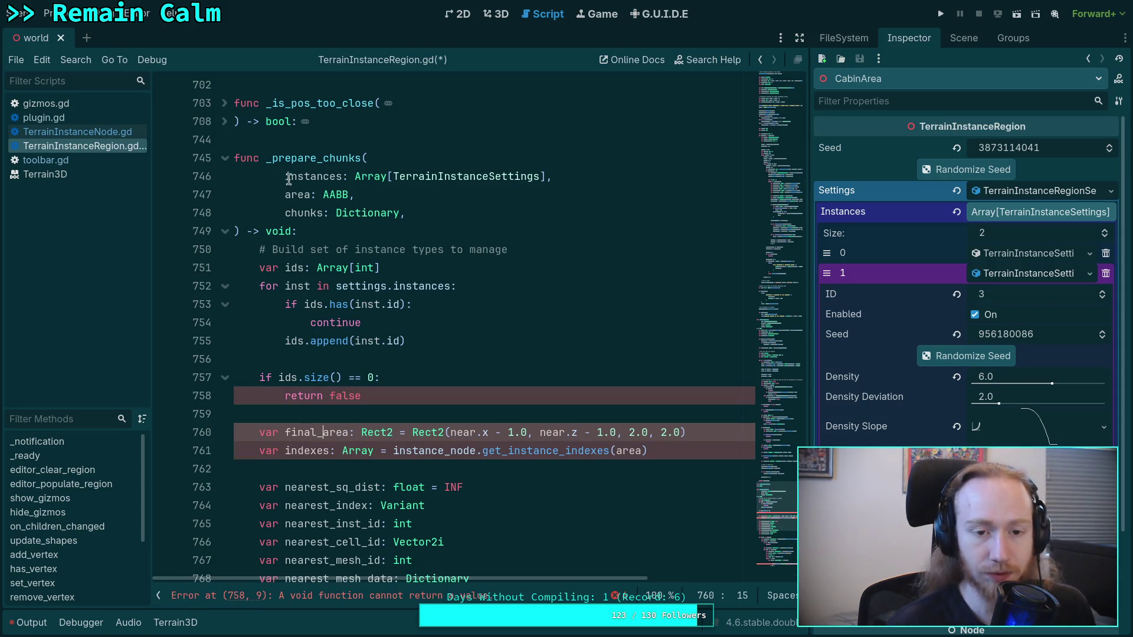
double_click(298, 194)
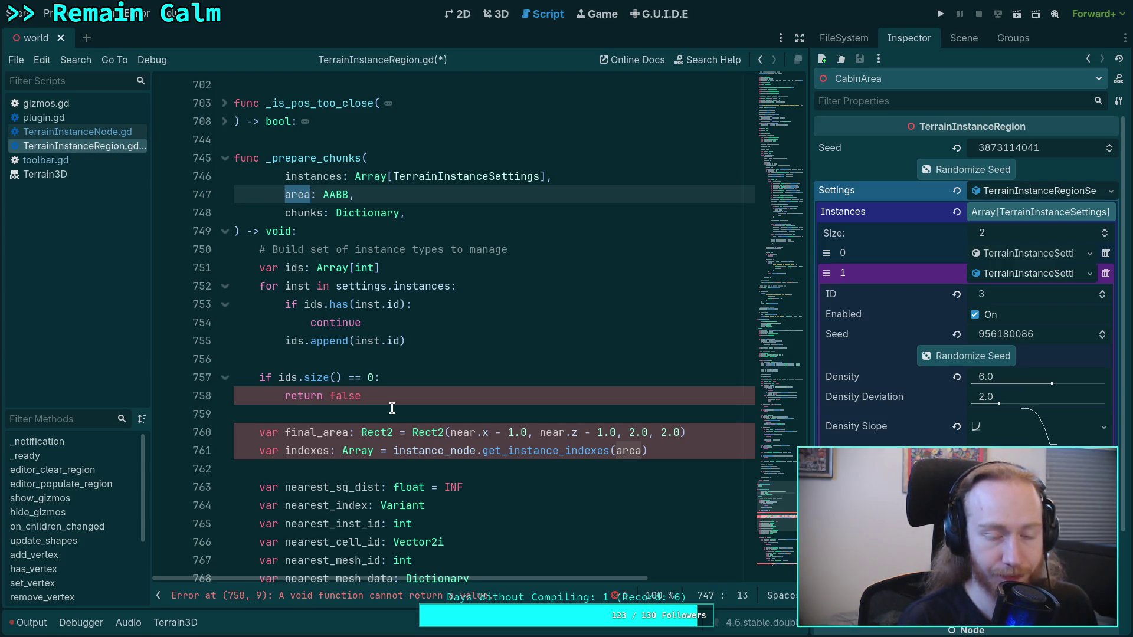
type("box")
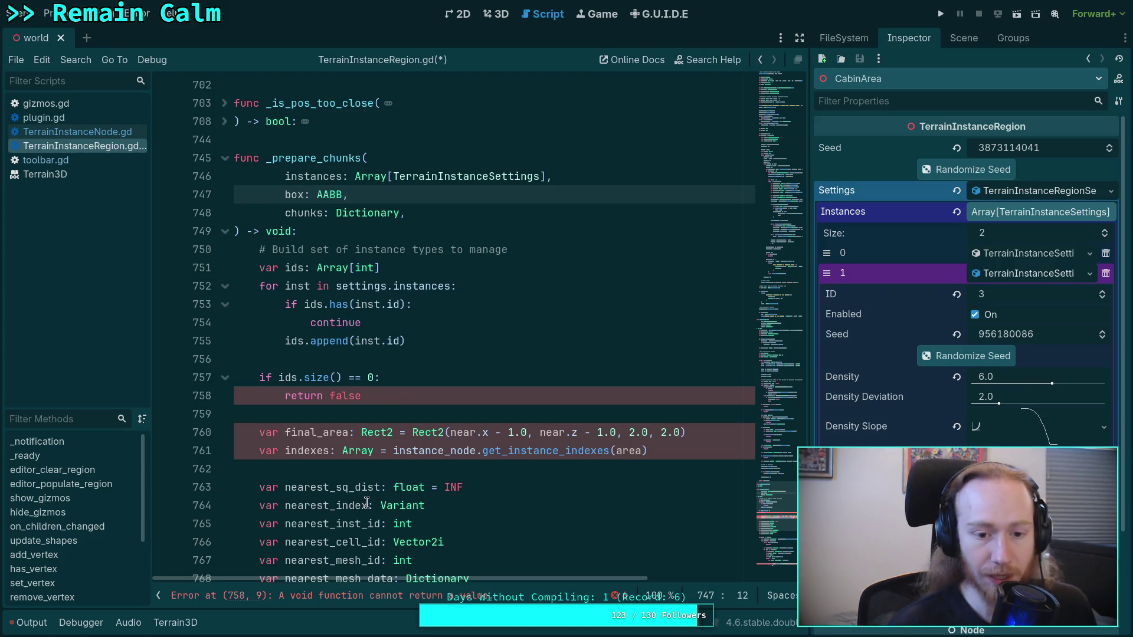
left_click(322, 432)
key("ctrl+shift+Left")
key("BackSpace")
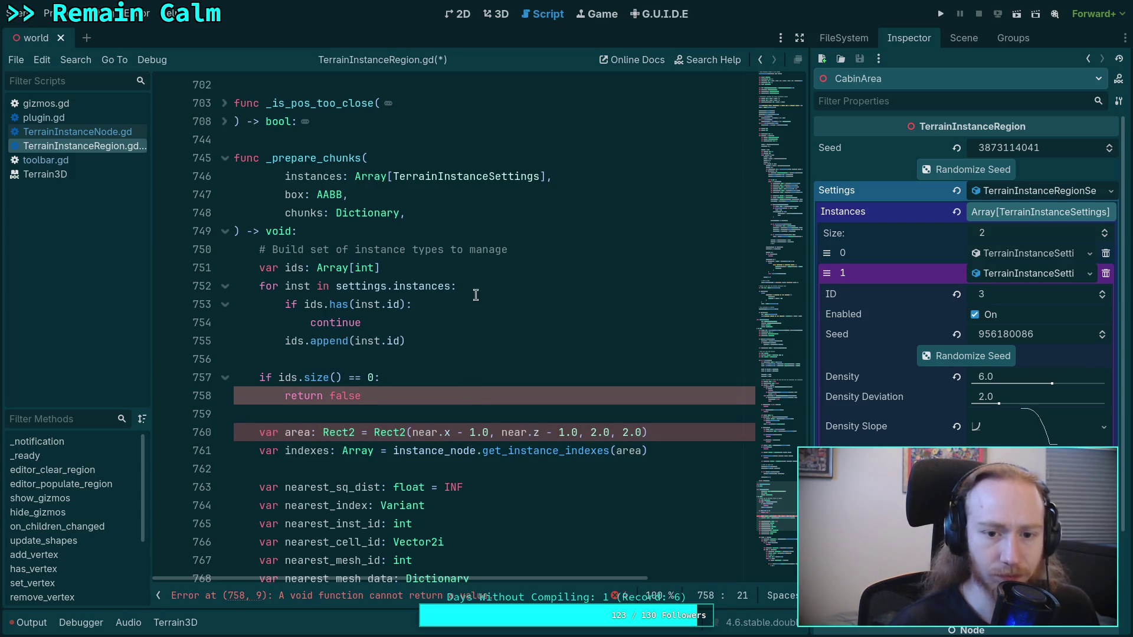
left_click(502, 230)
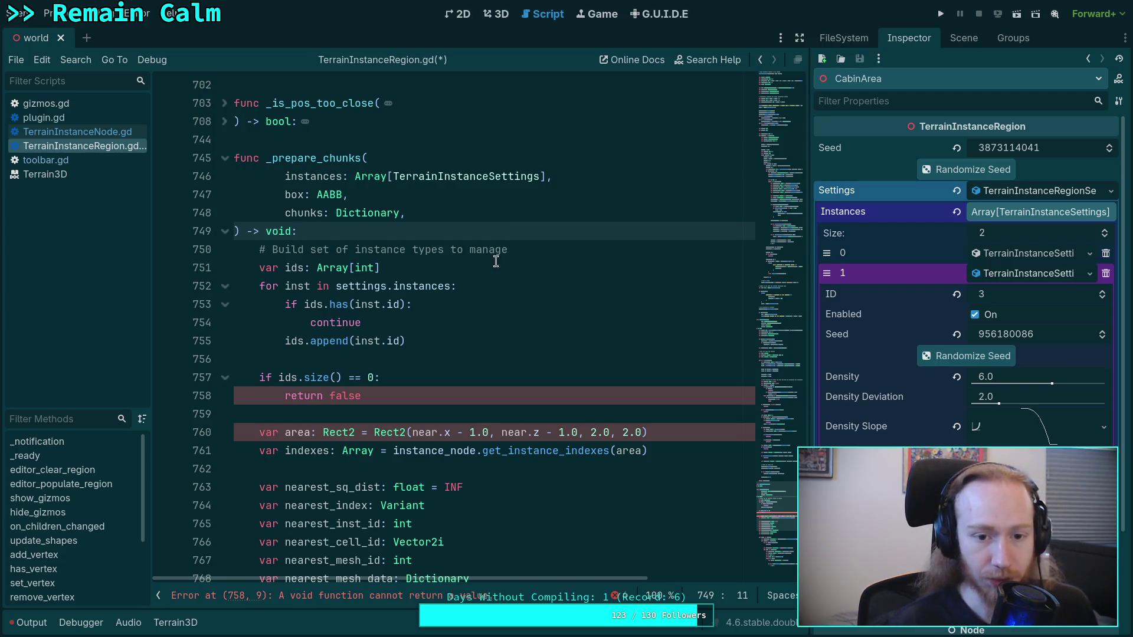
Select settings. on line 752, then locate the instances declaration on line 438.
mouse_move(400, 279)
left_click_drag(392, 285, 335, 290)
scroll(334, 291, "up", 20)
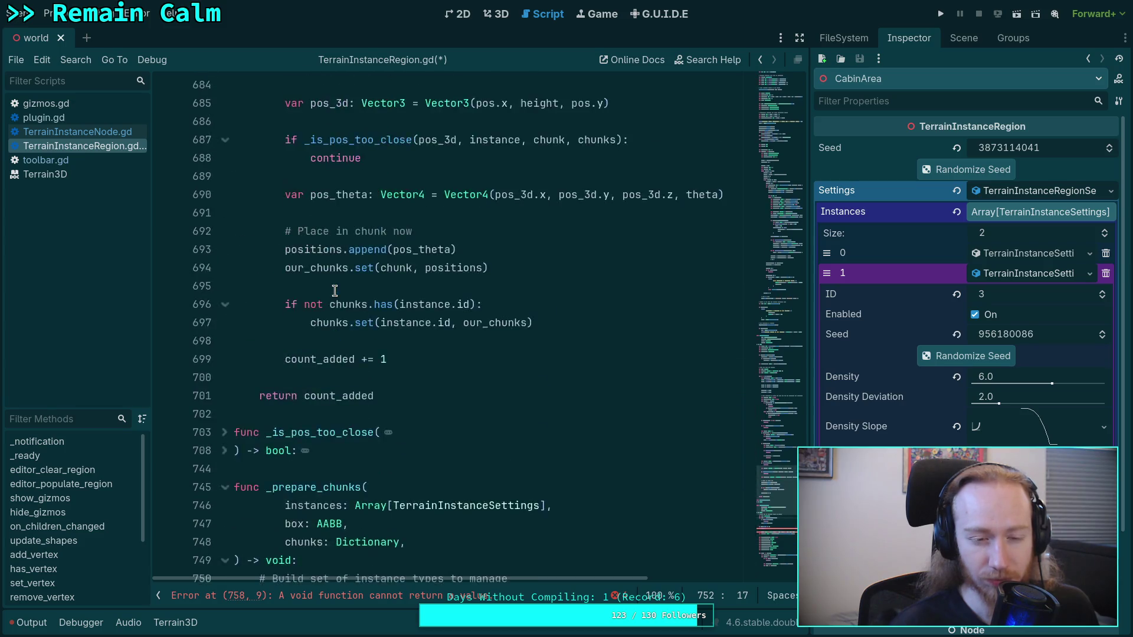
scroll(329, 286, "up", 10)
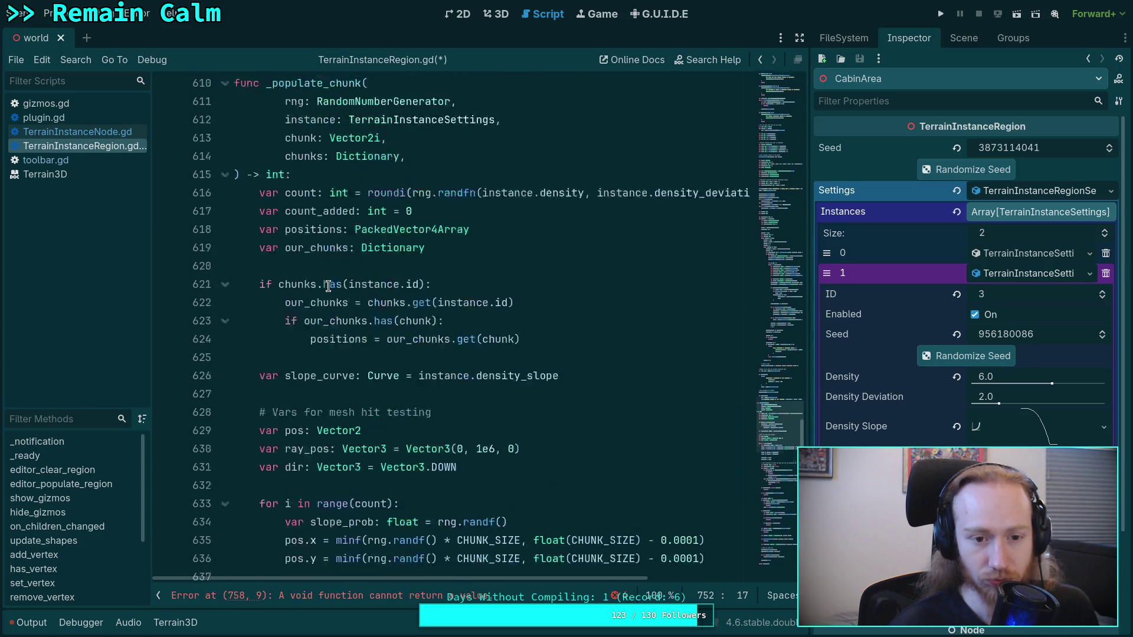
scroll(255, 373, "down", 2)
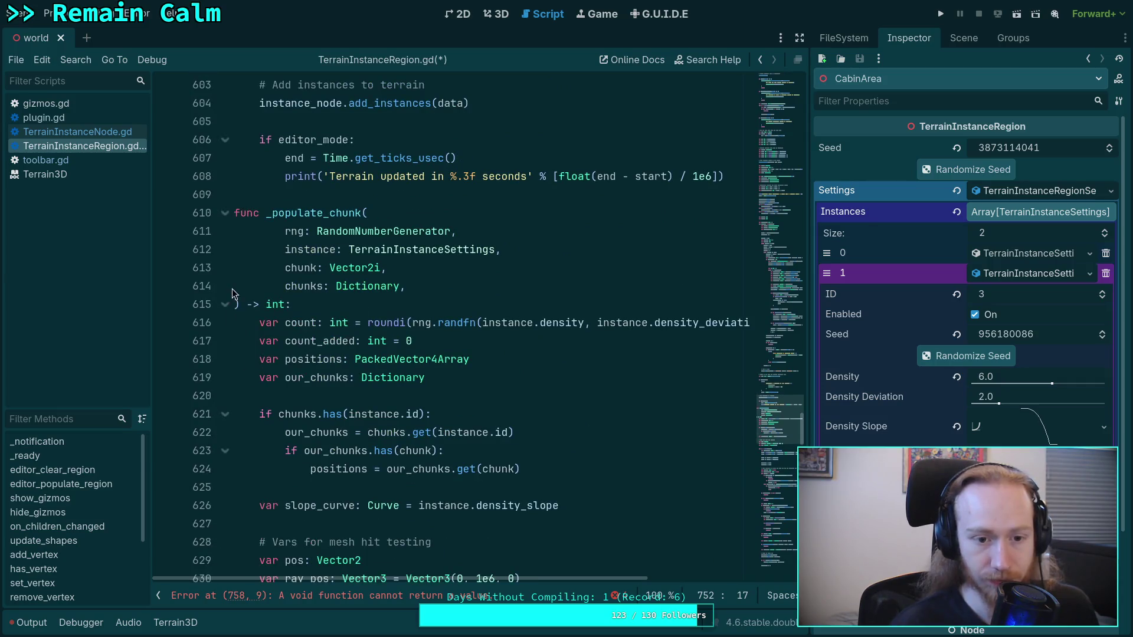
scroll(295, 286, "up", 20)
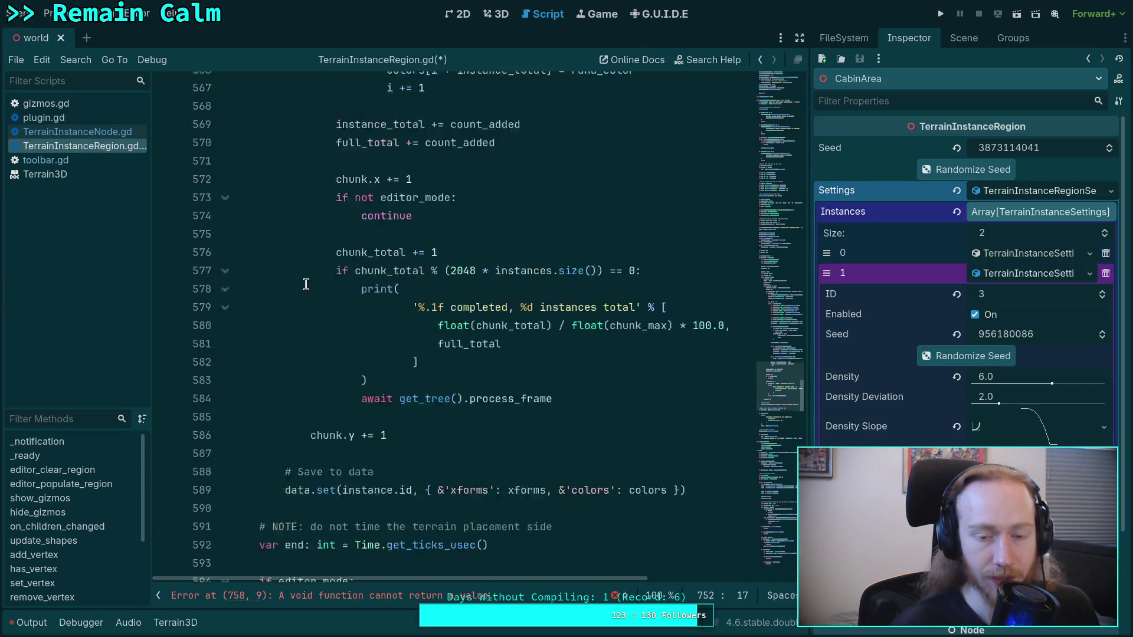
scroll(306, 282, "up", 20)
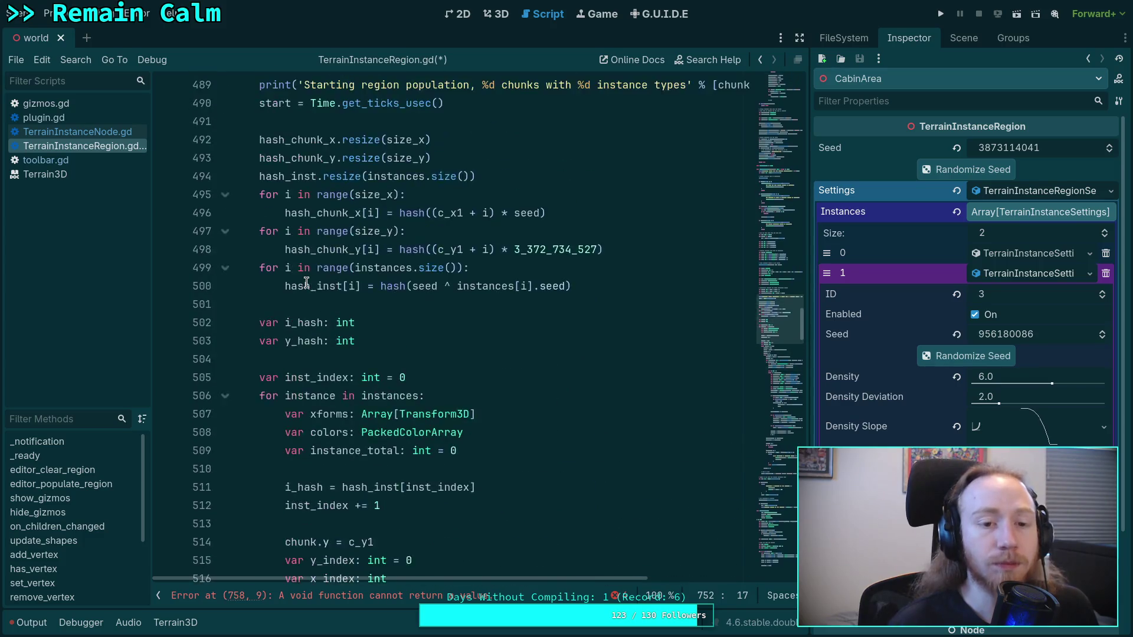
scroll(307, 282, "up", 12)
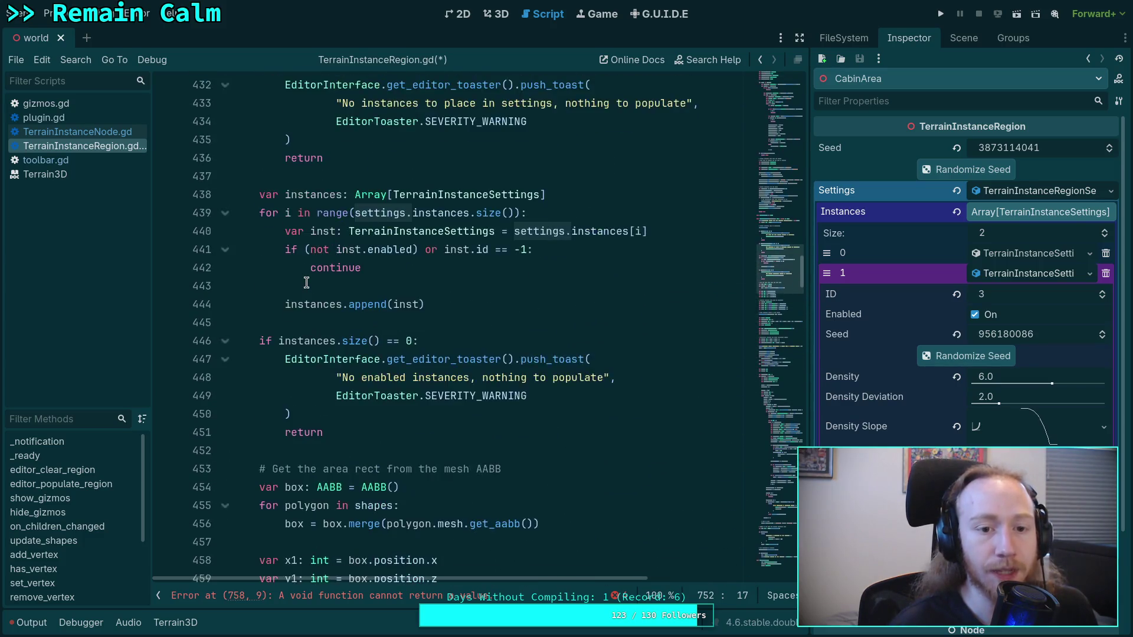
left_click(311, 358)
double_click(310, 357)
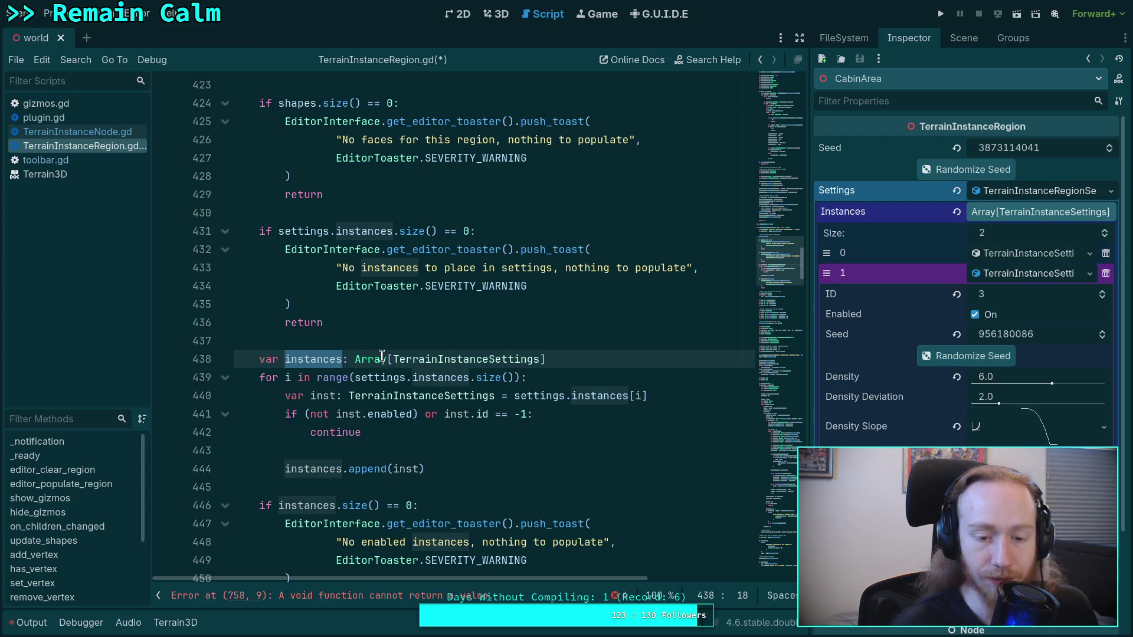
Inspect the inst.enabled filter on line 441, then switch to the 3D viewport.
scroll(383, 355, "down", 3)
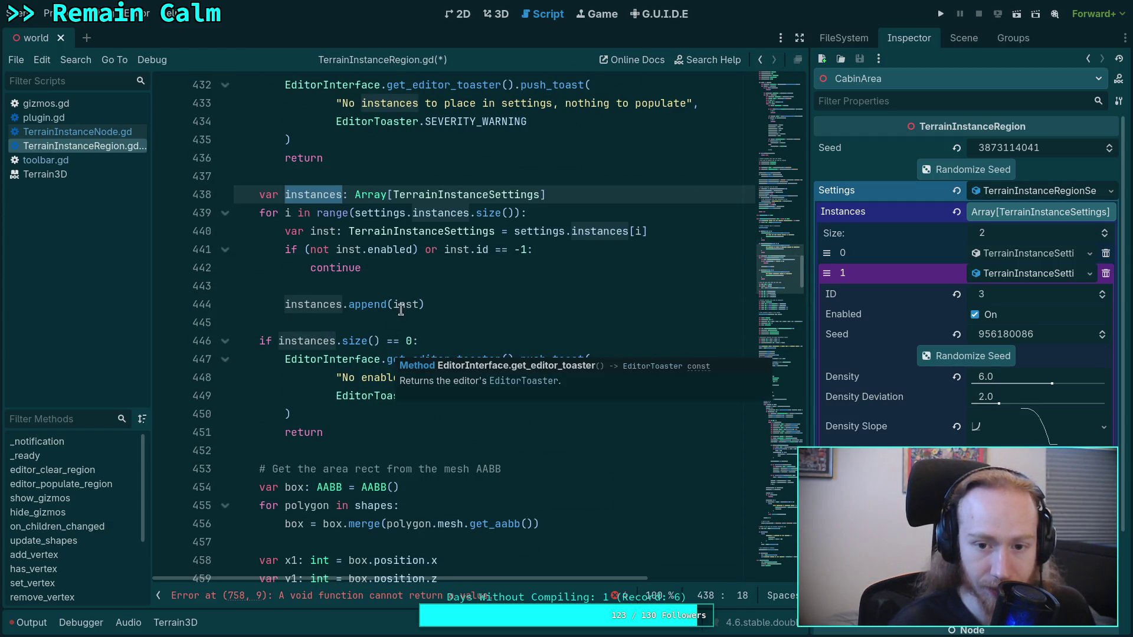
left_click(338, 247)
left_click_drag(338, 248, 413, 249)
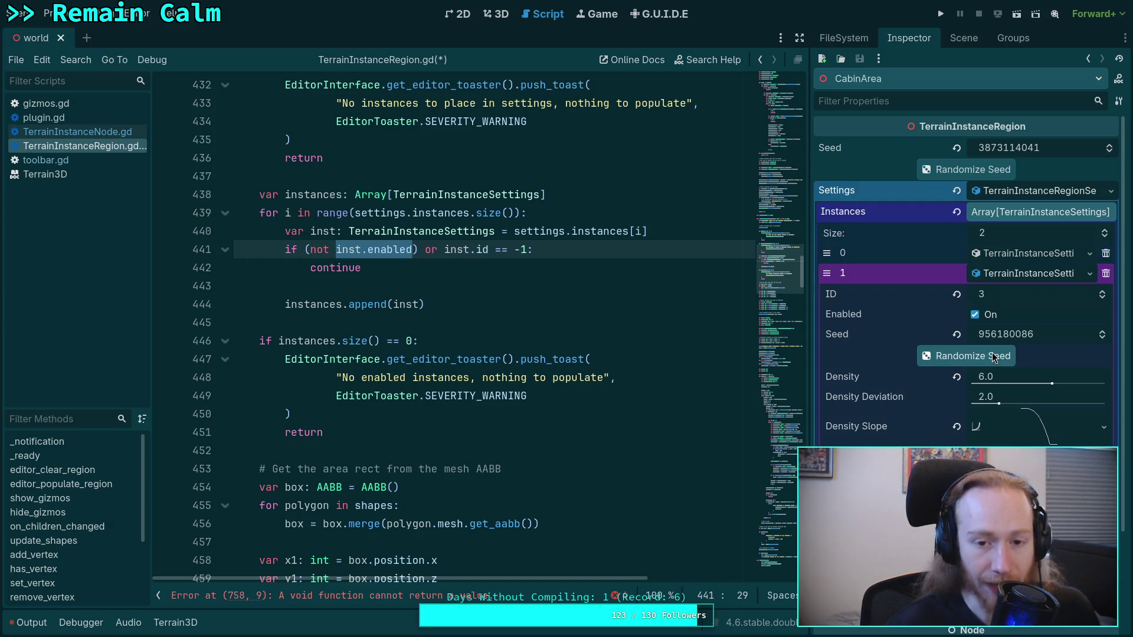
left_click(495, 14)
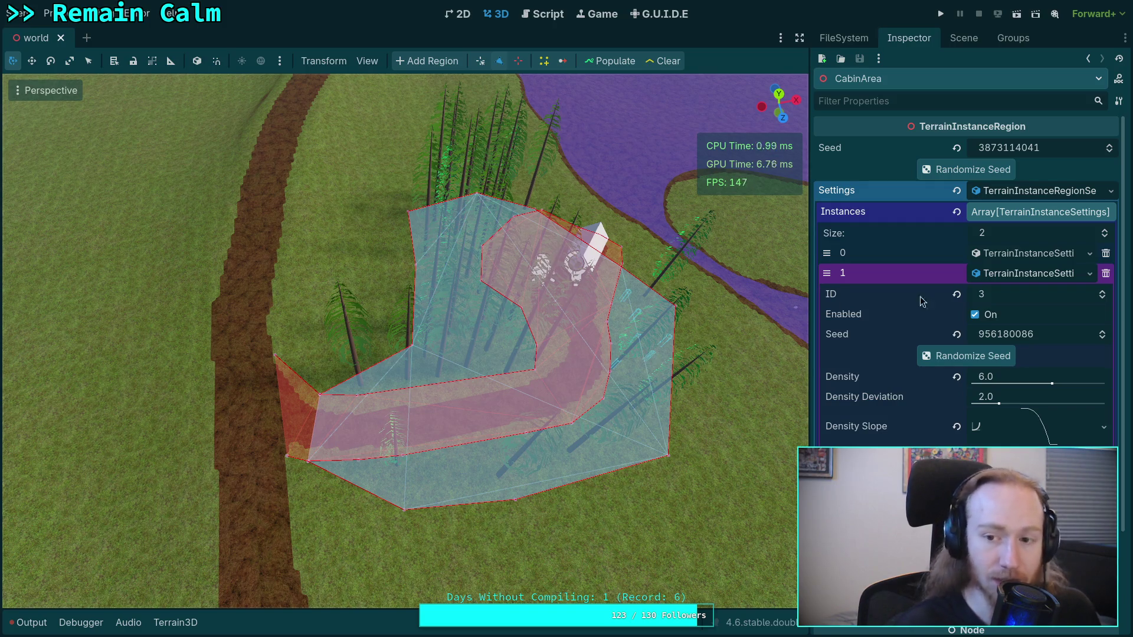
Expand CabinArea's Instances element 0, leave Enabled unchecked, and go back to the script.
left_click(1028, 257)
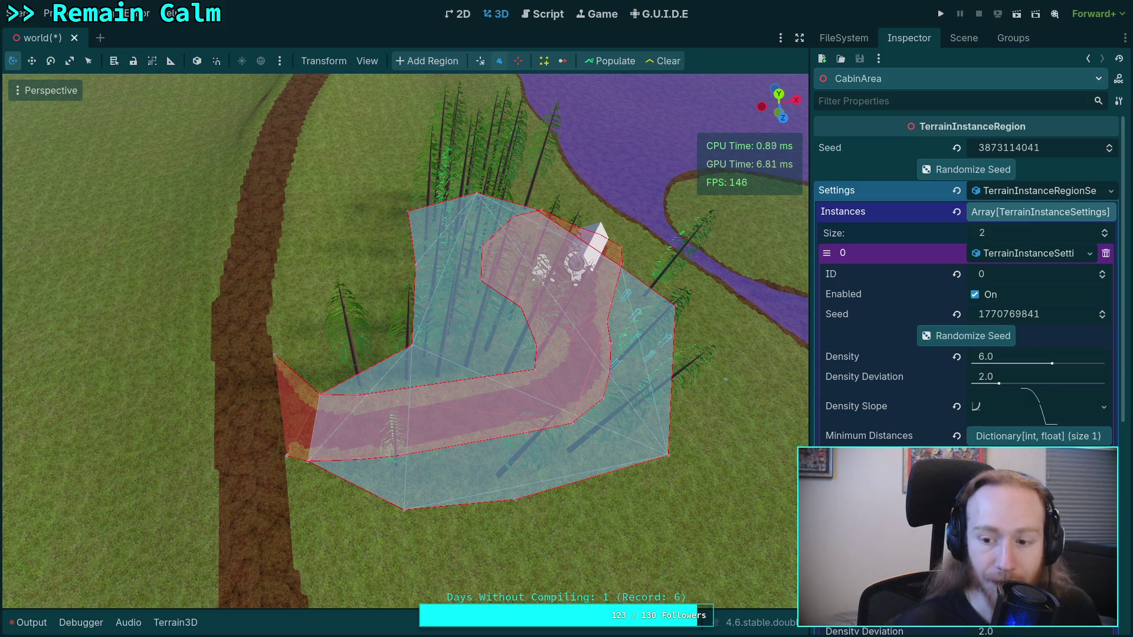
left_click(974, 294)
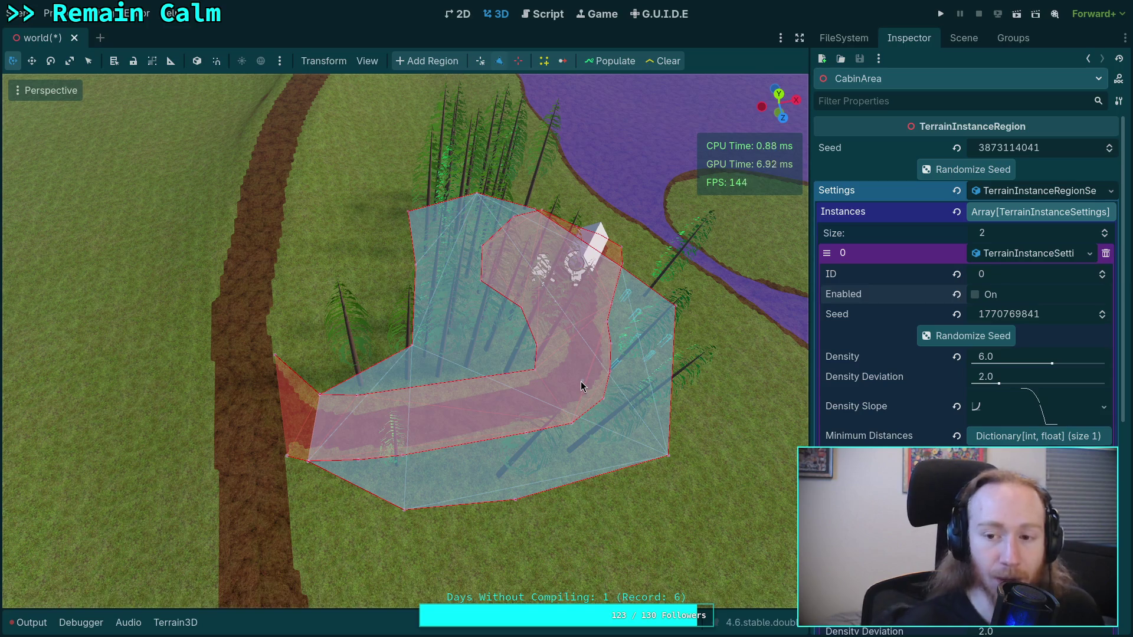
left_click(981, 294)
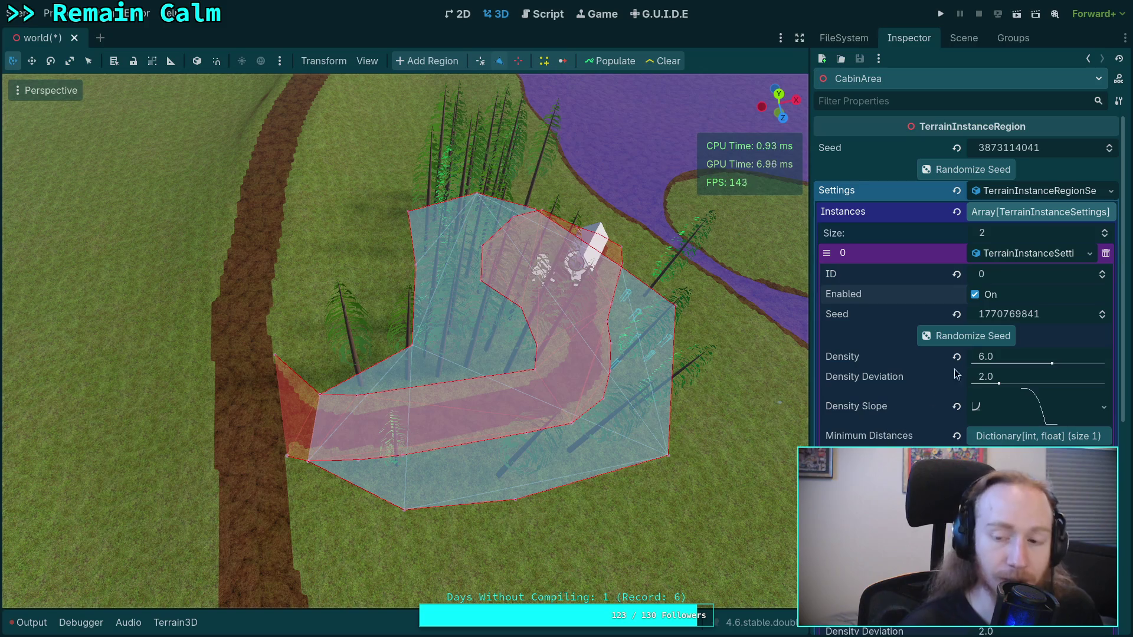
left_click(975, 295)
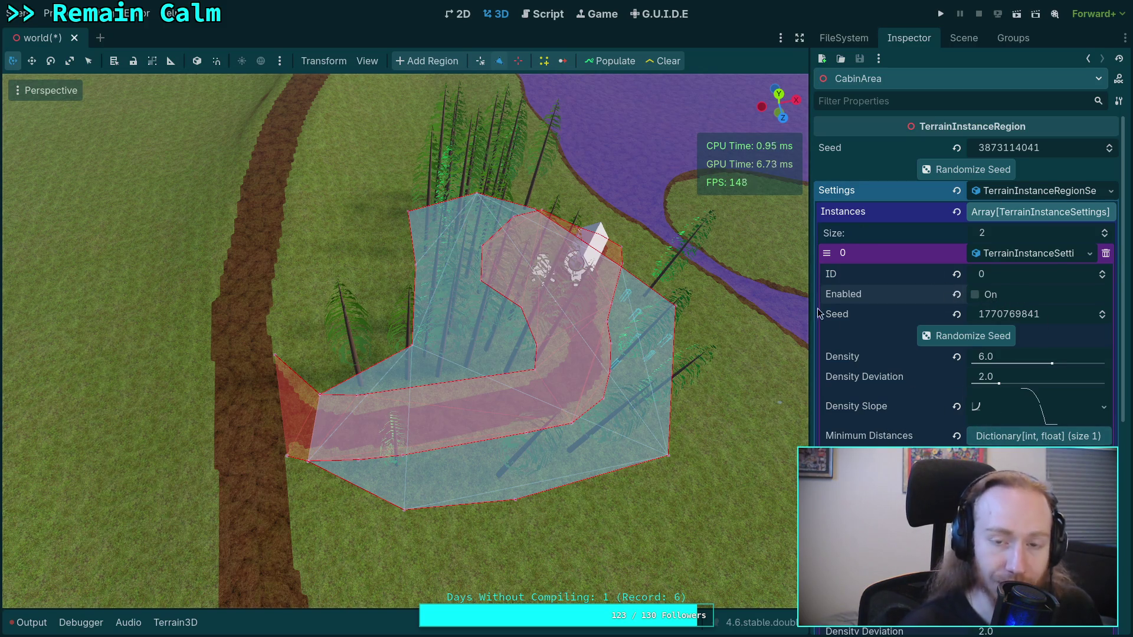
left_click(543, 13)
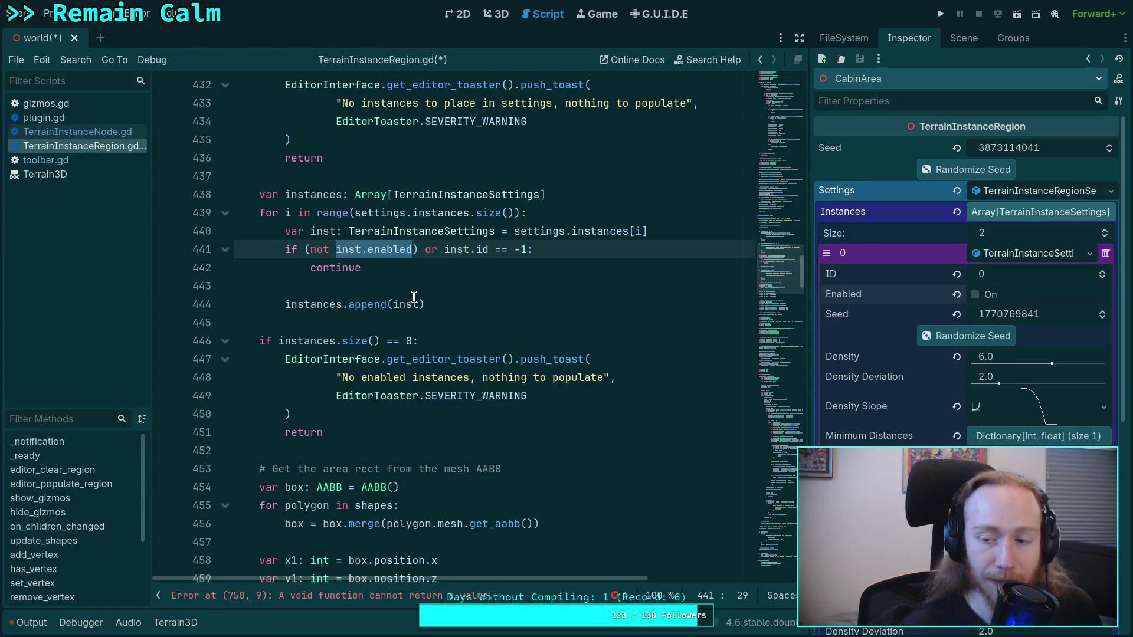
Highlight the uses of enabled and instances, including the _prepare_chunks call on line 471.
scroll(424, 301, "up", 8)
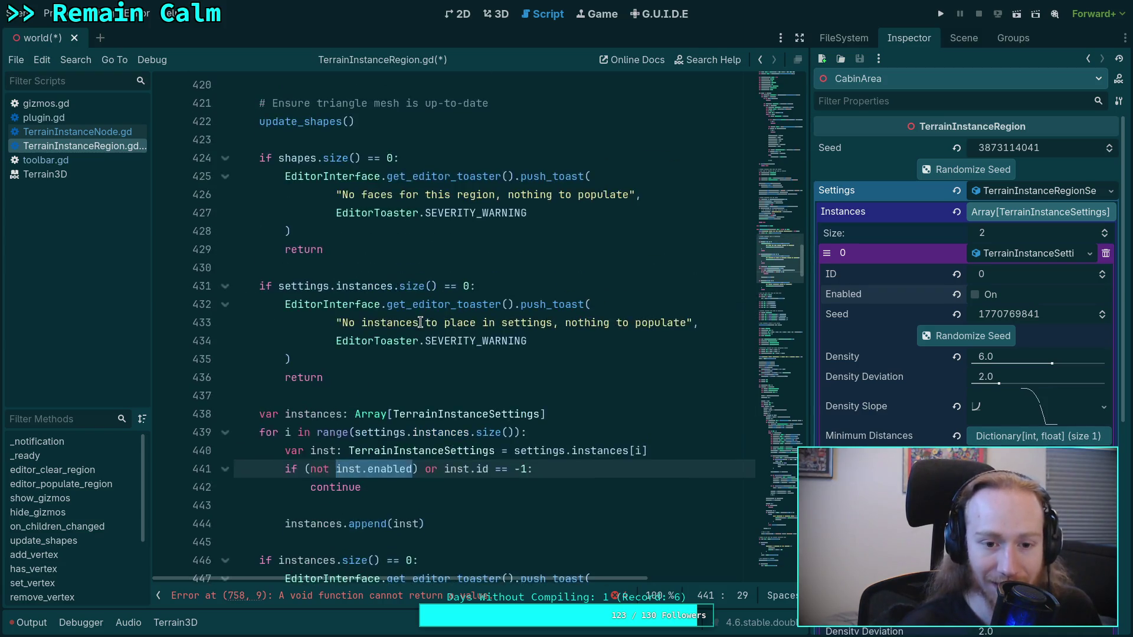
scroll(401, 313, "down", 7)
double_click(381, 305)
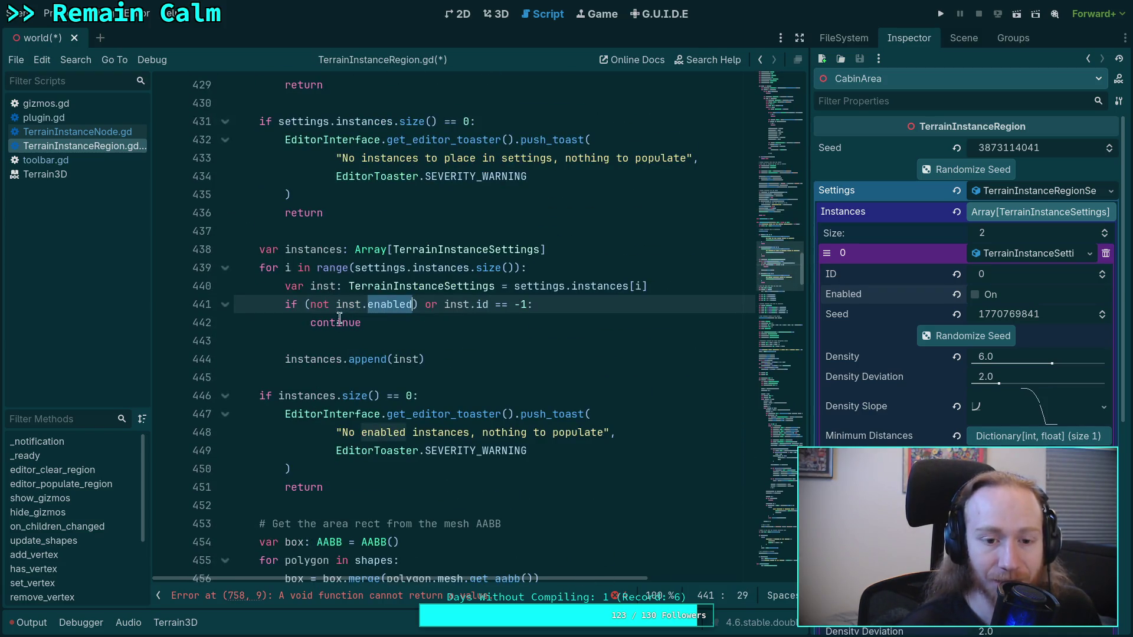
scroll(329, 313, "down", 1)
scroll(328, 311, "down", 3)
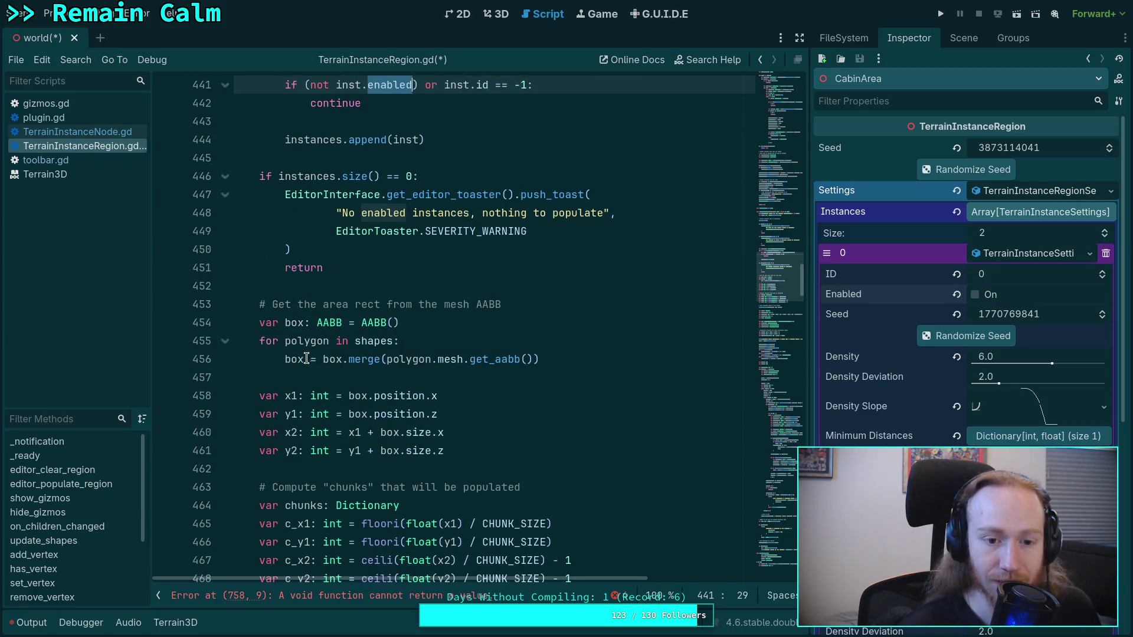
scroll(307, 357, "down", 3)
double_click(290, 470)
double_click(390, 469)
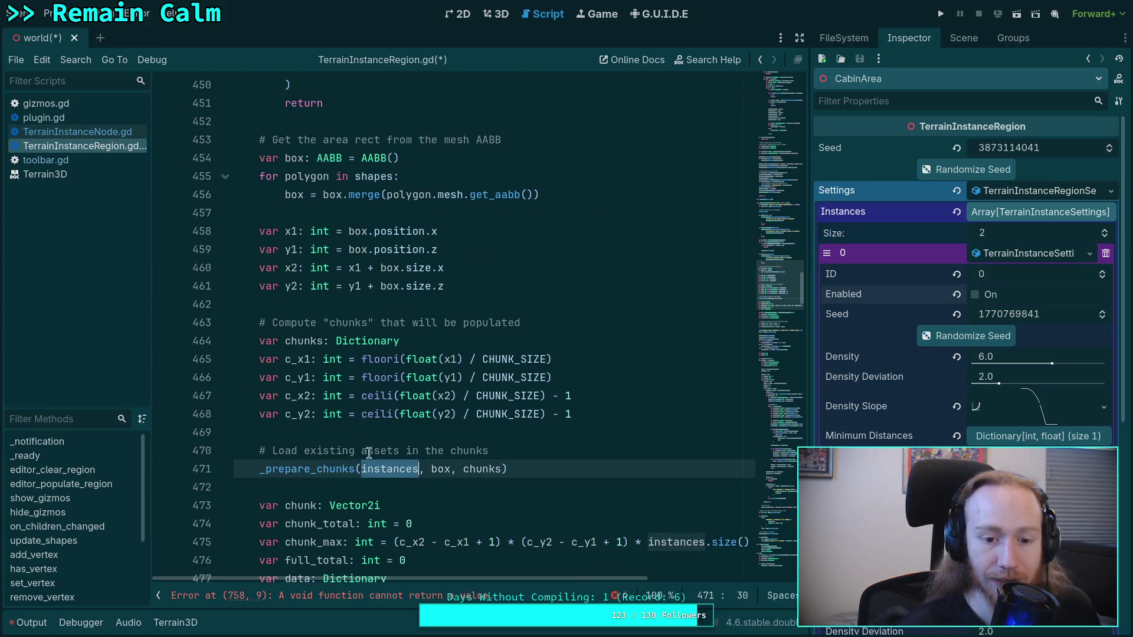
scroll(347, 339, "up", 7)
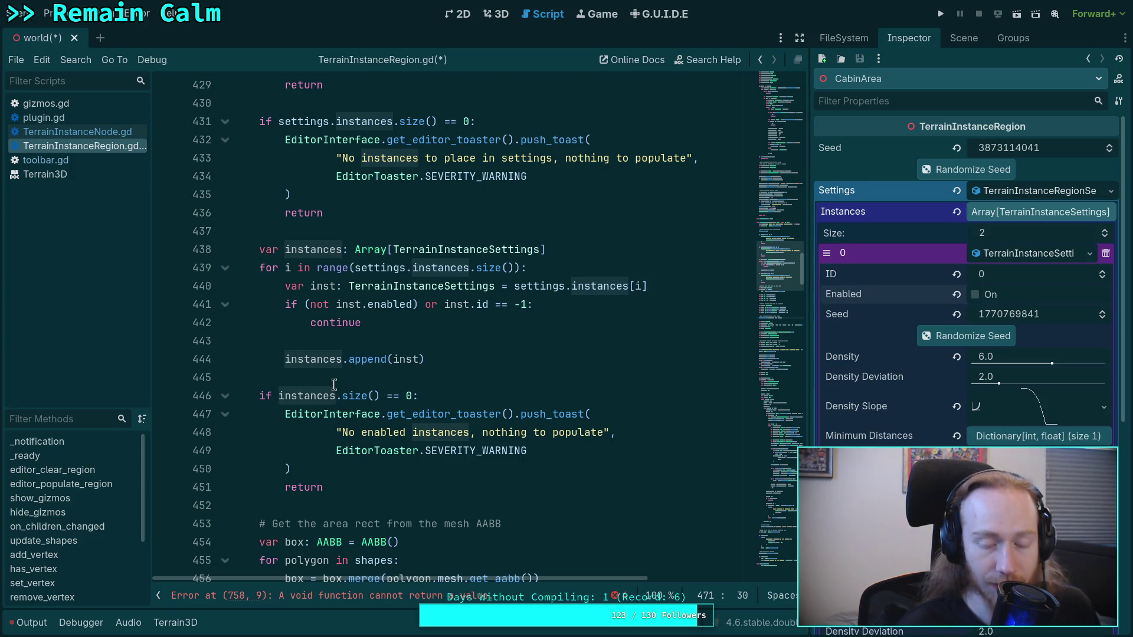
Add the comment 'Check if any instances are enabled' above the instances declaration.
left_click(603, 247)
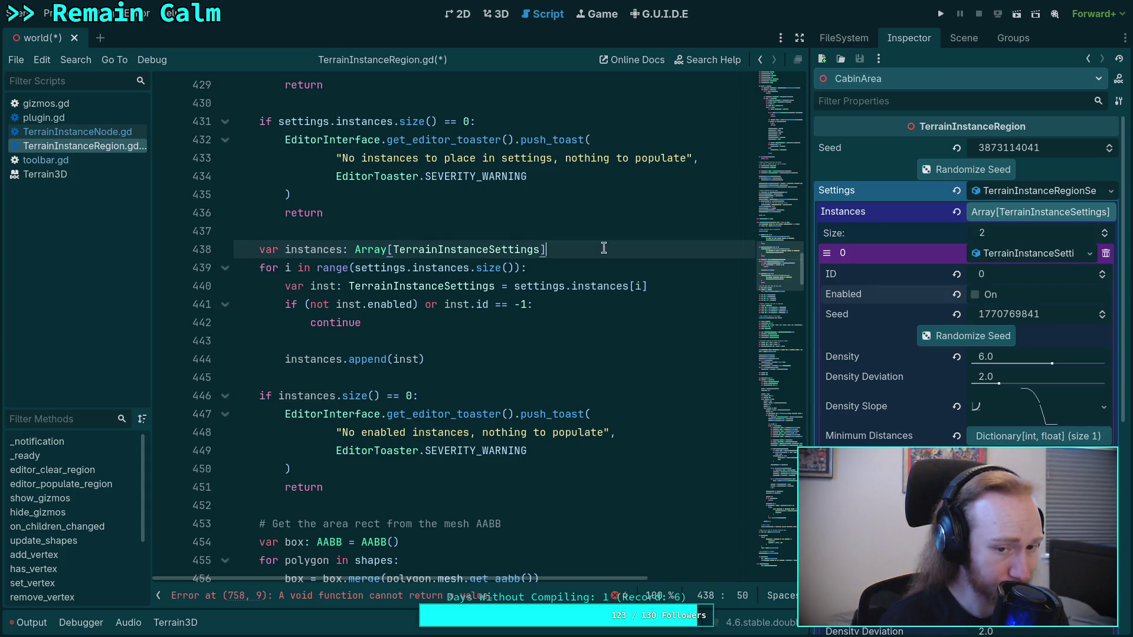
left_click(510, 228)
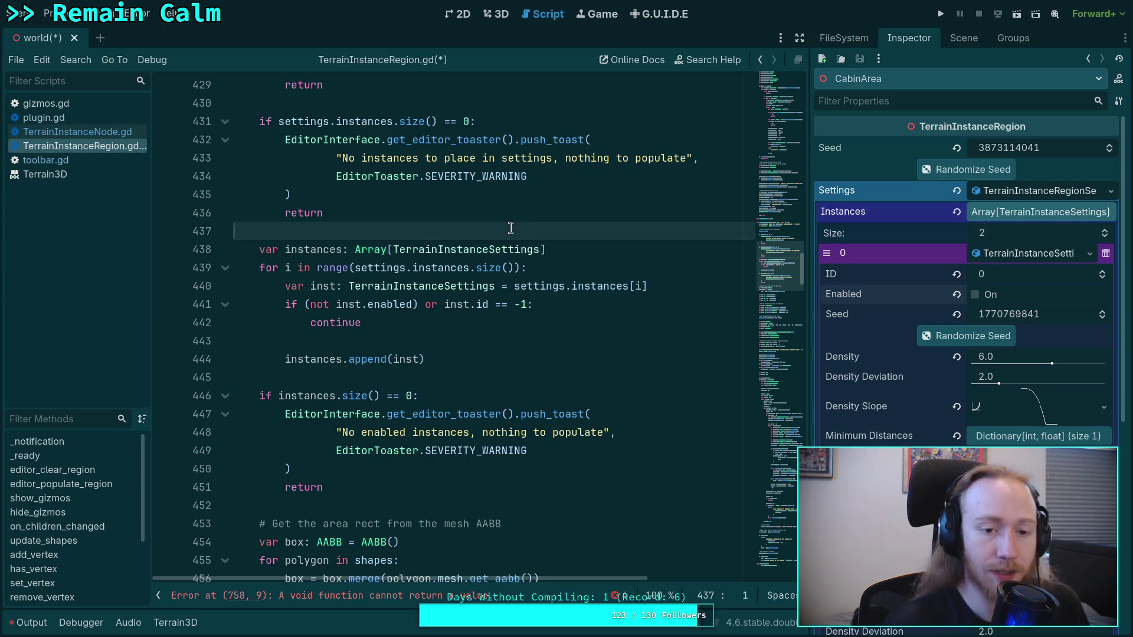
key("Return")
type("#")
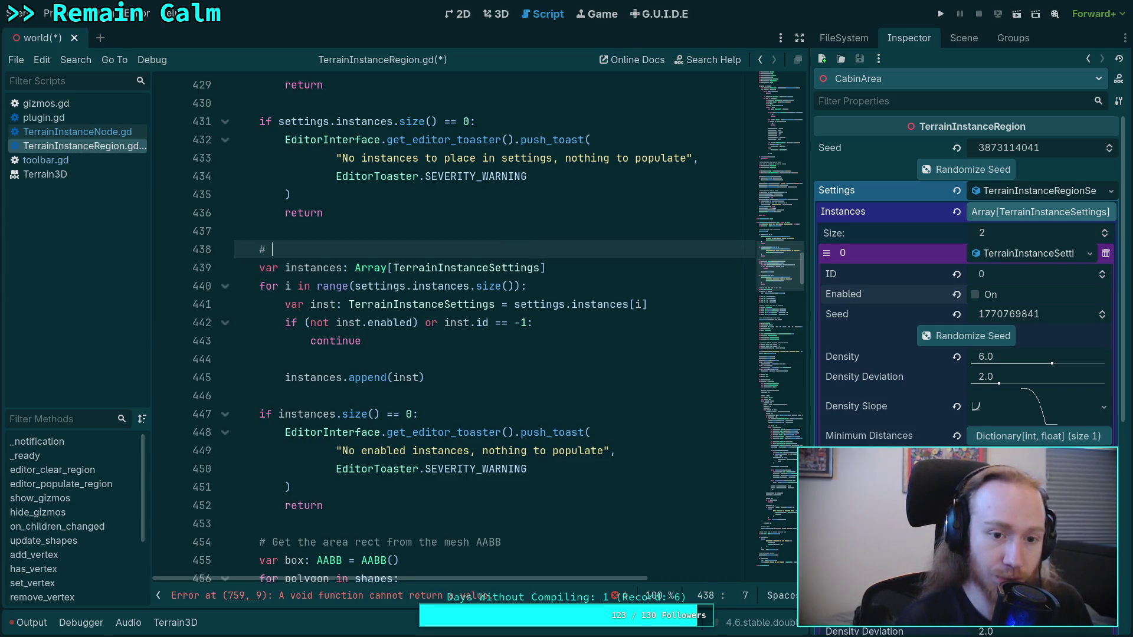
type("Checrk")
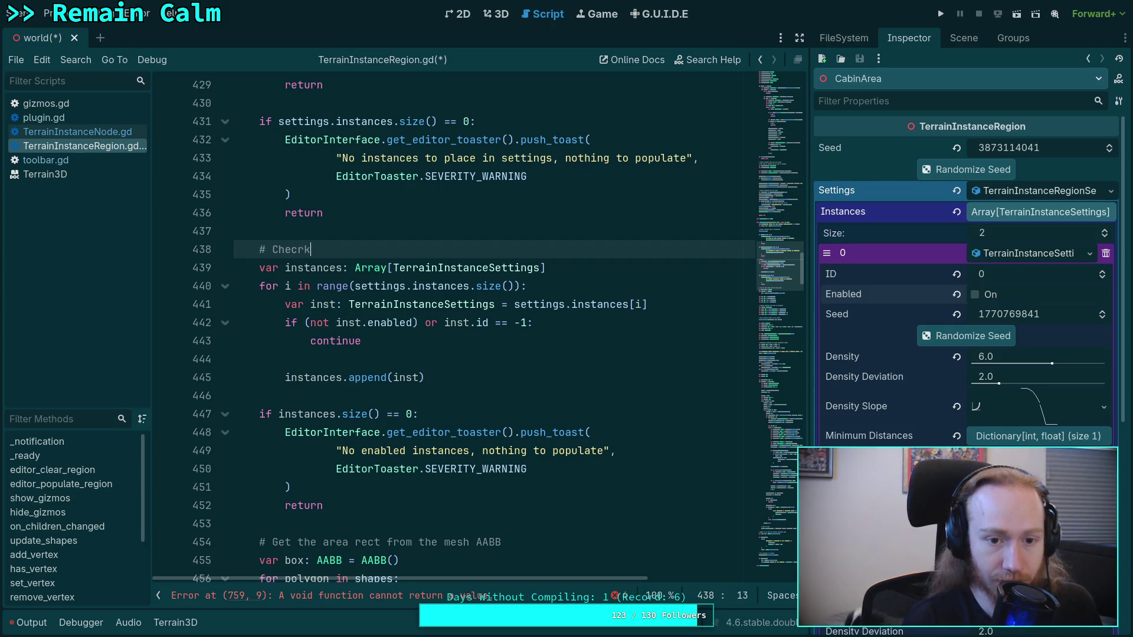
key("BackSpace")
key("BackSpace")
type("k if any ")
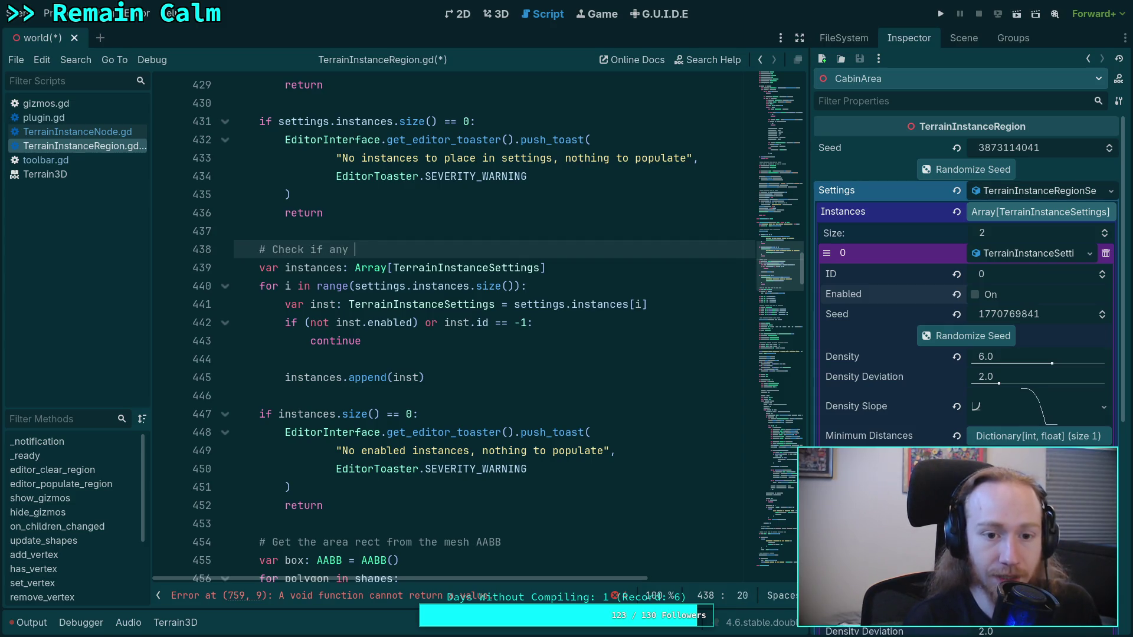
type("instances ")
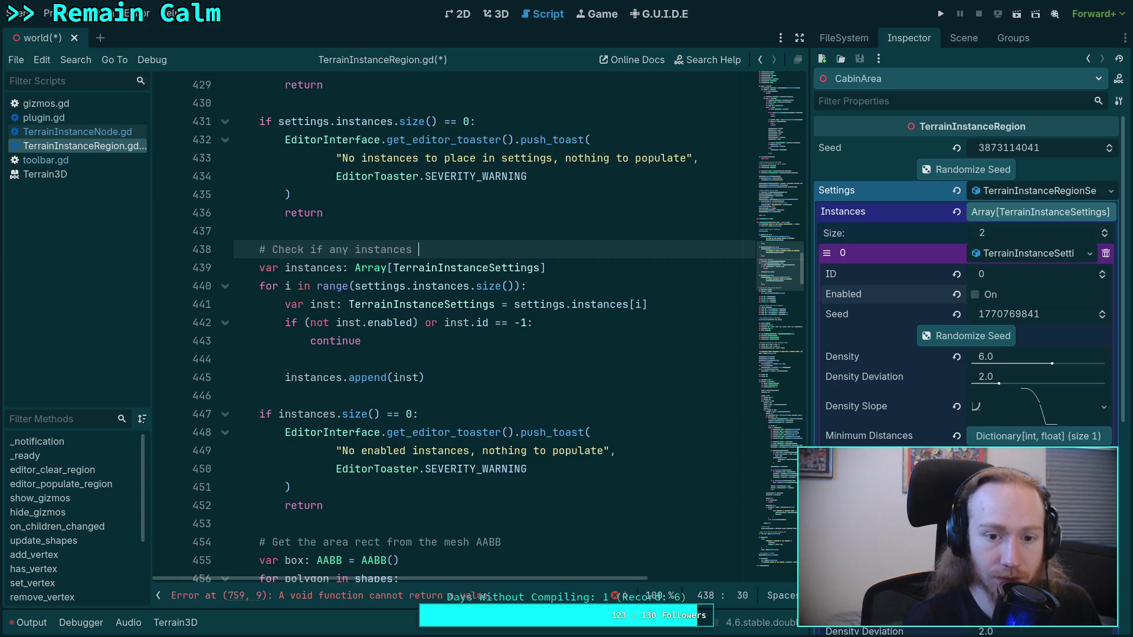
type("are enabled")
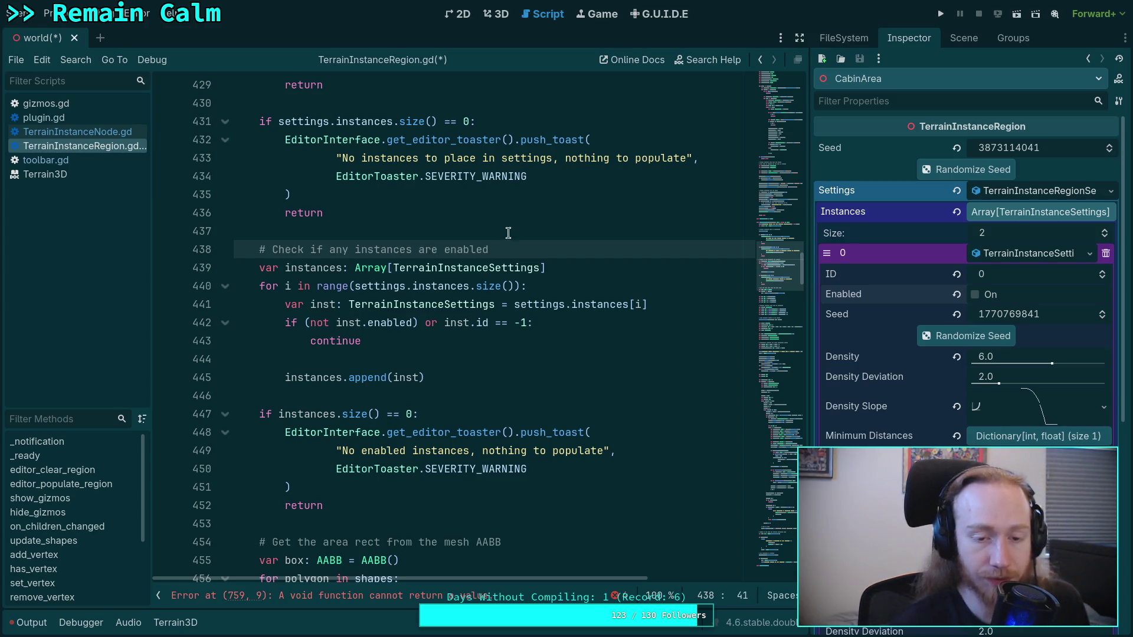
left_click_drag(568, 267, 579, 251)
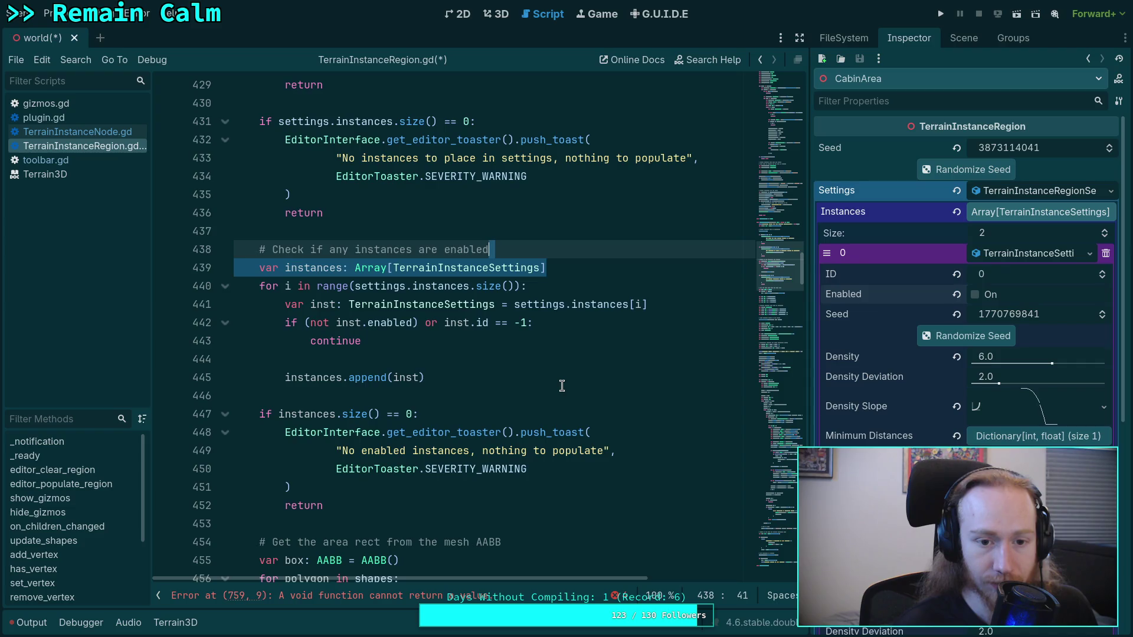
scroll(472, 387, "down", 2)
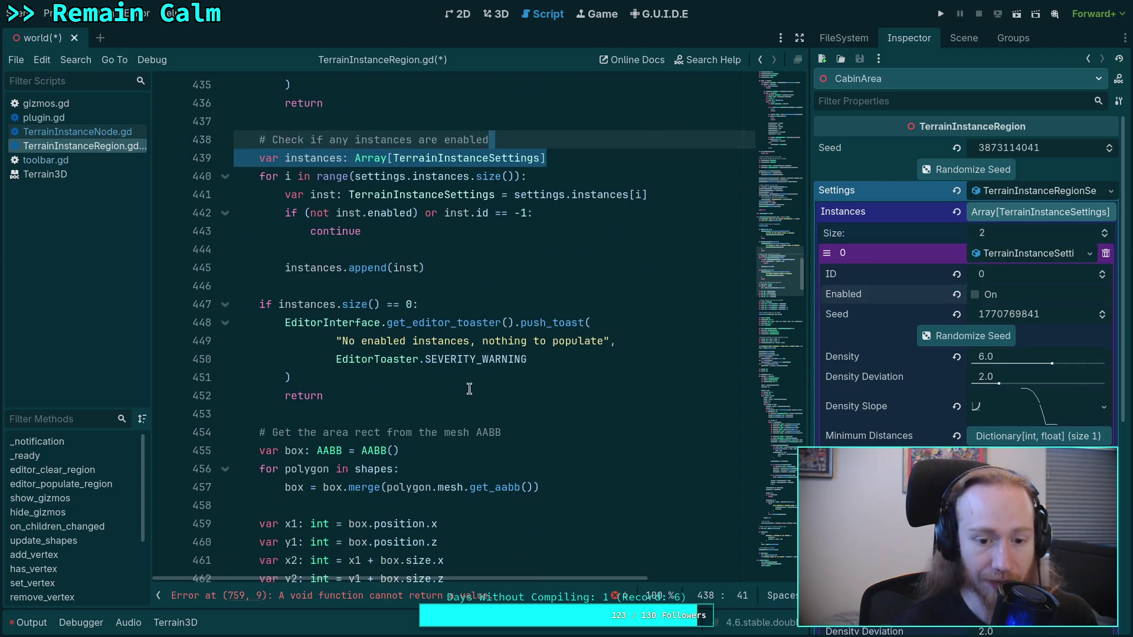
Search the script for 'instances' with the find bar.
scroll(475, 391, "down", 2)
scroll(473, 387, "up", 4)
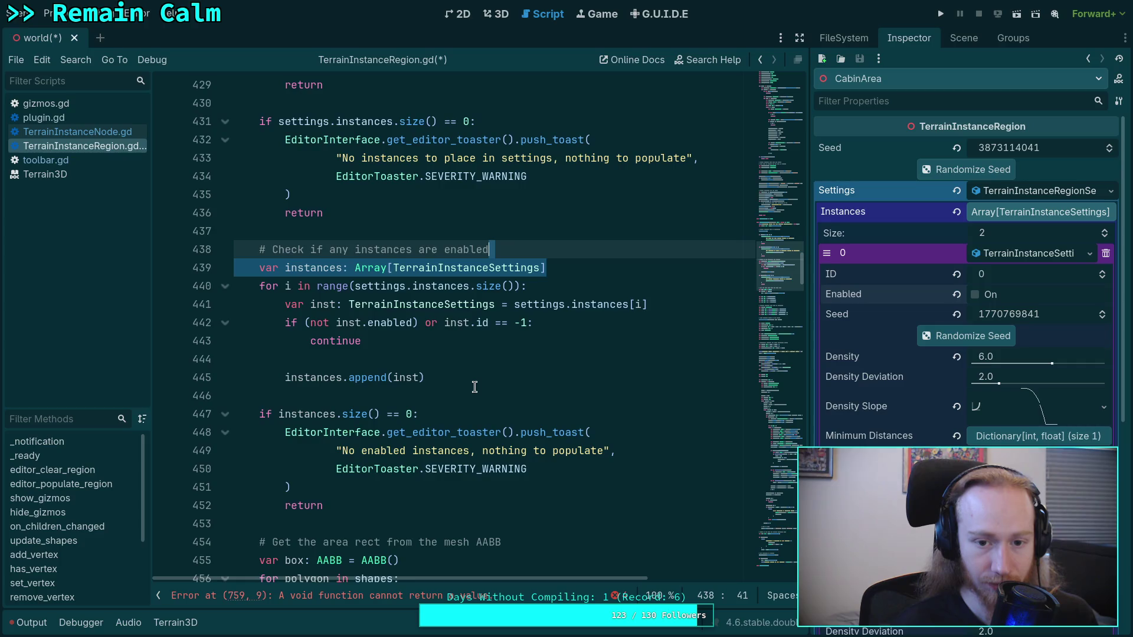
scroll(472, 381, "down", 5)
scroll(472, 382, "down", 7)
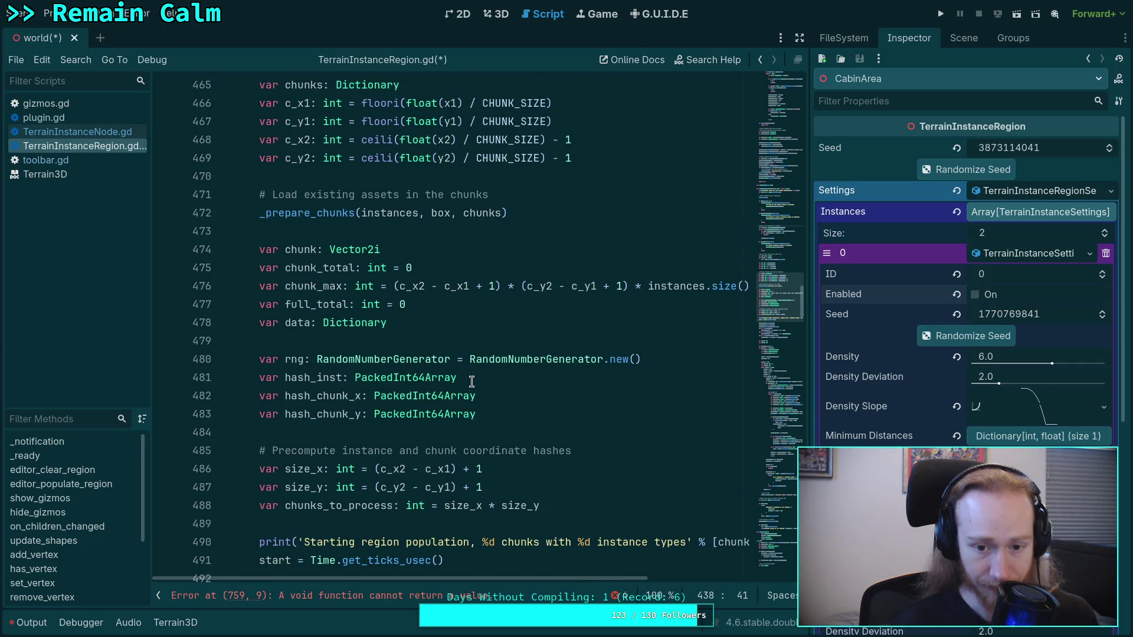
scroll(471, 381, "down", 4)
left_click(450, 341)
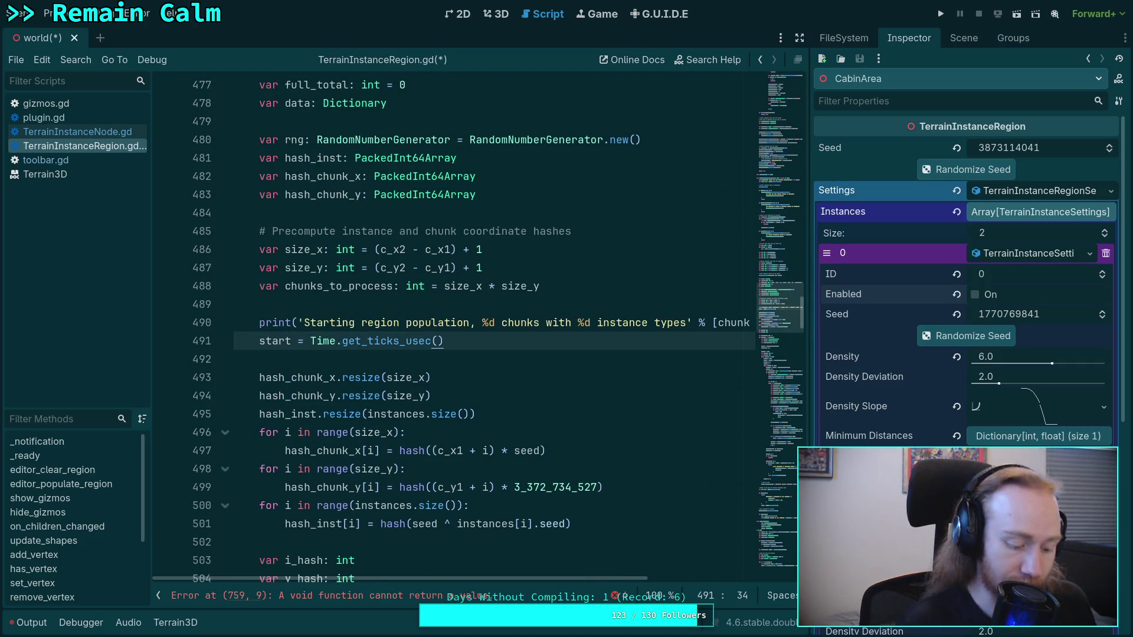
key("ctrl+f")
type("instances")
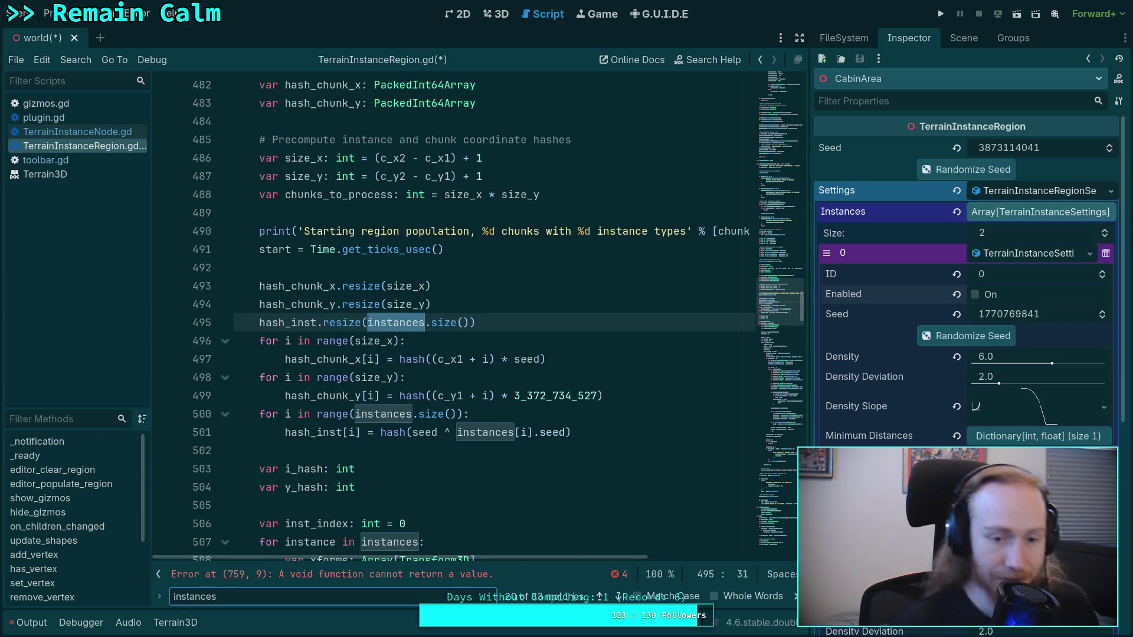
Scroll through the highlighted 'instances' matches, ending back at blank line 437.
scroll(443, 349, "down", 2)
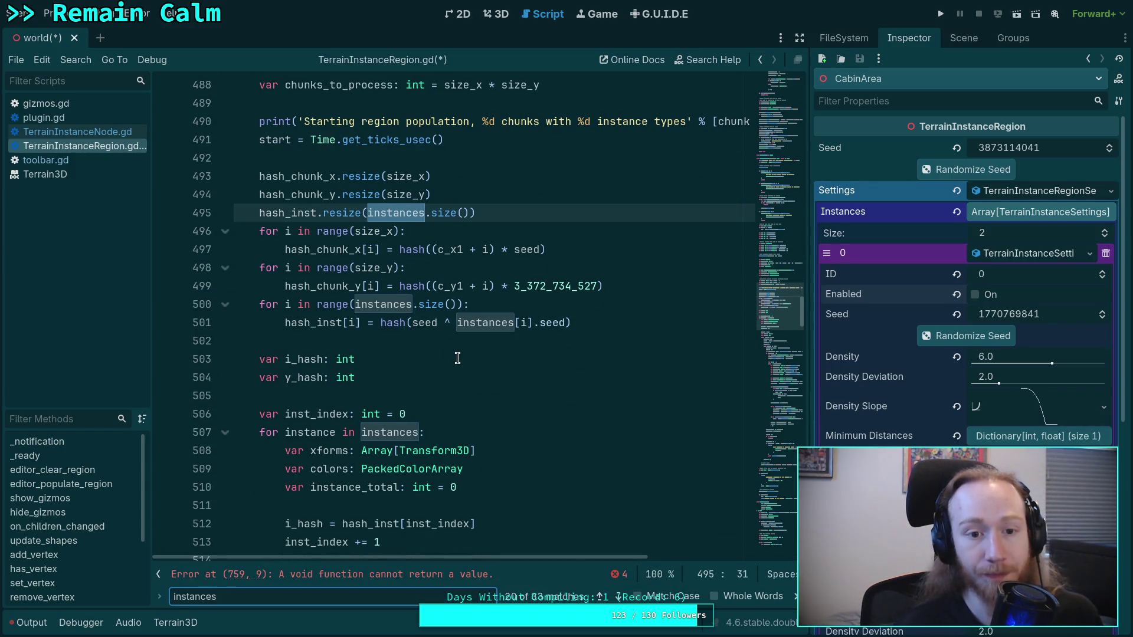
scroll(457, 358, "down", 2)
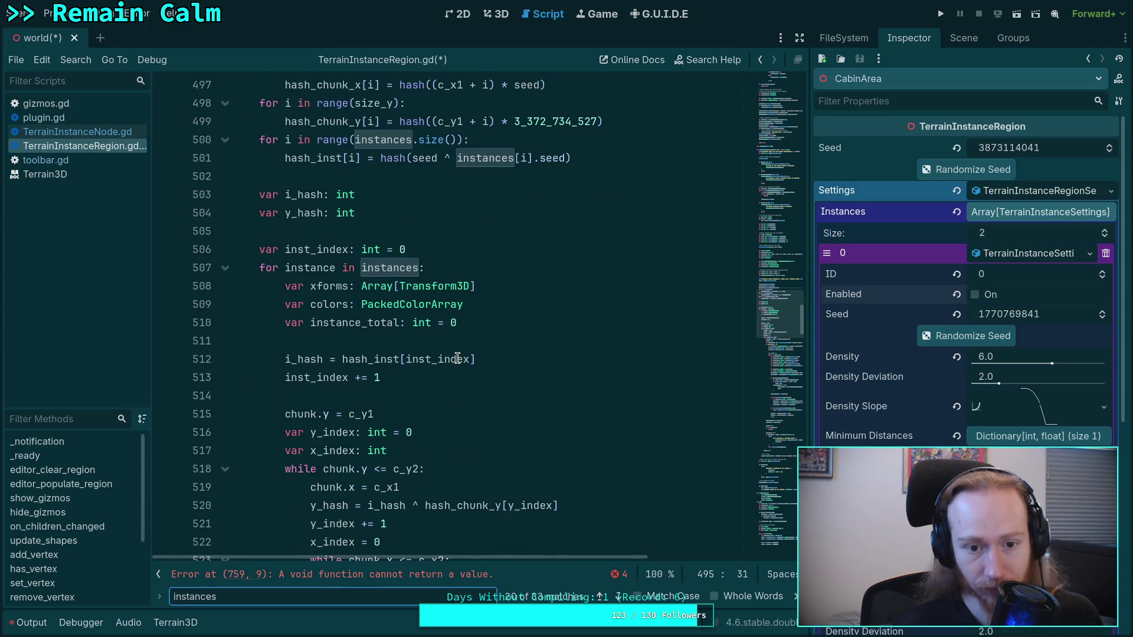
scroll(457, 358, "down", 14)
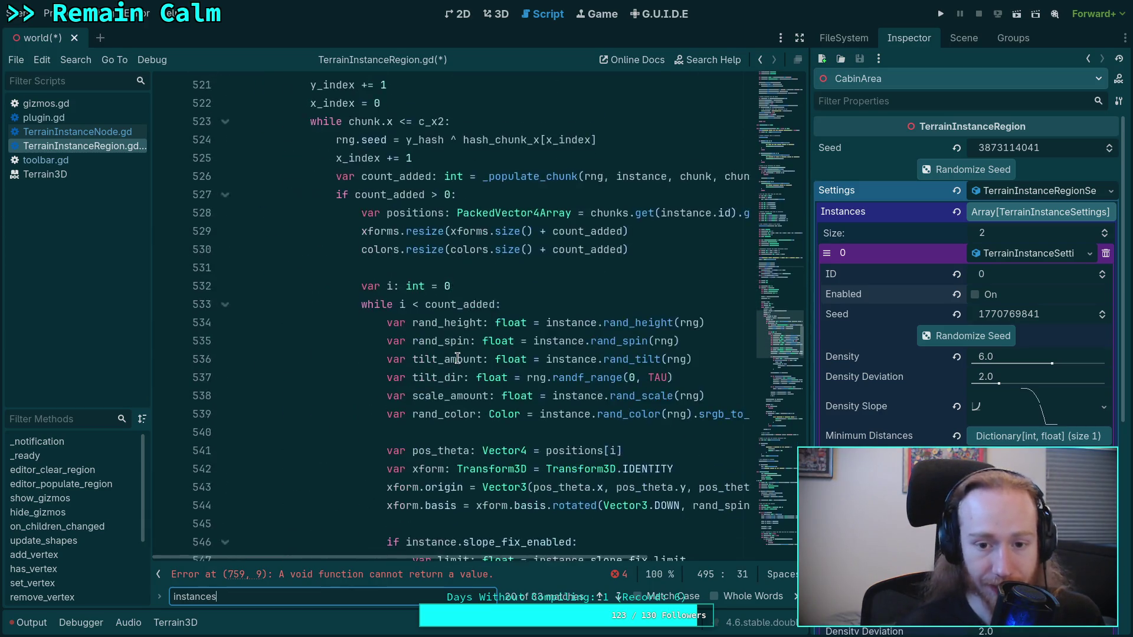
scroll(457, 359, "down", 10)
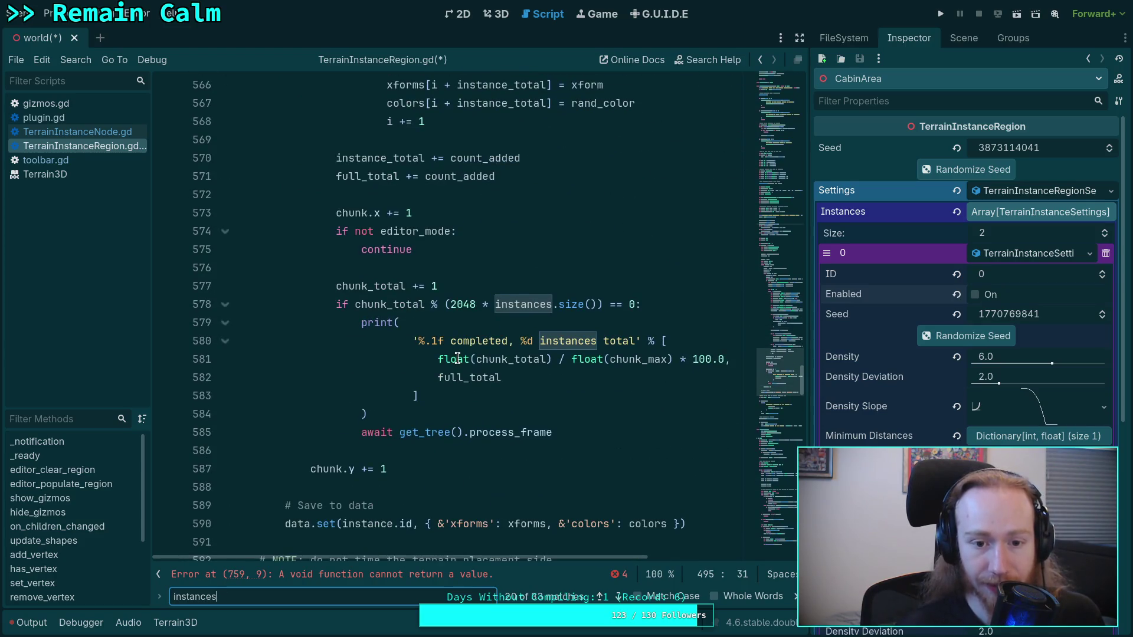
scroll(457, 358, "down", 8)
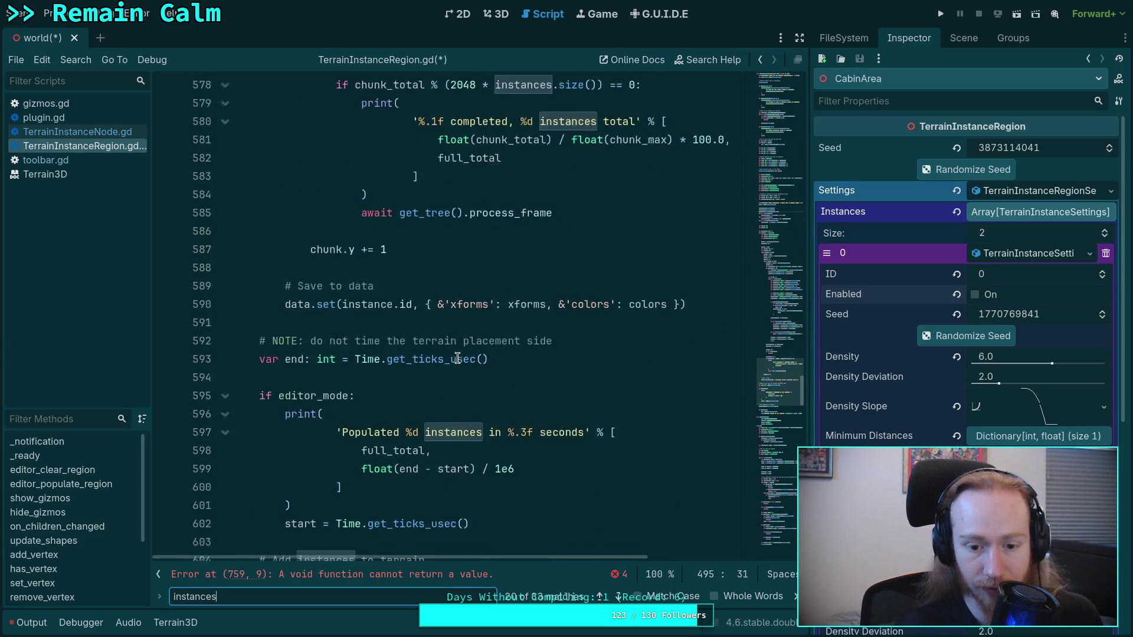
scroll(457, 359, "up", 20)
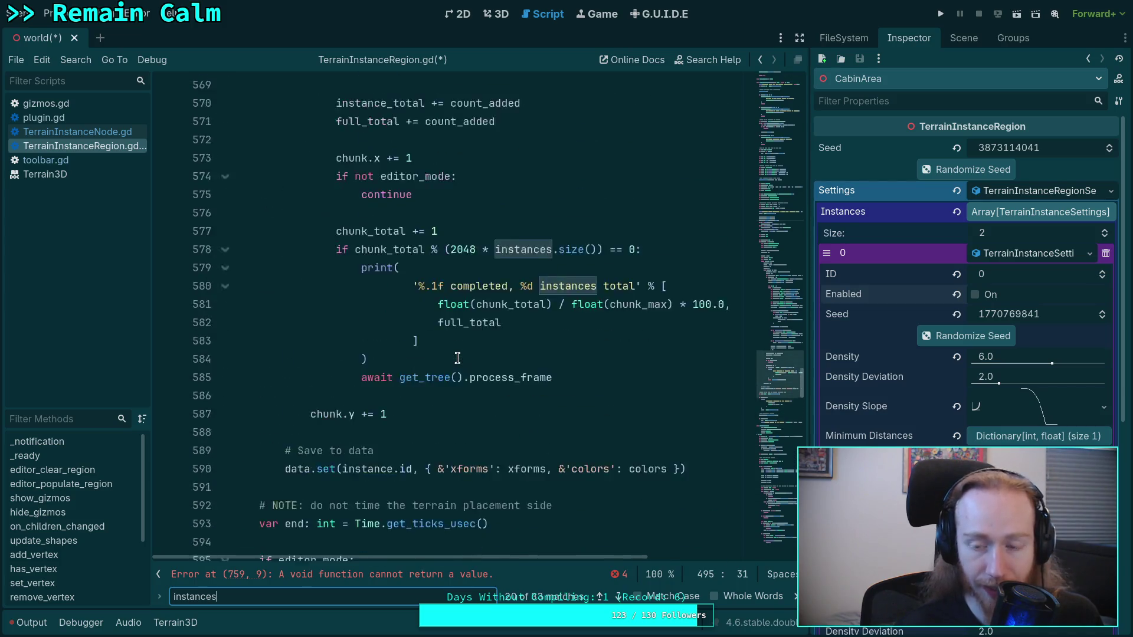
scroll(457, 358, "up", 10)
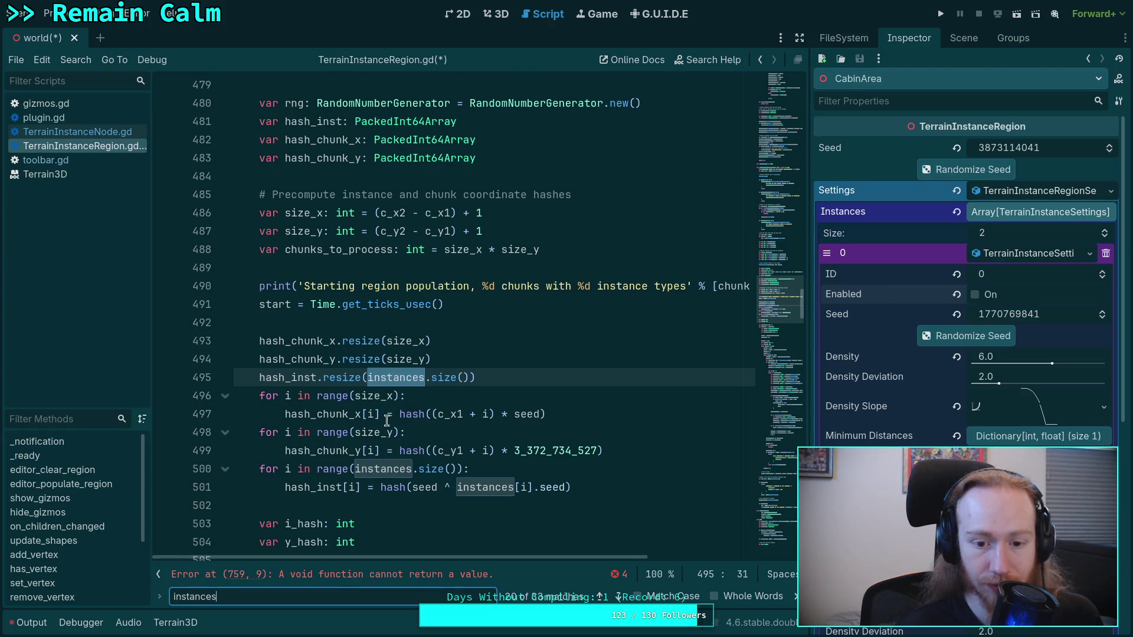
scroll(477, 423, "up", 8)
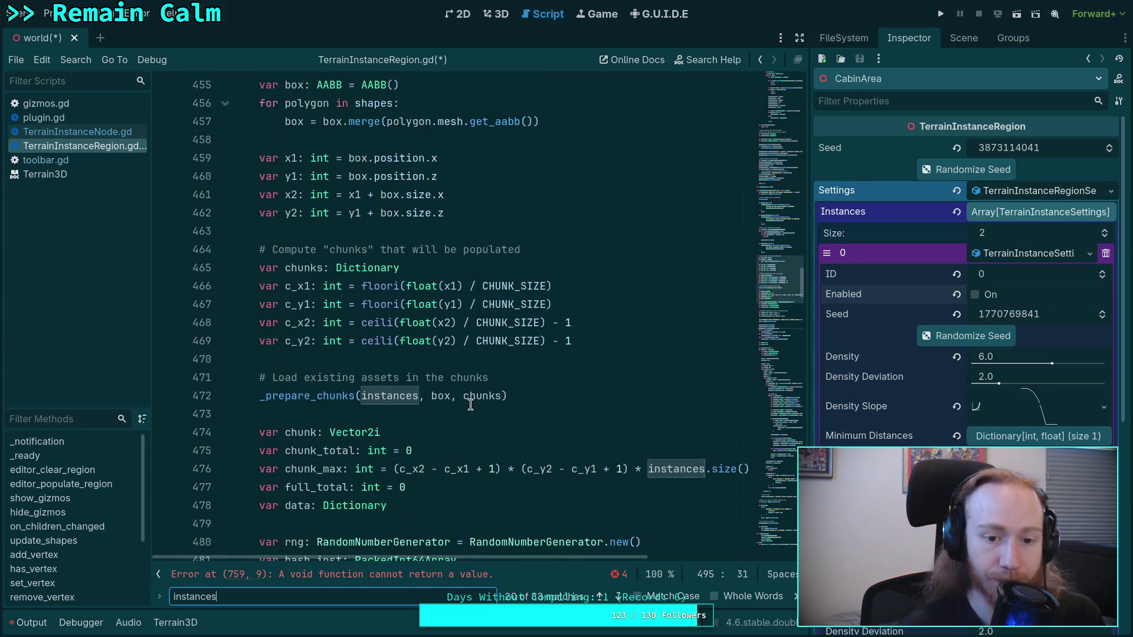
scroll(382, 342, "up", 10)
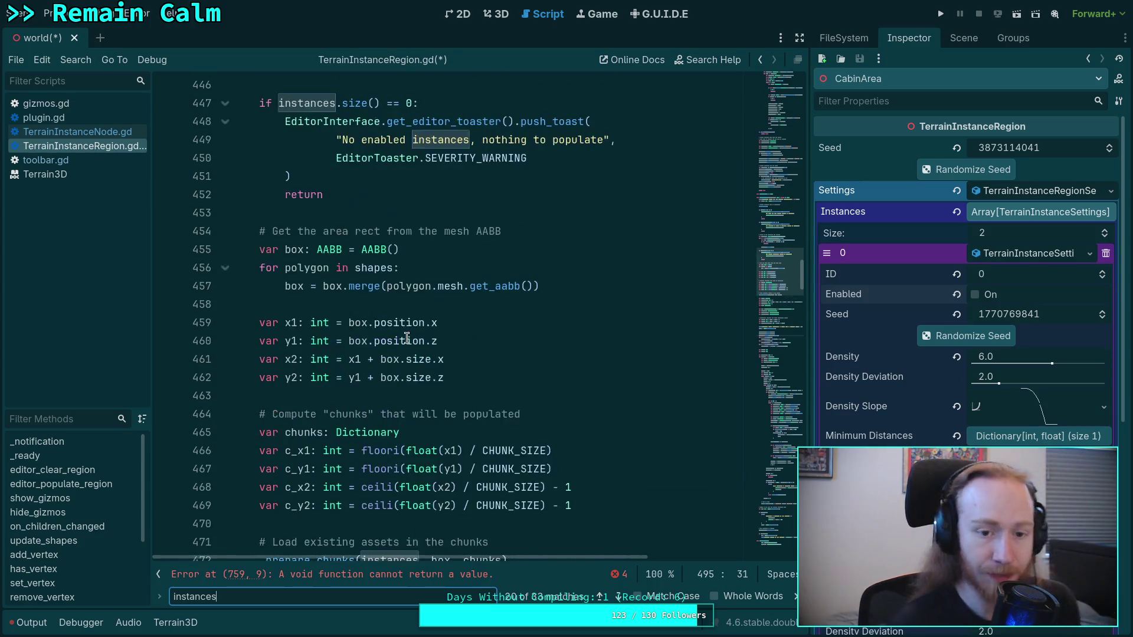
scroll(385, 329, "up", 3)
scroll(395, 325, "down", 3)
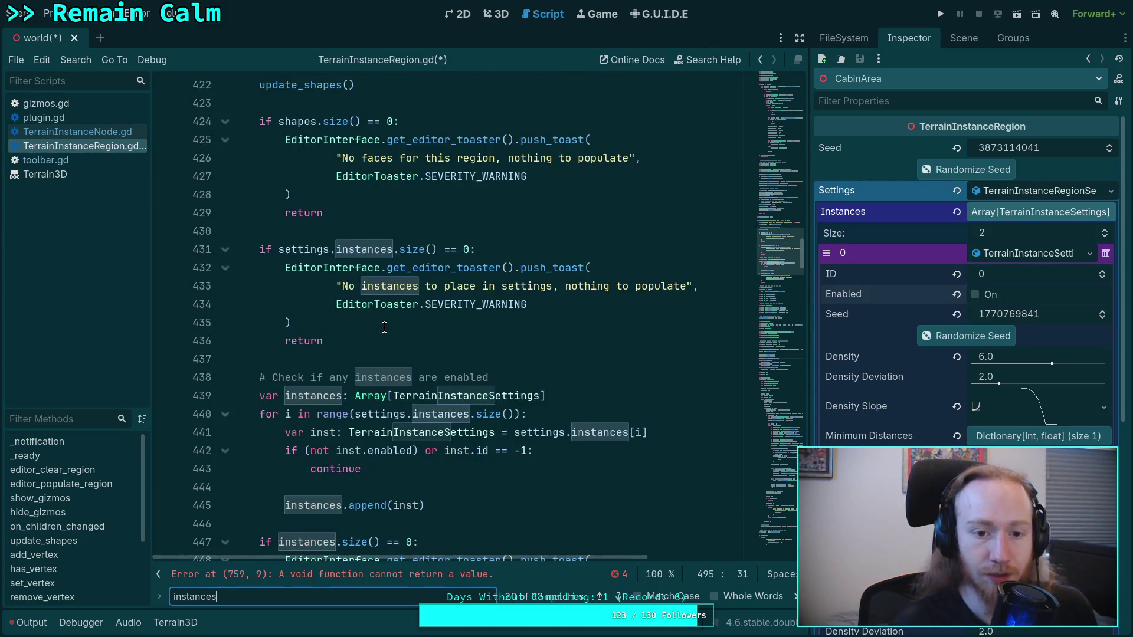
left_click(491, 308)
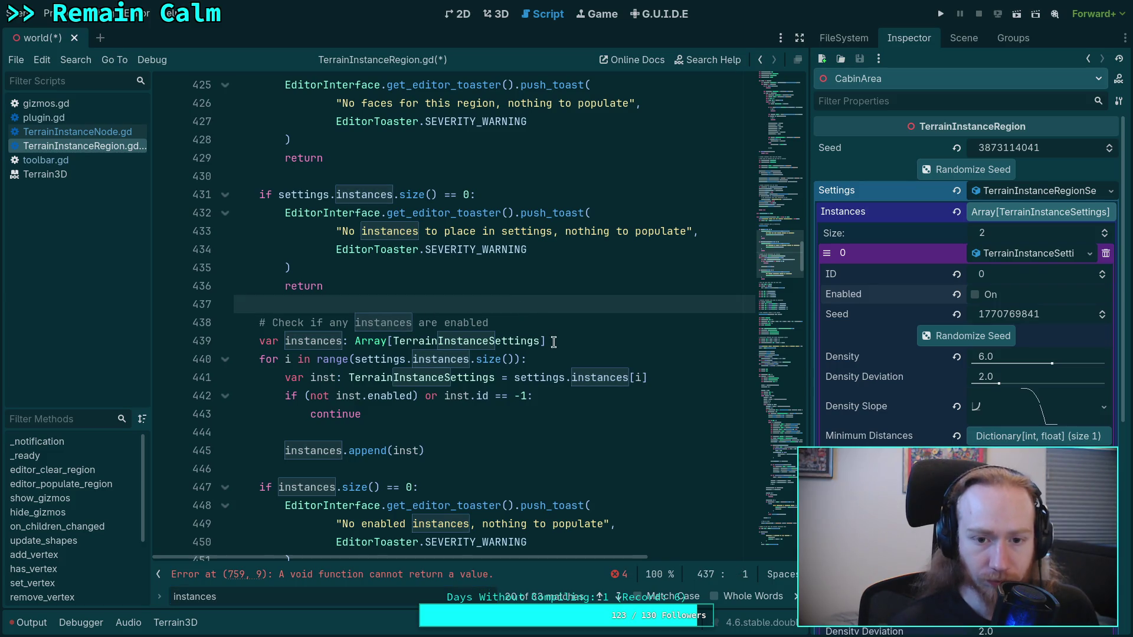
Close the search bar and delete the instances array declaration below the comment.
left_click(795, 597)
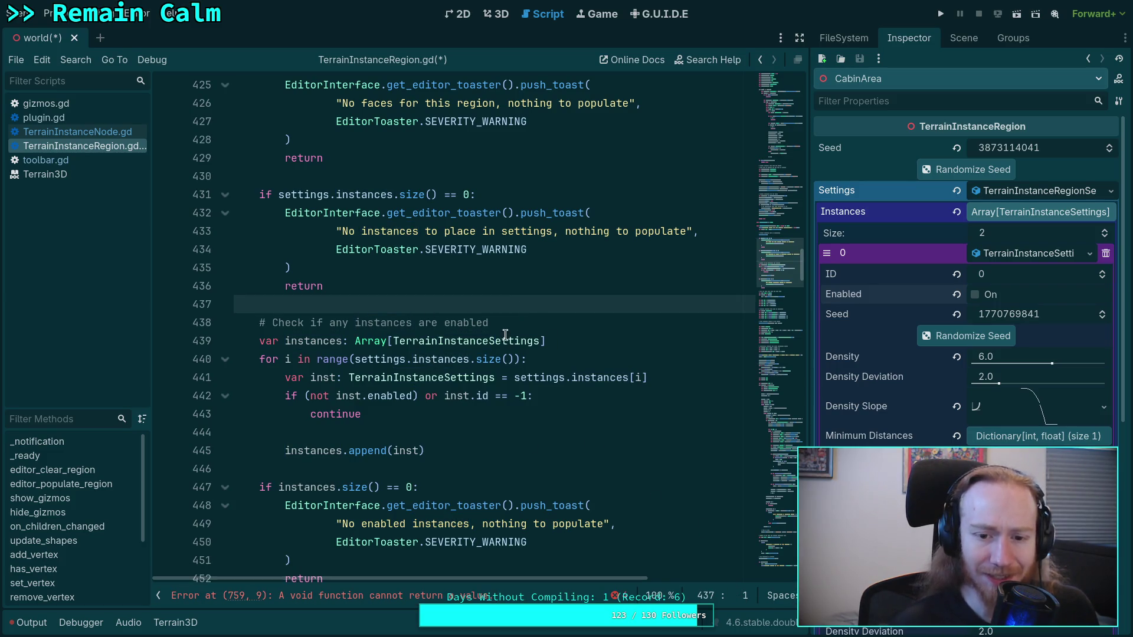
left_click(566, 341)
key("shift+Up")
key("BackSpace")
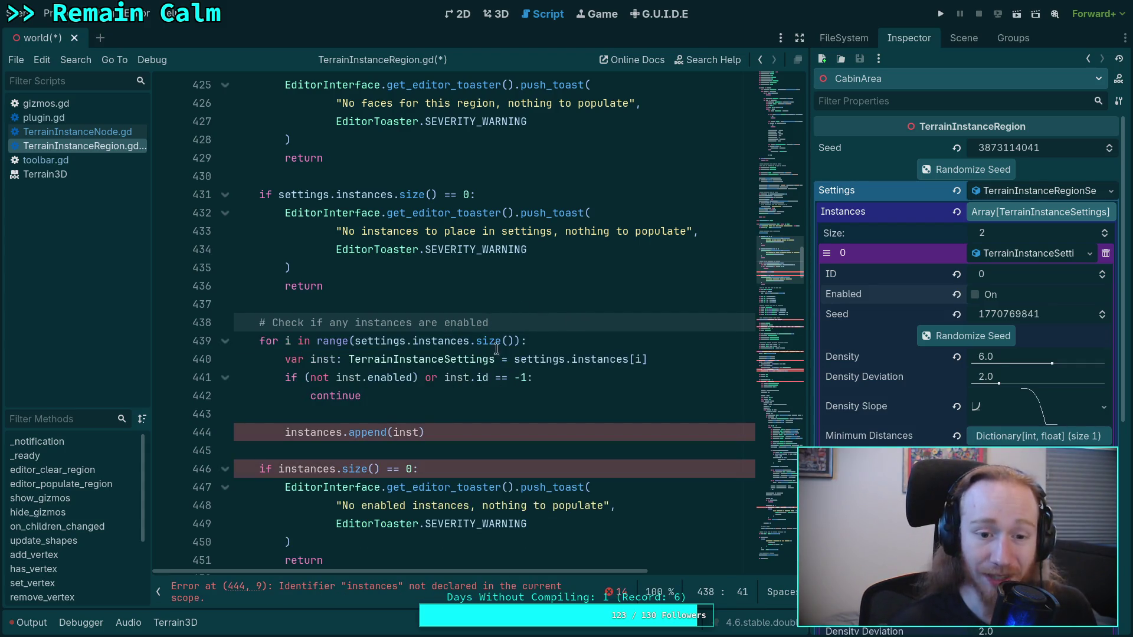
key("Return")
type("var")
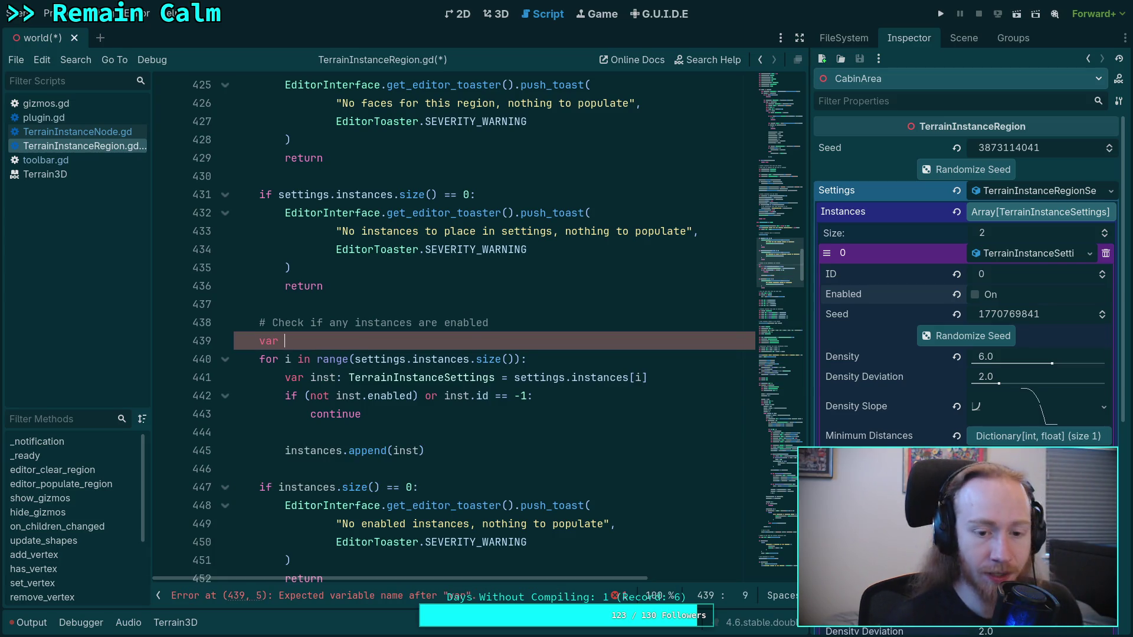
Rewrite the loop header as 'for inst in settings.instances:'.
left_click(287, 360)
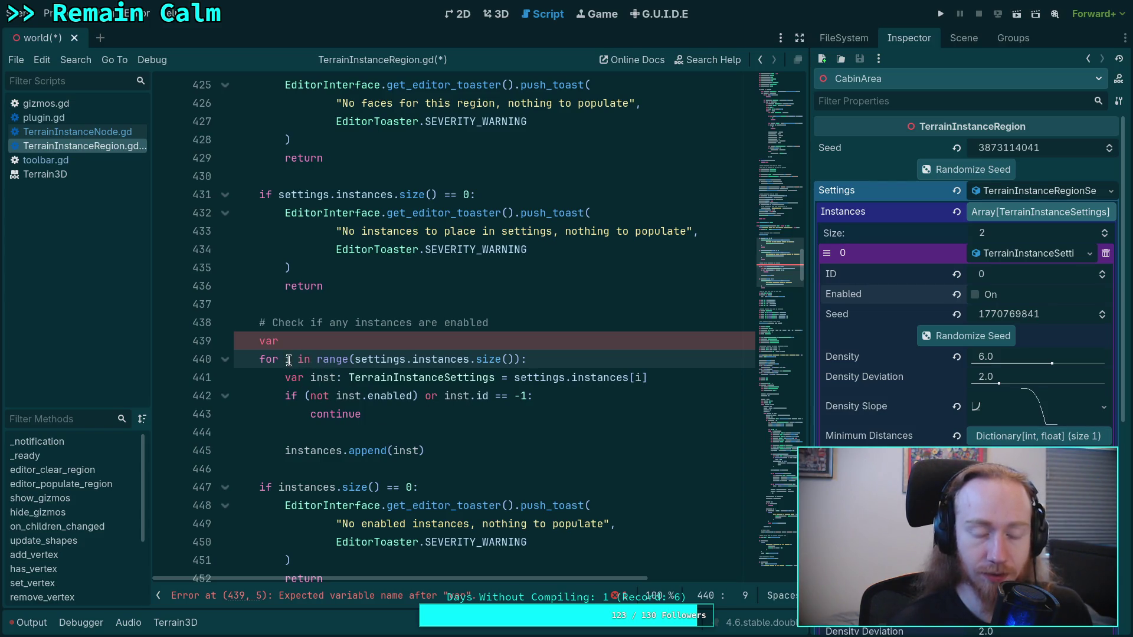
left_click(288, 360)
left_click_drag(287, 360, 318, 360)
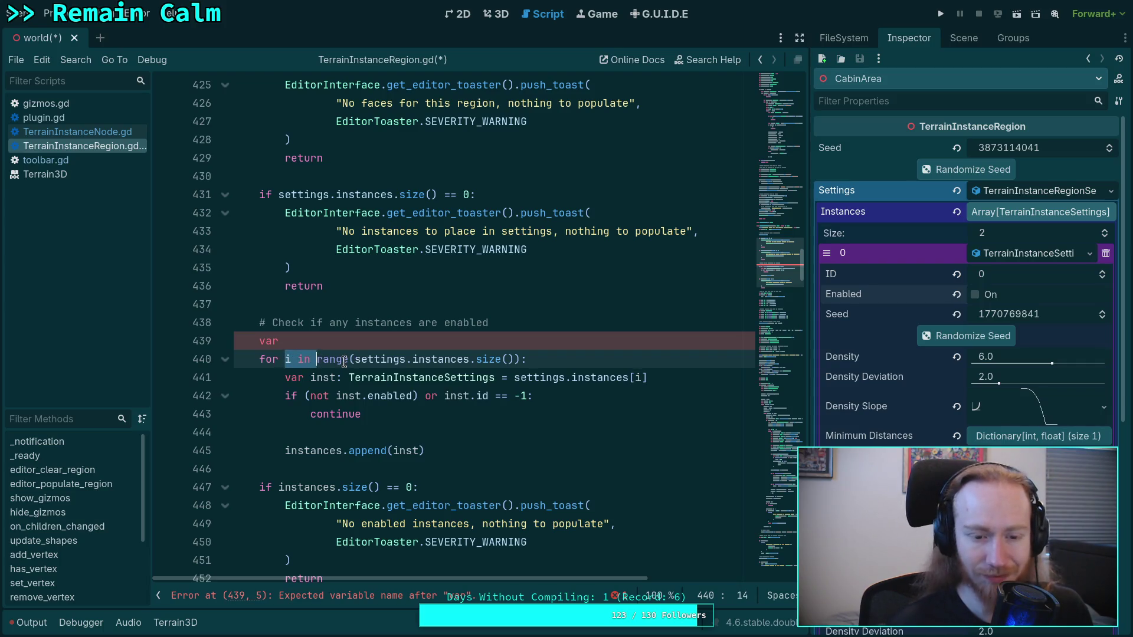
scroll(344, 361, "up", 4)
scroll(344, 362, "down", 4)
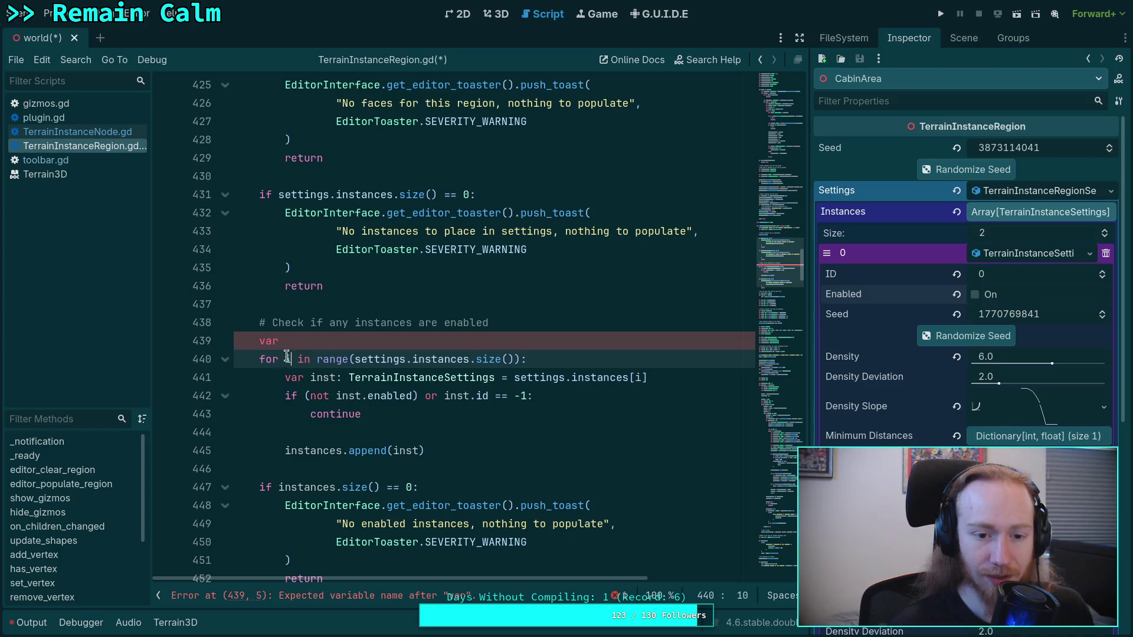
left_click_drag(311, 360, 349, 356)
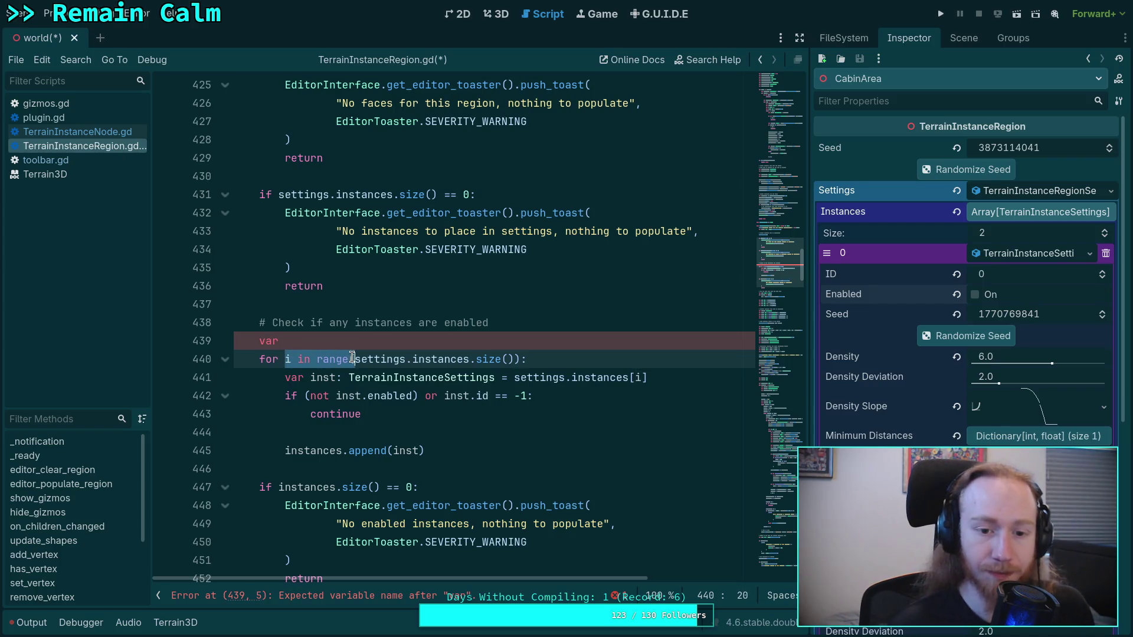
mouse_move(349, 357)
type("inst in")
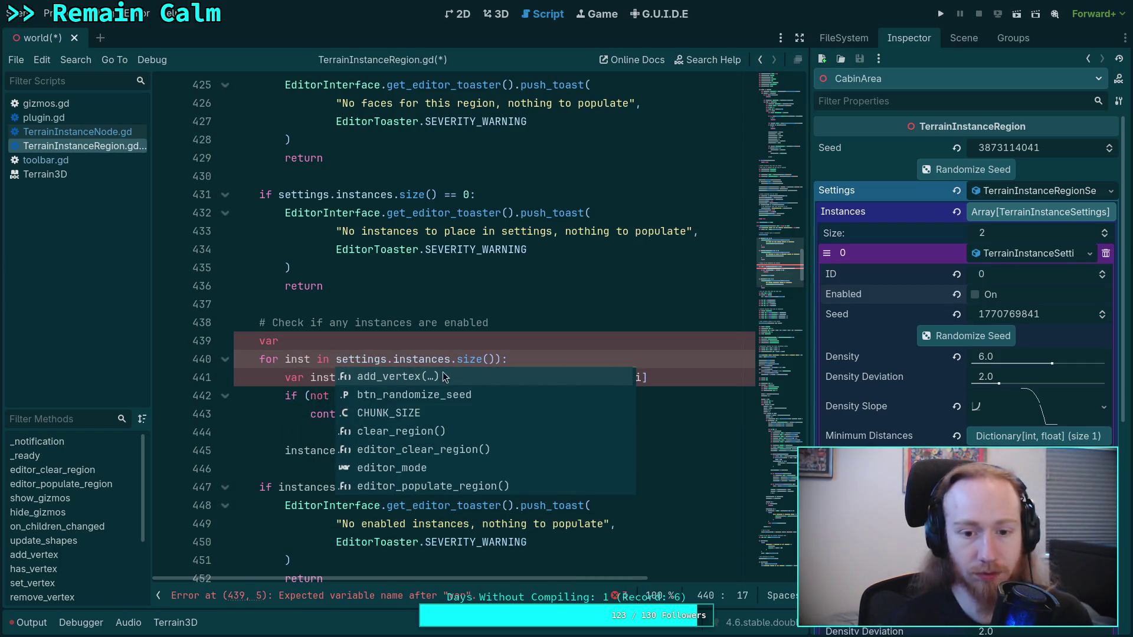
left_click(507, 358)
key("BackSpace")
key("ctrl+shift+Left")
key("ctrl+shift+Left")
key("BackSpace")
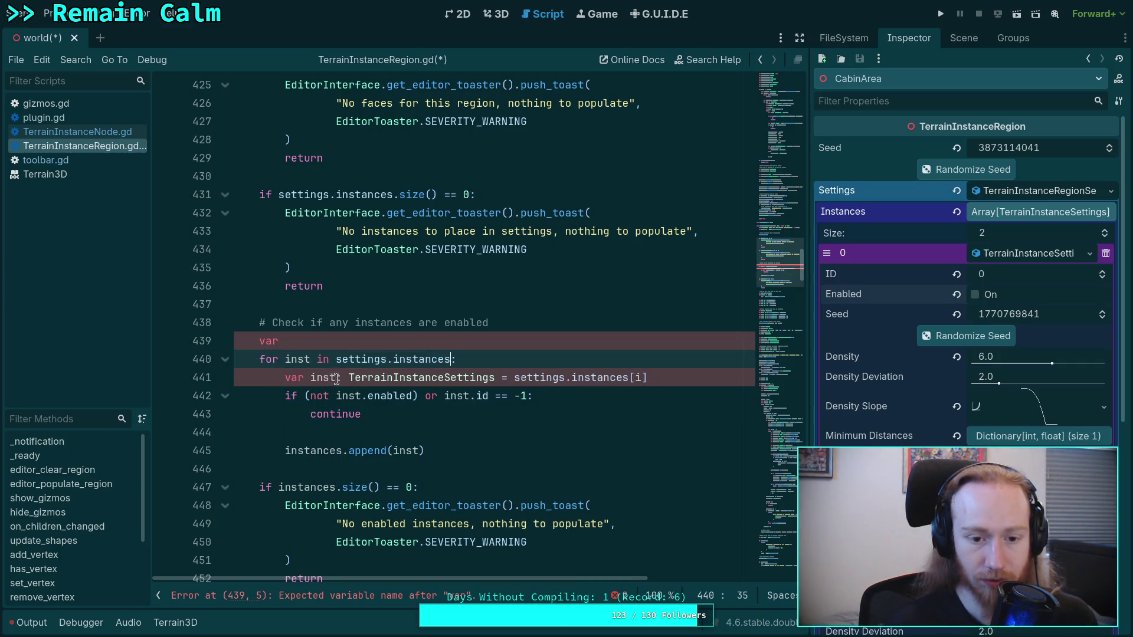
Delete the redundant var inst line and change the condition to 'inst.enabled and inst.id == -1'.
key("End")
left_click(666, 371, "shift")
key("BackSpace")
left_click_drag(308, 378, 409, 378)
key("BackSpace")
key("BackSpace")
type("and")
left_click(473, 352)
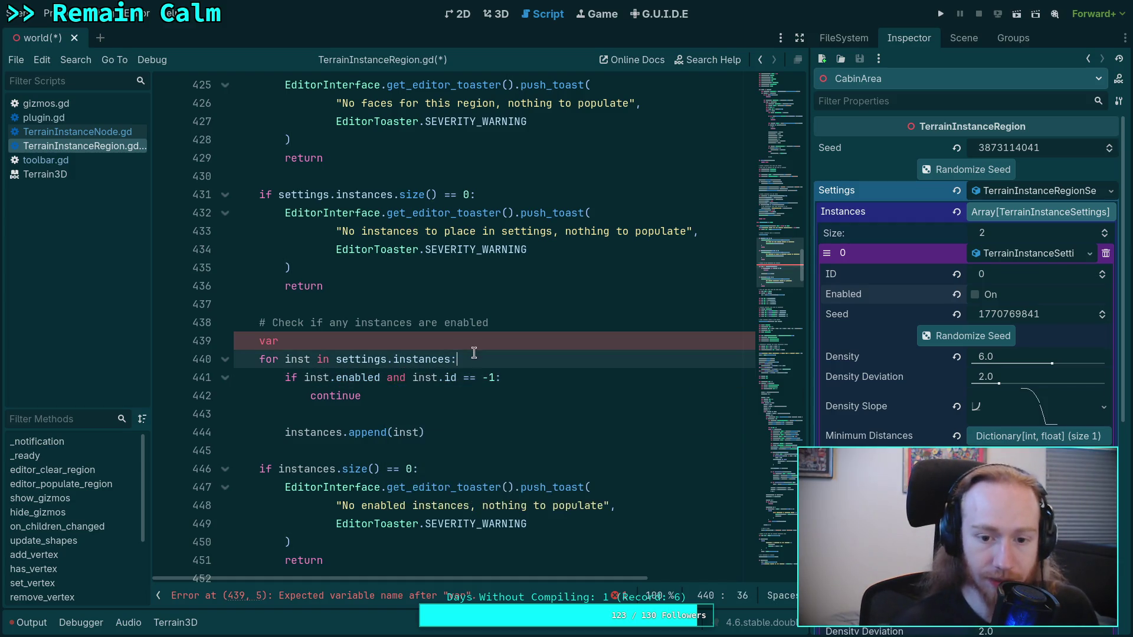
Test inst.id != -1, set some_enabled = true and break, and drop instances.append(inst).
double_click(469, 377)
type("!=")
left_click_drag(362, 395, 311, 395)
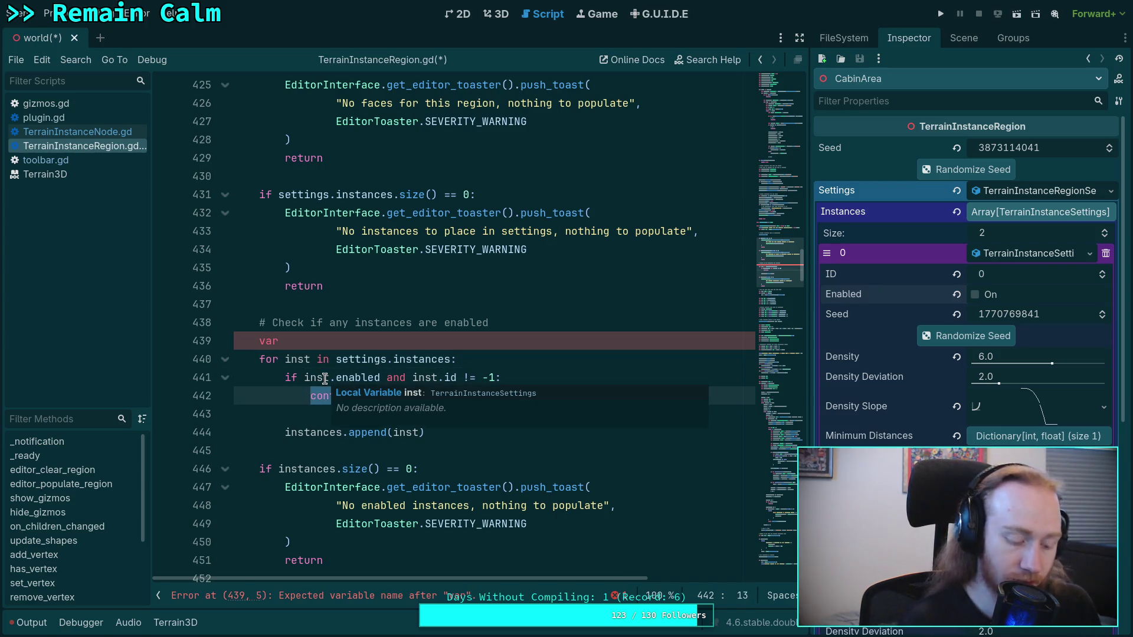
type("some_enab")
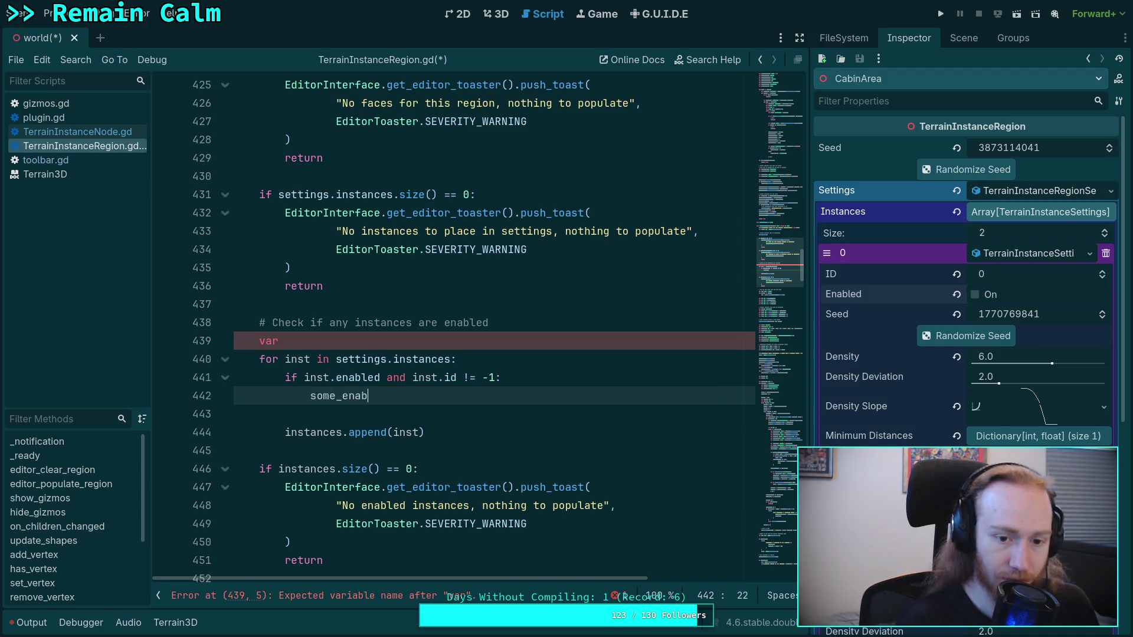
type("led = true")
key("Return")
type("break")
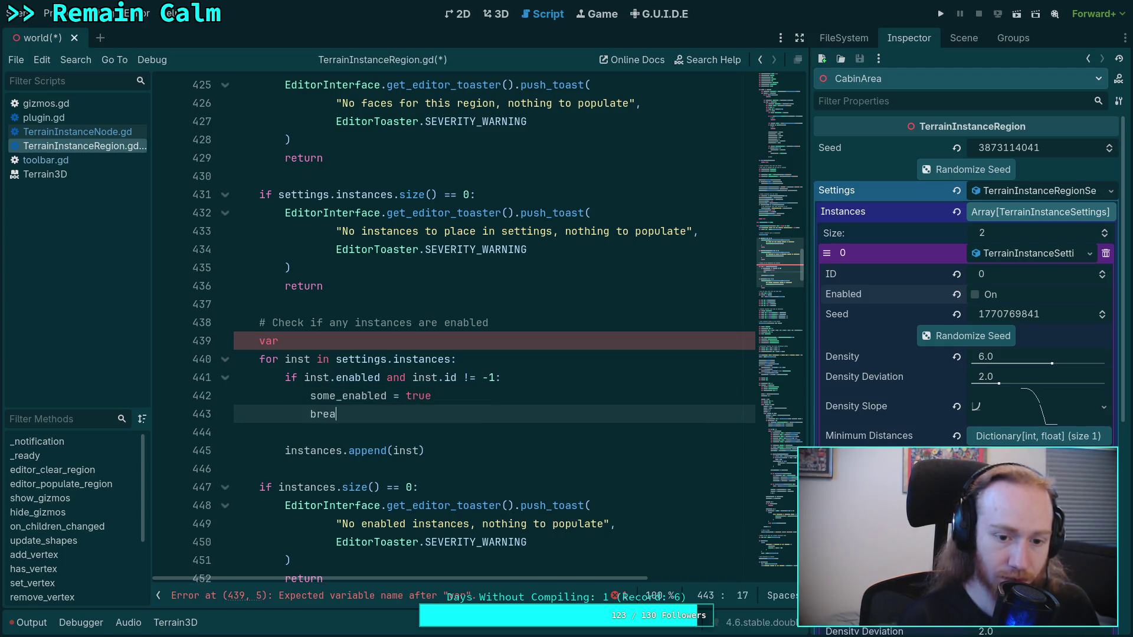
left_click(437, 444)
key("ctrl+shift+k")
key("ctrl+shift+k")
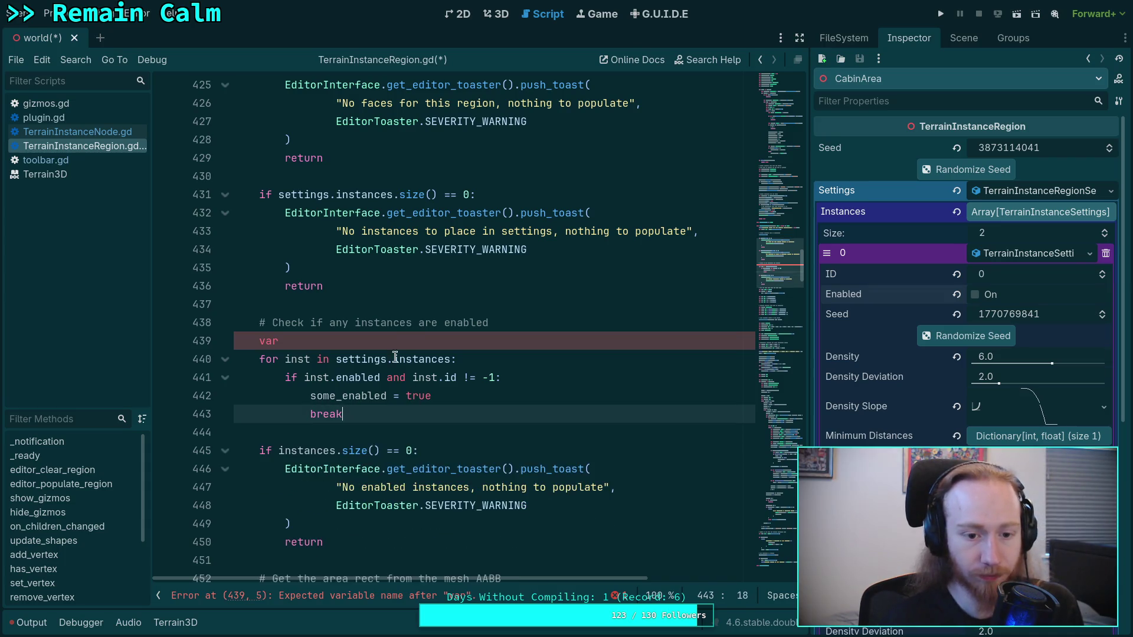
Declare 'var some_enabled: bool = false' and change the warning check to 'if not some_enabled:'.
left_click(417, 334)
type("som")
type("e_enabled: ")
type("f")
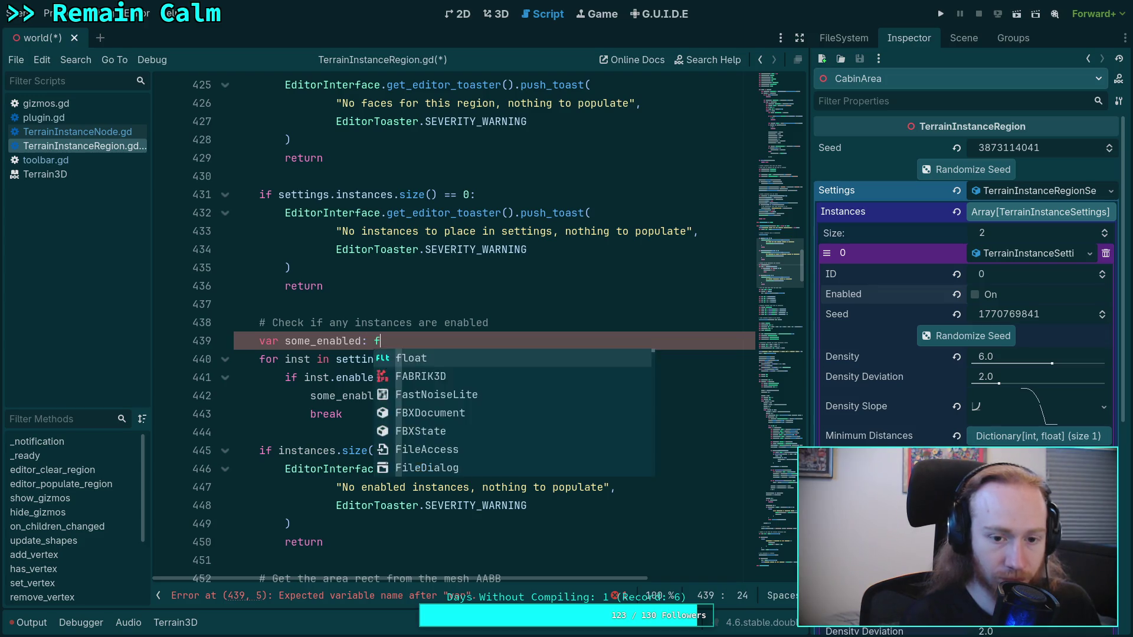
key("BackSpace")
type("bool = false")
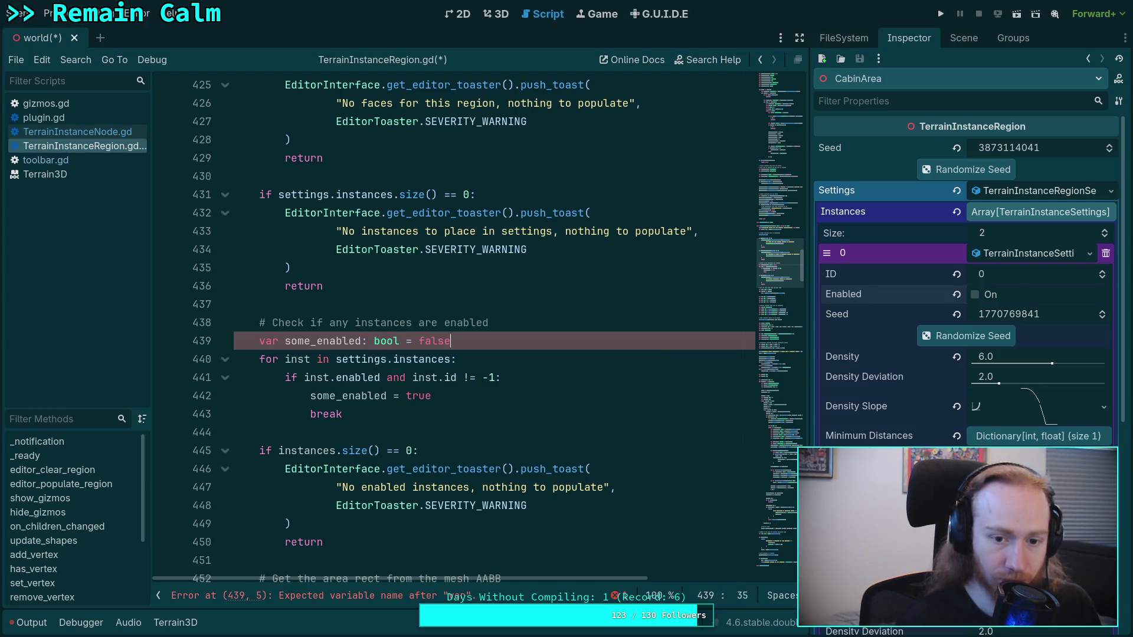
key("Down")
key("Down")
key("Down")
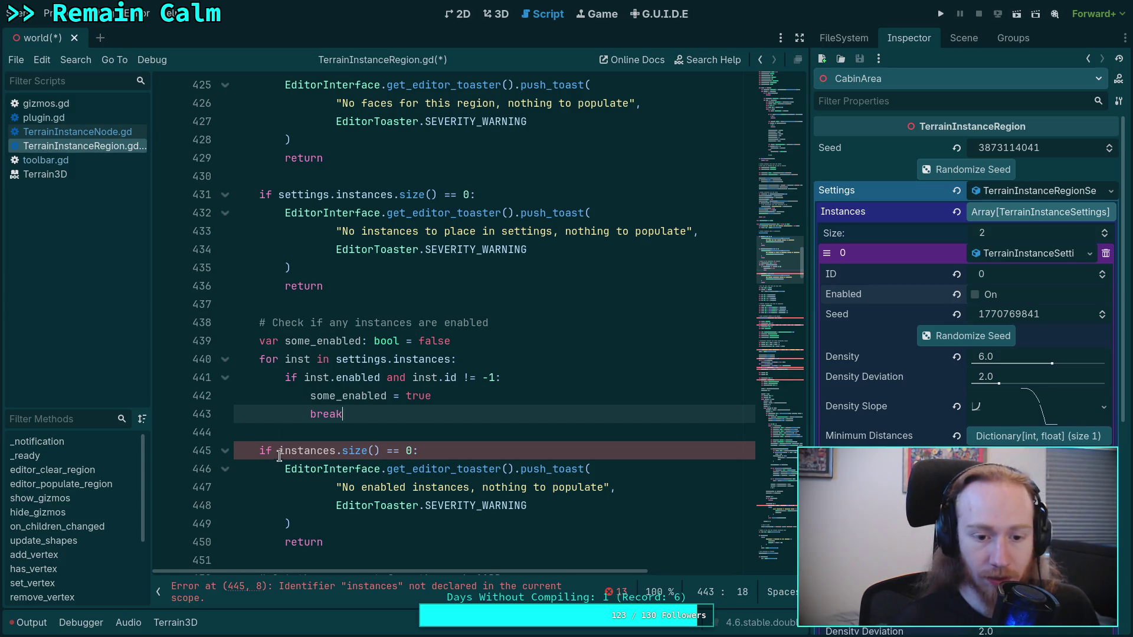
left_click_drag(278, 450, 413, 450)
type("not some_")
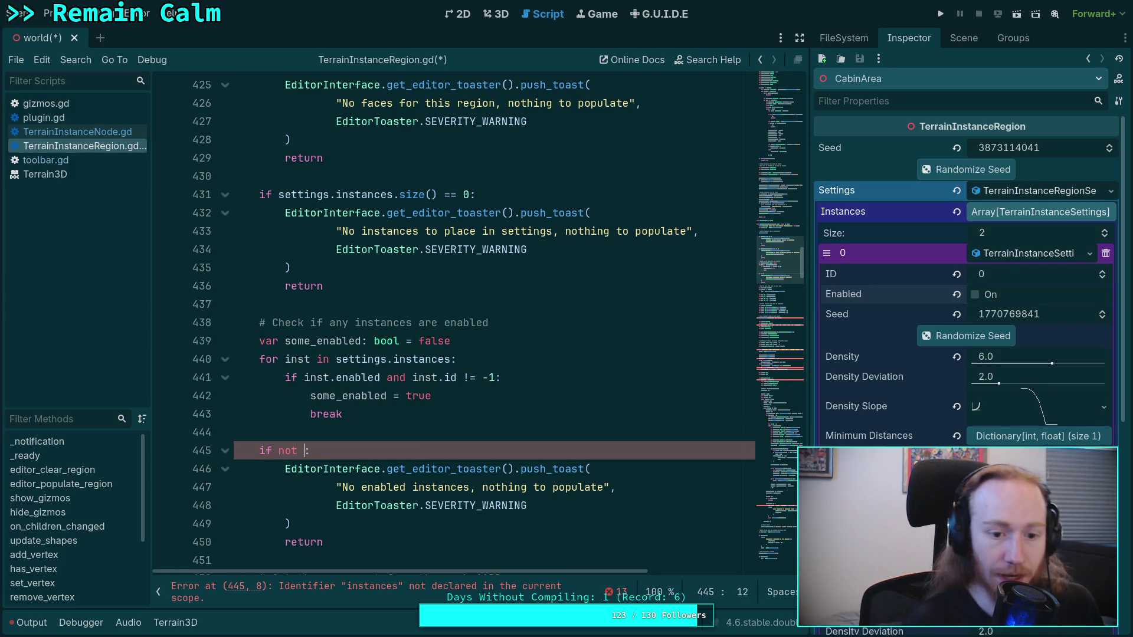
key("Return")
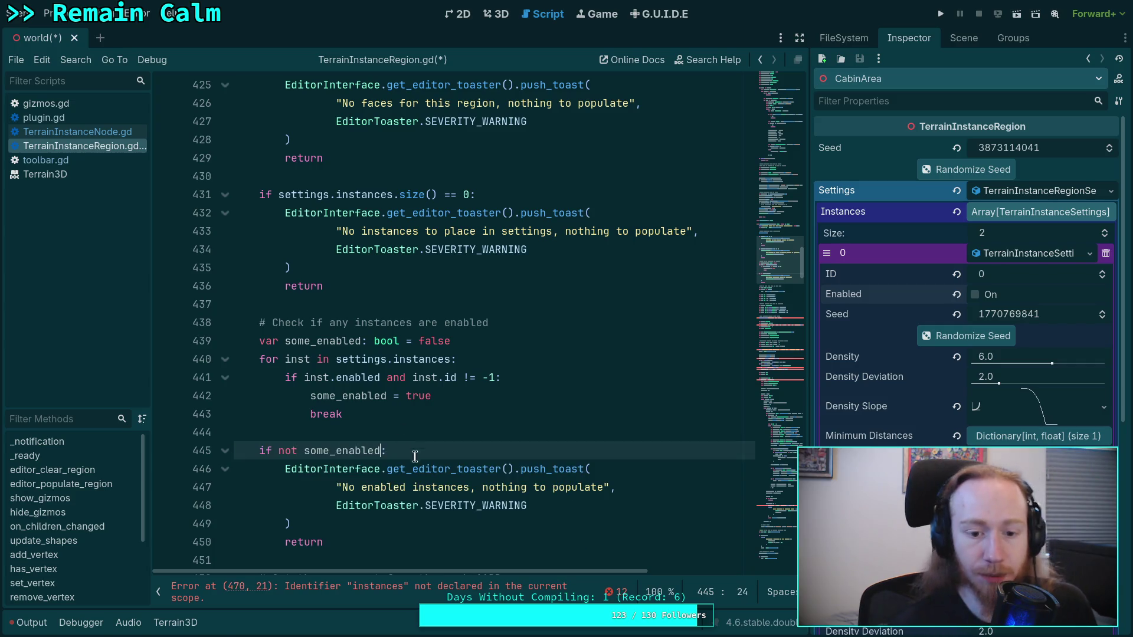
scroll(413, 471, "down", 2)
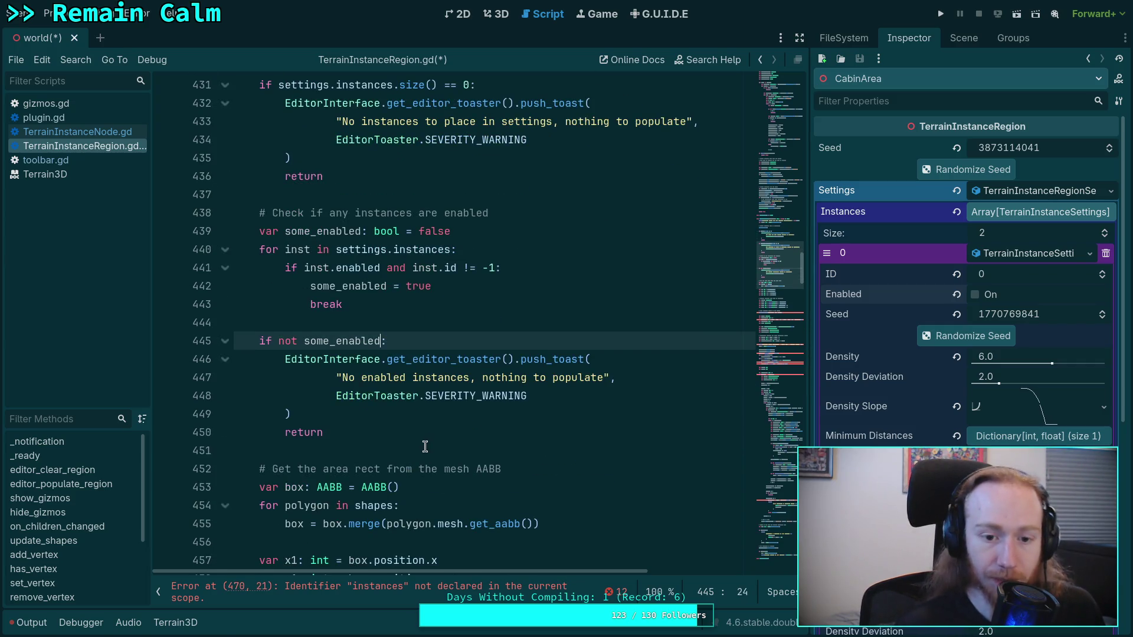
Replace the flag with a total_enabled int counter starting at 0, incremented per enabled instance.
left_click(425, 437)
scroll(472, 449, "down", 20)
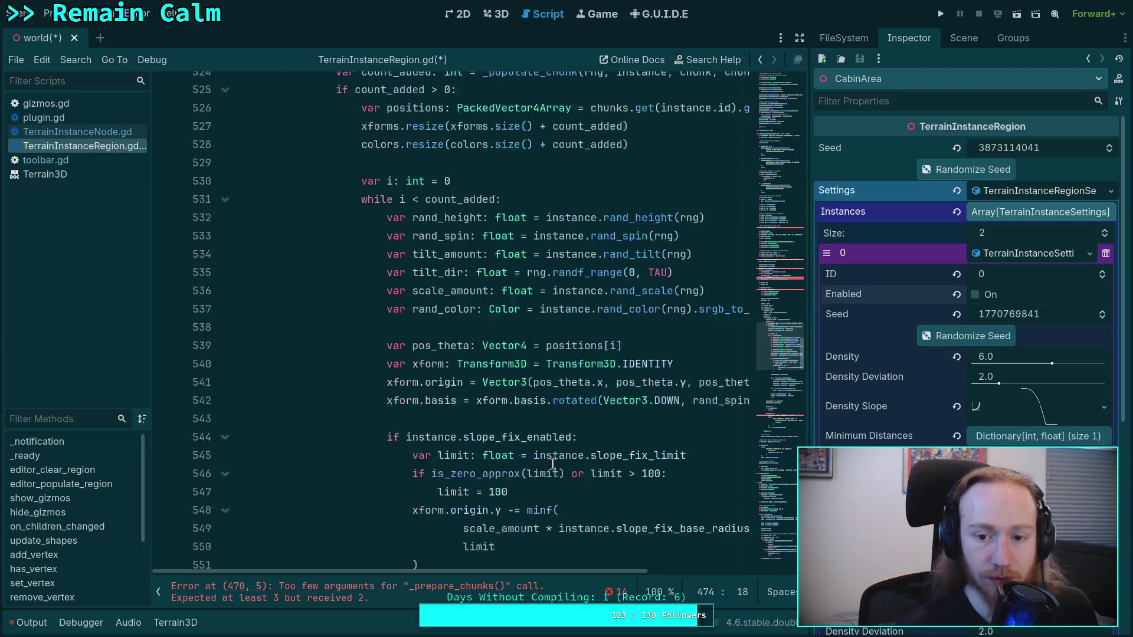
scroll(553, 463, "up", 8)
scroll(553, 463, "up", 18)
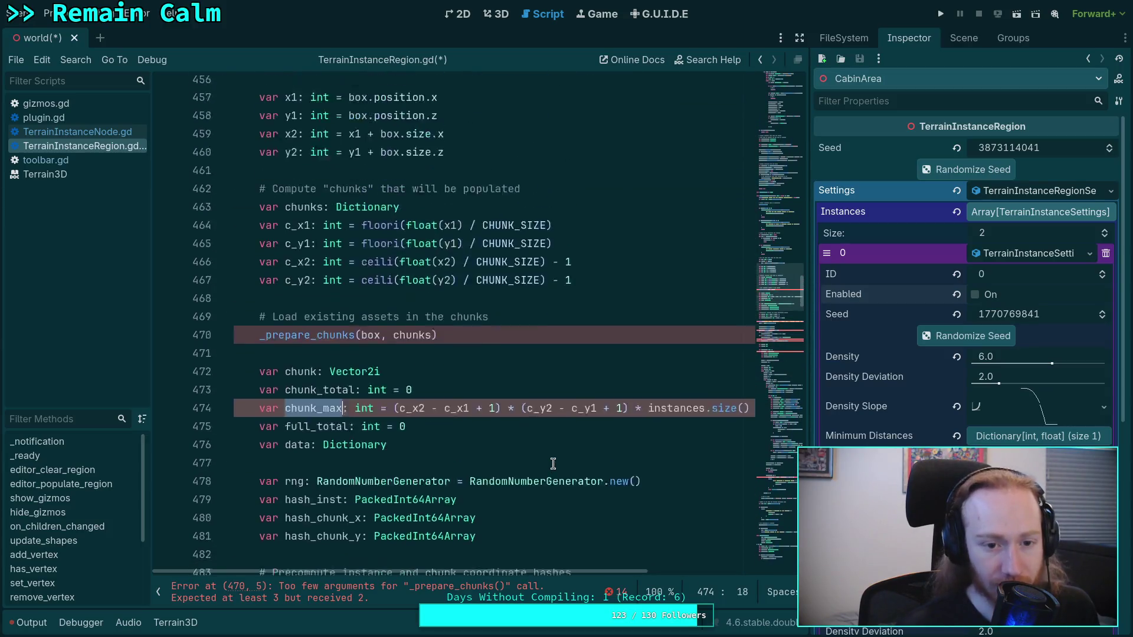
scroll(392, 268, "down", 2)
scroll(412, 286, "up", 8)
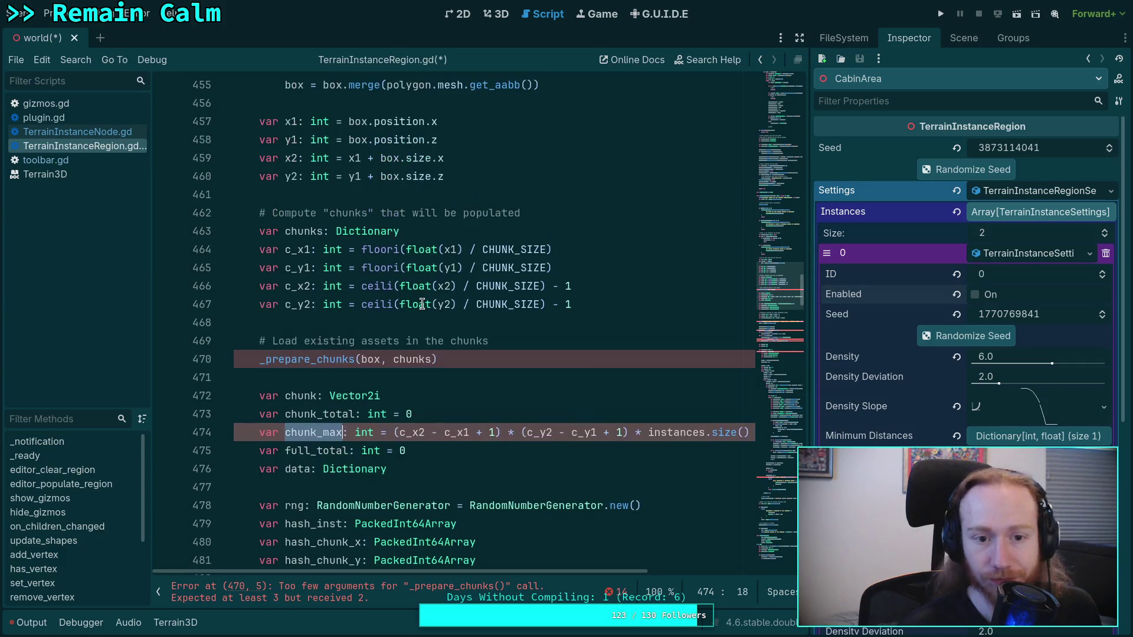
scroll(412, 295, "up", 4)
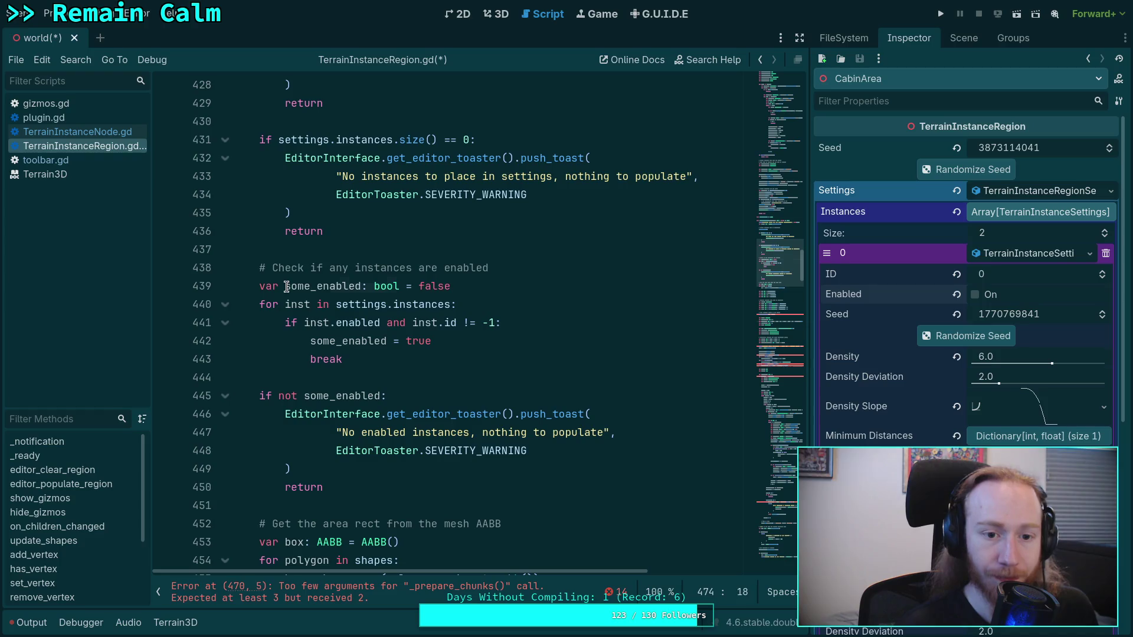
left_click_drag(285, 287, 310, 284)
type("total")
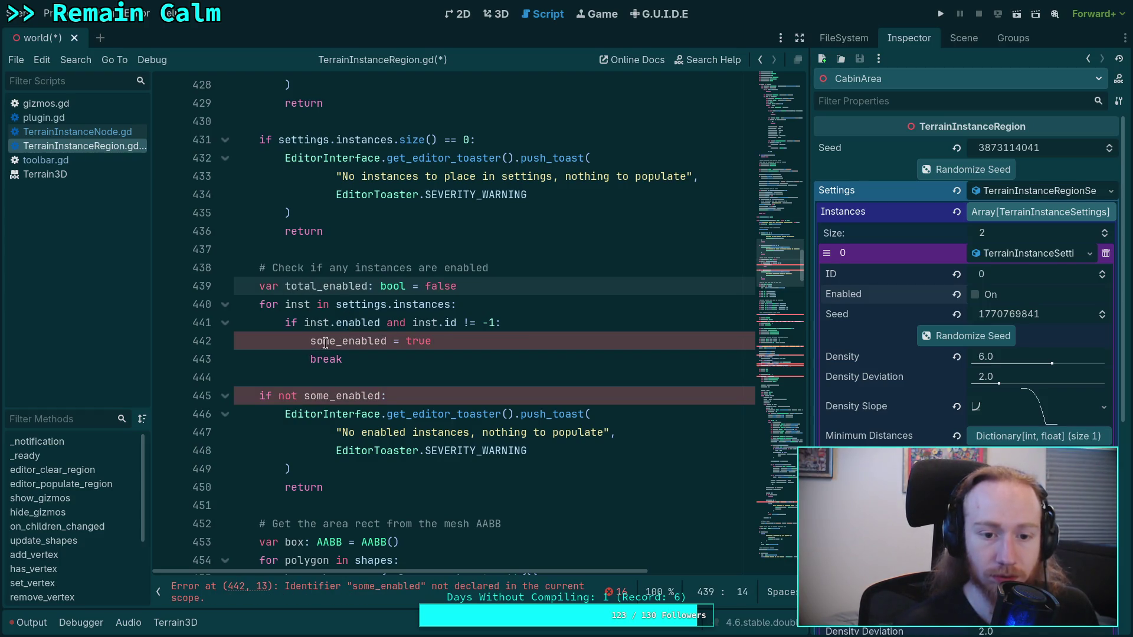
left_click_drag(384, 288, 467, 283)
type("int")
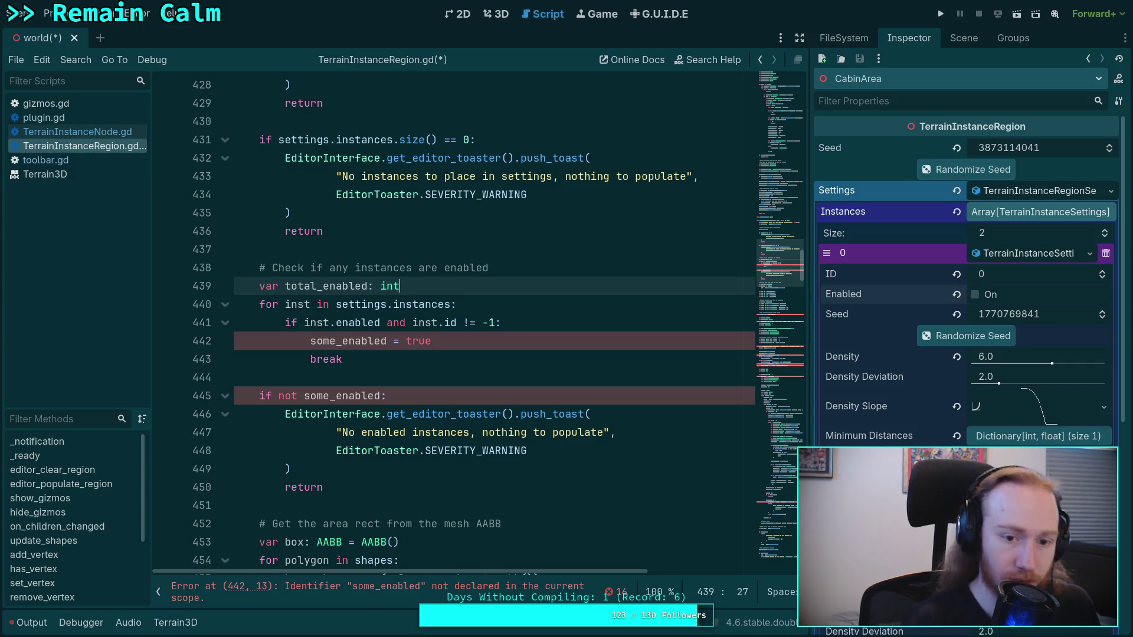
key("BackSpace")
key("BackSpace")
type("= 0")
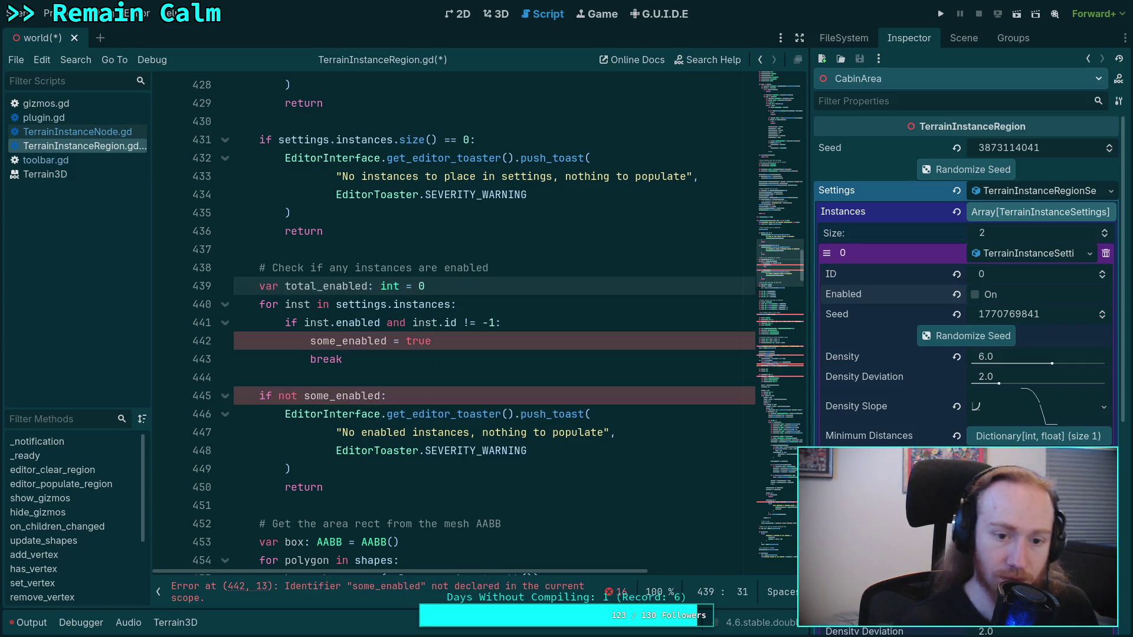
mouse_move(315, 341)
left_mouse_down()
mouse_move(363, 341)
mouse_move(342, 359)
left_mouse_up()
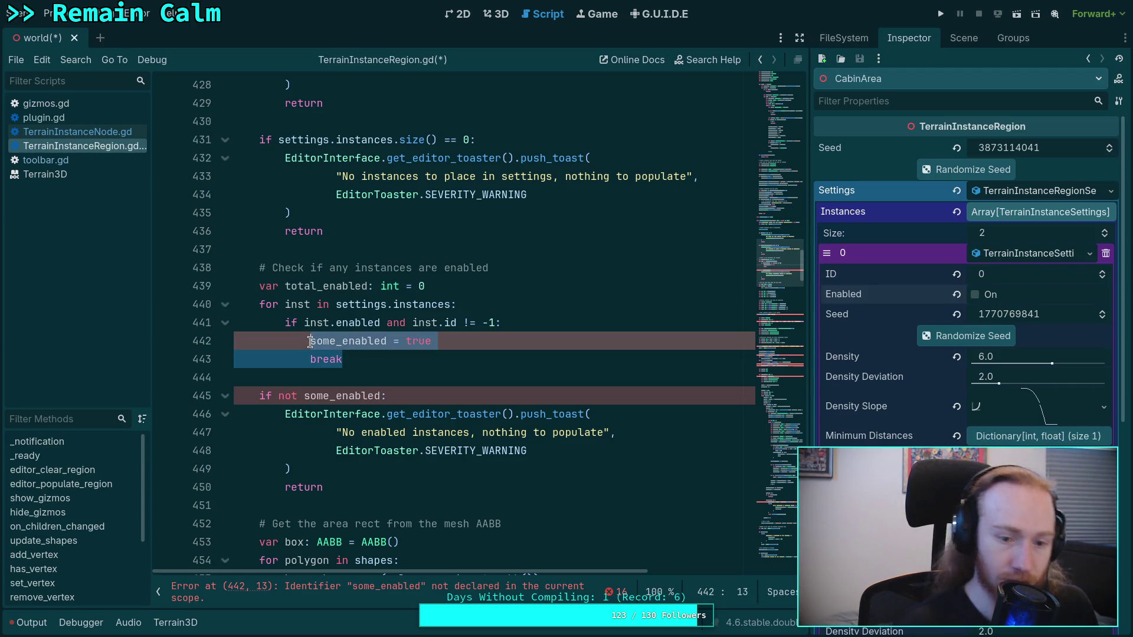
type("total_enabled ")
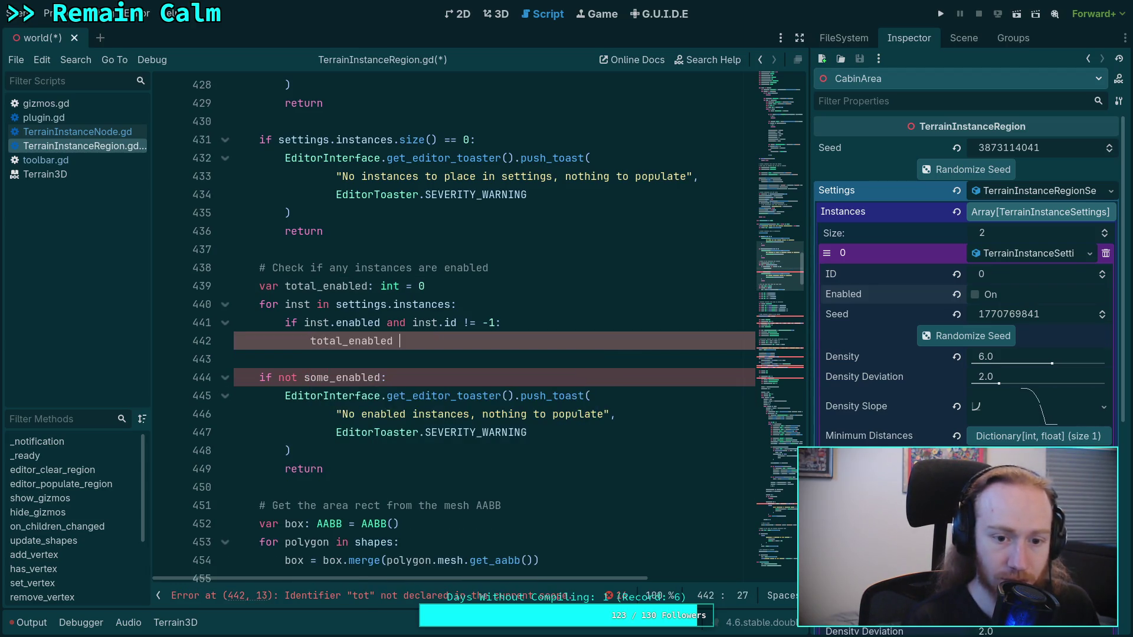
type("+= 1")
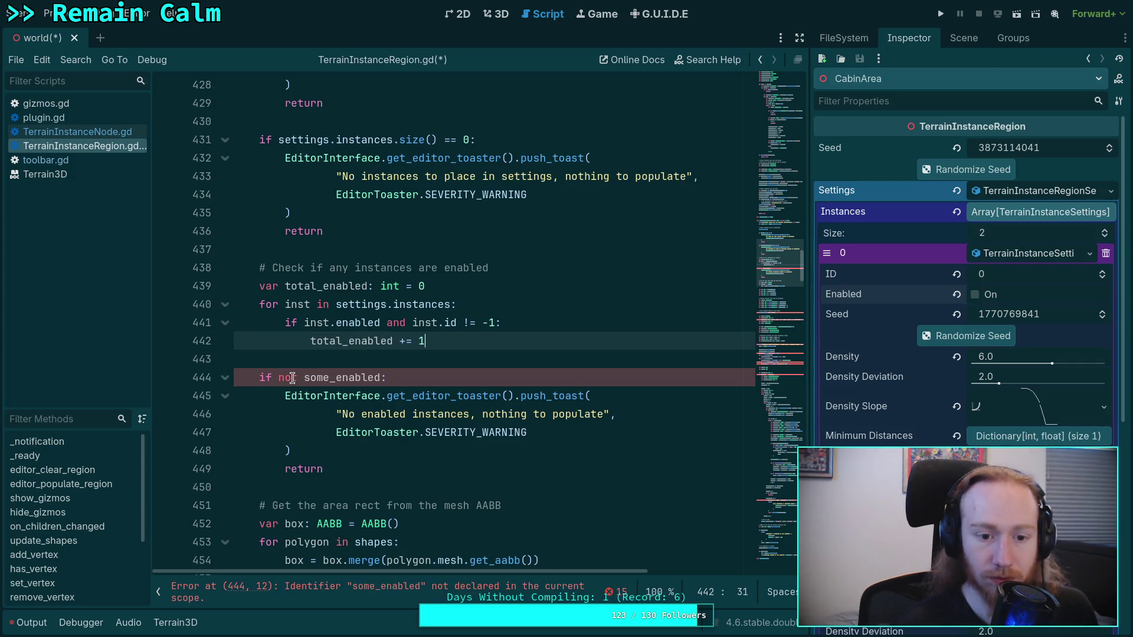
Change the warning condition on line 444 to 'if total_enabled < 1:'.
left_click(278, 378)
left_click_drag(278, 379, 377, 379)
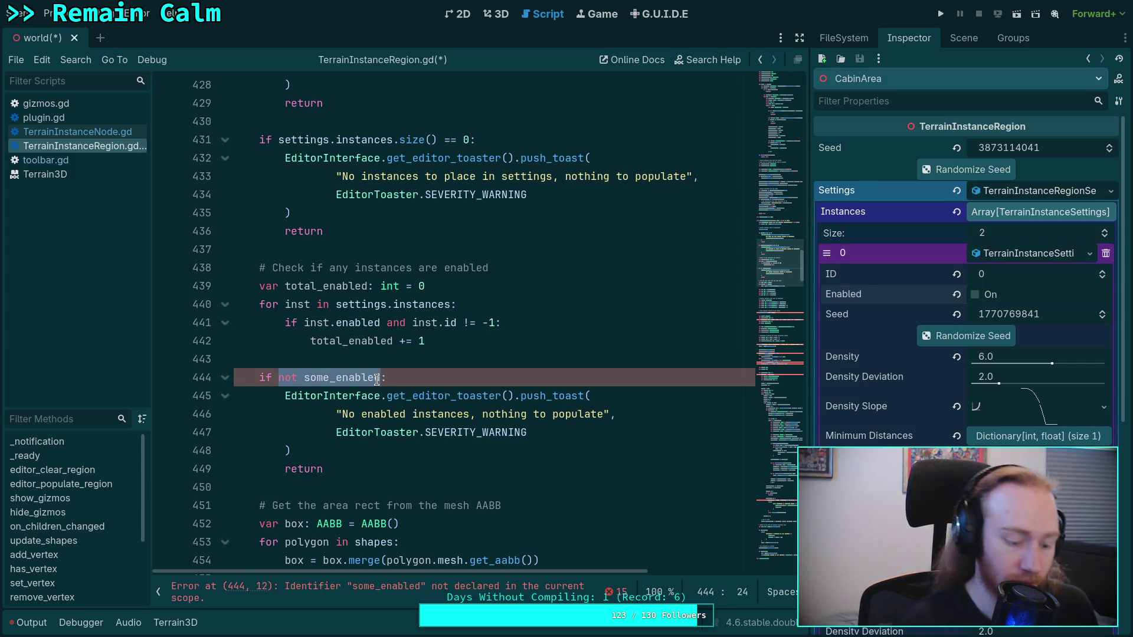
type("tola")
key("BackSpace")
key("BackSpace")
key("Return")
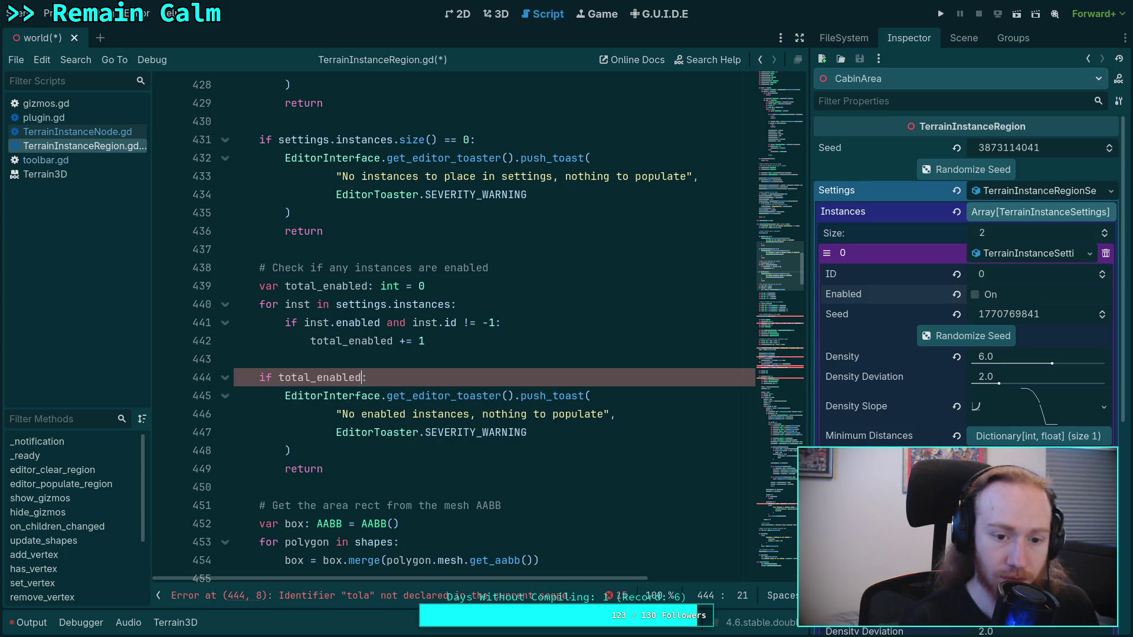
type("==")
key("BackSpace")
key("BackSpace")
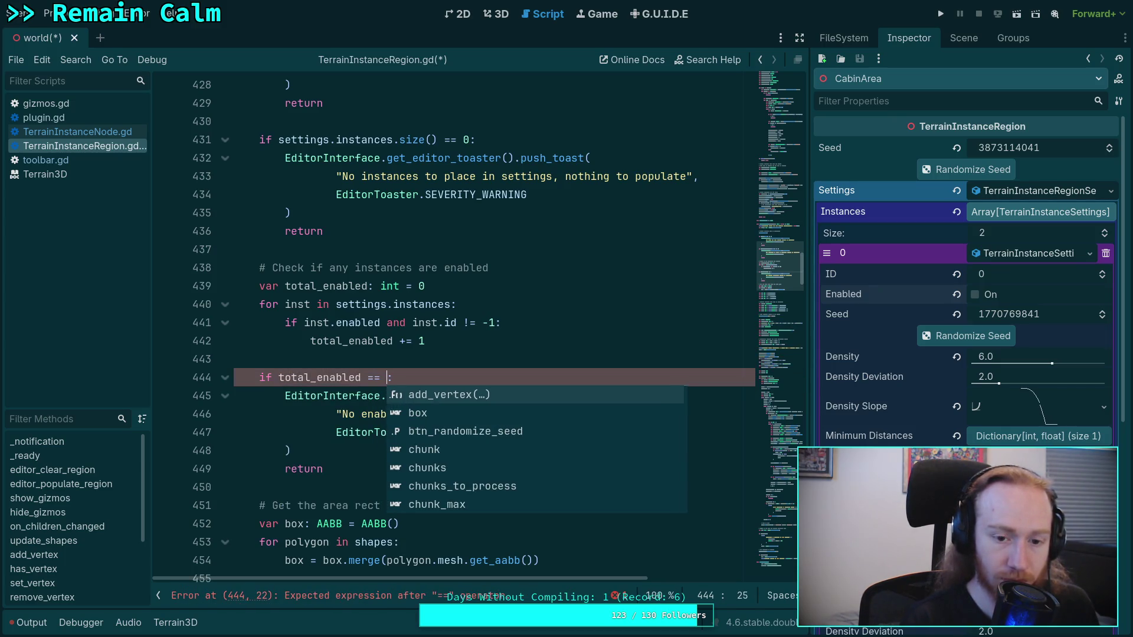
type("< `")
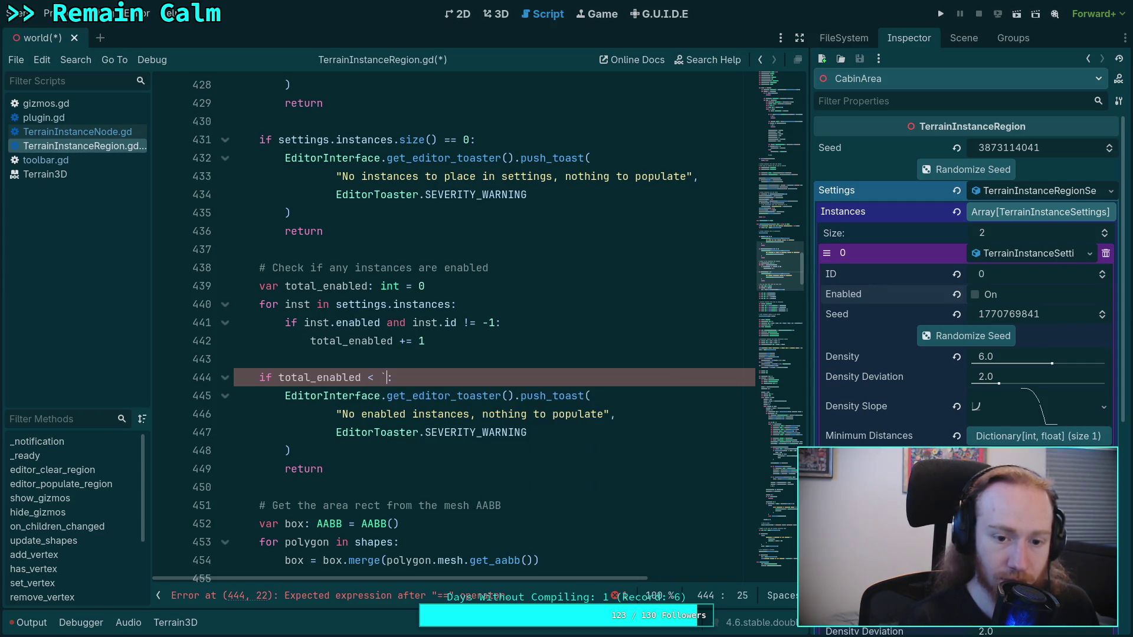
type("1")
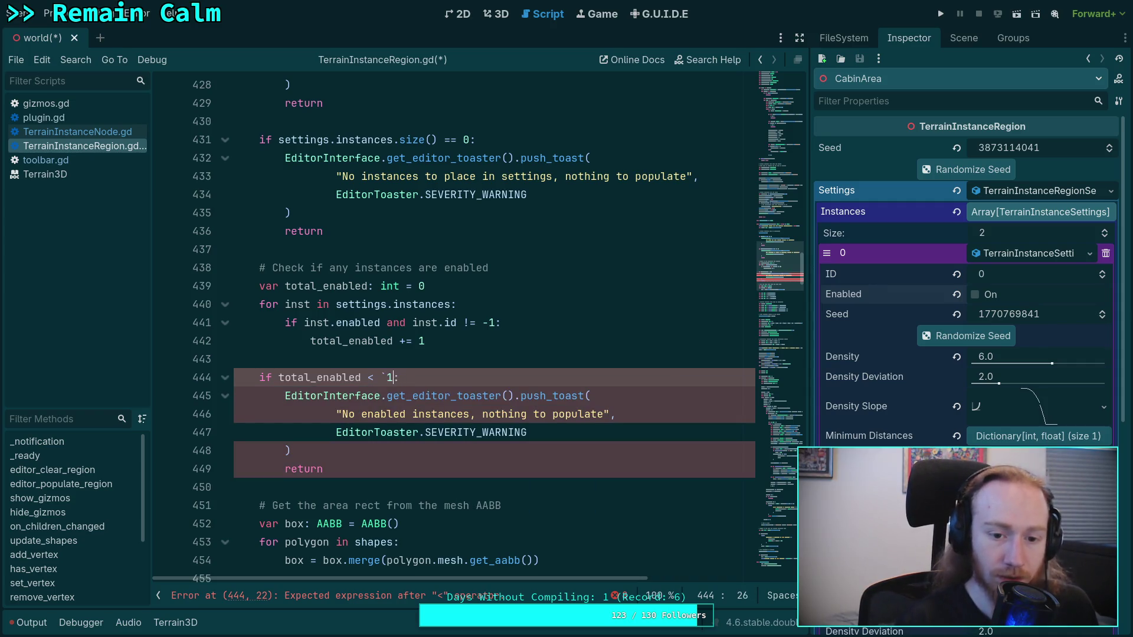
type("1")
left_click(425, 453)
scroll(424, 462, "down", 6)
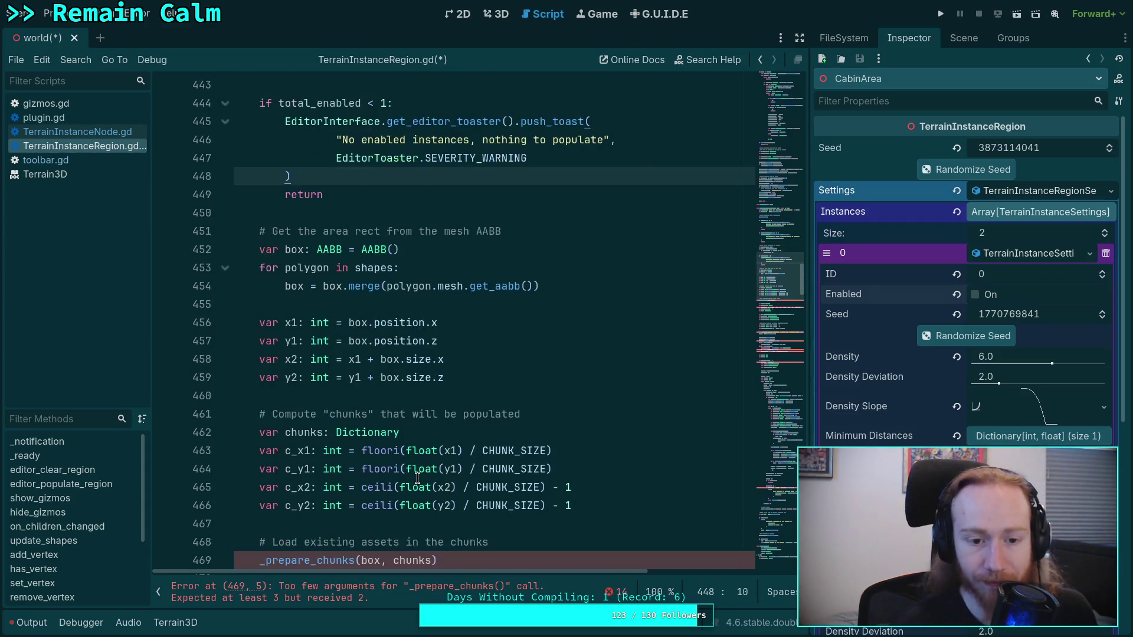
Replace instances.size() with total_enabled in the chunk_max formula.
scroll(425, 463, "down", 2)
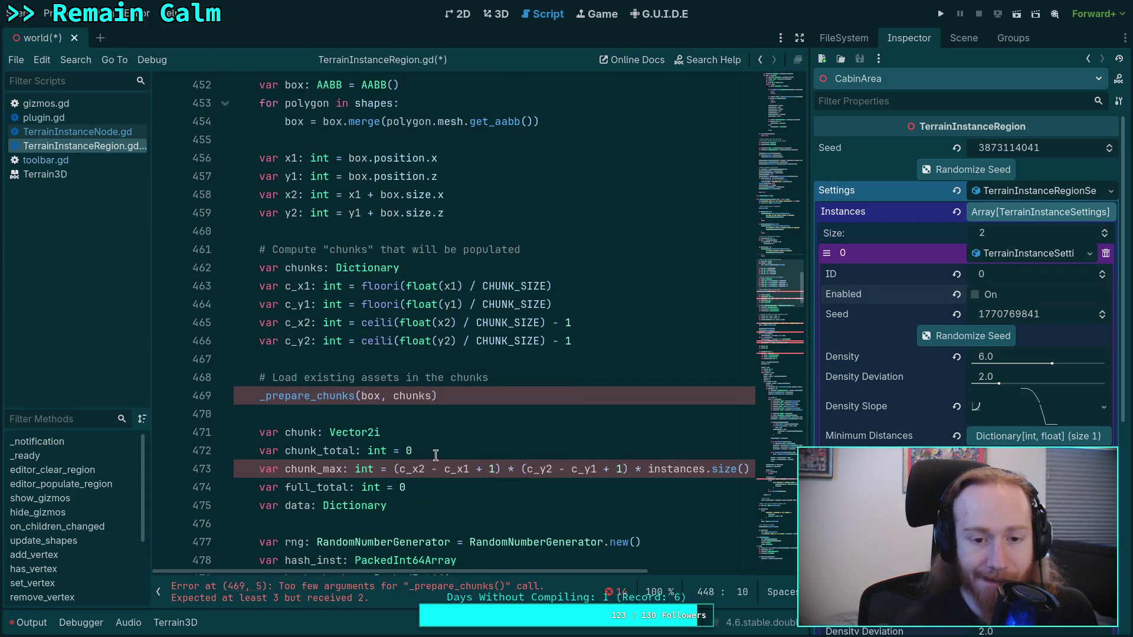
scroll(436, 412, "down", 1)
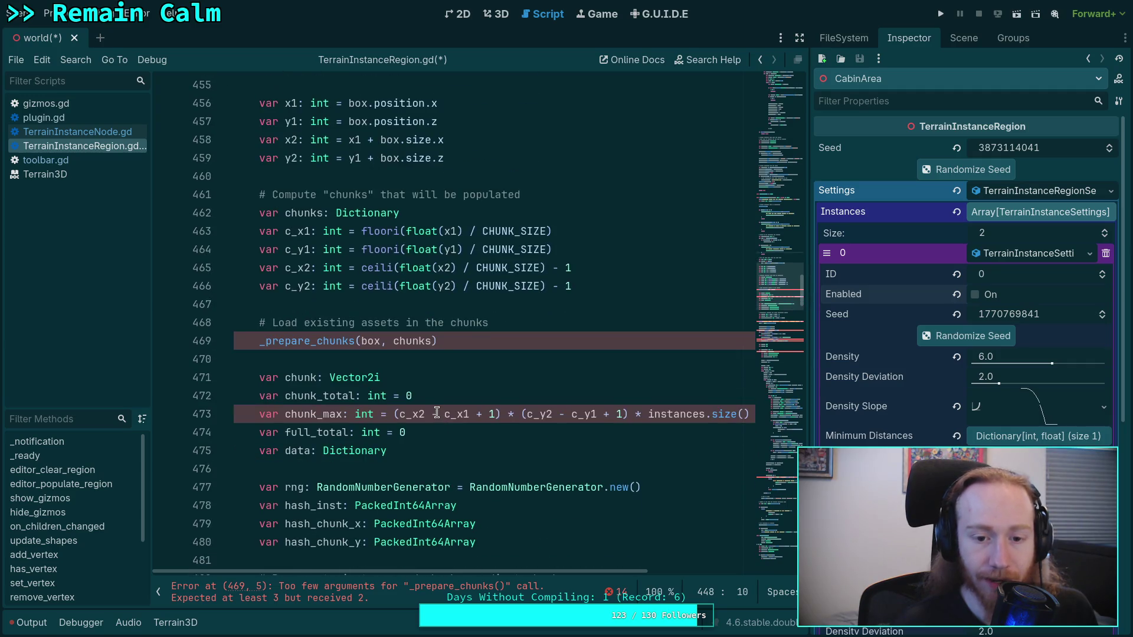
left_click_drag(650, 414, 761, 416)
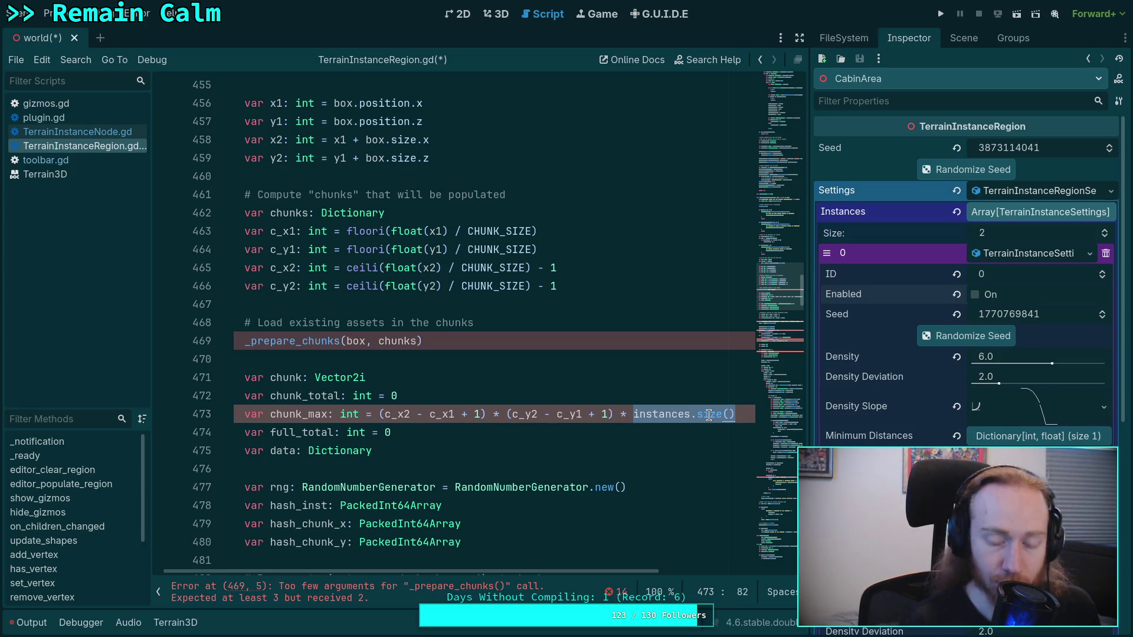
type("total_enab")
key("Return")
Hide the script list and widen the code editor.
left_click_drag(555, 568, 543, 569)
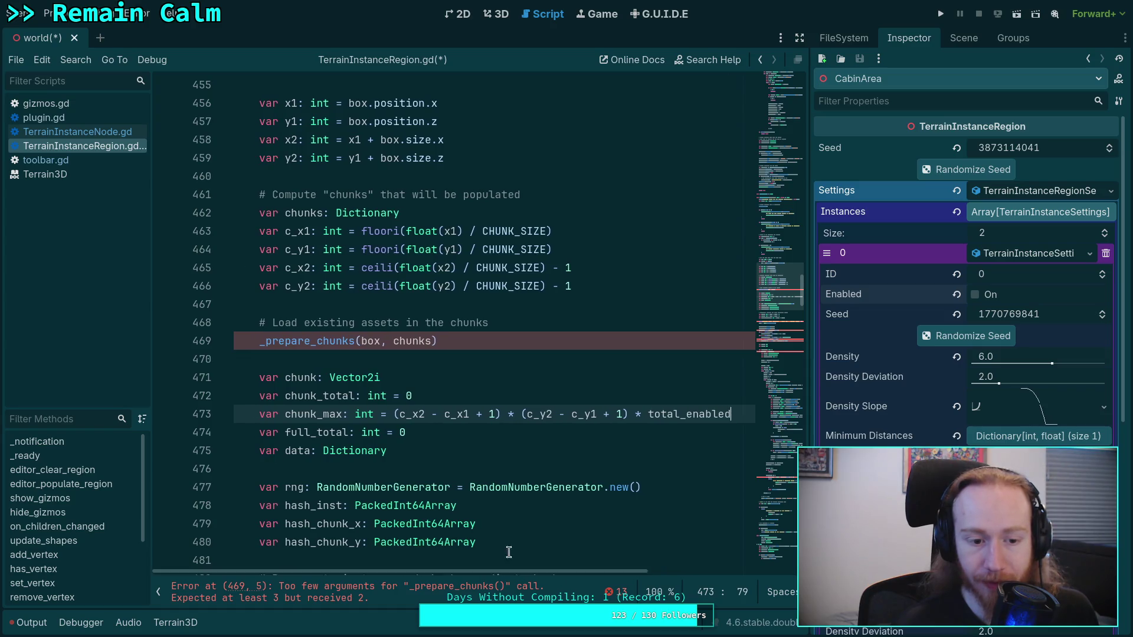
left_click(163, 600)
left_click_drag(809, 392, 912, 393)
Use total_enabled instead of instances.size() in the population print message.
scroll(544, 454, "down", 2)
scroll(495, 361, "down", 5)
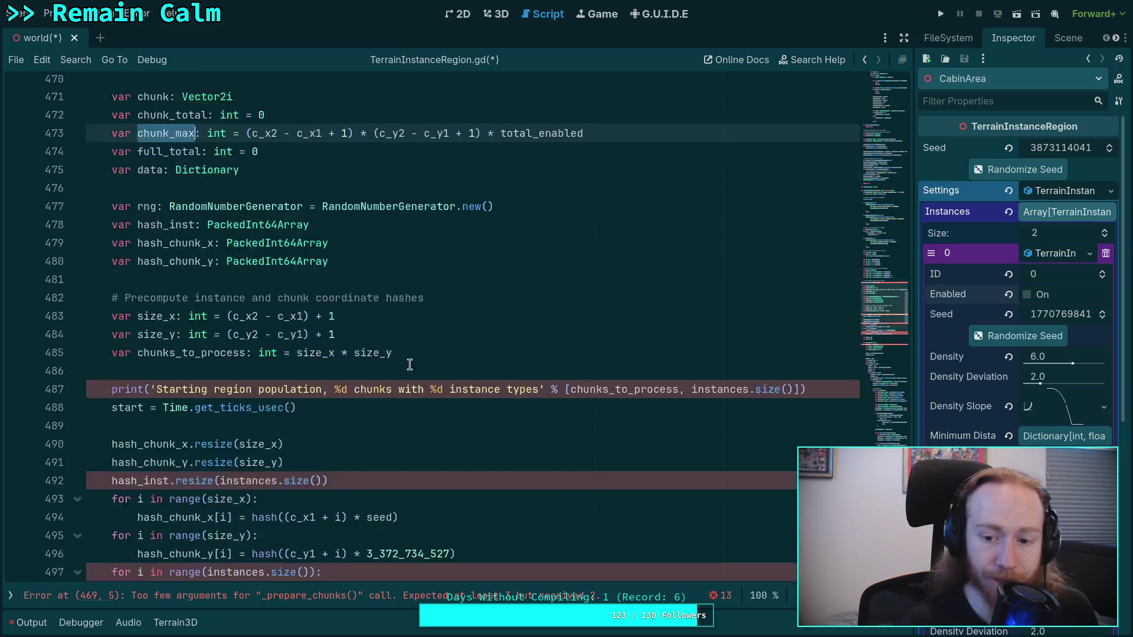
scroll(708, 319, "up", 3)
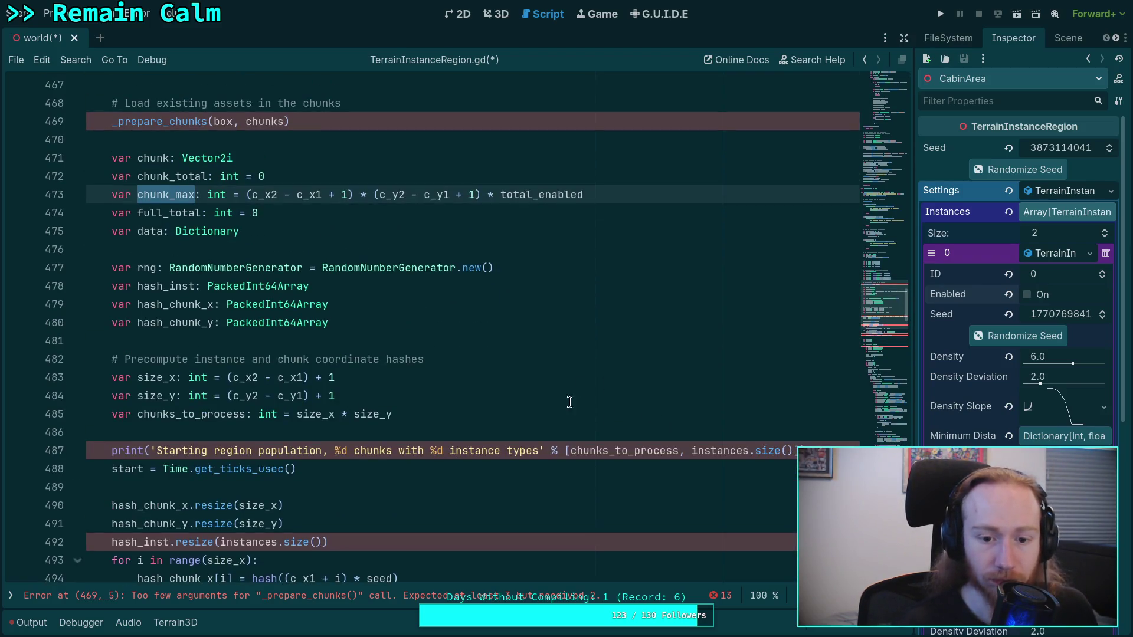
left_click(690, 450)
key("shift+End")
key("shift+Left")
key("shift+Left")
key("Delete")
type("total_en")
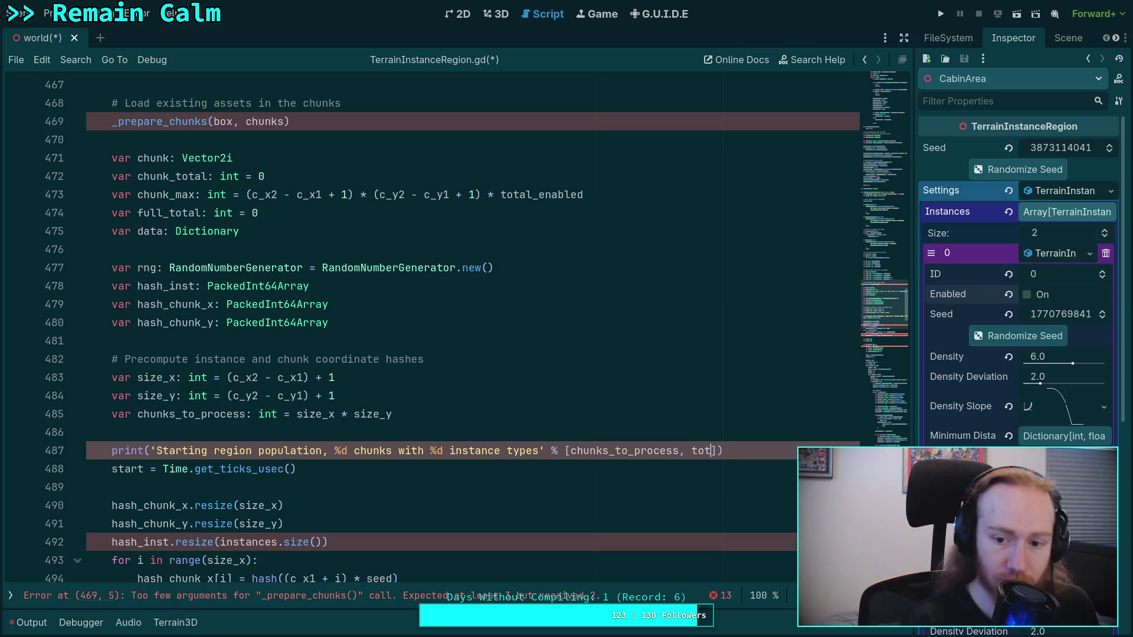
key("Return")
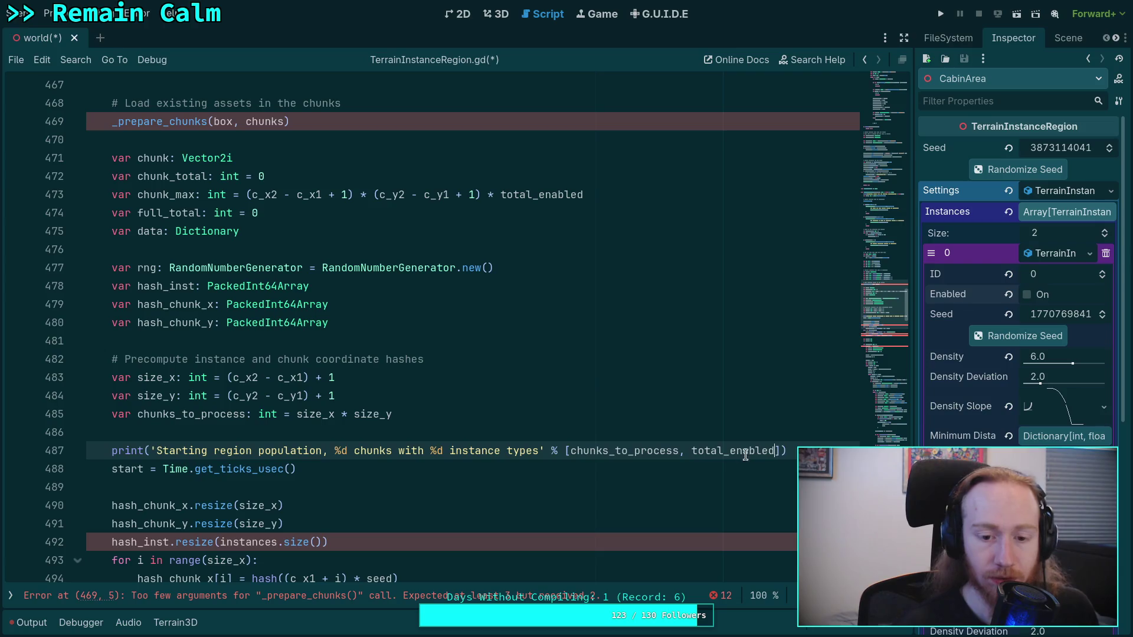
Resize hash_inst to total_enabled instead of instances.size().
scroll(717, 458, "down", 4)
left_click_drag(219, 323, 325, 323)
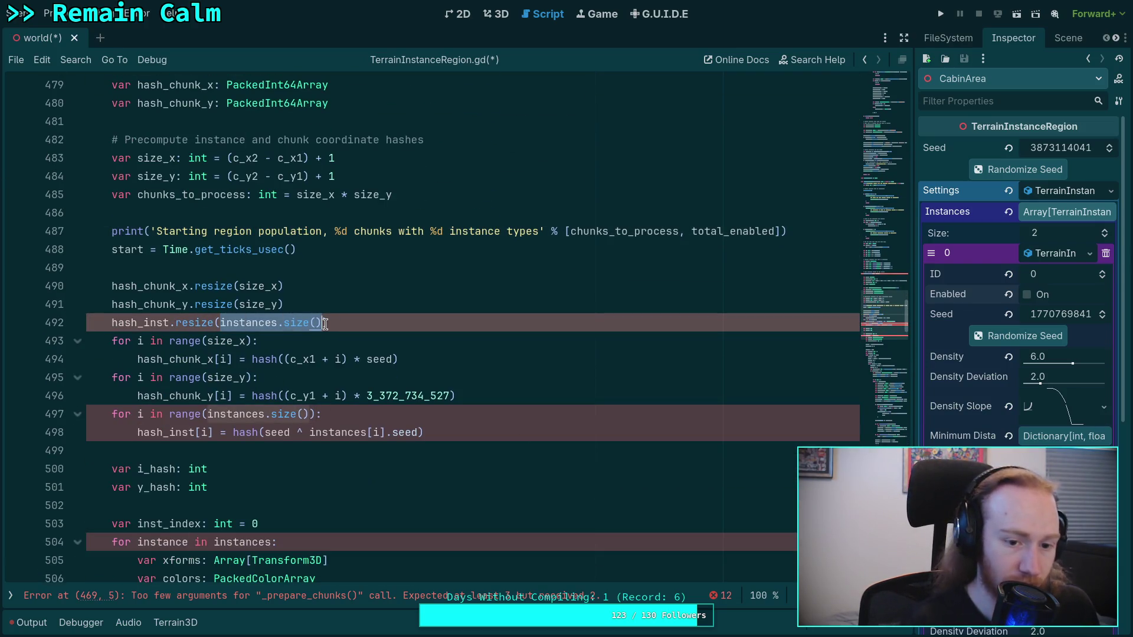
type("total_en")
key("Return")
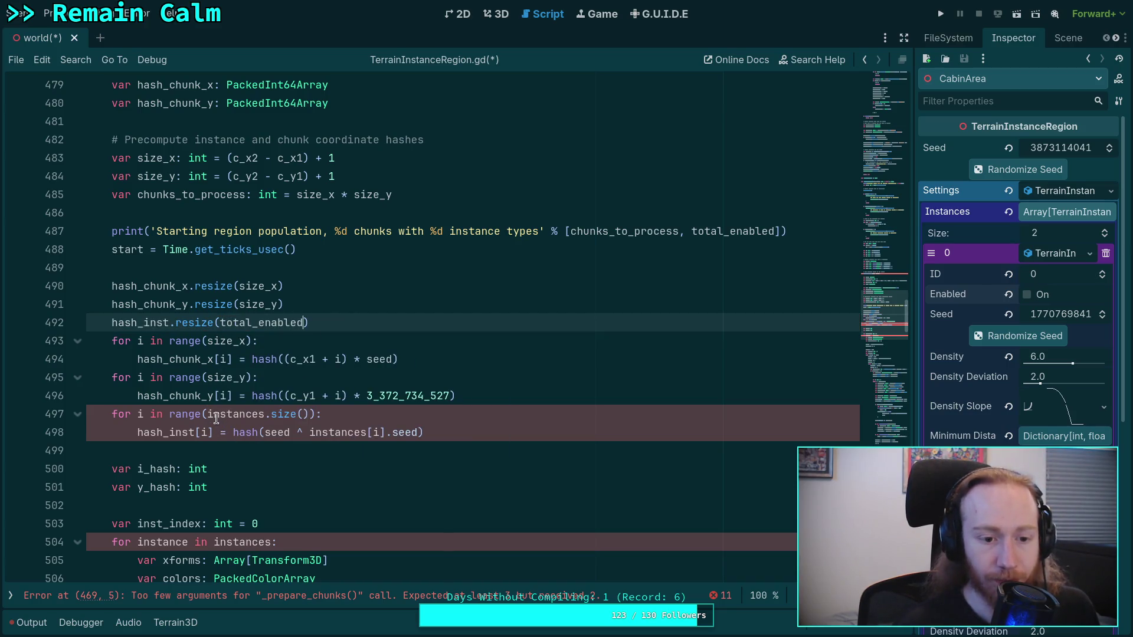
left_click(169, 416)
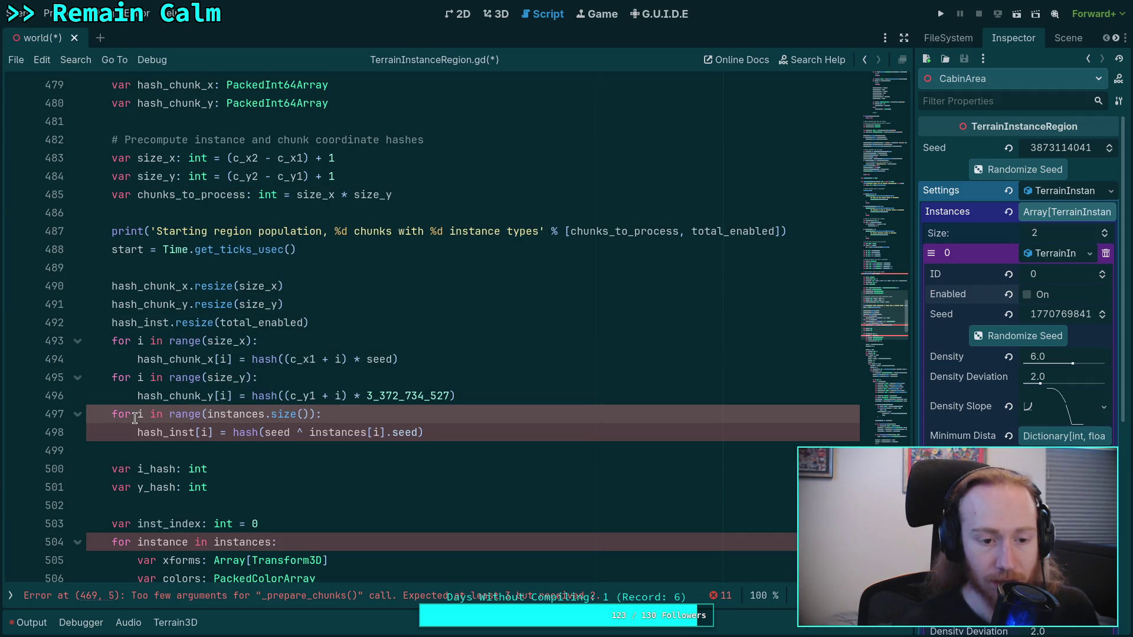
scroll(137, 416, "up", 9)
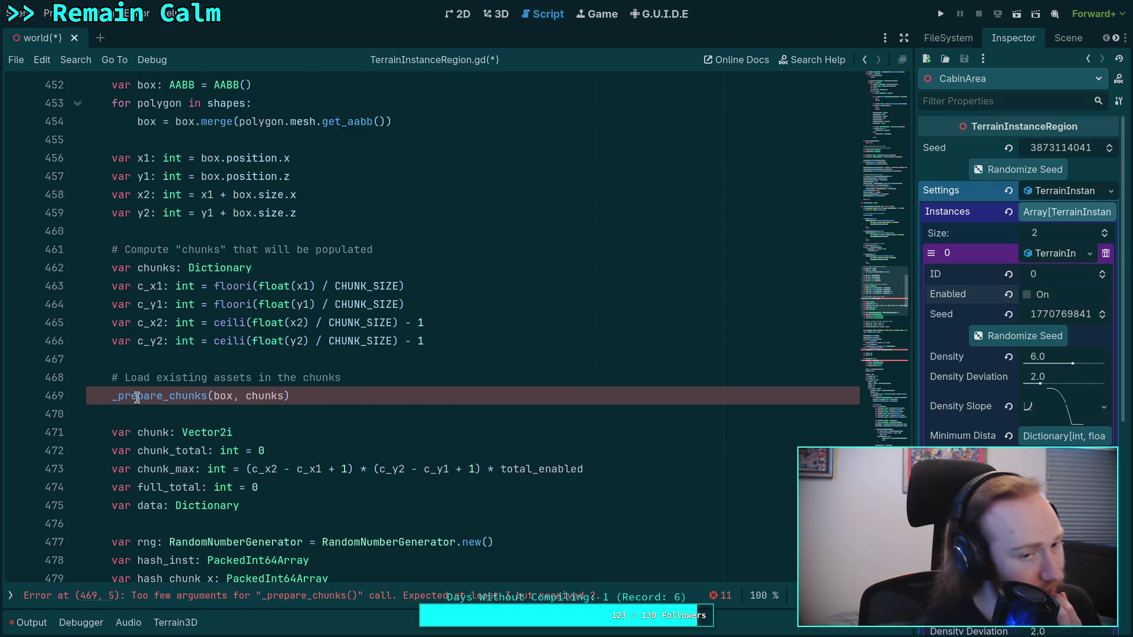
mouse_move(136, 398)
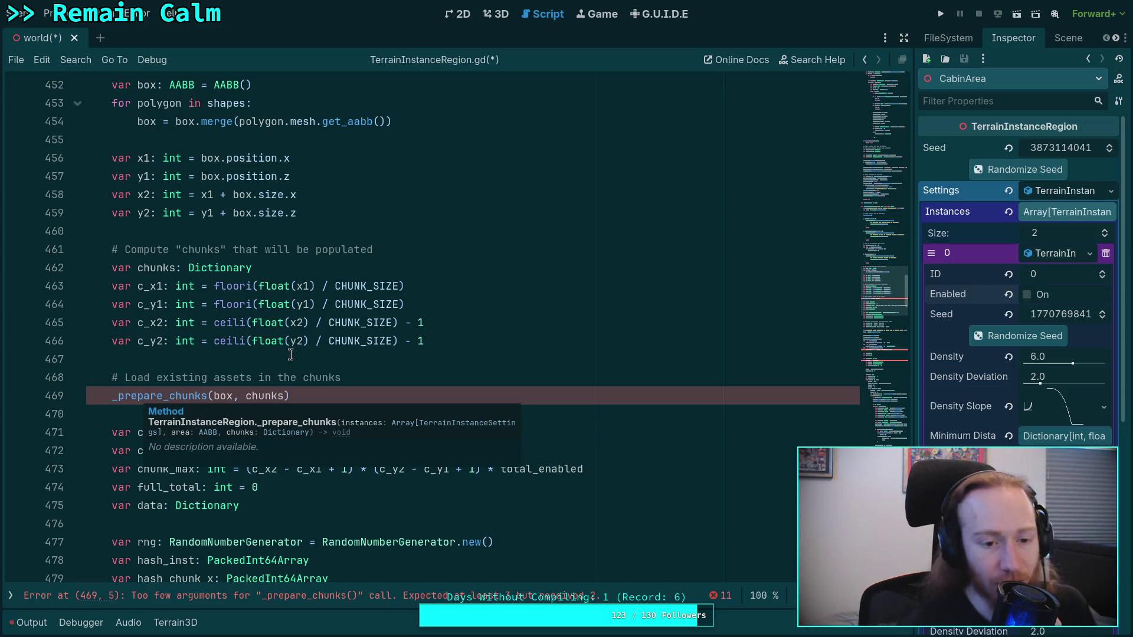
scroll(291, 355, "up", 3)
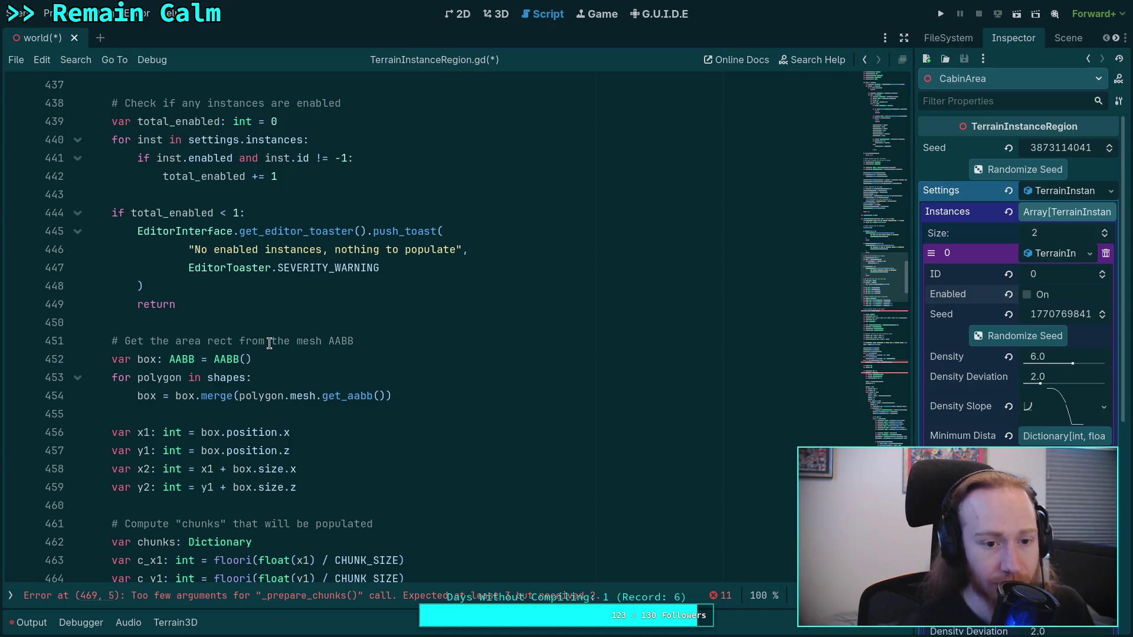
scroll(270, 344, "down", 15)
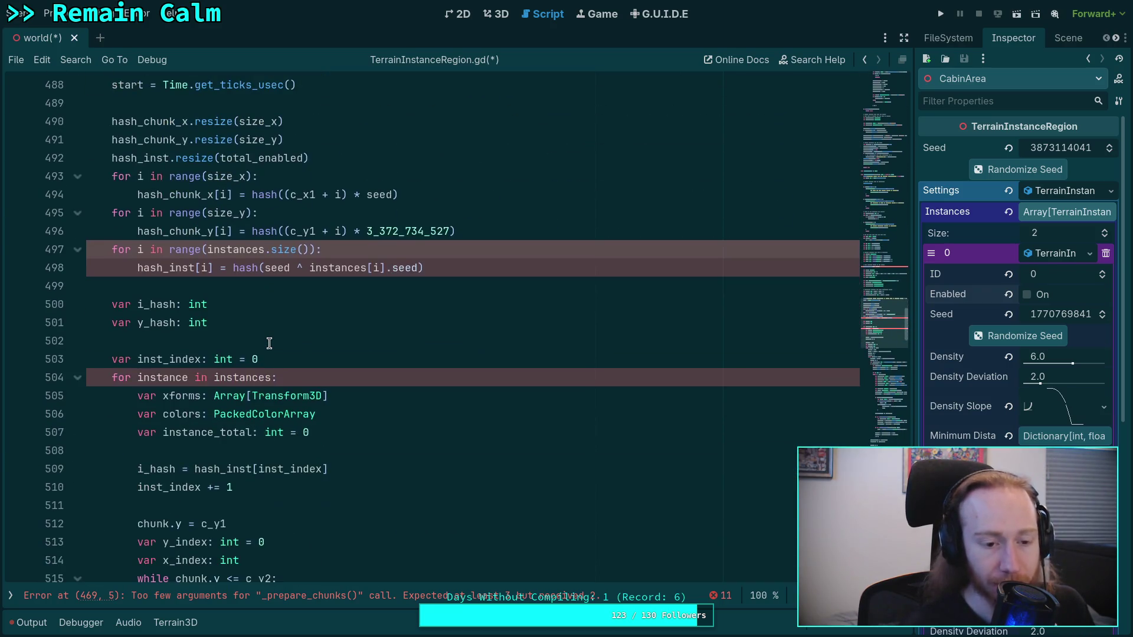
scroll(270, 344, "down", 2)
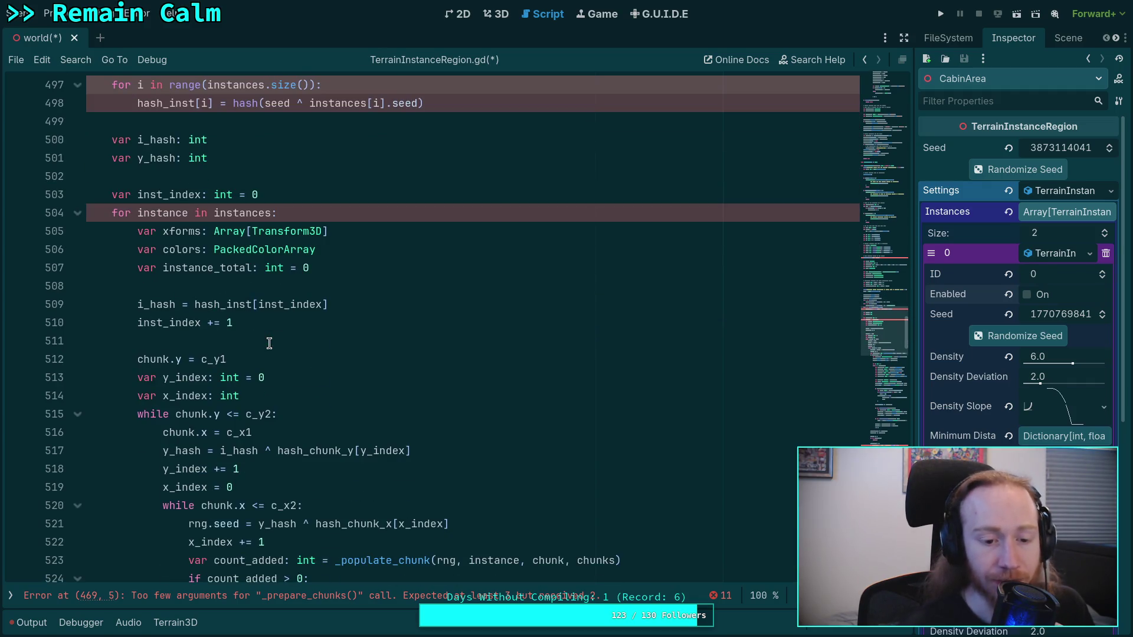
scroll(270, 343, "up", 16)
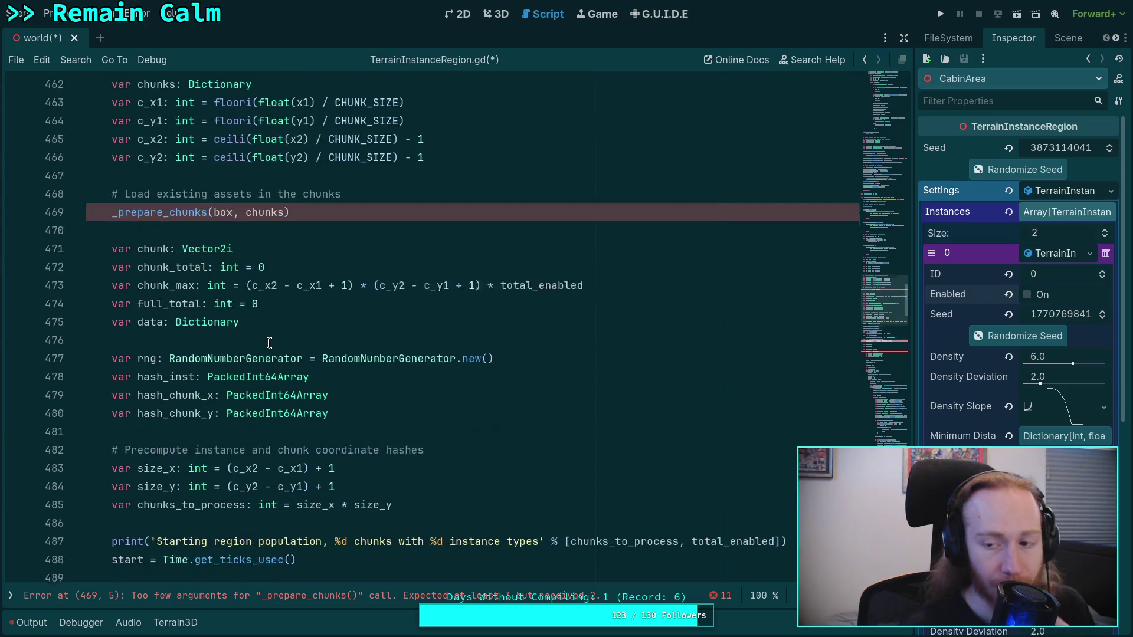
scroll(270, 343, "up", 7)
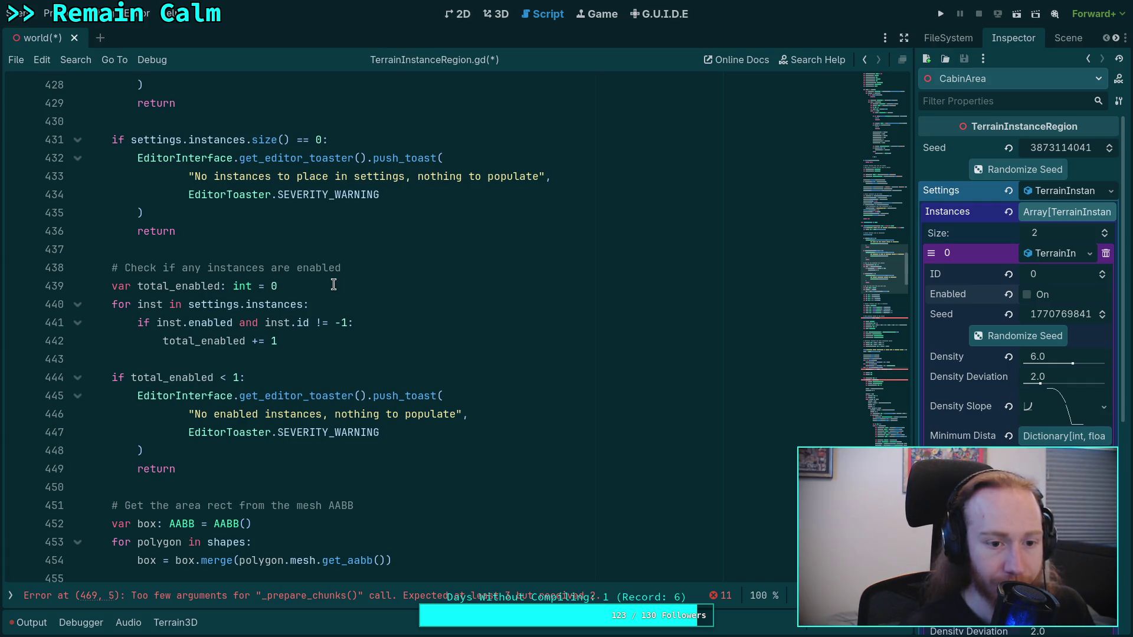
left_click_drag(333, 284, 111, 287)
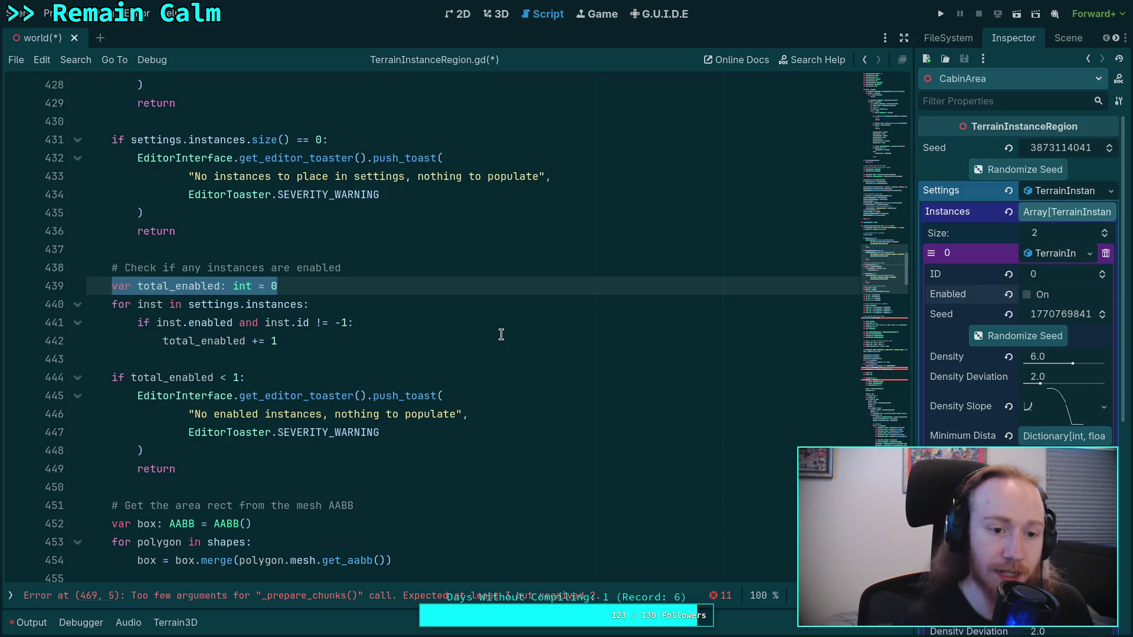
Declare 'var some_enabled: bool = false' and start a 'var instances' line above it.
type("var some_enabled: bool = false")
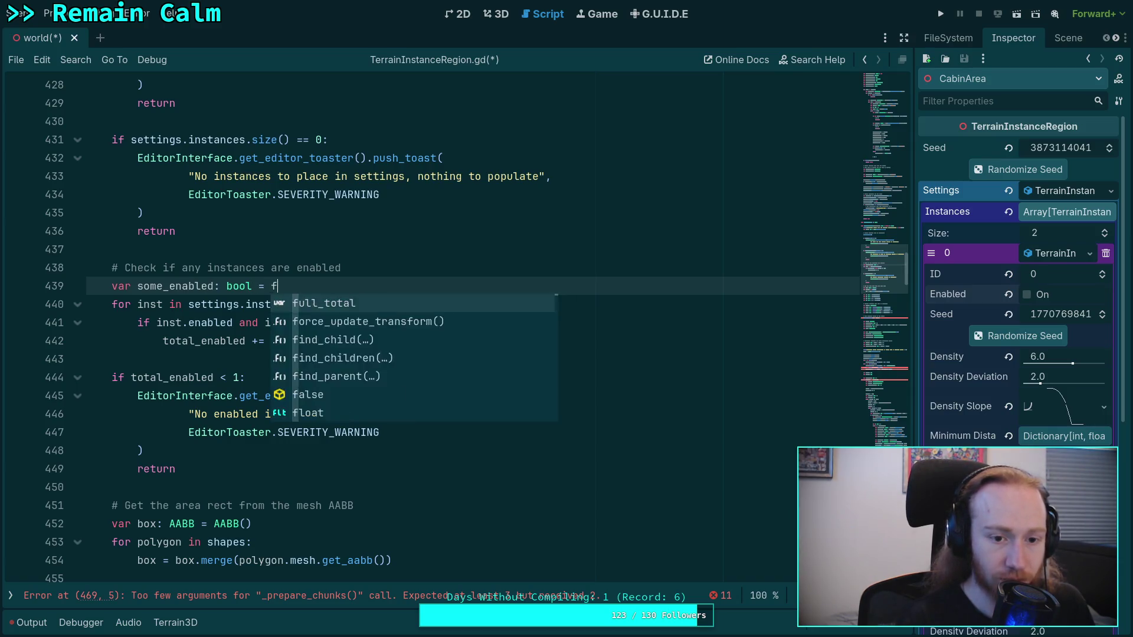
key("Up")
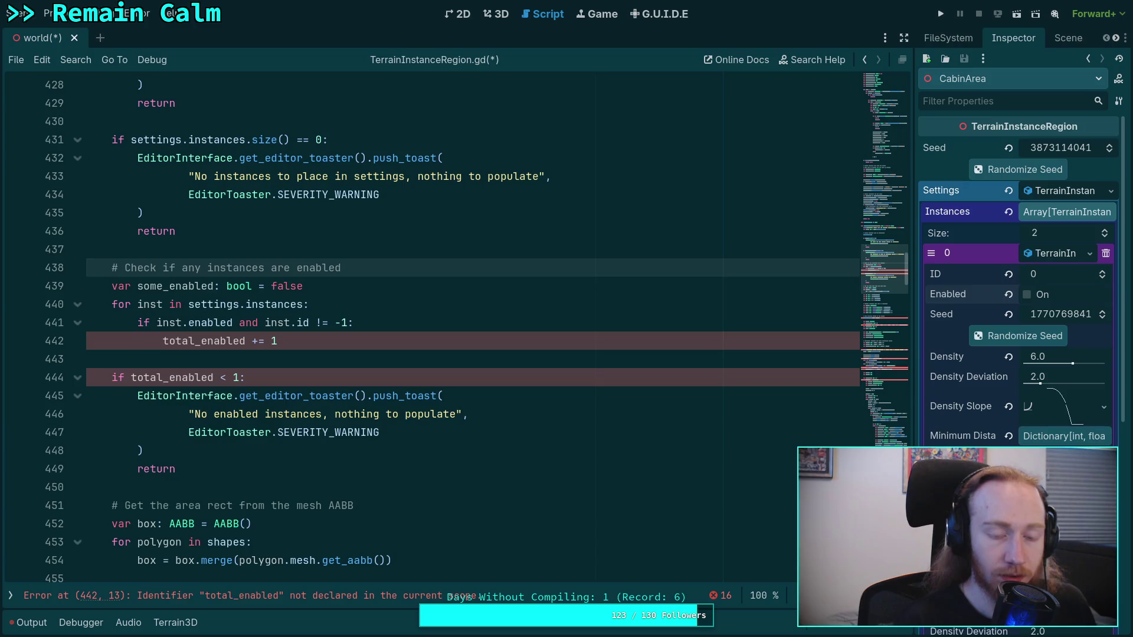
key("Return")
type("var instances")
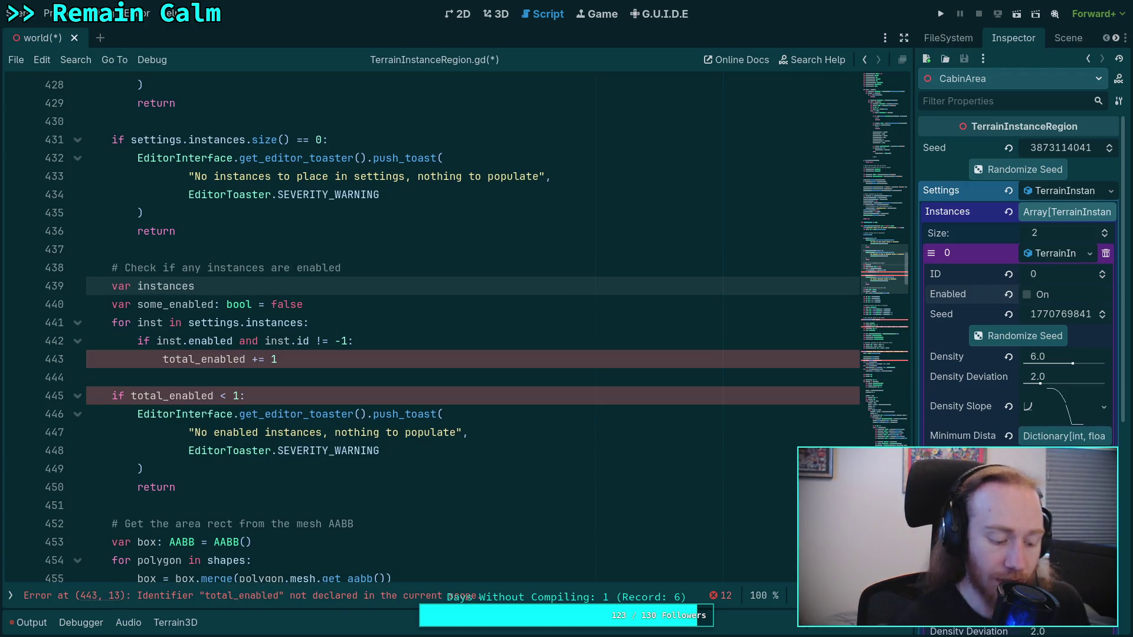
key("super+1")
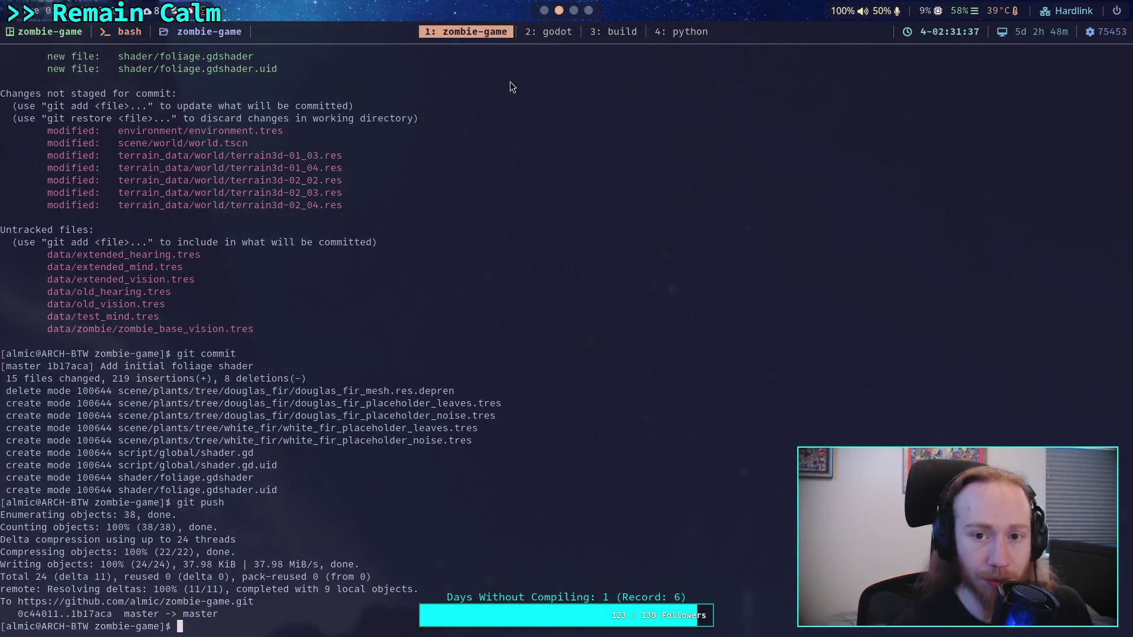
Launch Neovim and browse the addons/terrain_instancer folders in its file tree.
type("nv")
key("Return")
key("j")
key("j")
key("j")
key("k")
key("Return")
key("j")
key("j")
key("j")
key("j")
key("k")
key("k")
key("k")
key("k")
key("Return")
key("k")
key("k")
key("k")
key("k")
key("Return")
key("j")
key("j")
key("j")
key("j")
key("Return")
key("j")
key("j")
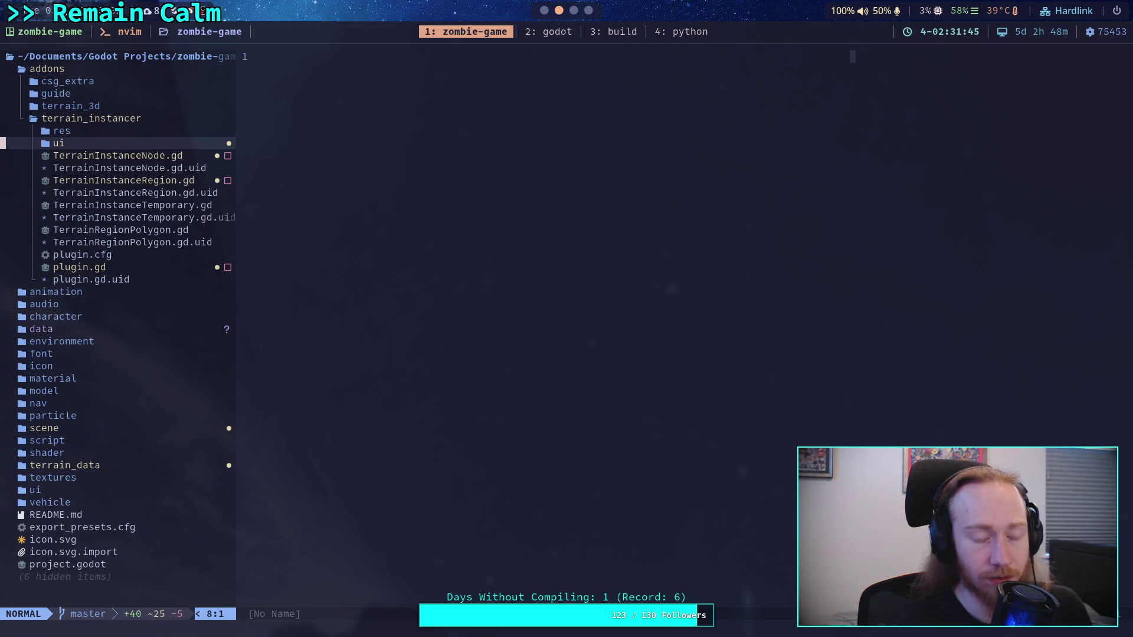
key("j")
key("j")
key("j")
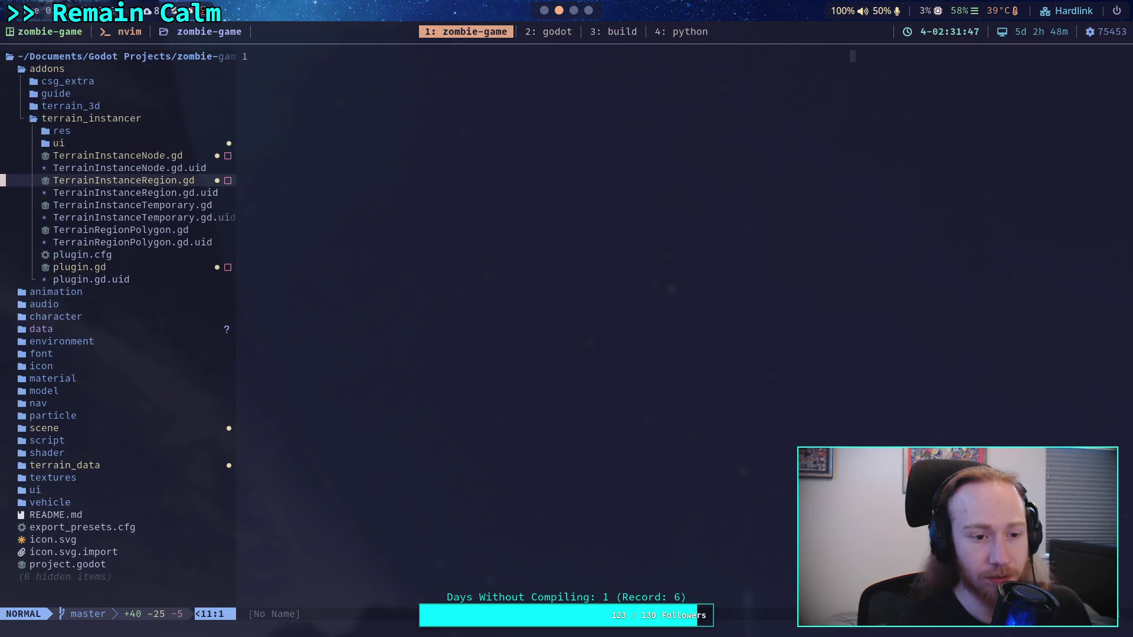
Quit Neovim back to the bash prompt.
type(":Q")
key("Return")
type(":q")
key("Return")
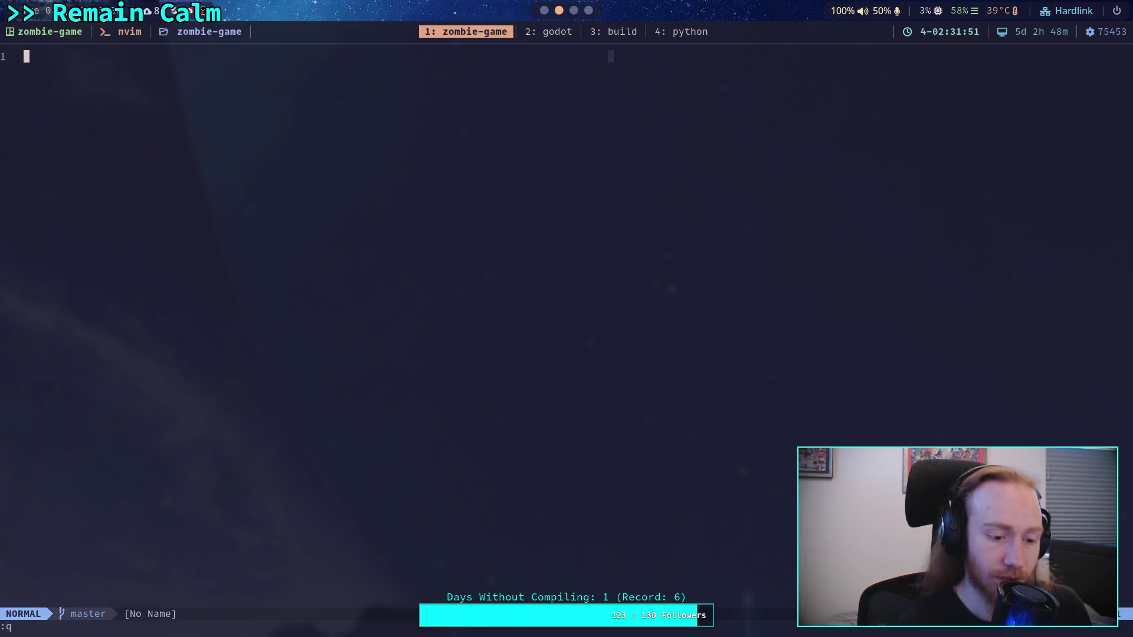
type(":q")
key("Return")
Run git diff on the TerrainRegionPolygon script in addons/terrain_instancer.
type("git diff addons/i")
key("BackSpace")
type("terrain_ins")
key("Tab")
type("TerrainI")
key("Tab")
key("Return")
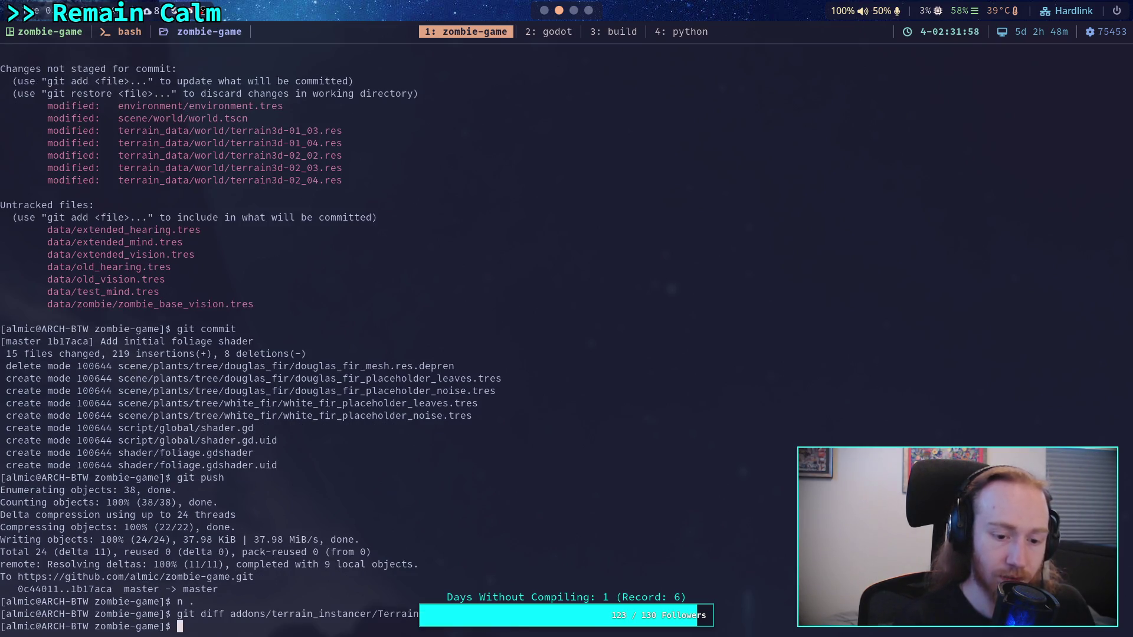
Rerun git diff for TerrainInstanceRegion.gd and jump to the end of it.
key("Up")
key("BackSpace")
key("BackSpace")
key("BackSpace")
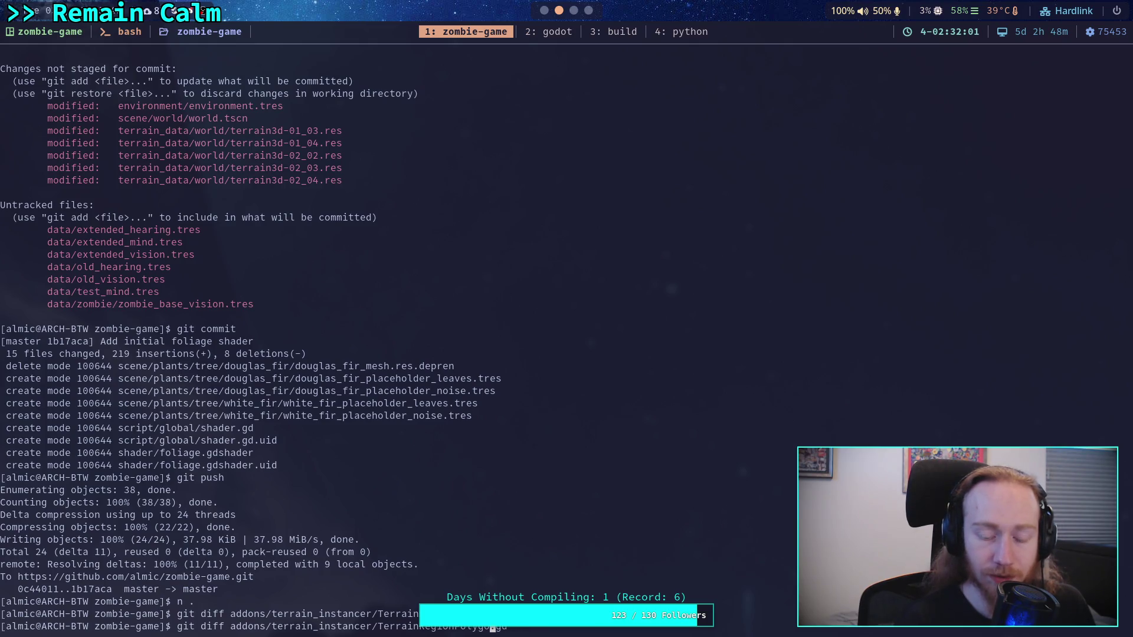
type("Instance")
key("Tab")
key("Return")
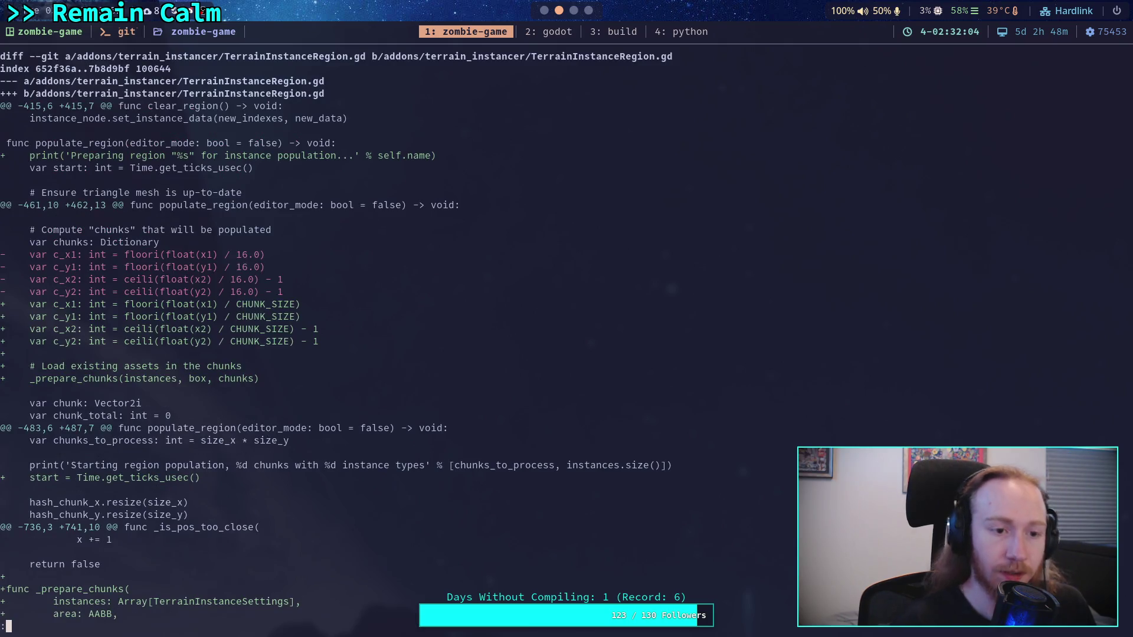
key("Down")
key("Down")
key("Down")
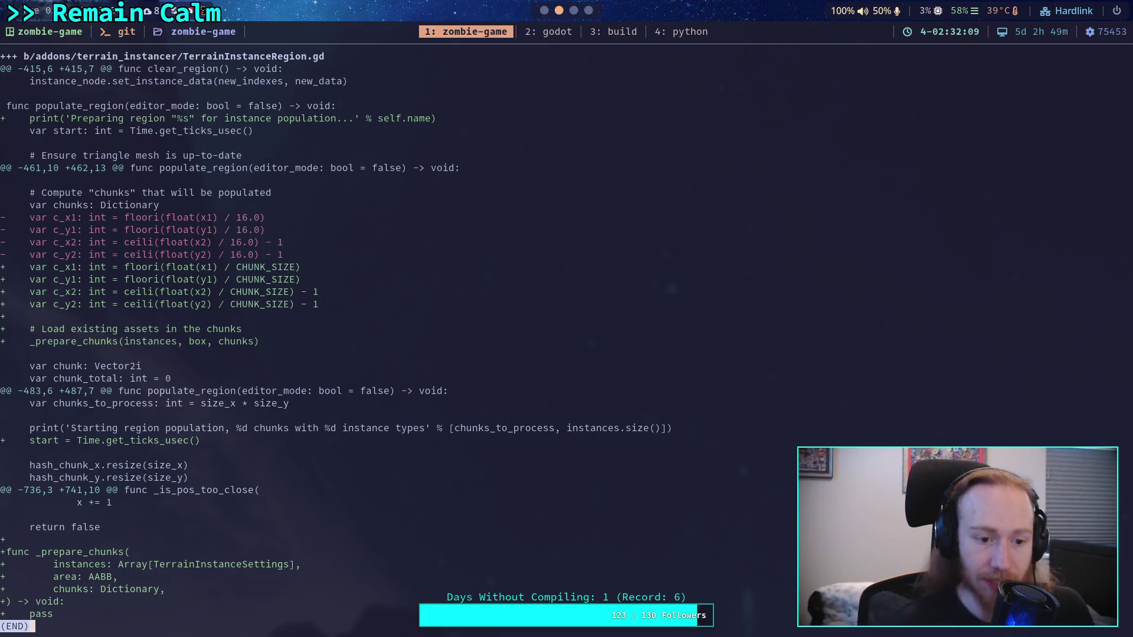
Save the script in Godot, then rerun the TerrainInstanceRegion.gd diff to show the saved edits.
key("super+2")
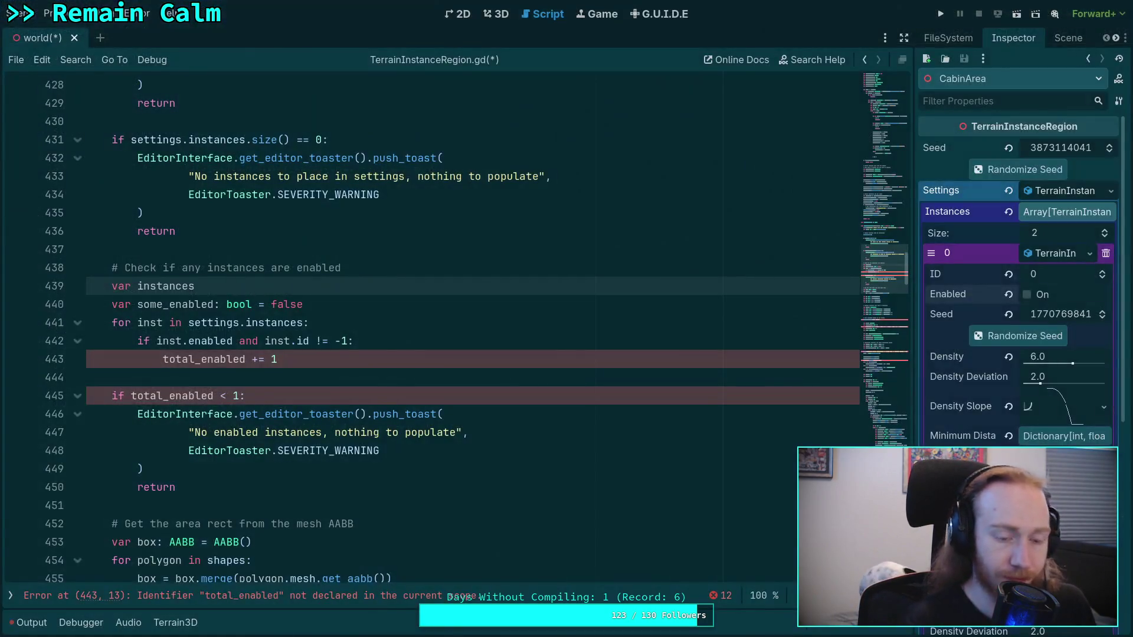
key("ctrl+s")
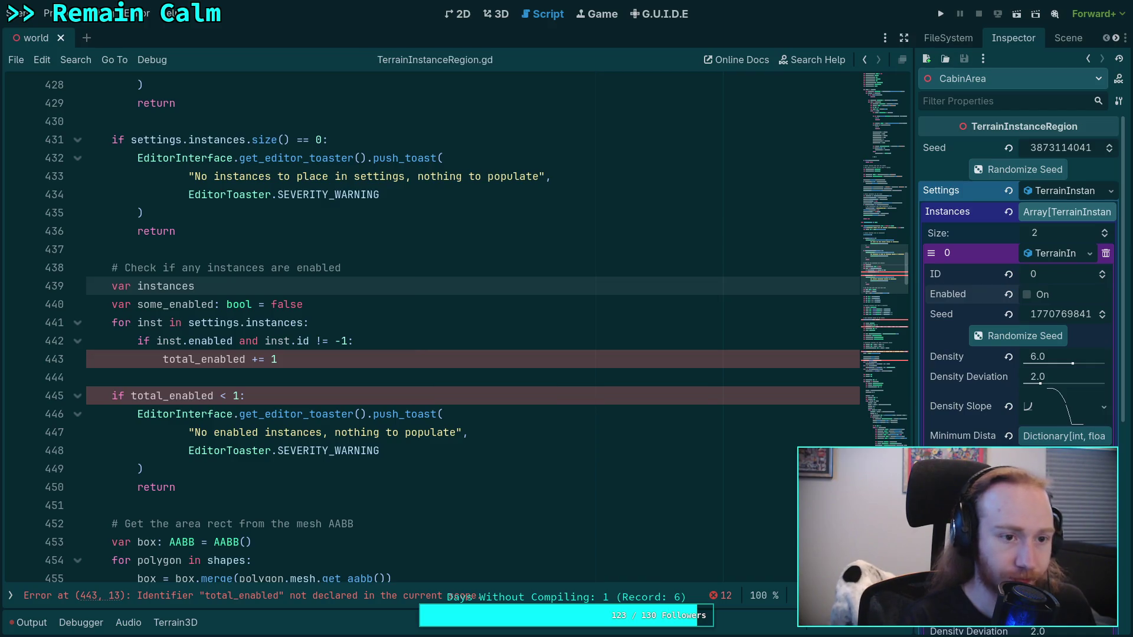
key("super+1")
key("q")
key("Up")
key("Return")
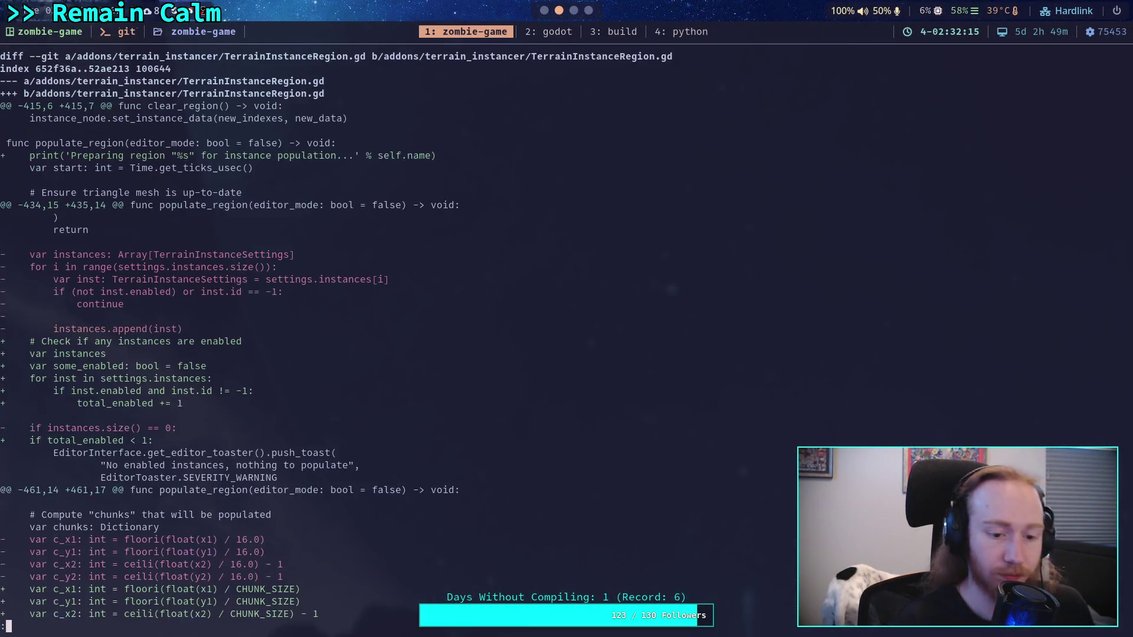
Copy the removed lines from 'var instances' through 'instances.append(inst)' out of the diff.
key("Down")
key("Down")
key("Down")
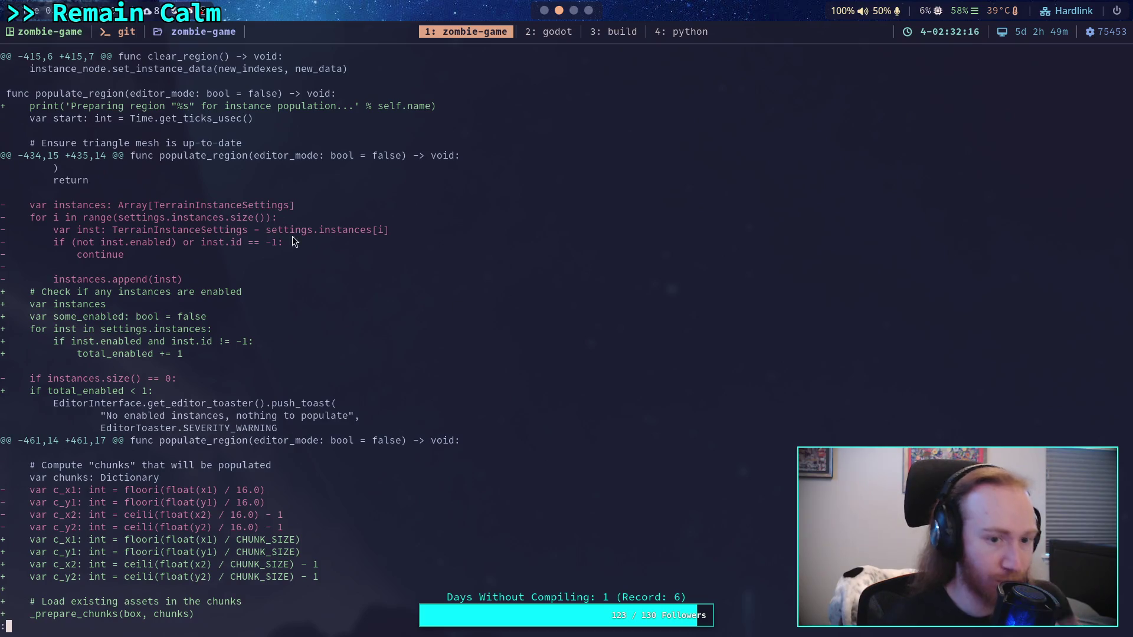
left_click_drag(30, 202, 185, 278)
key("ctrl+c")
left_click(179, 277)
Replace the current instances check on lines 439–443 with the pasted old loop.
key("super+2")
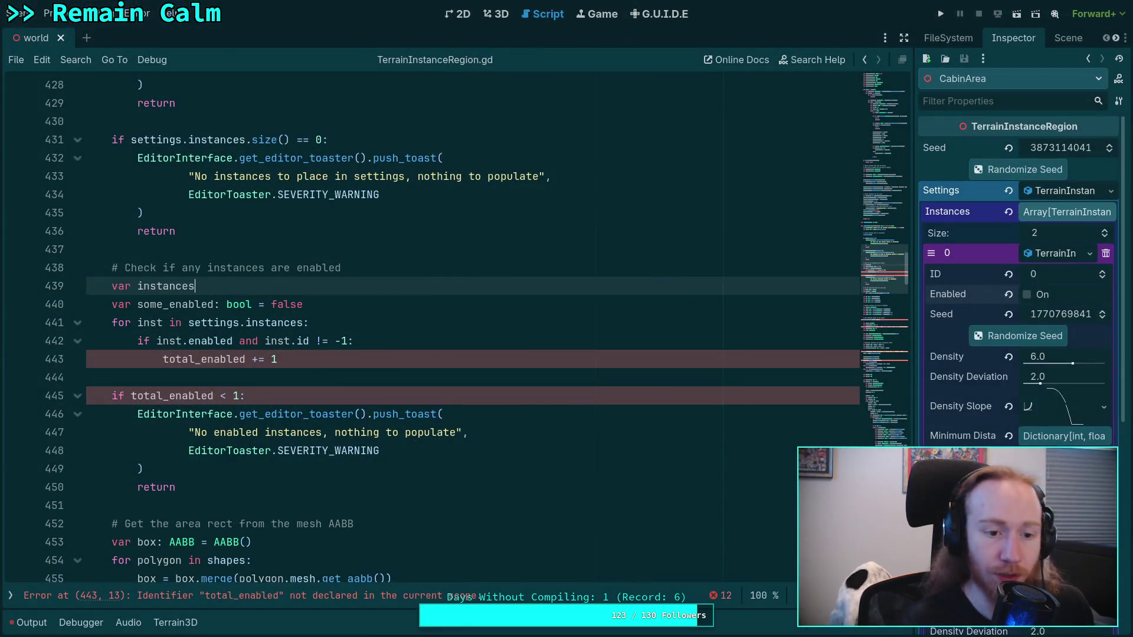
mouse_move(322, 361)
left_mouse_down()
mouse_move(126, 323)
mouse_move(113, 292)
left_mouse_up()
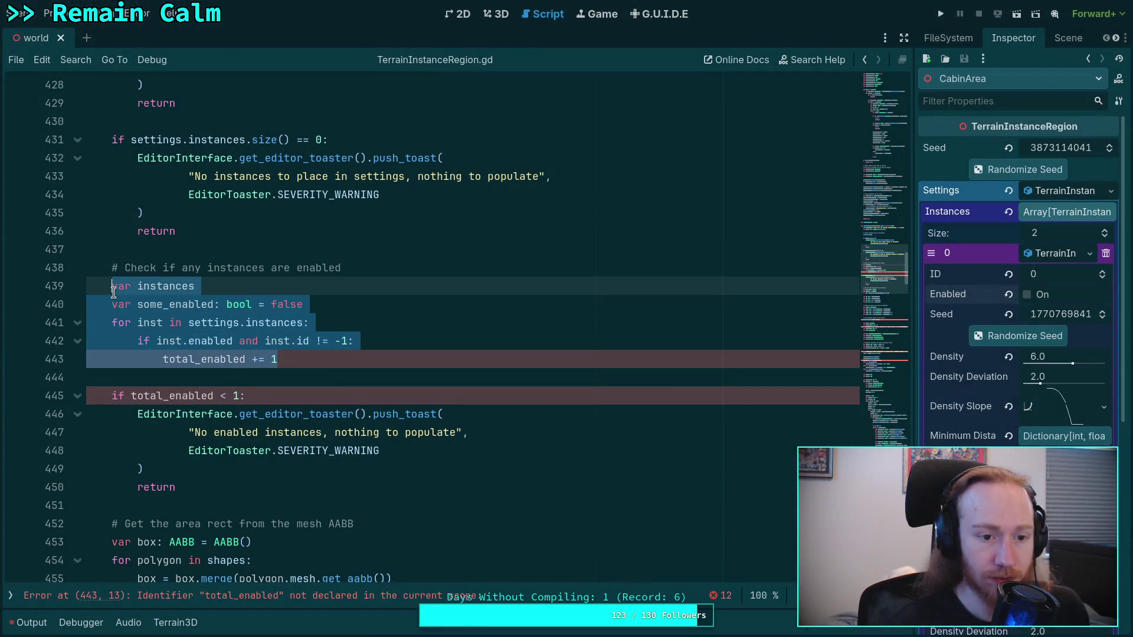
key("BackSpace")
key("ctrl+v")
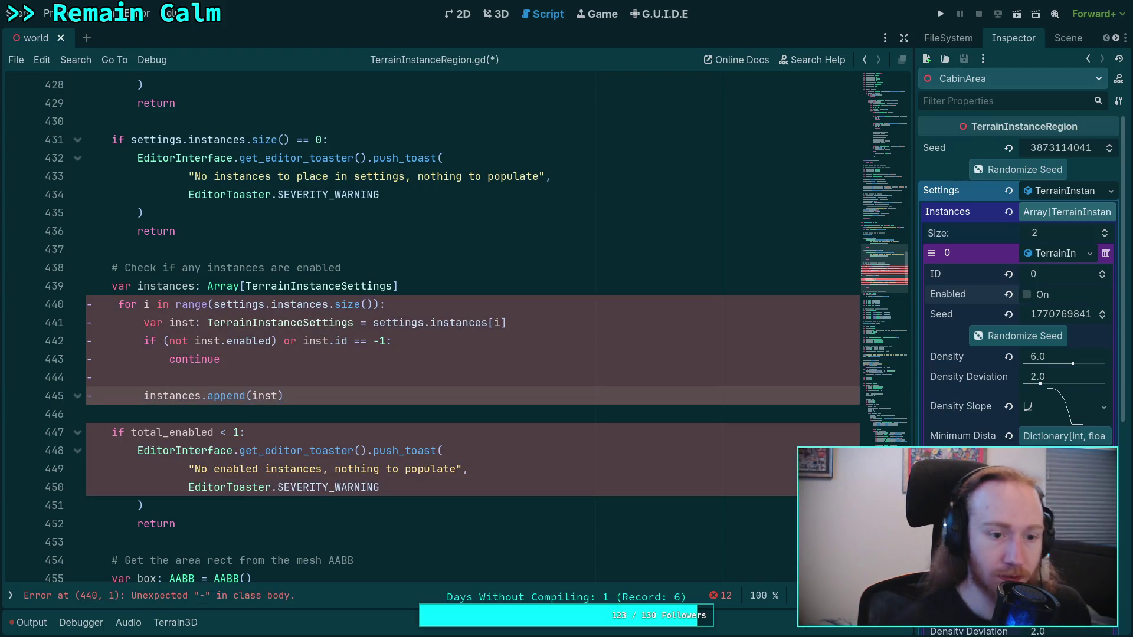
Strip the leftover diff '-' prefixes from the pasted loop lines.
left_click(91, 304)
key("BackSpace")
left_click(92, 323)
key("BackSpace")
left_click(91, 341)
key("BackSpace")
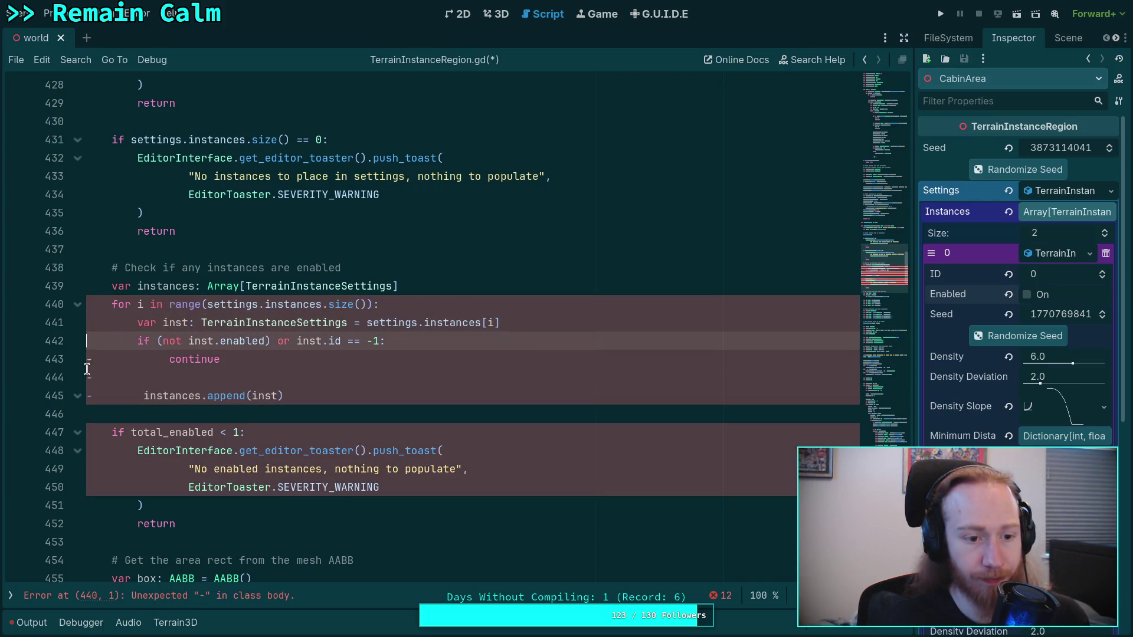
left_click(91, 359)
key("BackSpace")
left_click(92, 378)
left_click(92, 396)
key("BackSpace")
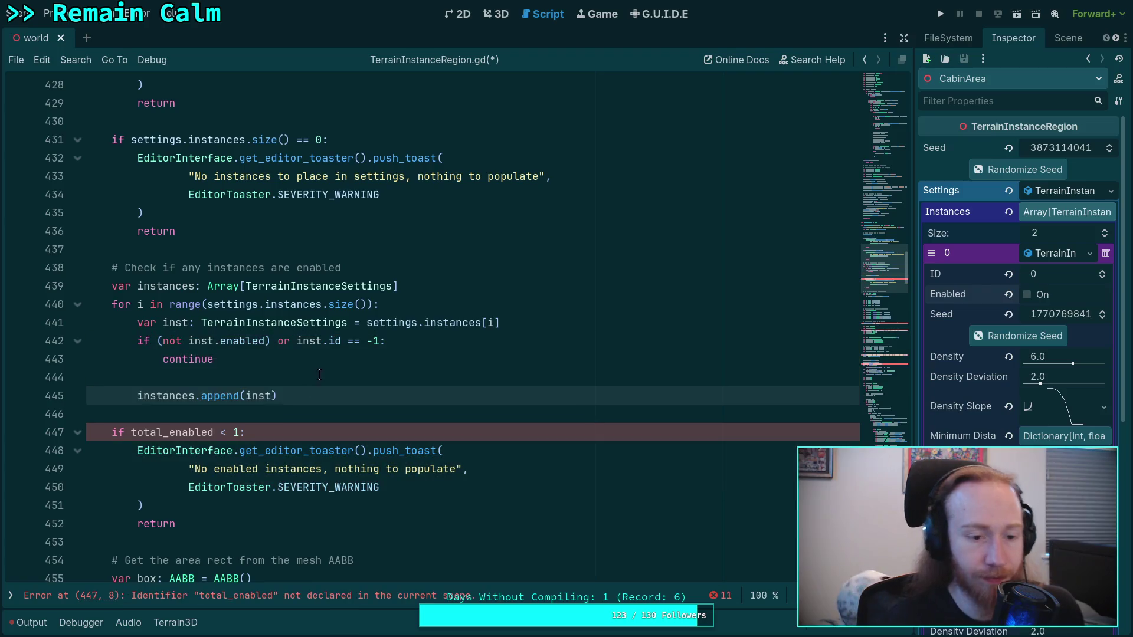
left_click(319, 375)
left_click(328, 412)
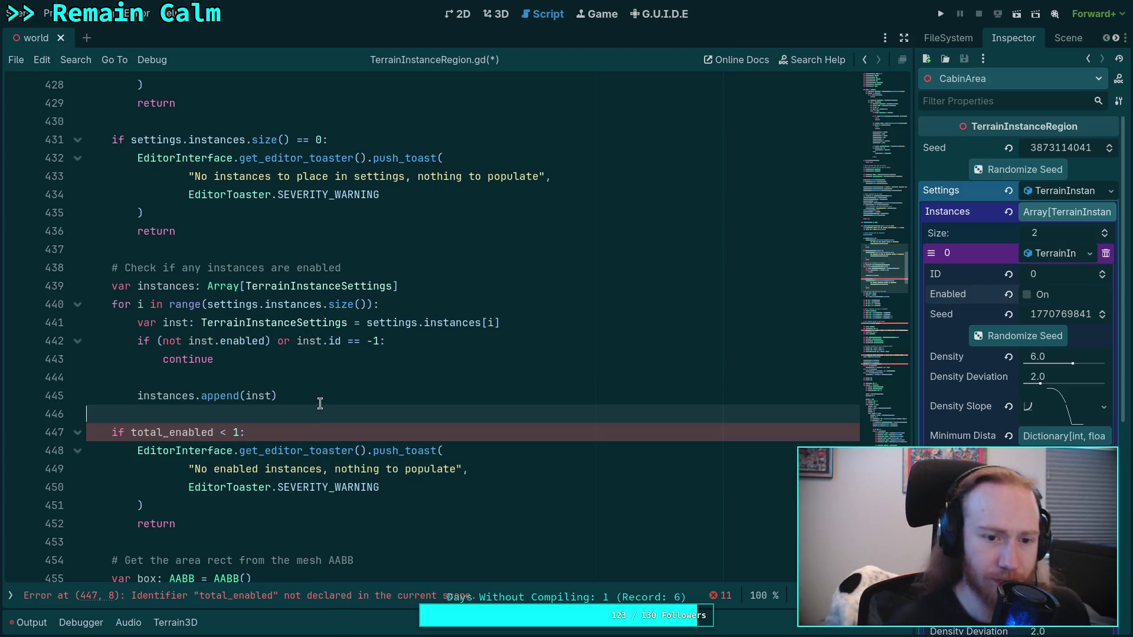
Add 'var some_enabled: int = 0' below the instances declaration.
left_click(459, 281)
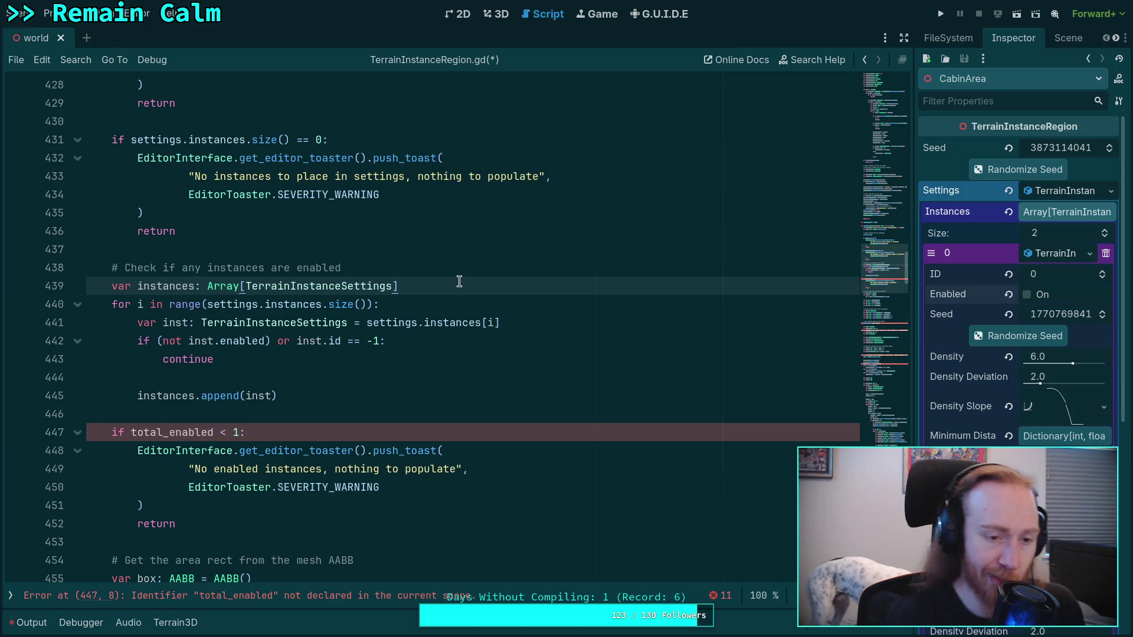
key("Return")
type("me-")
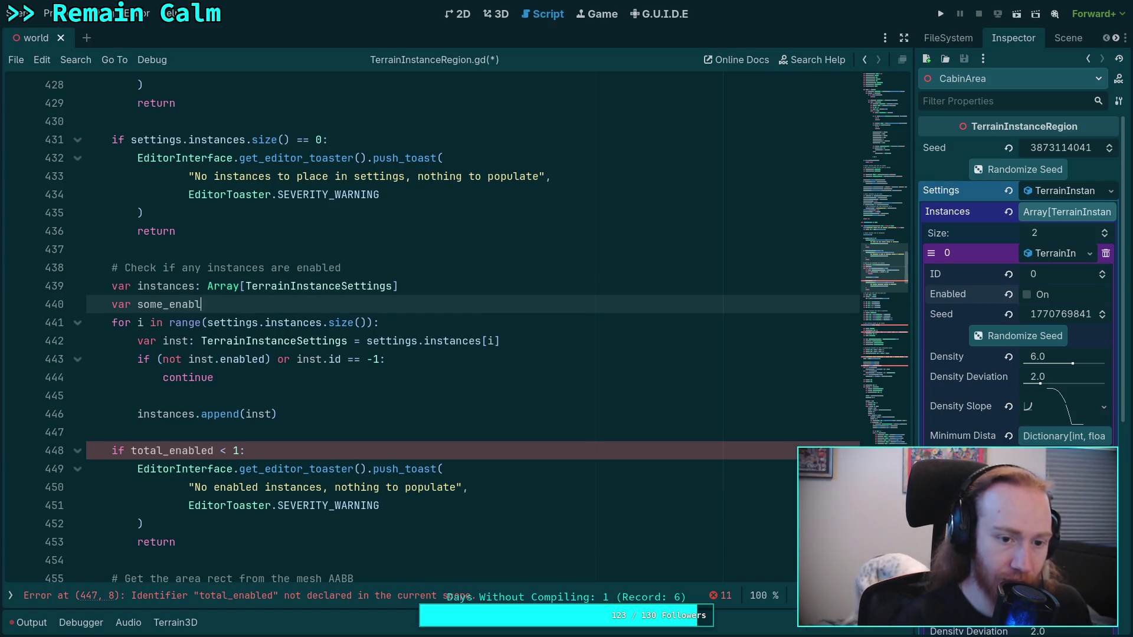
key("BackSpace")
type("int = 0")
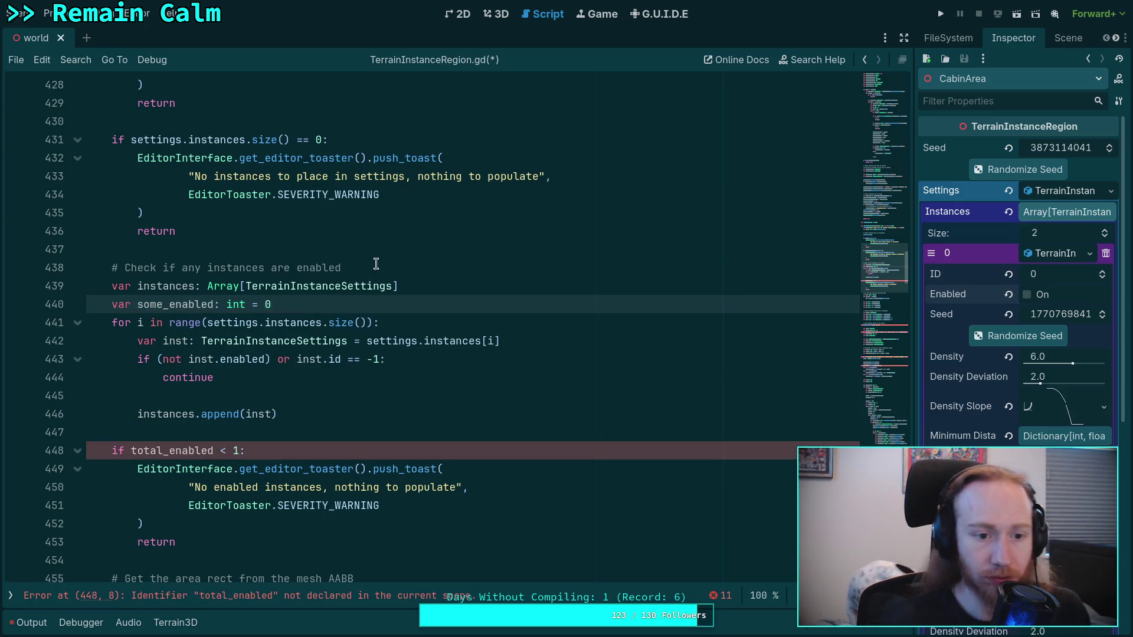
Reword the comment to 'Gather valid instances and check some are enabled'.
left_click(126, 266)
type("F")
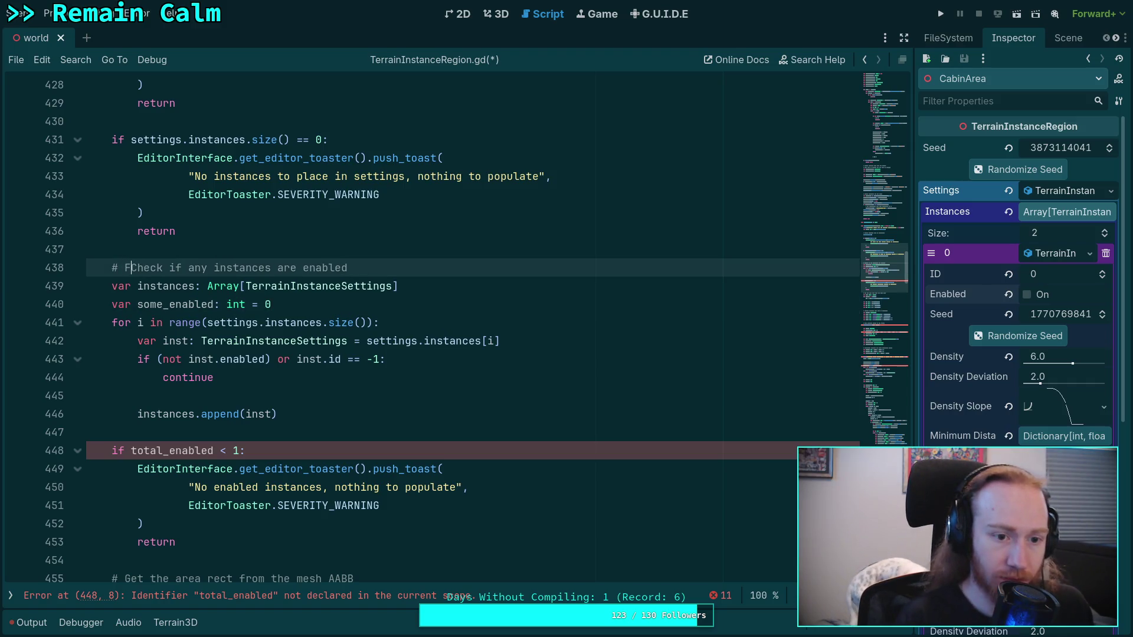
type("ather valid e")
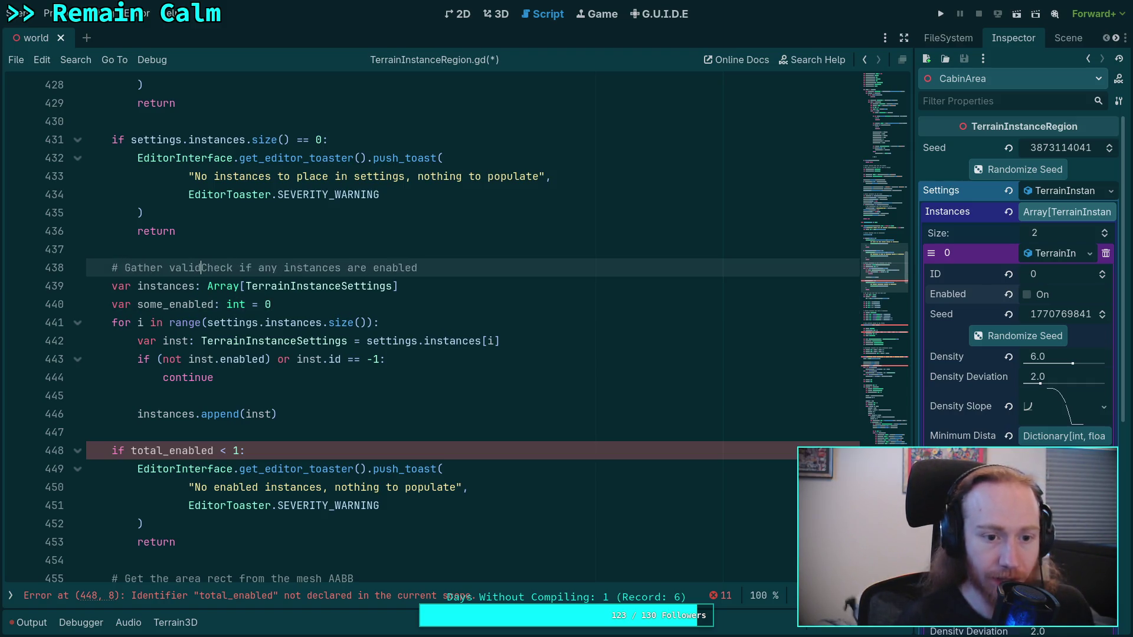
key("BackSpace")
type("instances")
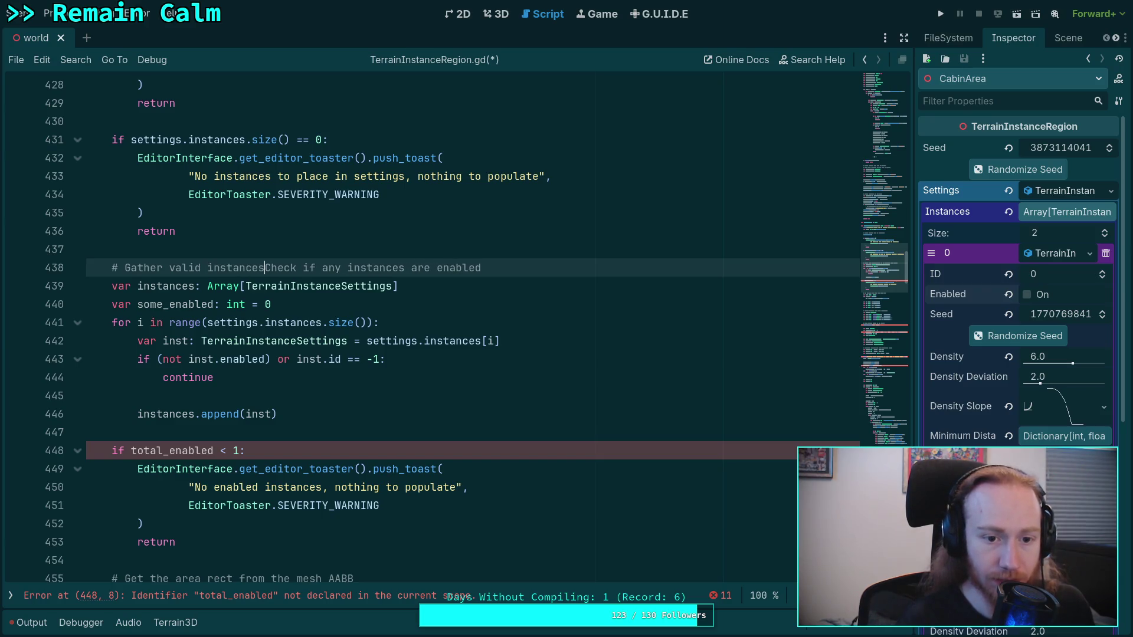
type(" and c")
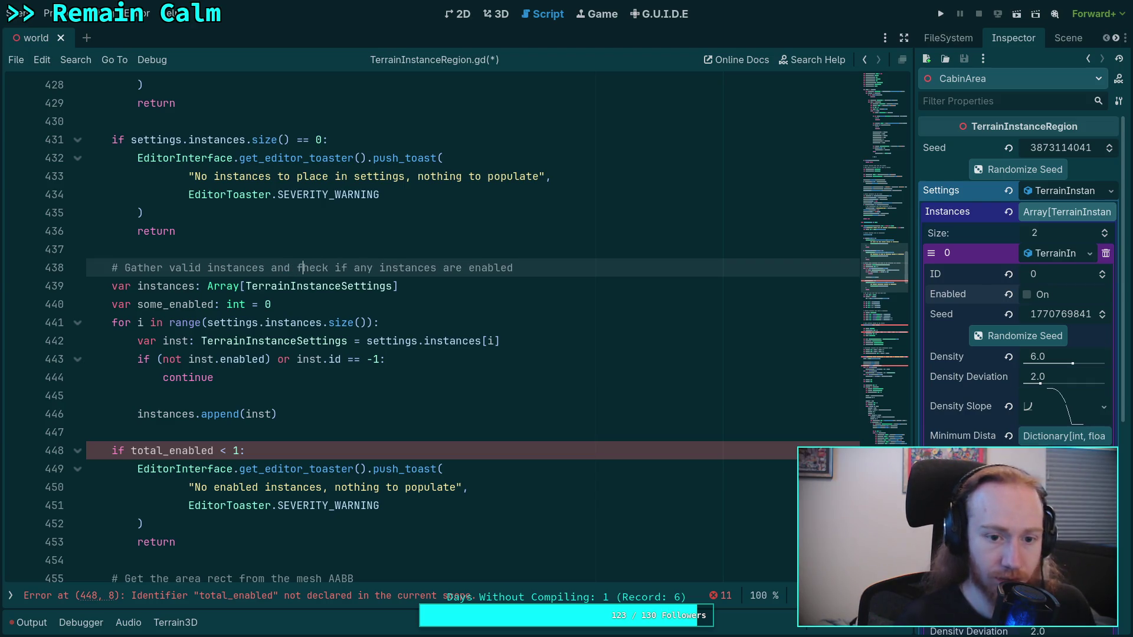
key("BackSpace")
type("c")
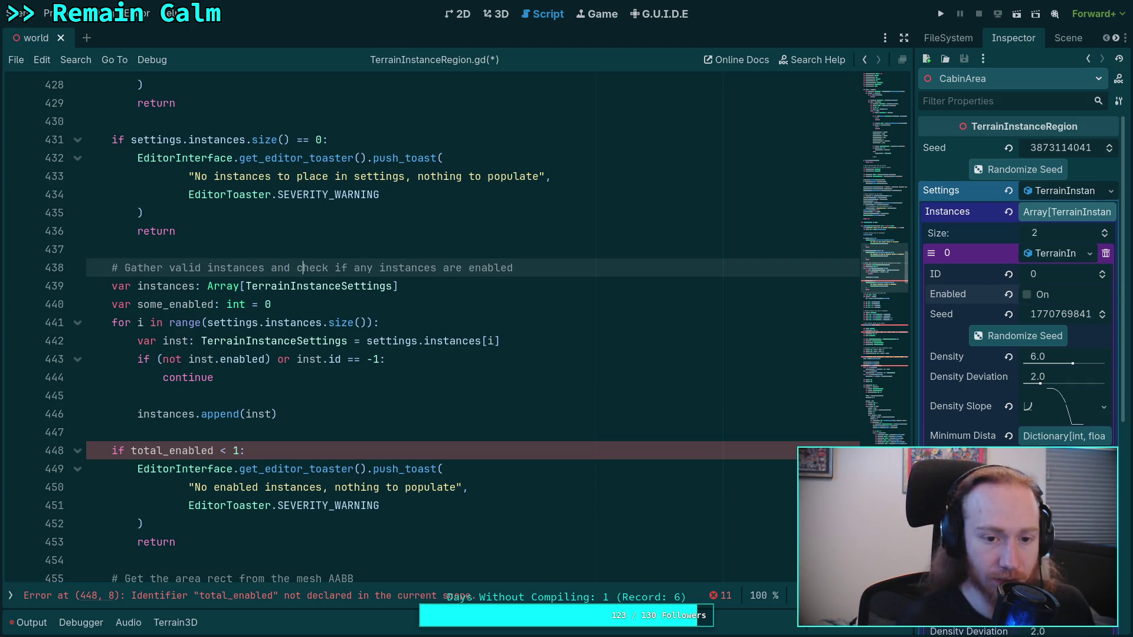
left_click_drag(334, 271, 436, 271)
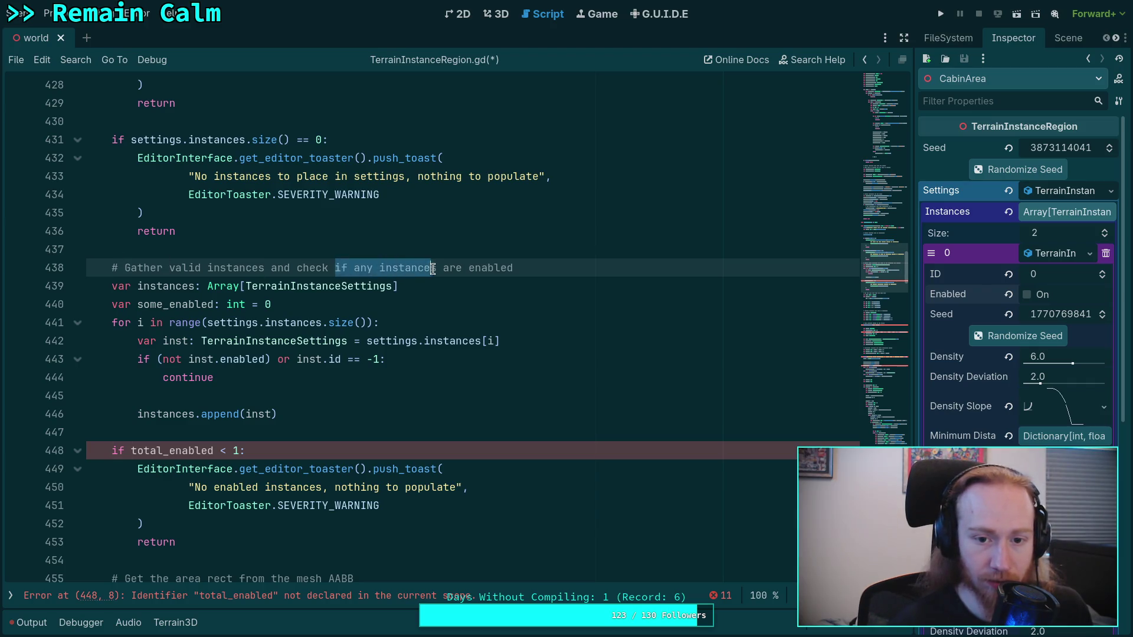
type("some")
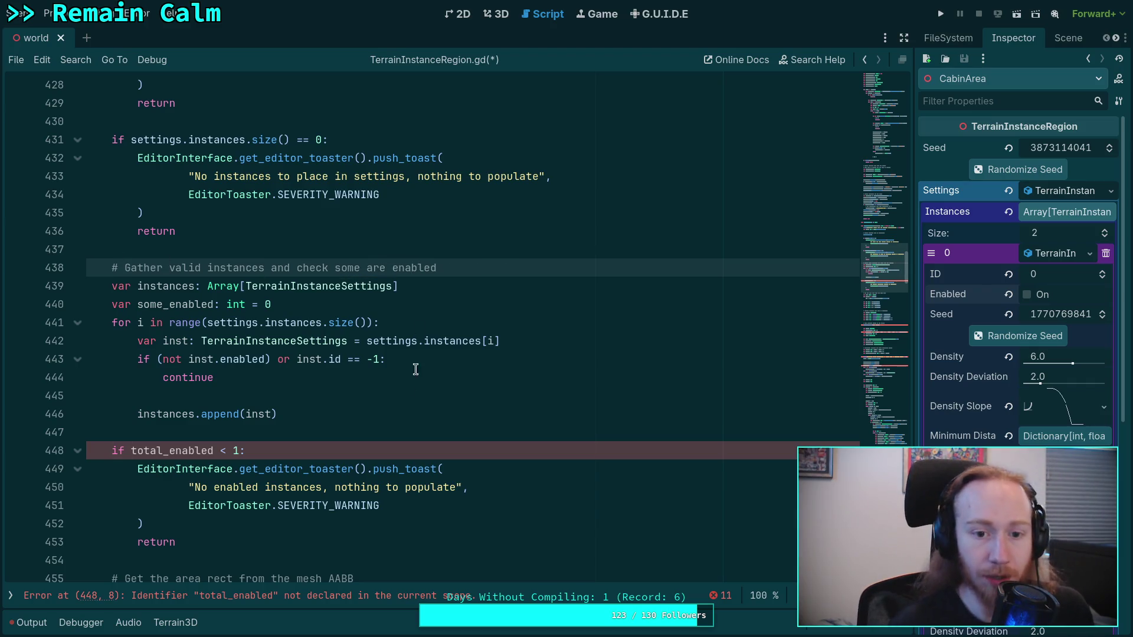
left_click(409, 392)
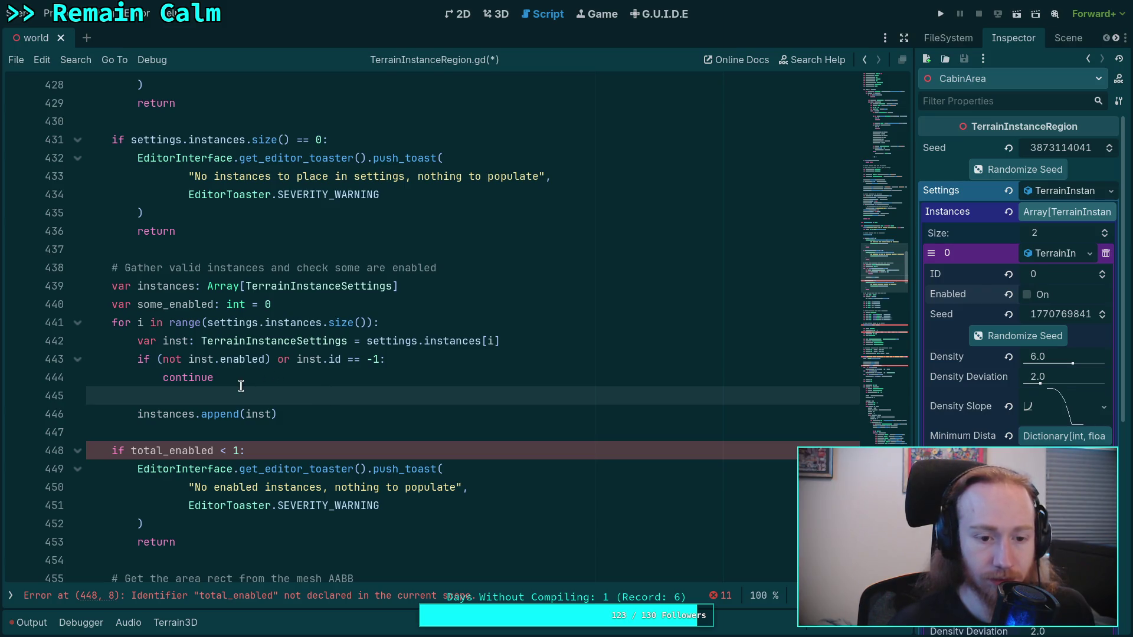
Drop the enabled test from the skip condition and set some_enabled = true for enabled instances.
left_click_drag(295, 359, 157, 359)
key("BackSpace")
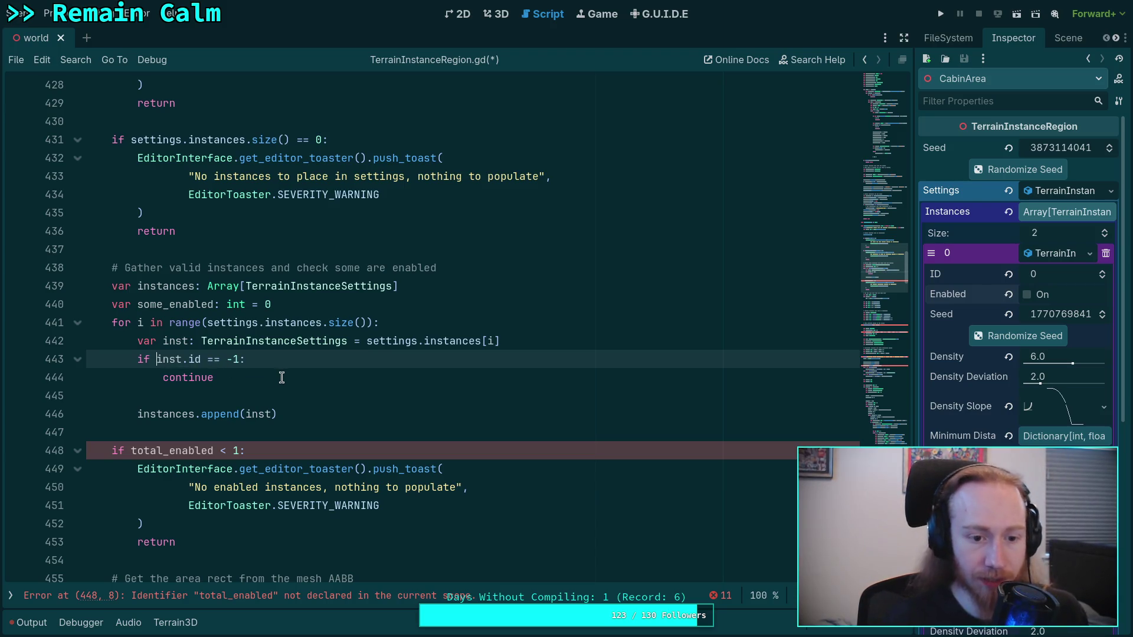
left_click(293, 384)
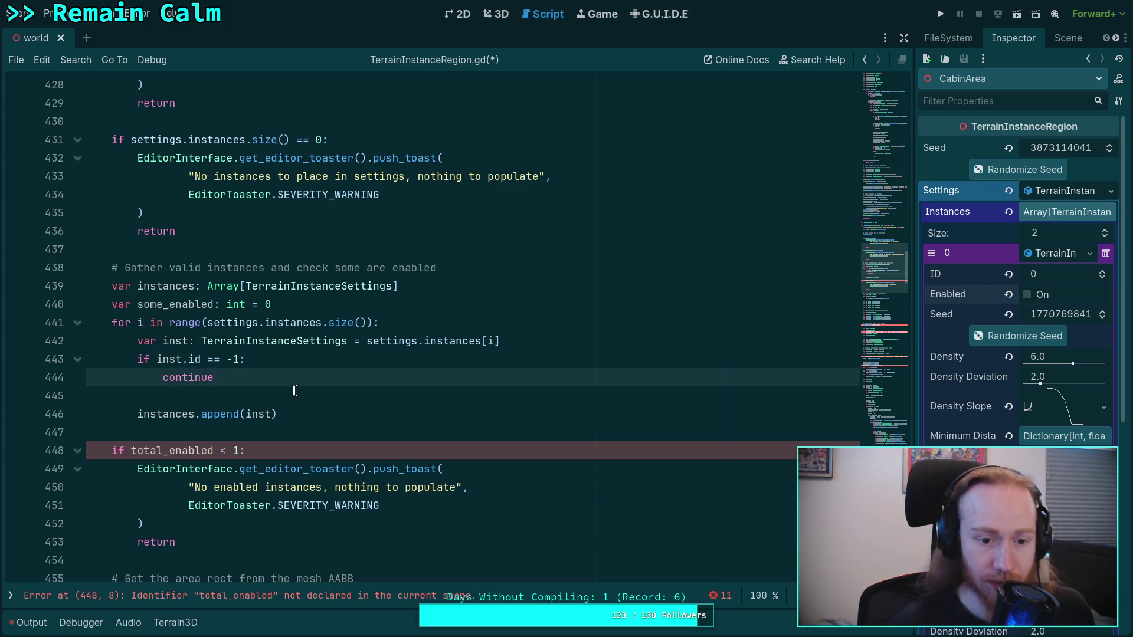
left_click(331, 412)
key("Return")
type("if in")
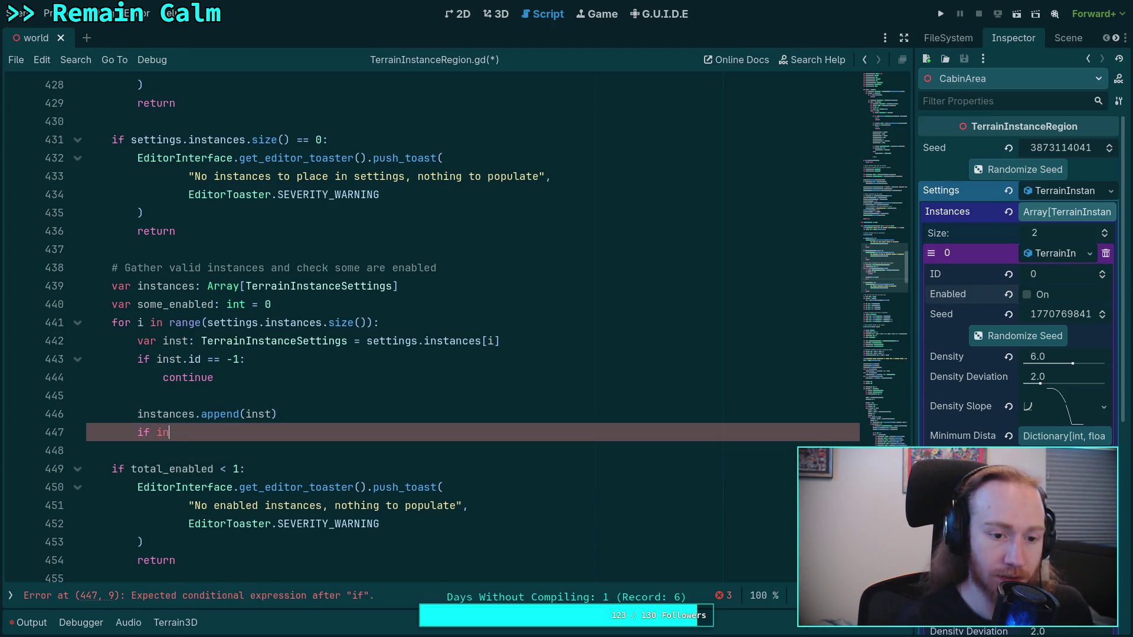
type("st.enabled:")
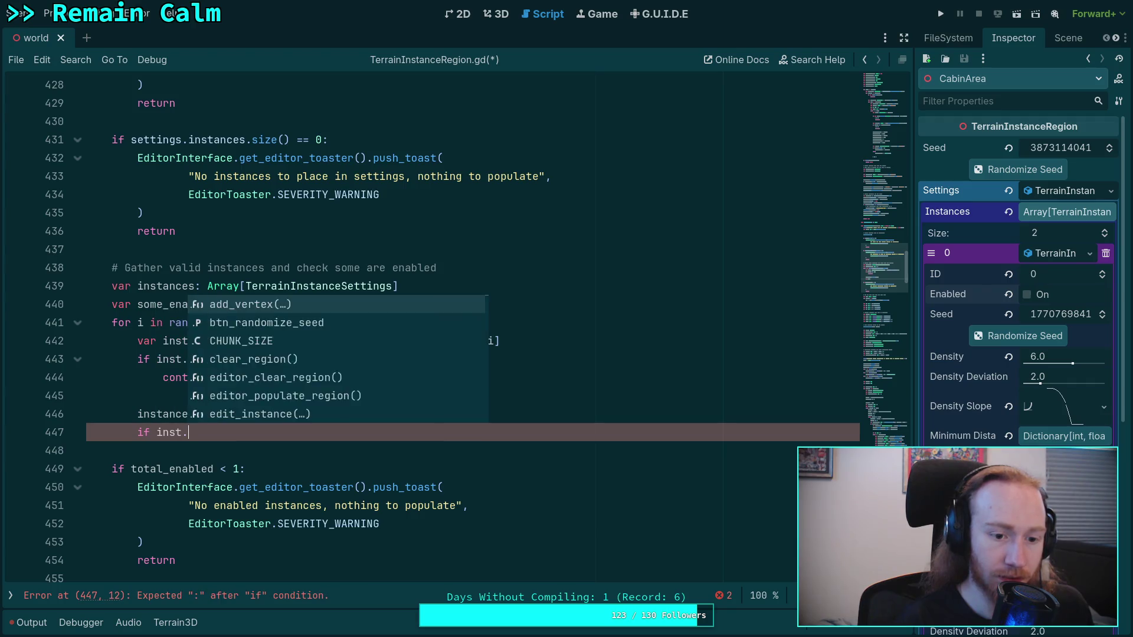
key("Return")
type("some_")
key("Return")
type("= true")
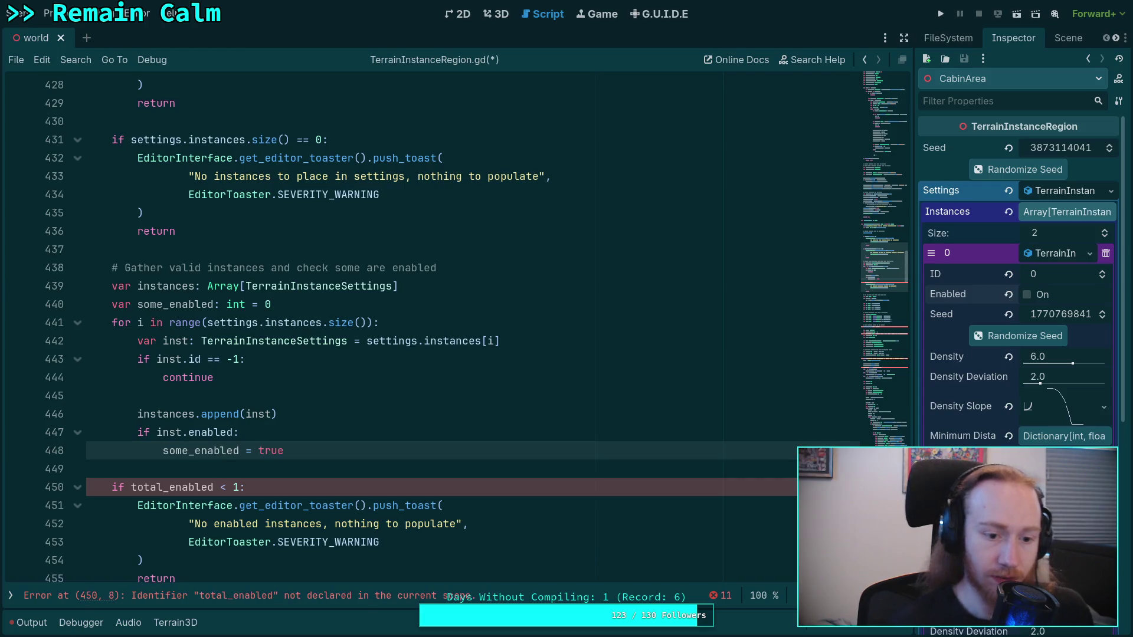
Change the empty check's condition to 'not some_enabled'.
scroll(326, 441, "down", 1)
left_click_drag(131, 432, 239, 432)
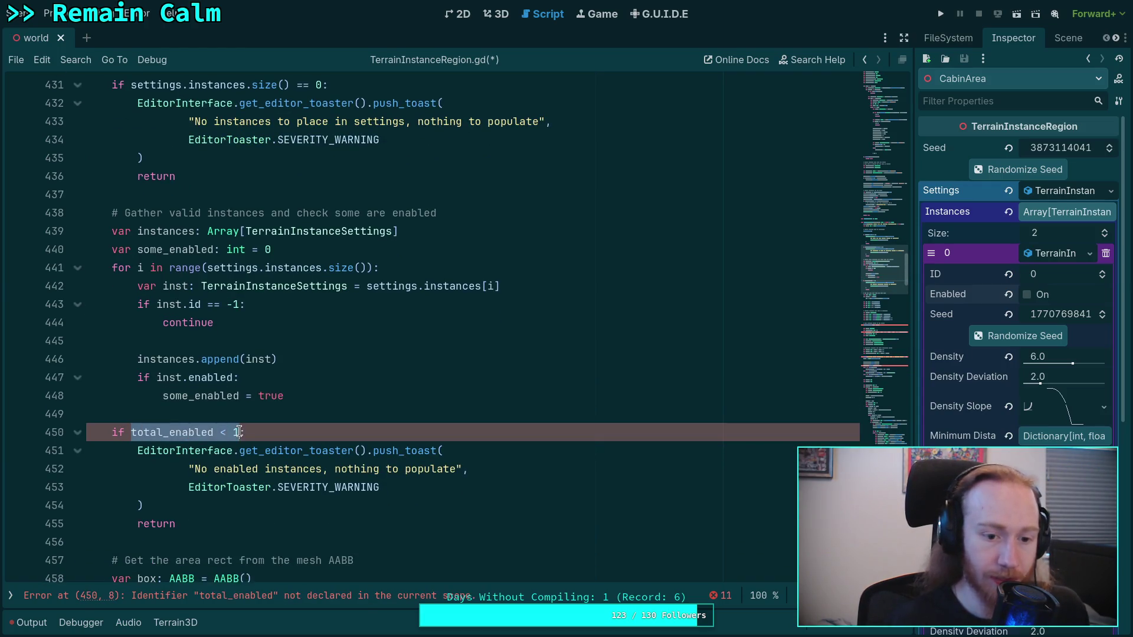
type("not ")
type("some")
key("Return")
Reword the warning to 'No valid & enabled instances, nothing to populate' and save.
scroll(249, 408, "down", 2)
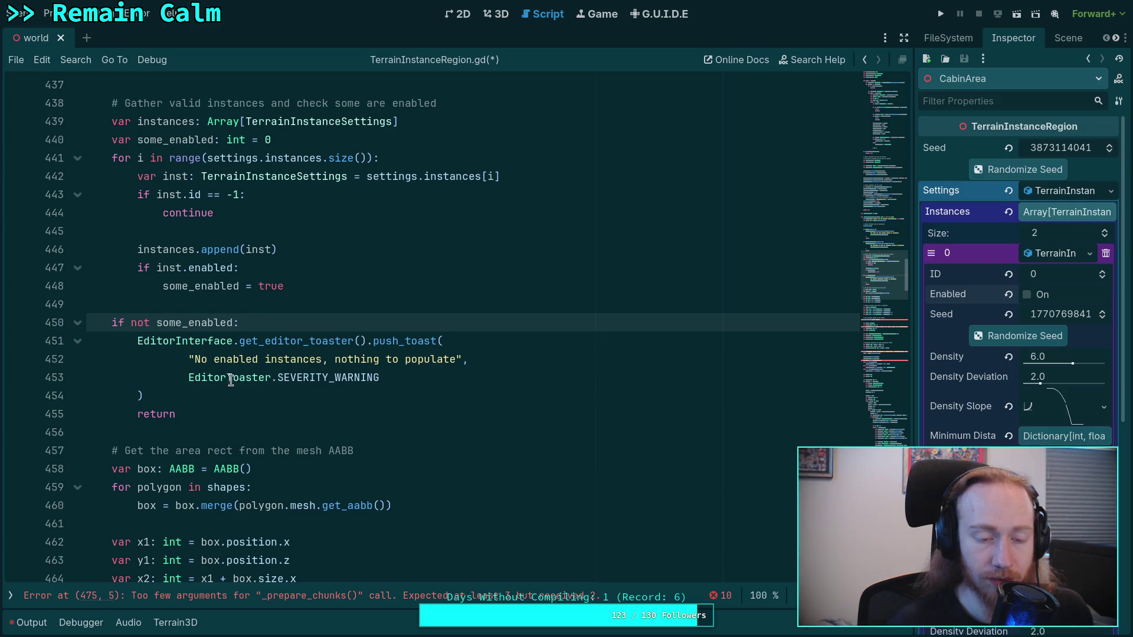
left_click(213, 359)
type("valid,")
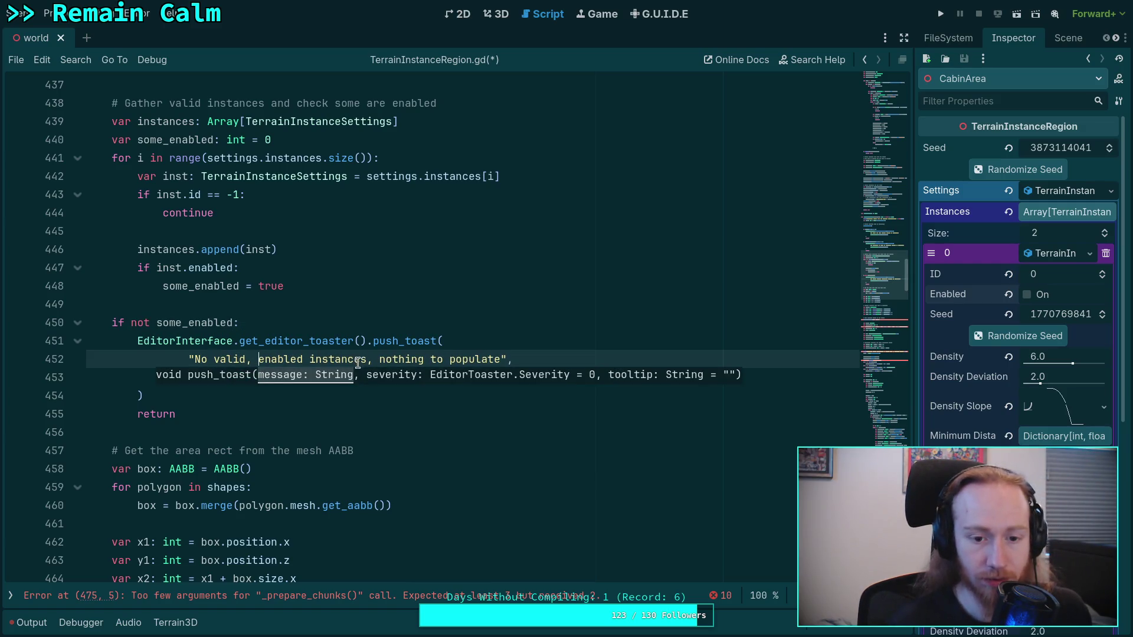
left_click(372, 359)
key("Right")
key("Delete")
type("N")
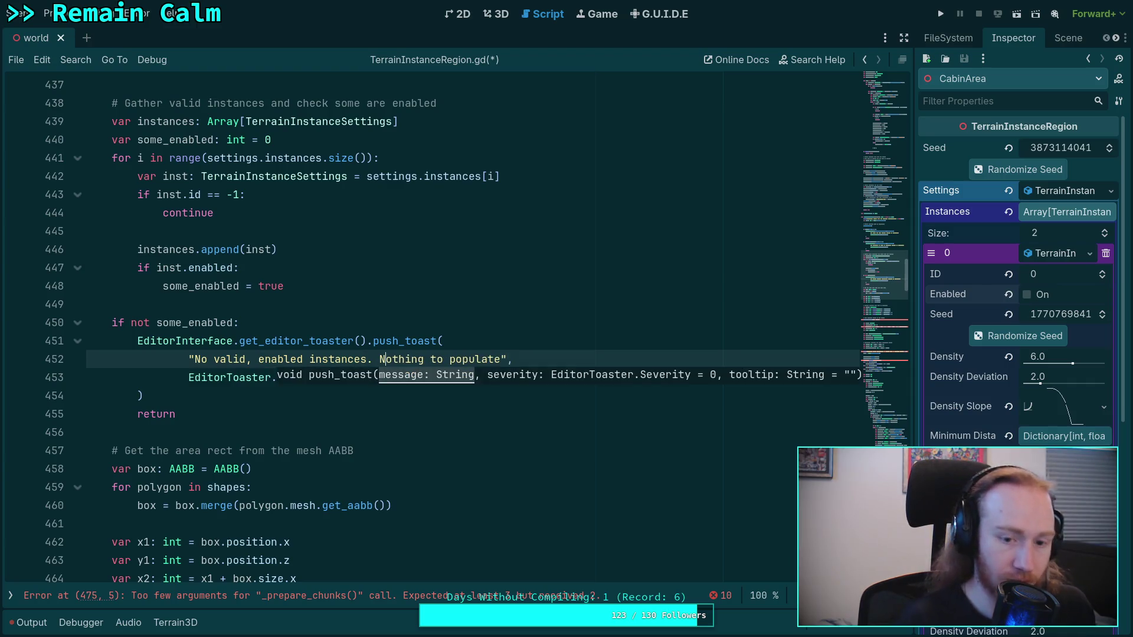
left_click(249, 361)
type("&")
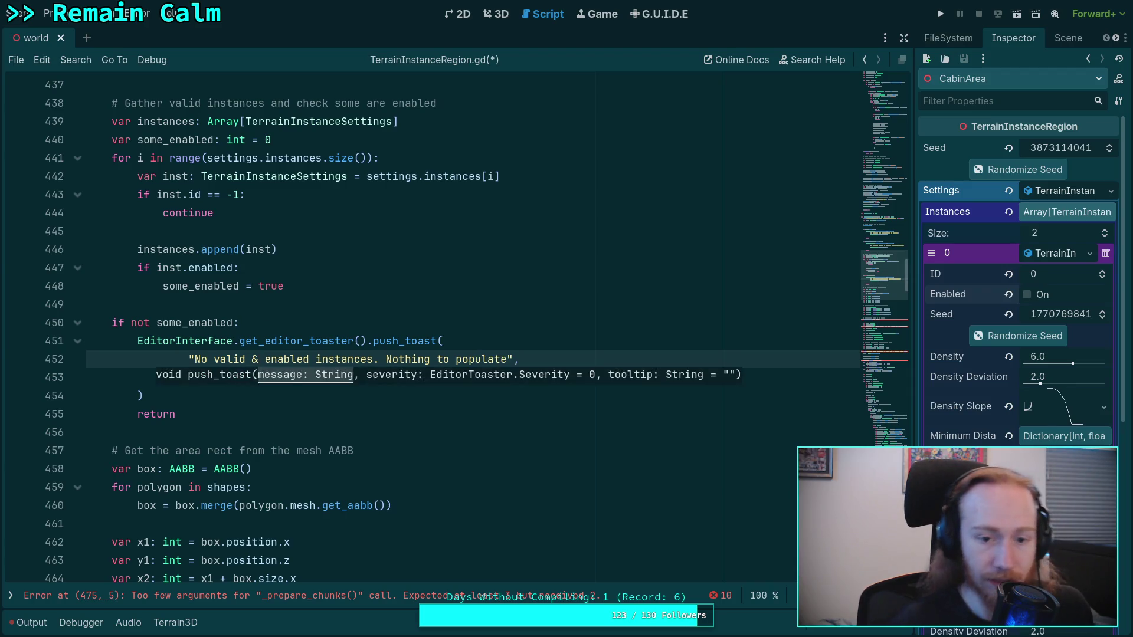
left_click_drag(373, 361, 396, 361)
type(", n")
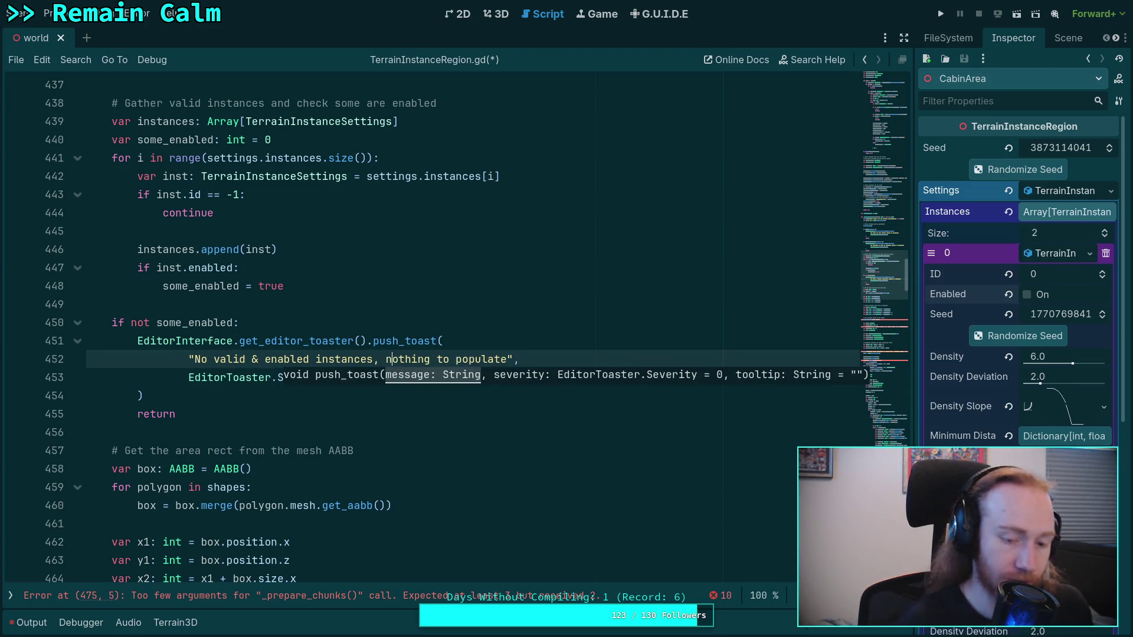
key("ctrl+s")
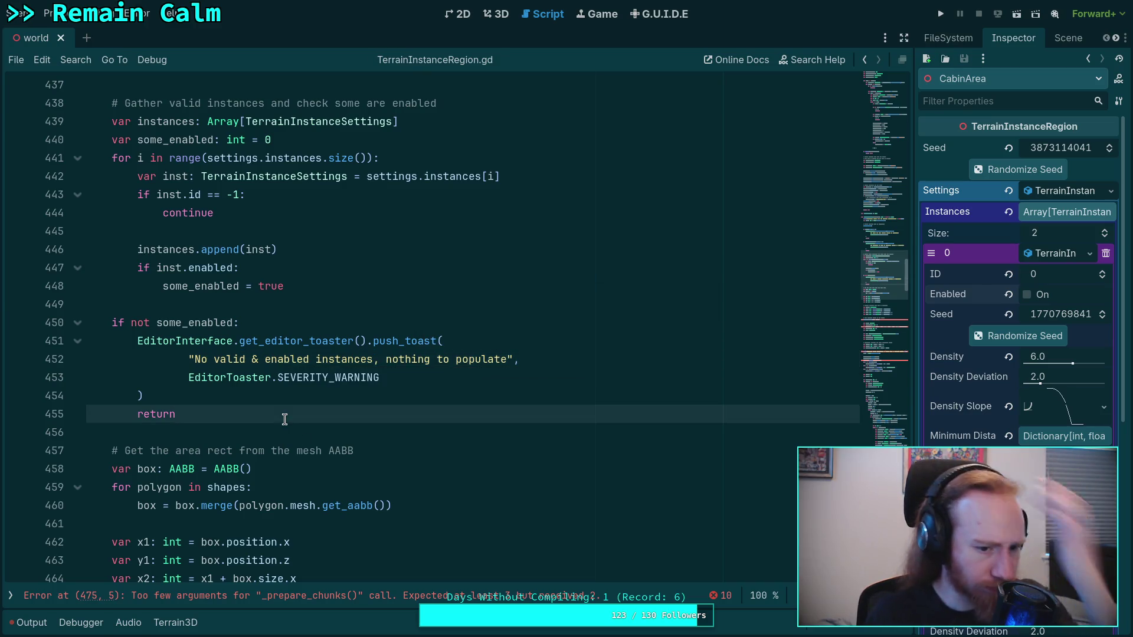
Pass instances as the first argument of the _prepare_chunks call.
scroll(293, 413, "down", 7)
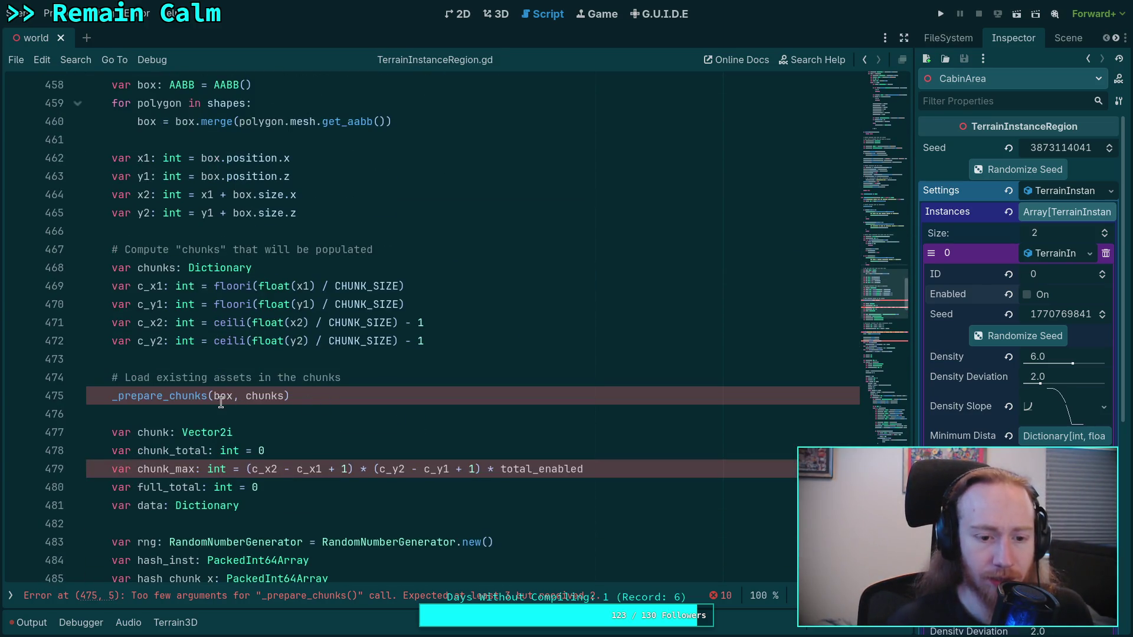
left_click(214, 396)
type("instances,")
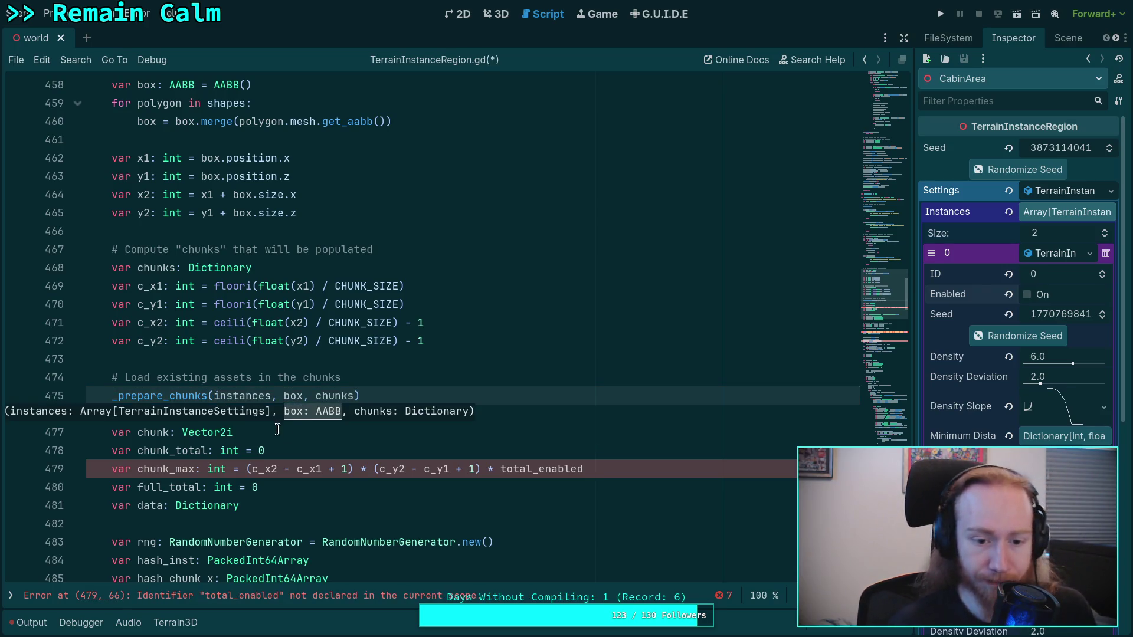
Replace total_enabled with instances.size() in the chunk_max calculation.
scroll(509, 356, "down", 2)
left_click(502, 358)
double_click(509, 357)
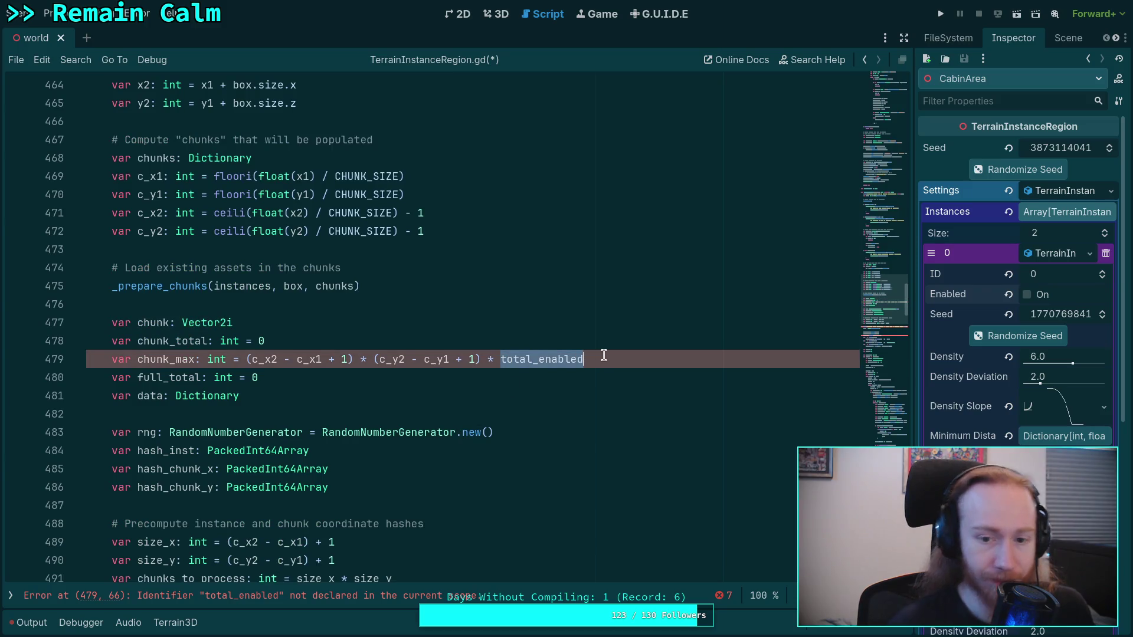
type("instan")
key("BackSpace")
key("BackSpace")
type("ces.size")
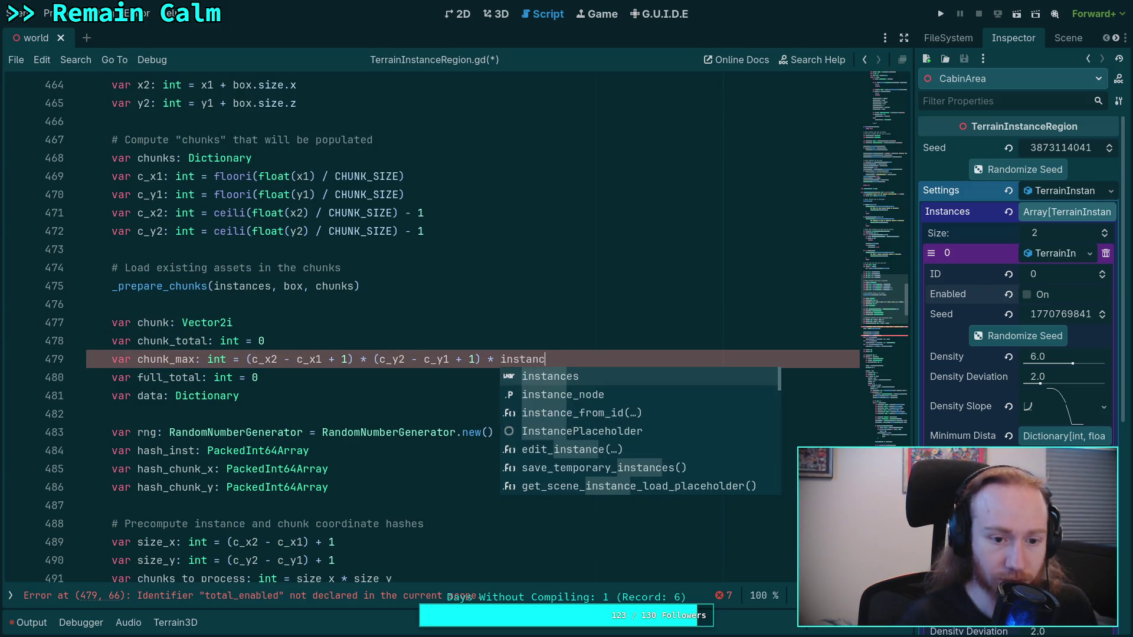
key("Return")
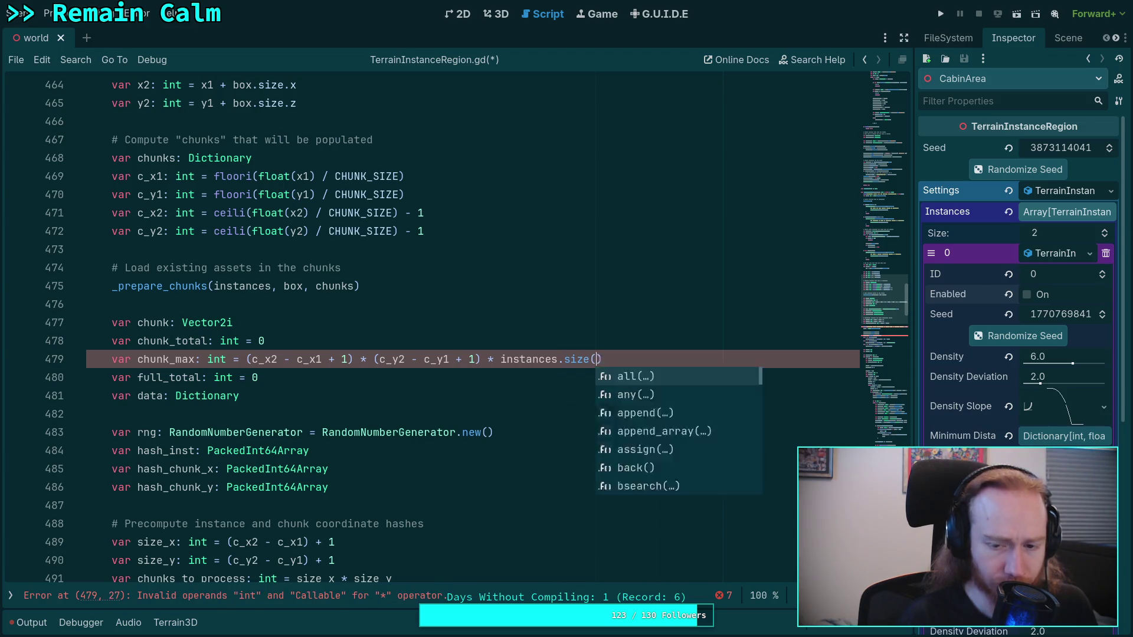
scroll(468, 356, "up", 4)
scroll(467, 356, "up", 9)
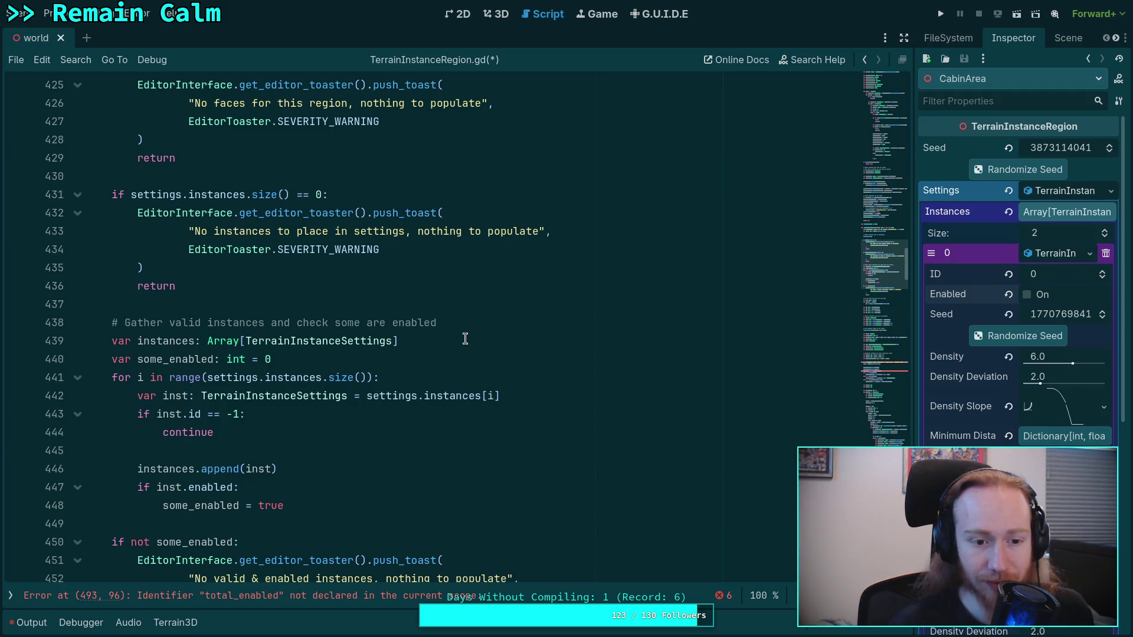
scroll(465, 338, "down", 12)
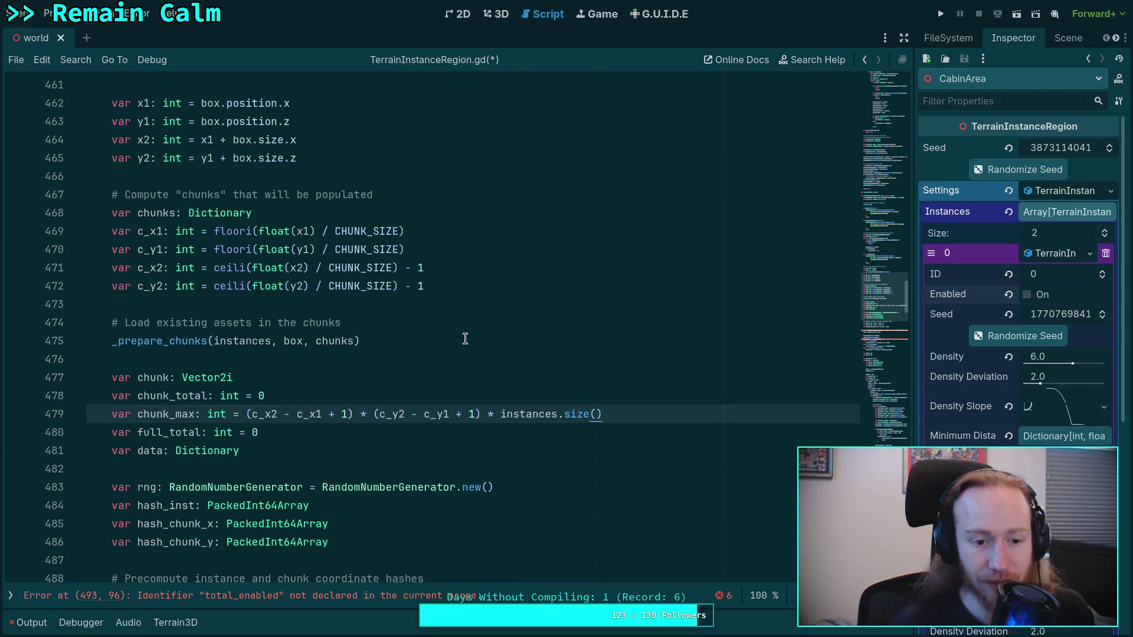
double_click(163, 417)
scroll(163, 416, "down", 20)
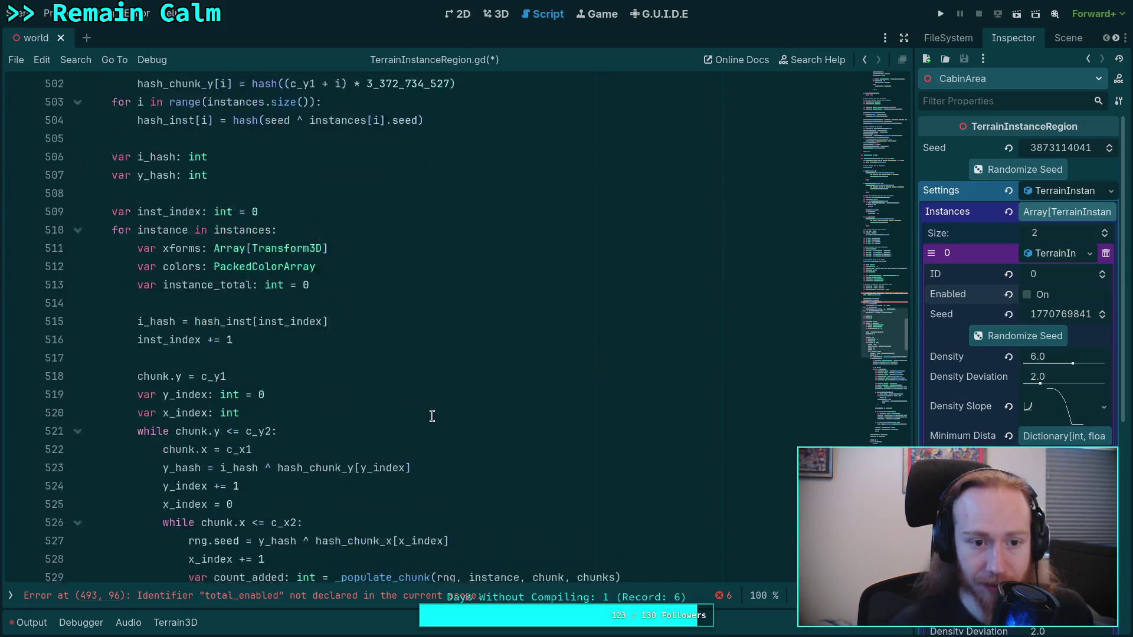
scroll(433, 416, "down", 15)
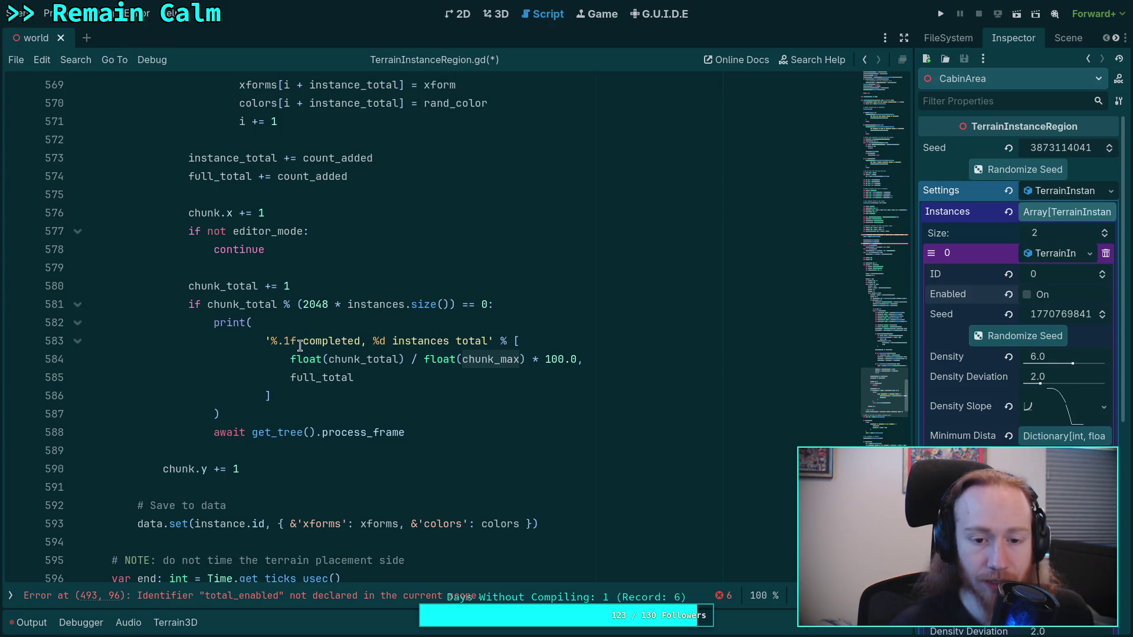
scroll(335, 322, "up", 10)
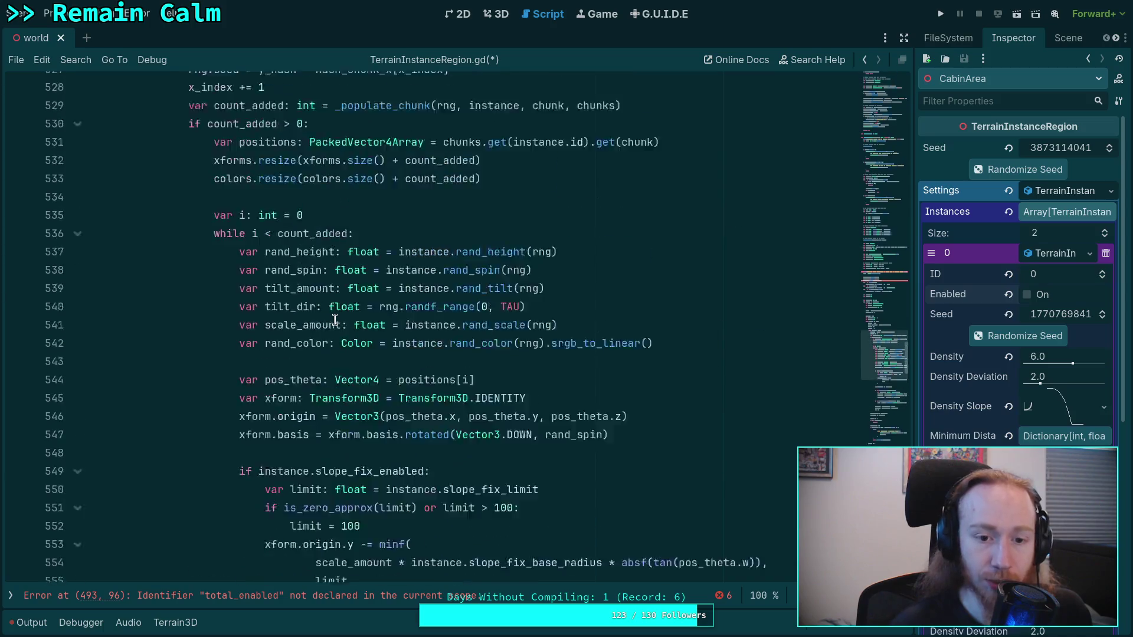
scroll(334, 320, "down", 15)
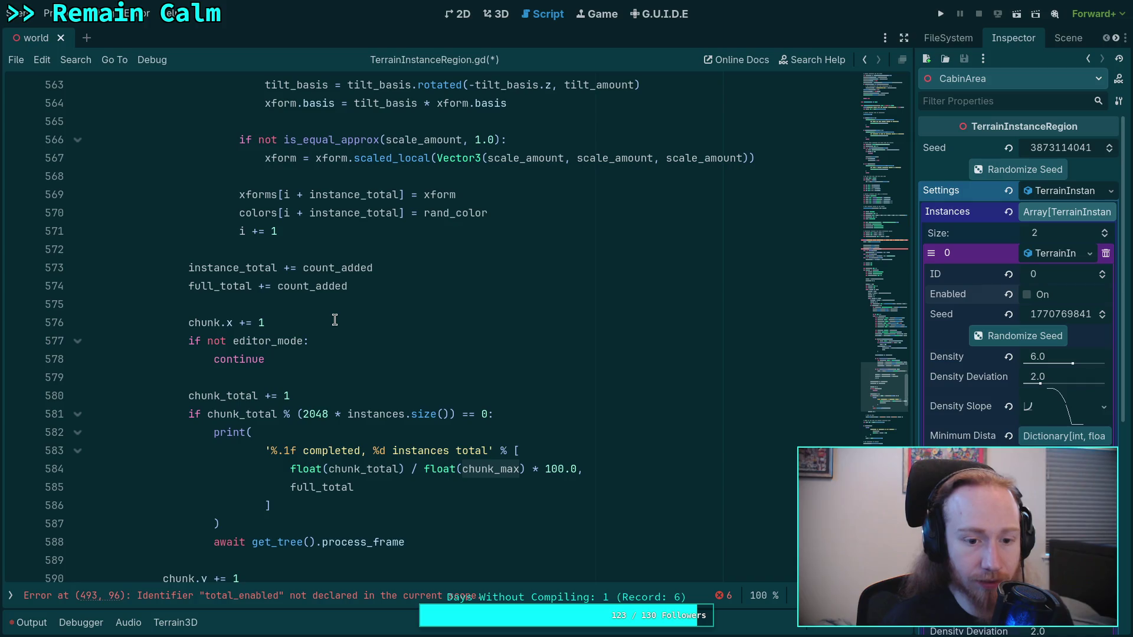
scroll(334, 320, "up", 20)
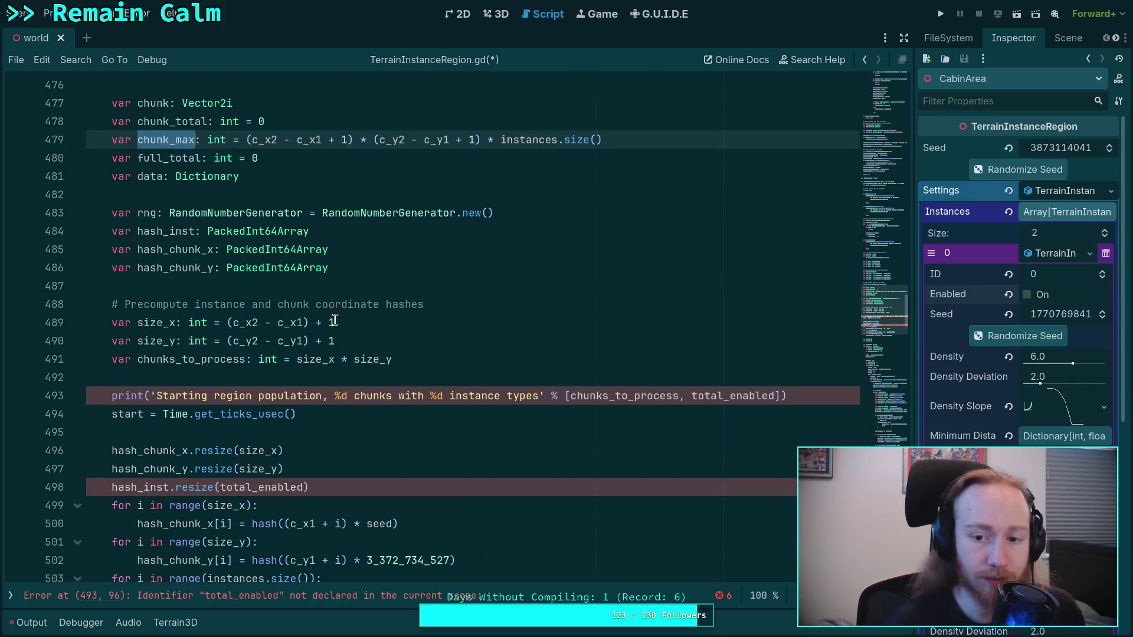
scroll(333, 318, "up", 2)
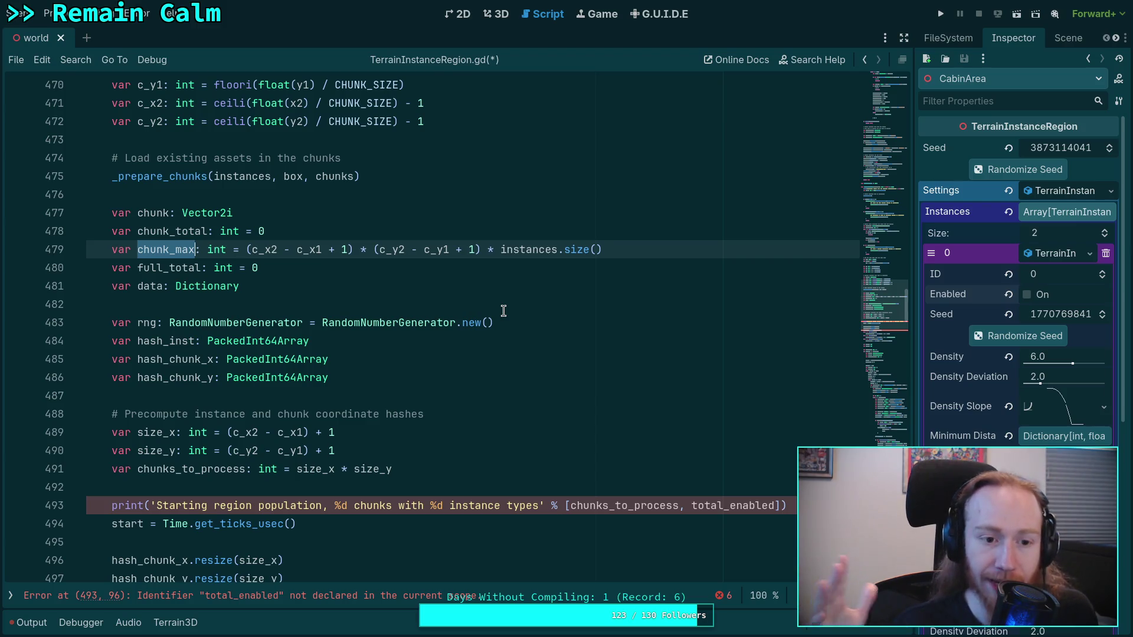
scroll(402, 343, "up", 6)
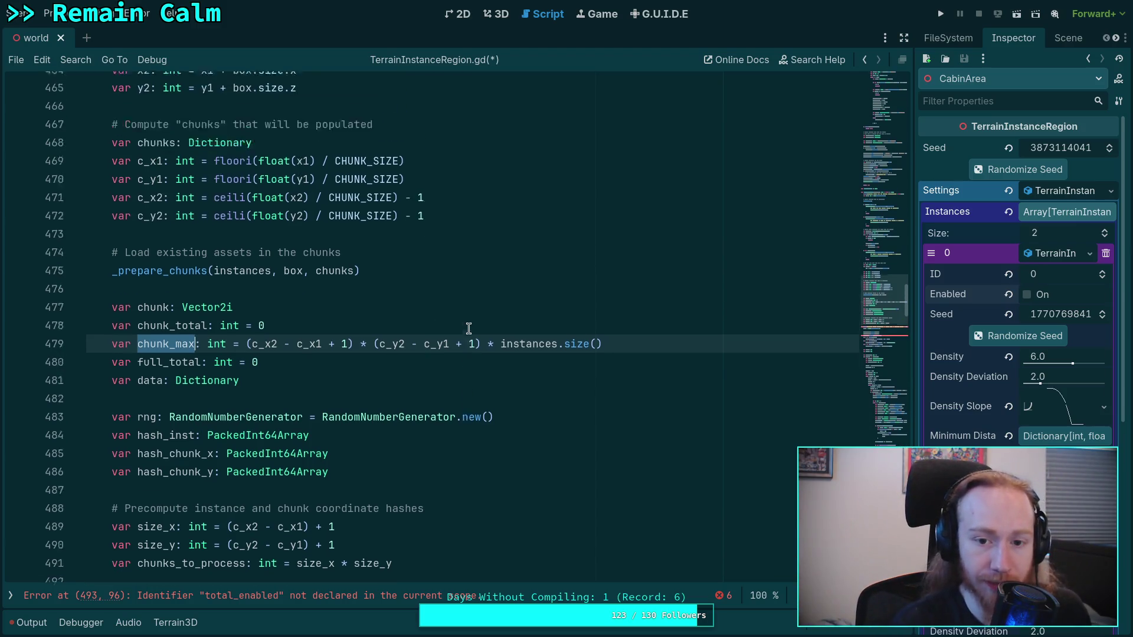
scroll(402, 342, "up", 7)
Rename the some_enabled declaration on line 440 to instances_enabled.
left_click(417, 235)
left_click(386, 251)
left_click_drag(137, 250, 164, 250)
type("total")
key("BackSpace")
key("BackSpace")
key("BackSpace")
type("instances_enabled: int = 0")
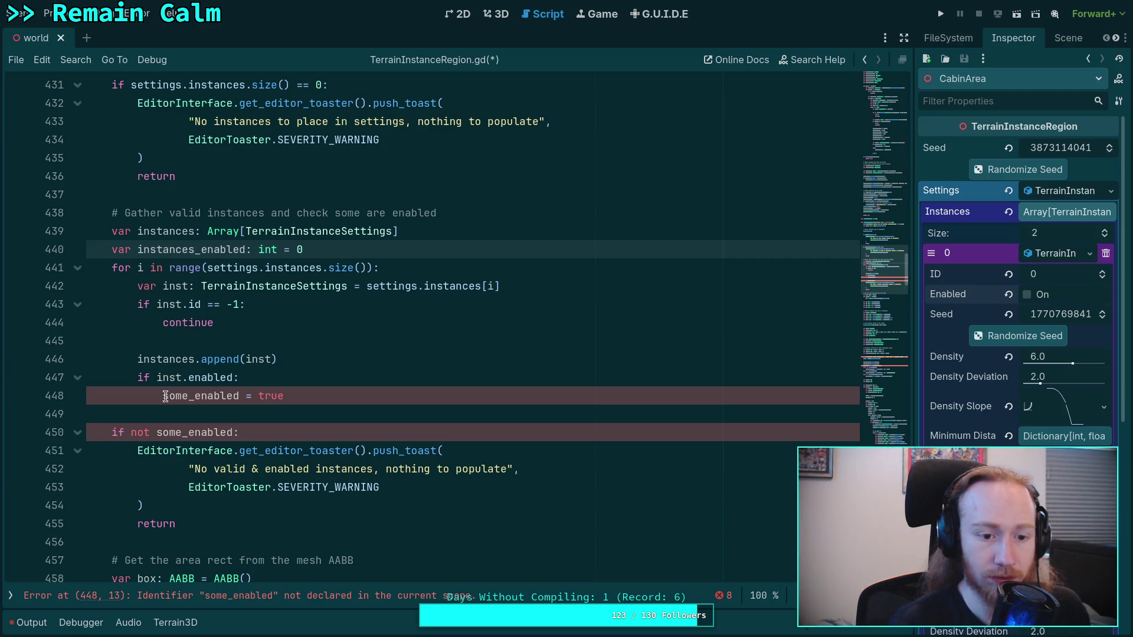
Replace the 'some_enabled = true' statement with 'instances_enabled += 1'.
left_click_drag(165, 396, 297, 387)
key("BackSpace")
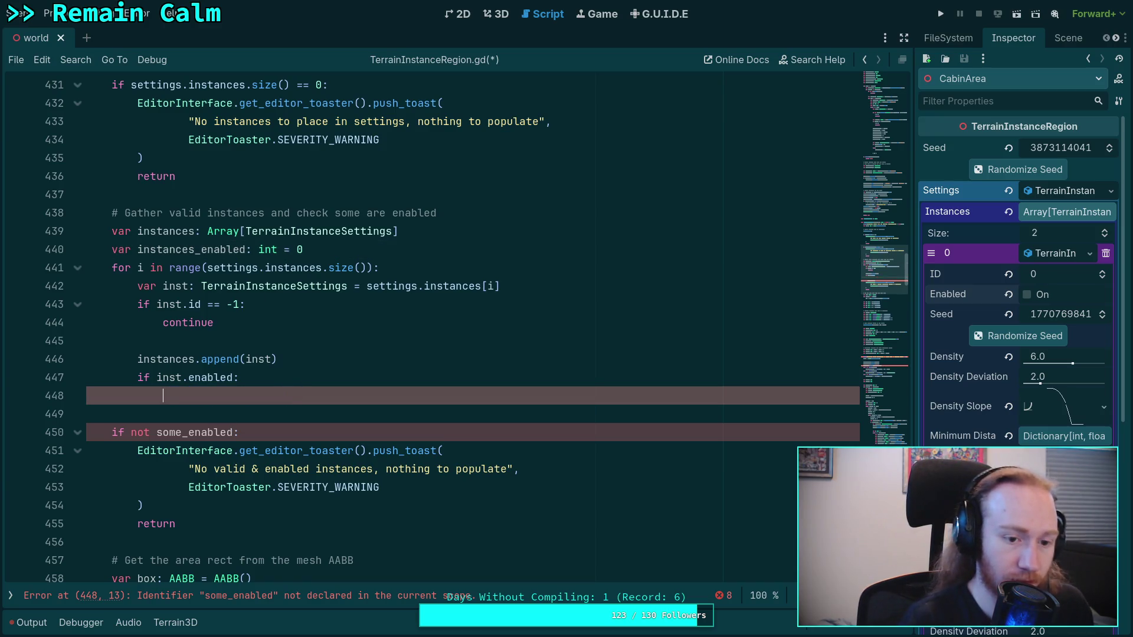
type("inst")
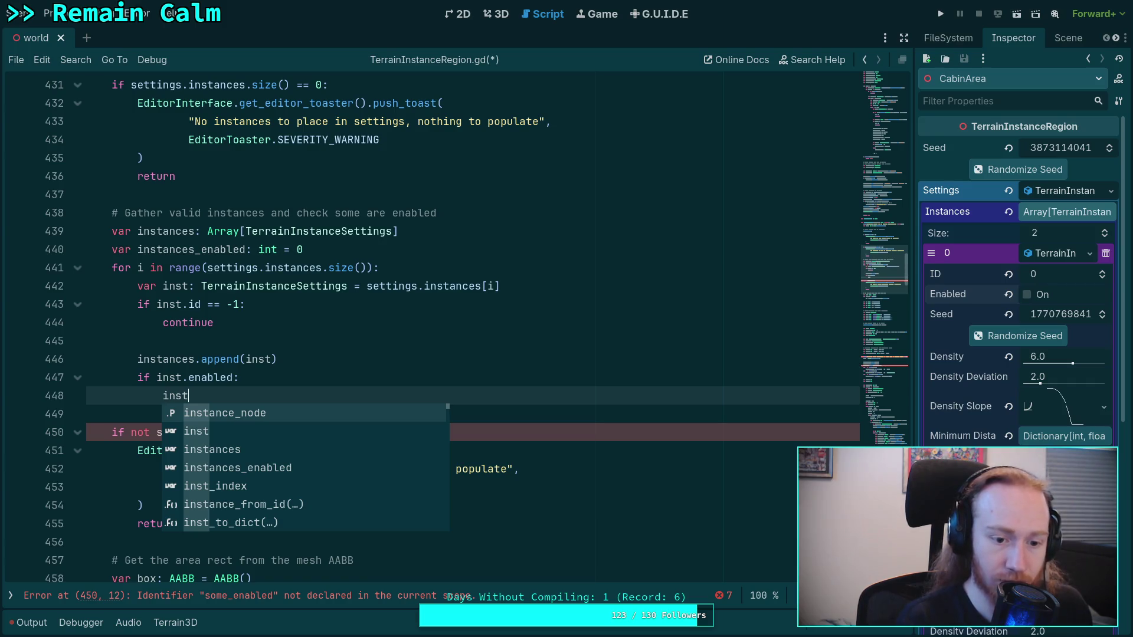
key("Down")
key("Down")
key("Down")
key("Return")
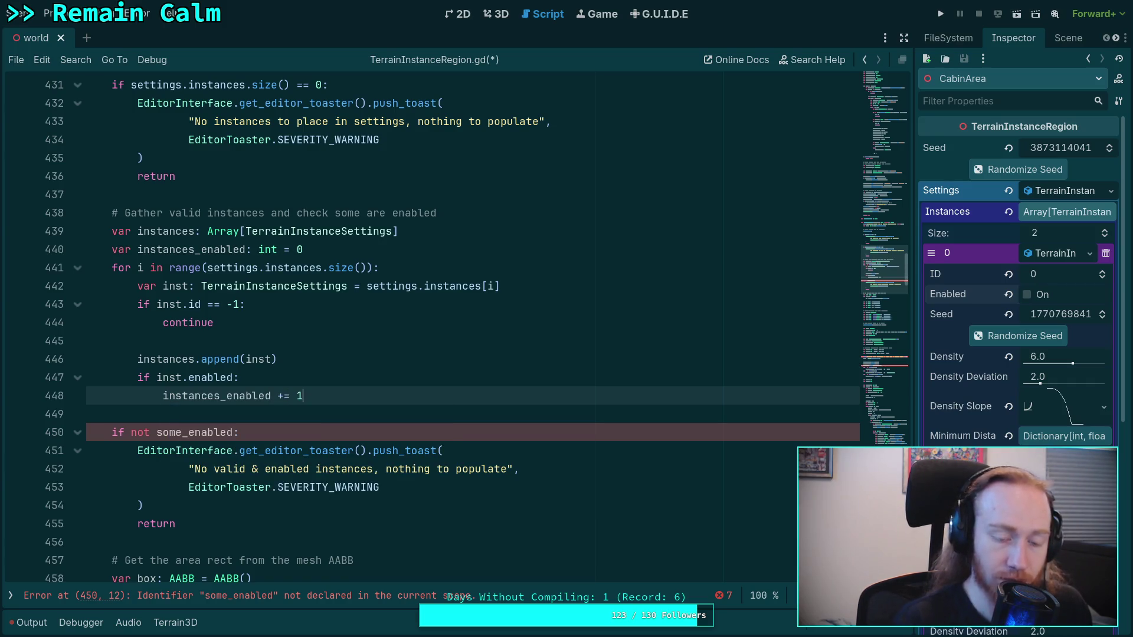
Change the warning condition to 'if instances_enabled < 1:'.
left_click_drag(131, 433, 237, 432)
type("in")
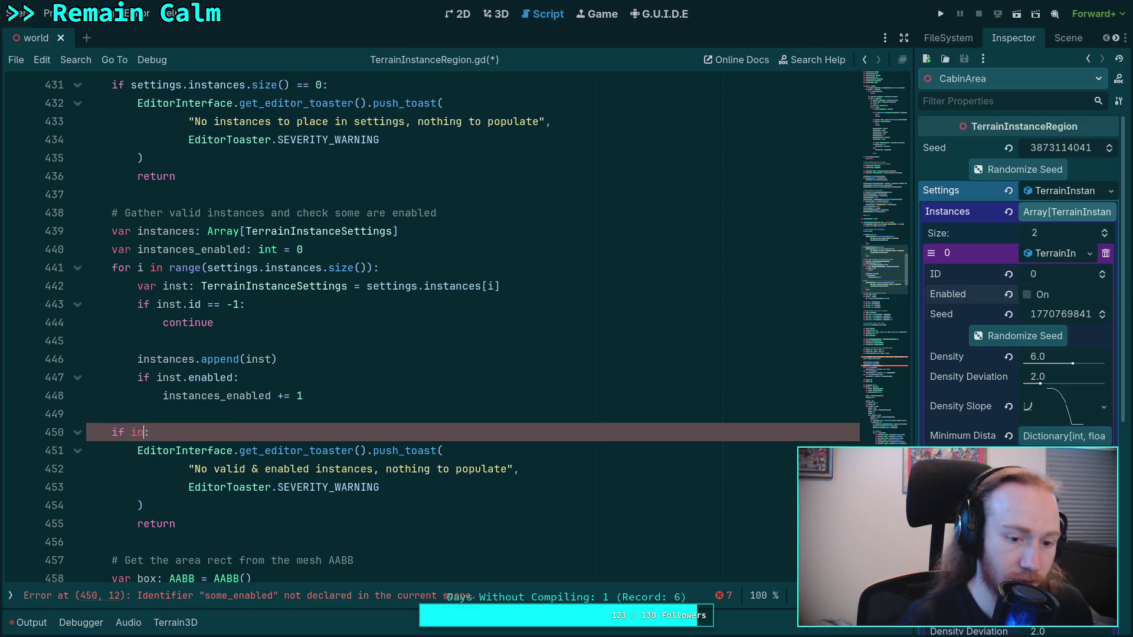
type("st")
key("Down")
key("Return")
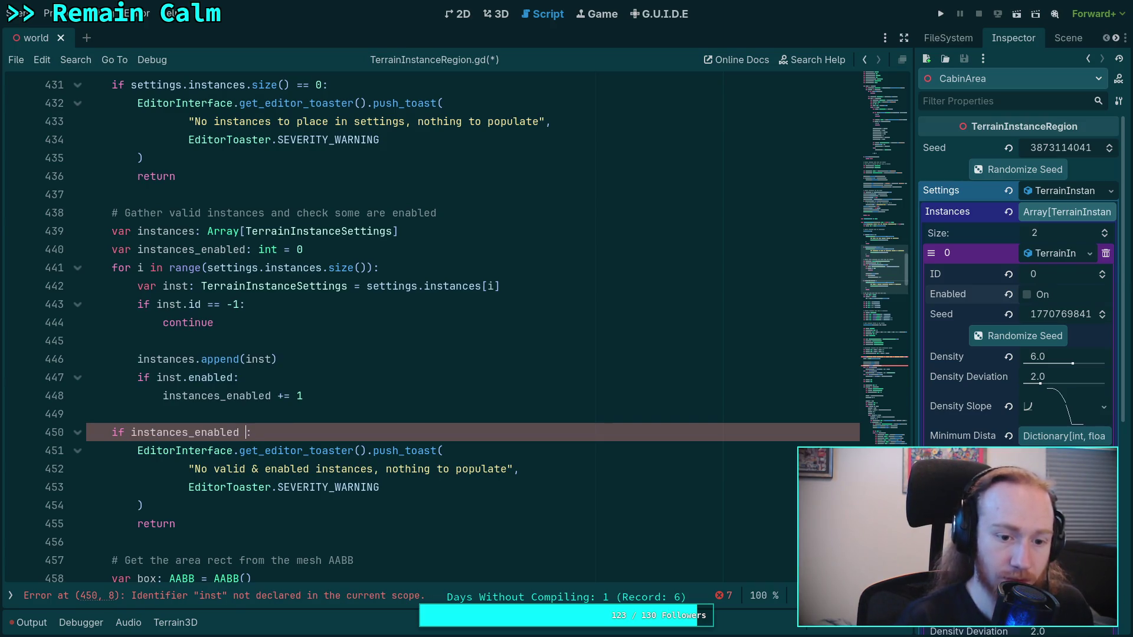
left_click(216, 490)
scroll(283, 460, "down", 9)
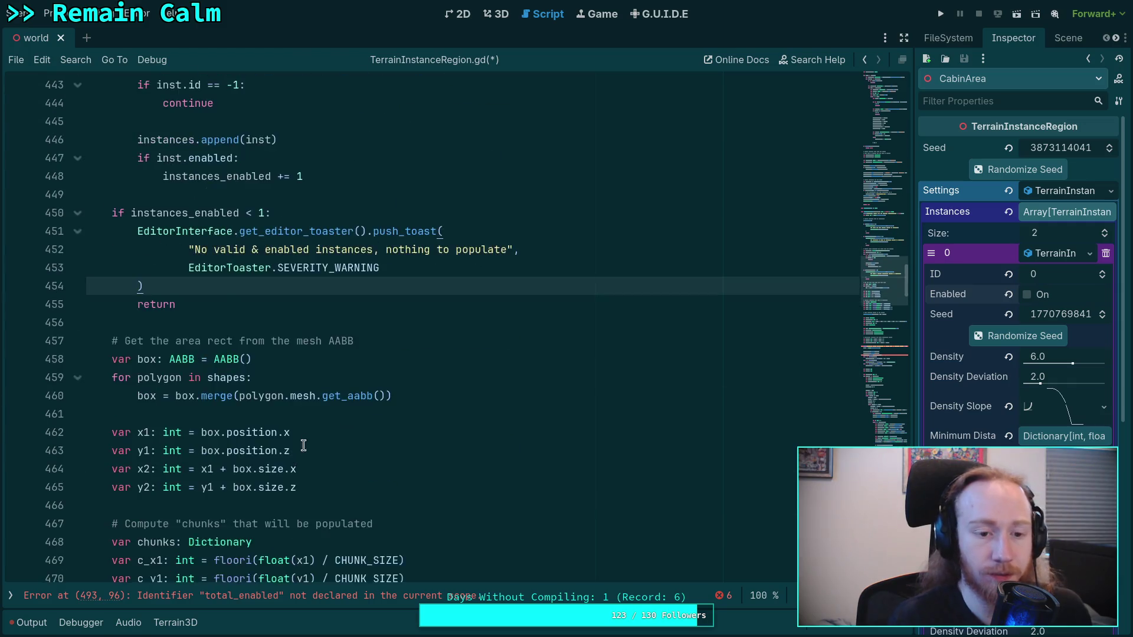
Make chunk_max use instances_enabled instead of the .size() call.
left_click_drag(558, 469, 603, 469)
key("BackSpace")
type("_e")
key("Return")
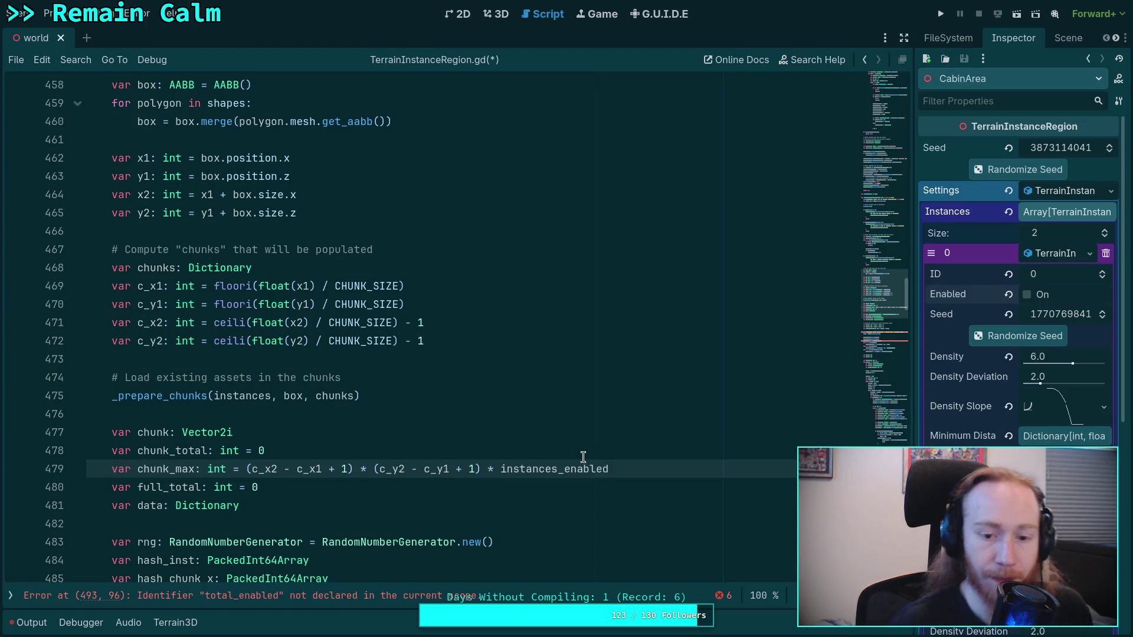
Resize hash_inst with instances.size() instead of the undeclared total_enabled on line 498.
scroll(572, 452, "down", 3)
scroll(417, 432, "down", 2)
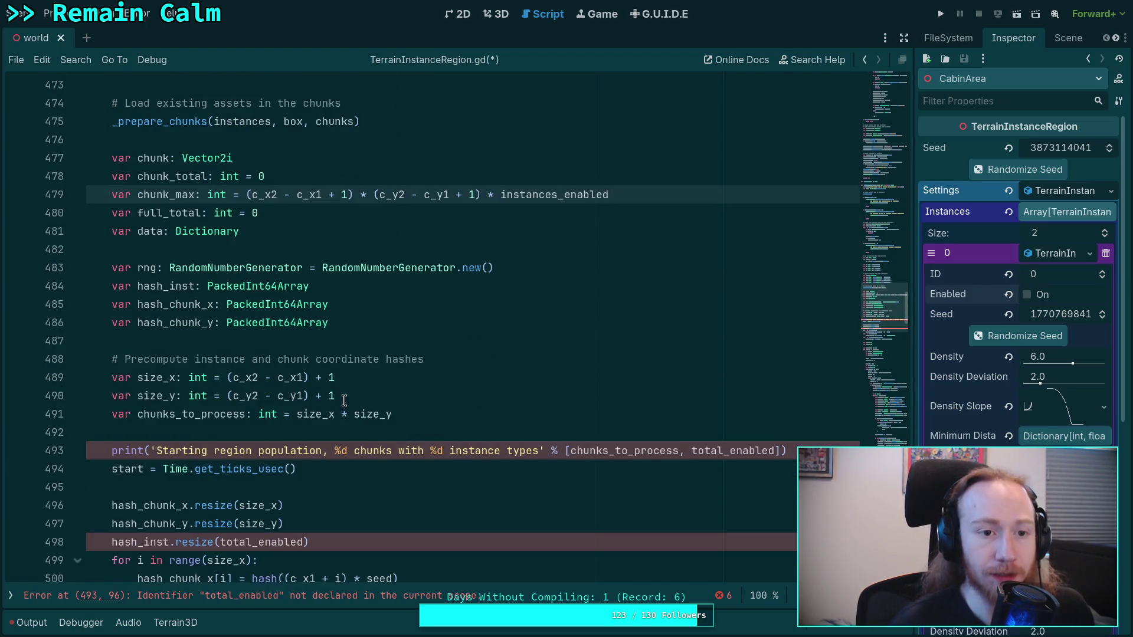
scroll(345, 401, "down", 2)
scroll(340, 392, "down", 1)
double_click(236, 378)
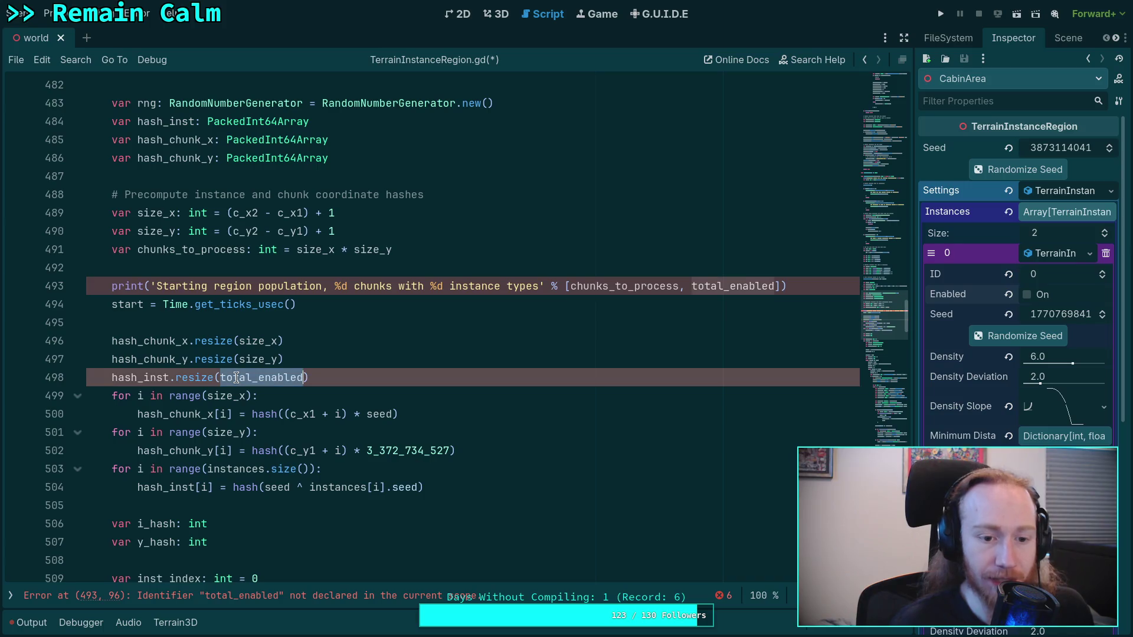
type("instances.")
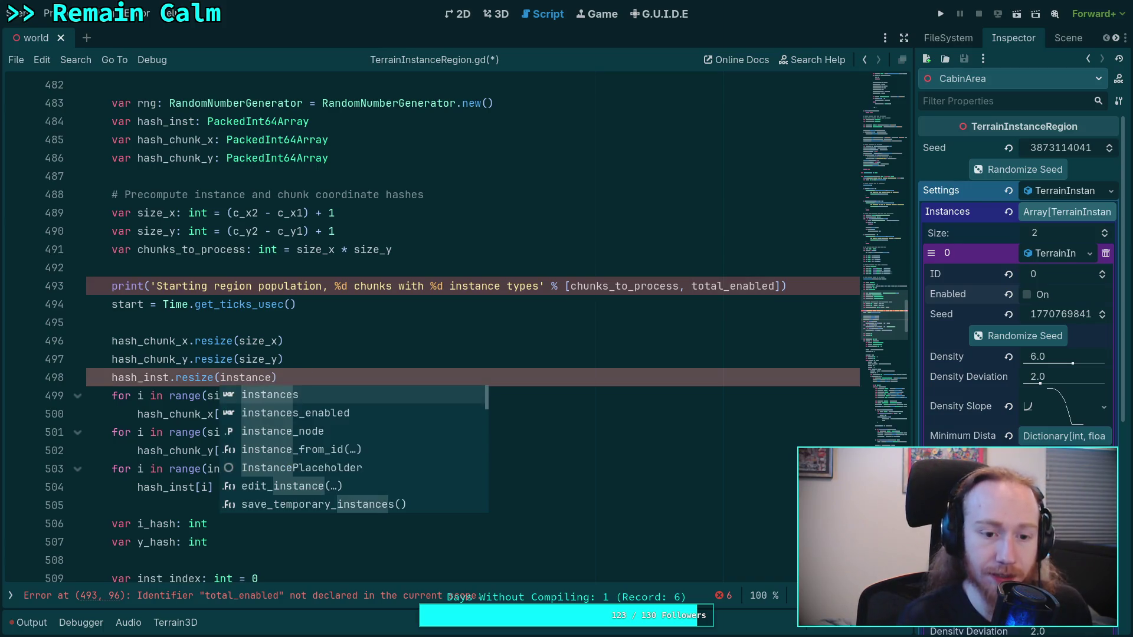
type("siz")
key("Return")
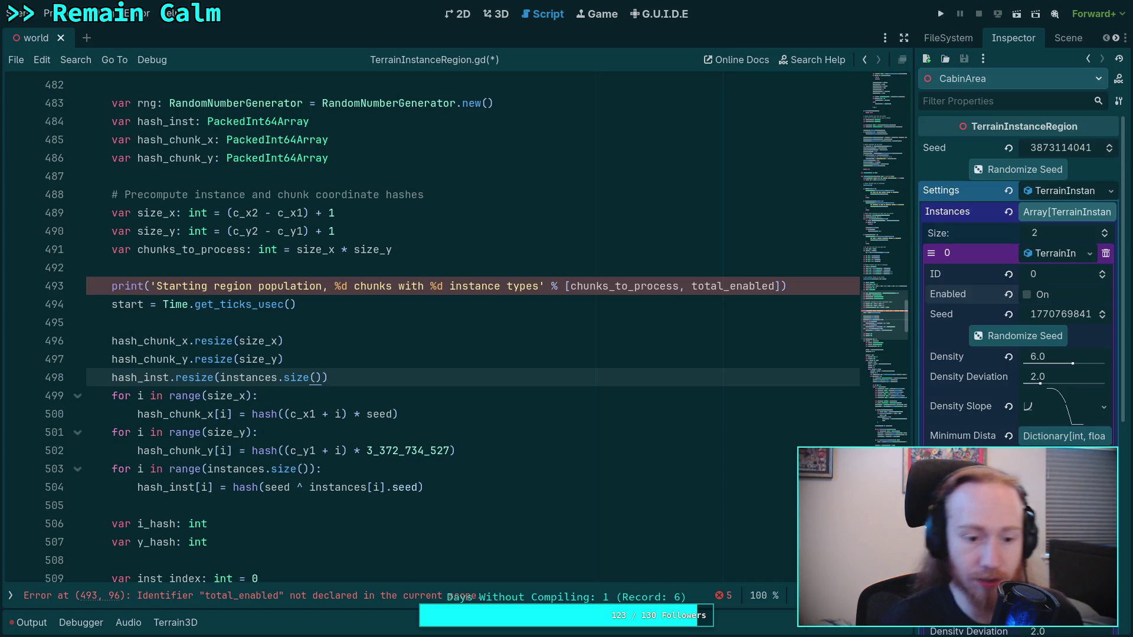
scroll(340, 452, "down", 2)
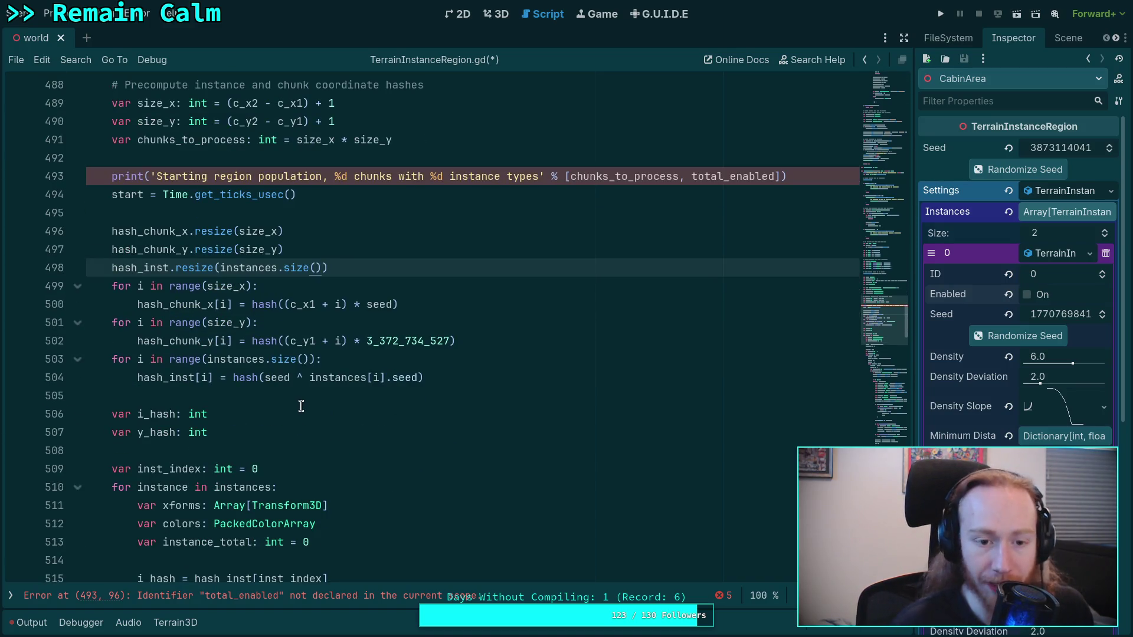
mouse_move(424, 378)
left_mouse_down()
mouse_move(118, 378)
mouse_move(109, 364)
left_mouse_up()
left_click(233, 399)
Print instances_enabled instead of total_enabled in the line 493 'Starting region population' message.
scroll(321, 407, "down", 11)
scroll(345, 395, "down", 14)
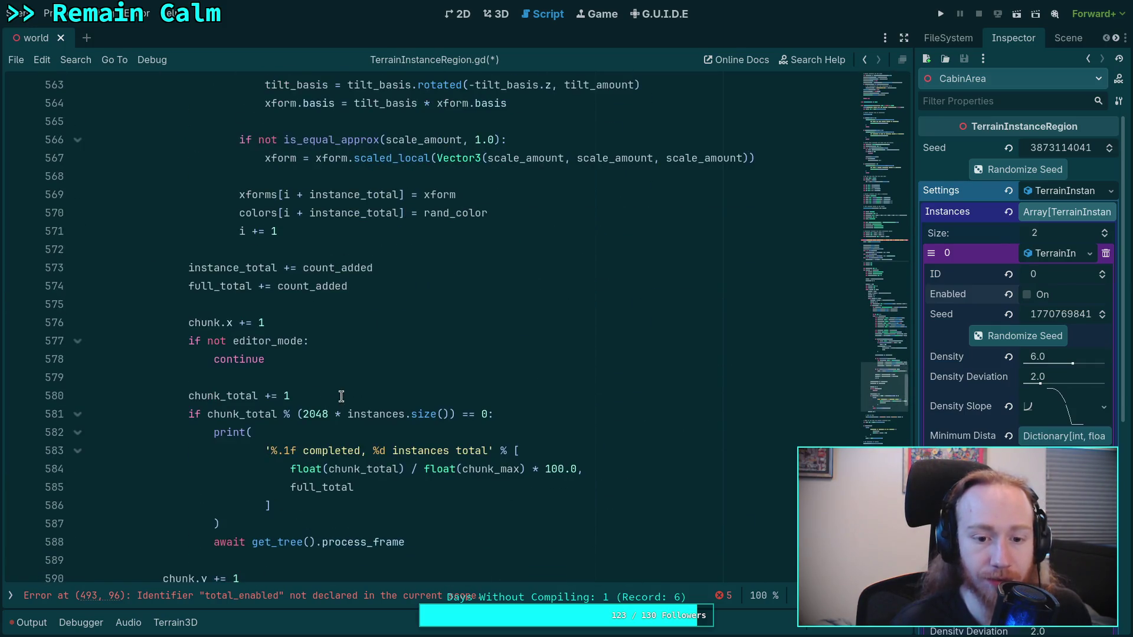
scroll(341, 396, "down", 2)
scroll(341, 396, "down", 6)
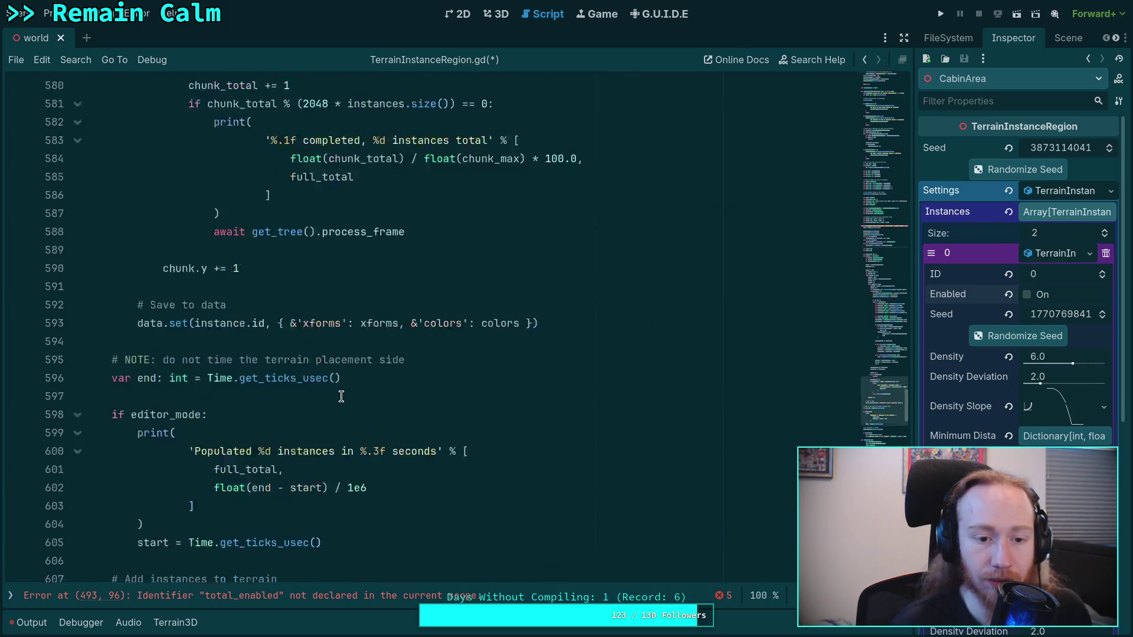
scroll(341, 396, "up", 20)
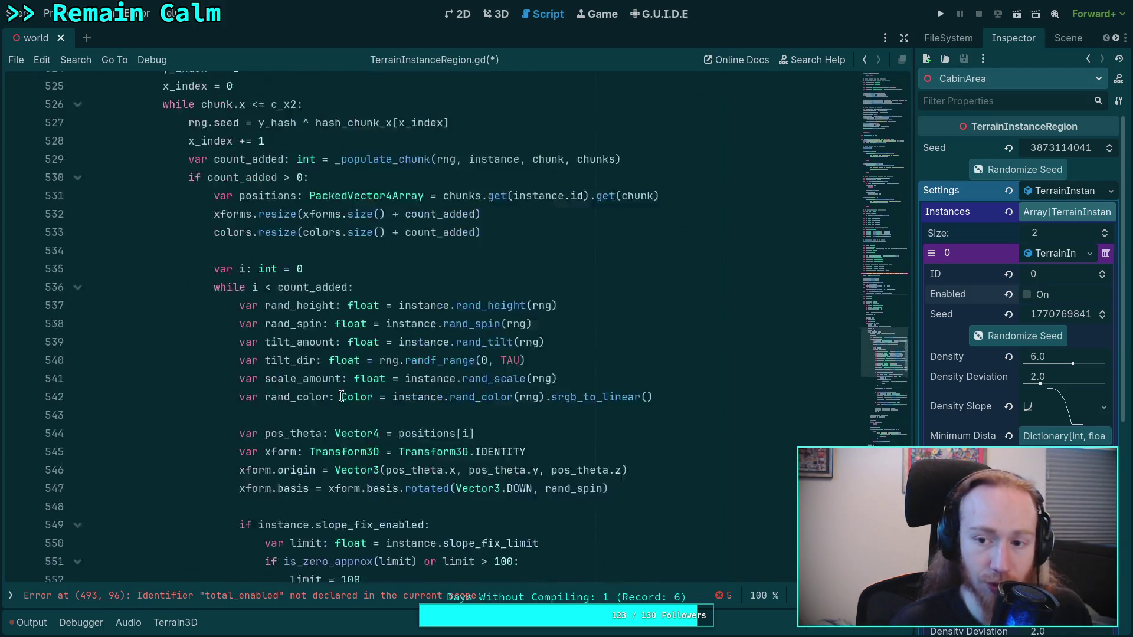
scroll(476, 417, "up", 1)
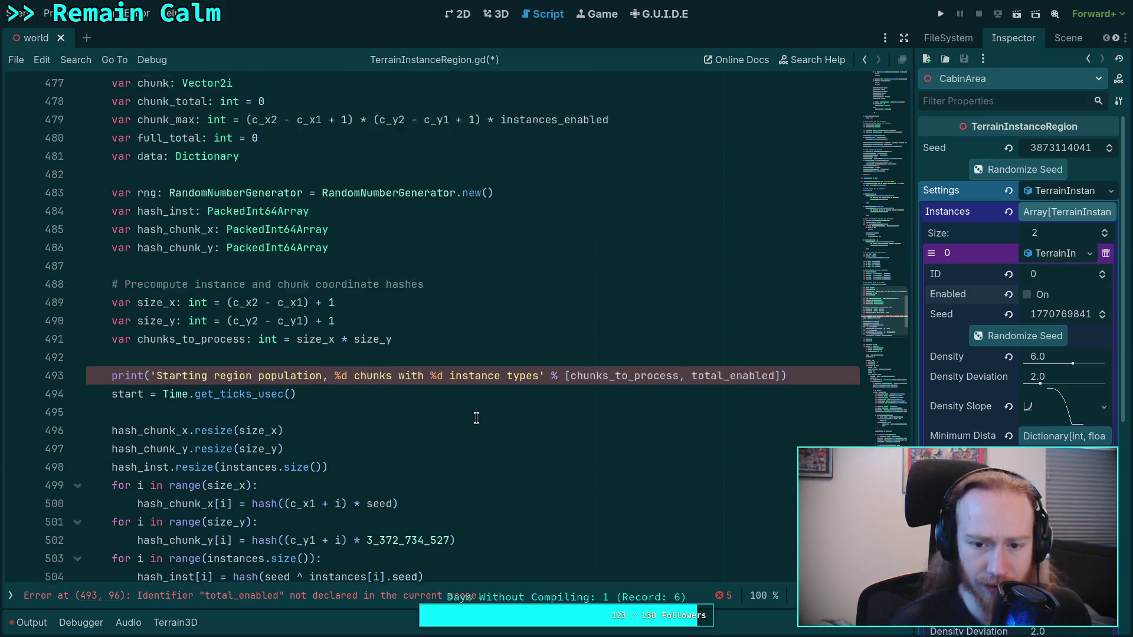
double_click(732, 396)
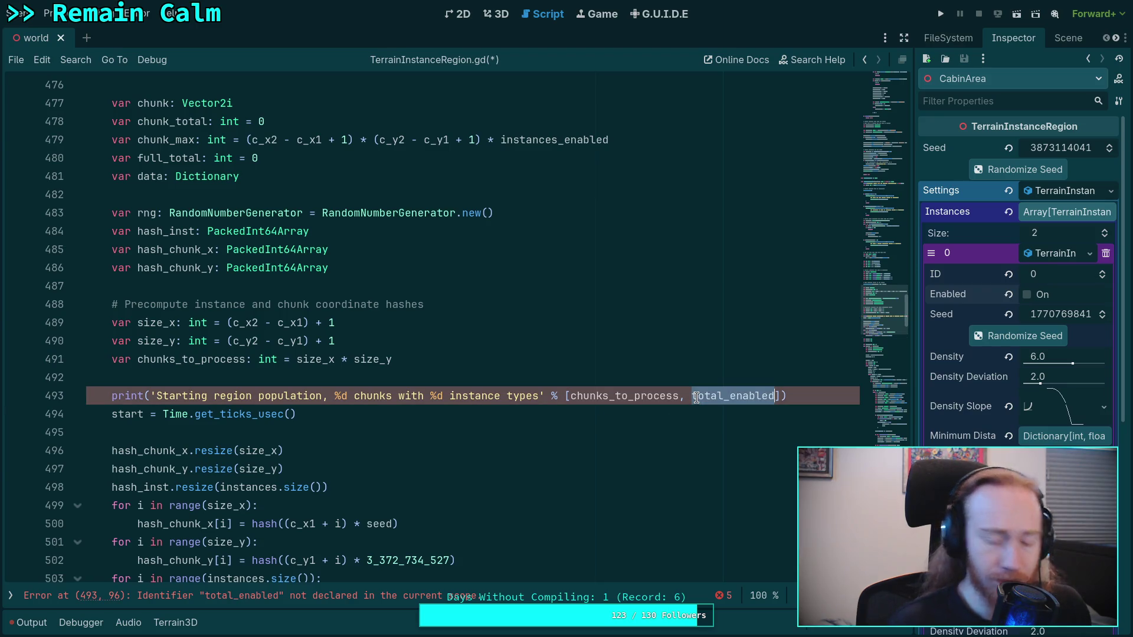
type("inst")
key("Down")
key("Return")
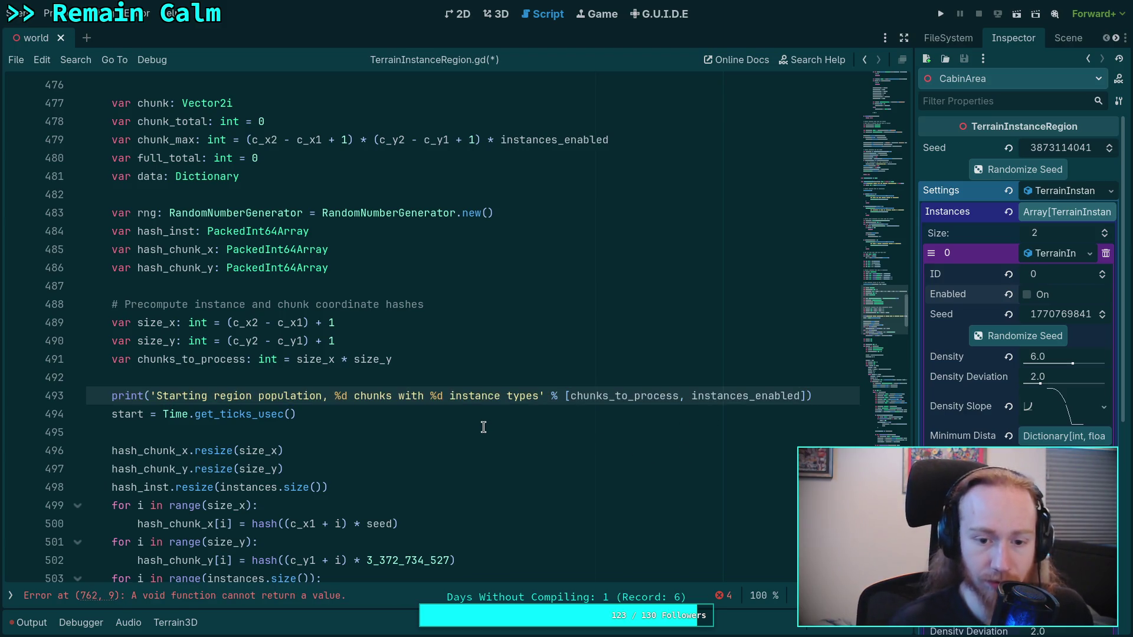
double_click(590, 397)
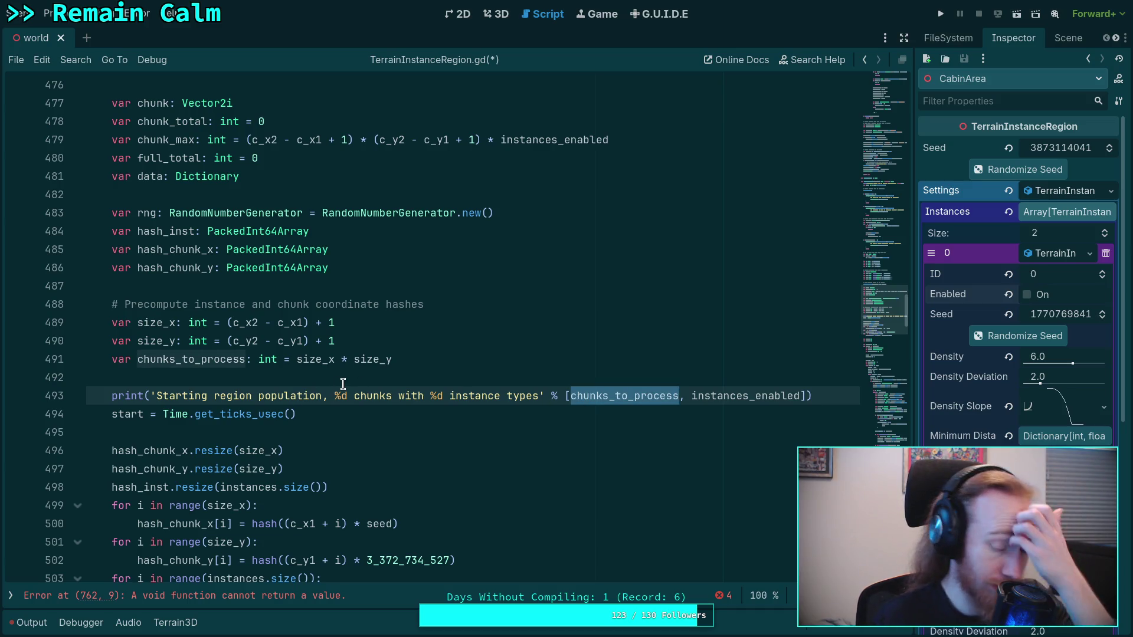
scroll(343, 384, "up", 1)
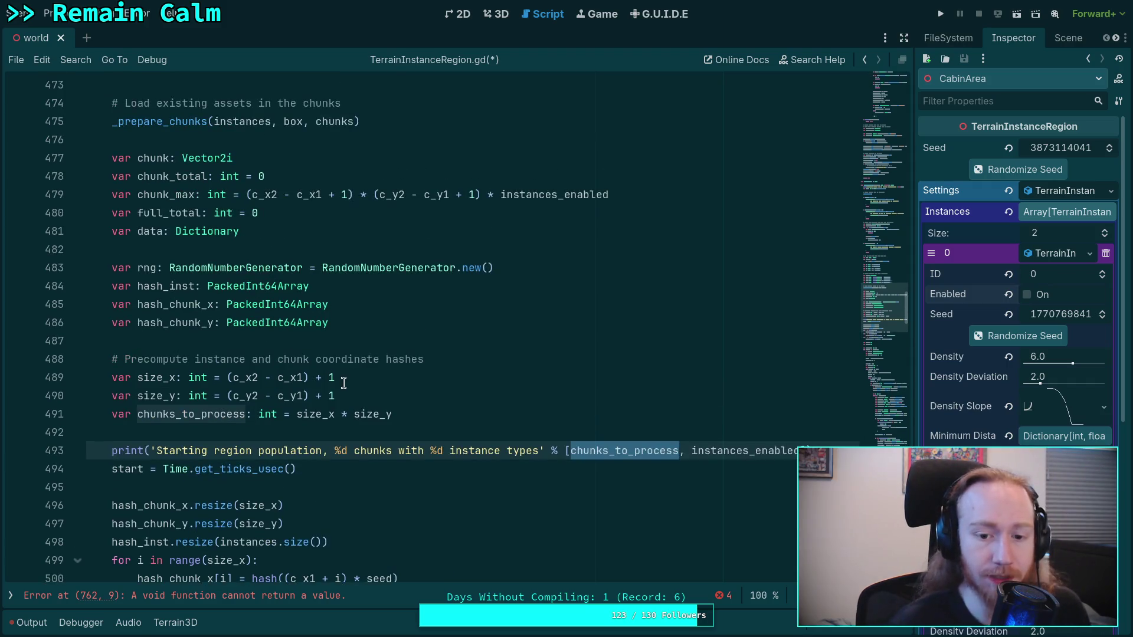
Insert 'enabled ' before 'instance types' in the population message and save the script.
left_click(447, 450)
type("enabled")
key("ctrl+s")
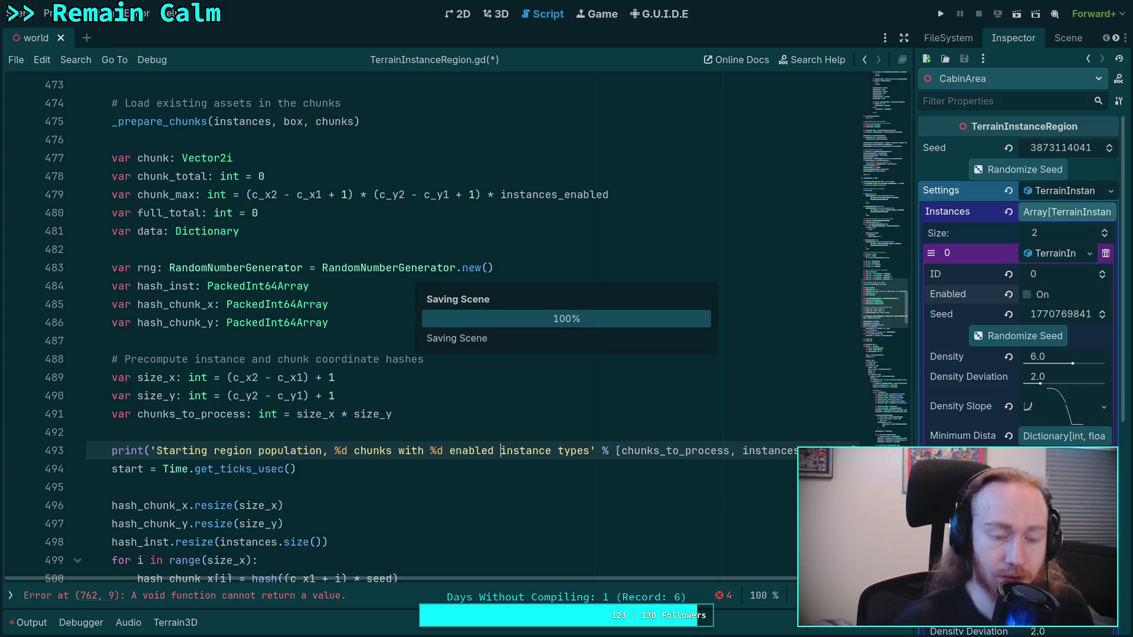
scroll(342, 479, "up", 4)
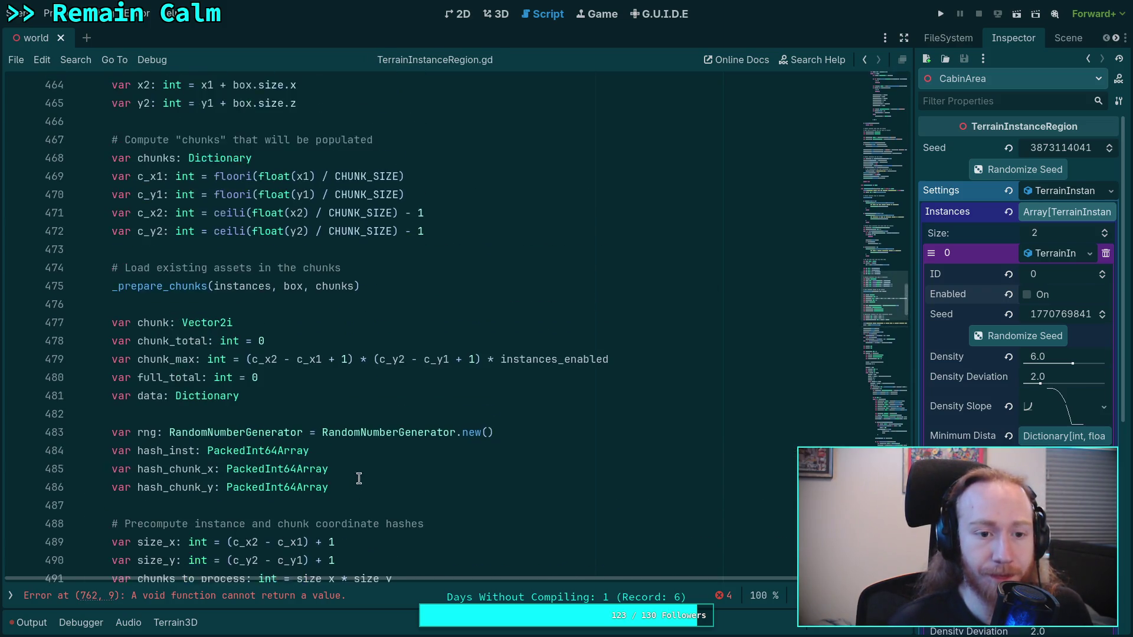
Review the _prepare_chunks call on line 475 and the instance loop header.
left_click(421, 338)
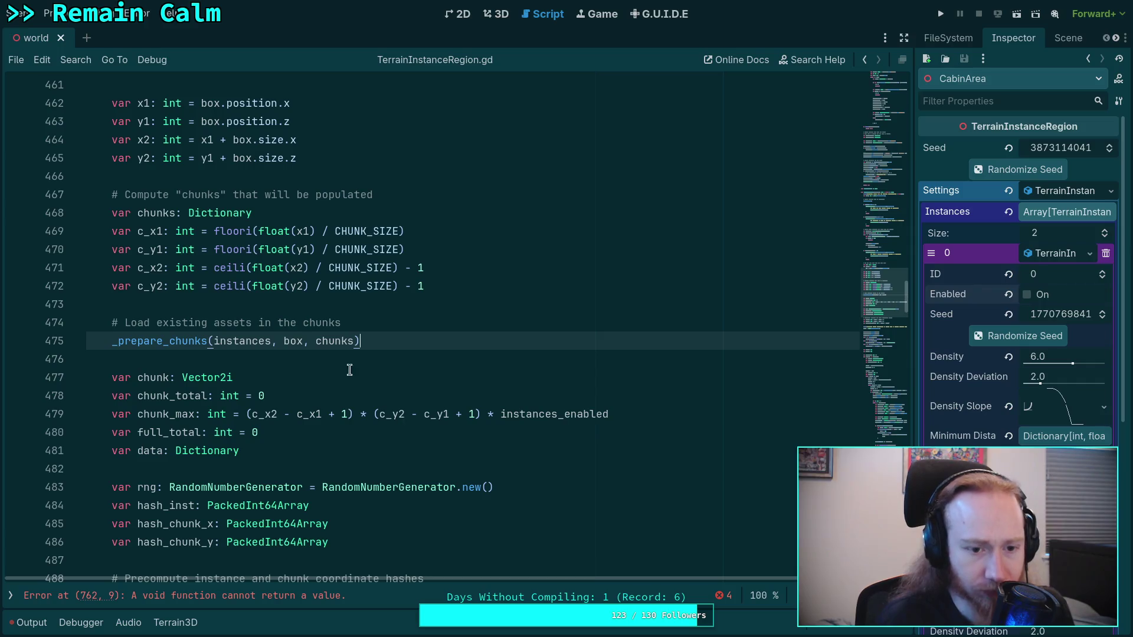
left_click(372, 351)
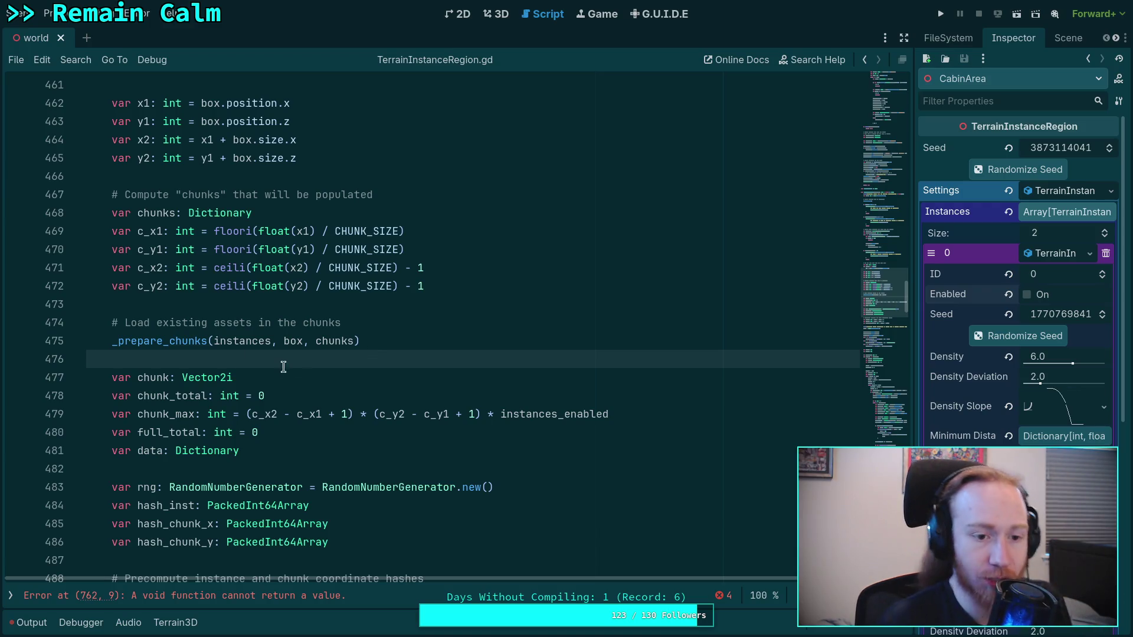
double_click(240, 340)
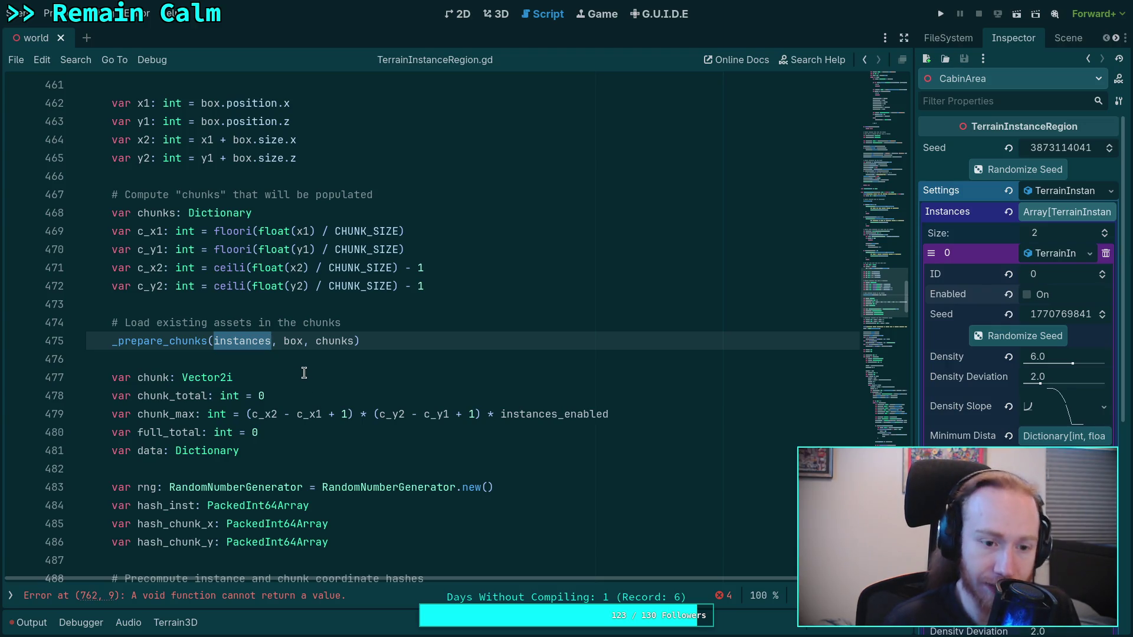
scroll(304, 373, "down", 14)
left_click(350, 211)
scroll(519, 348, "up", 1)
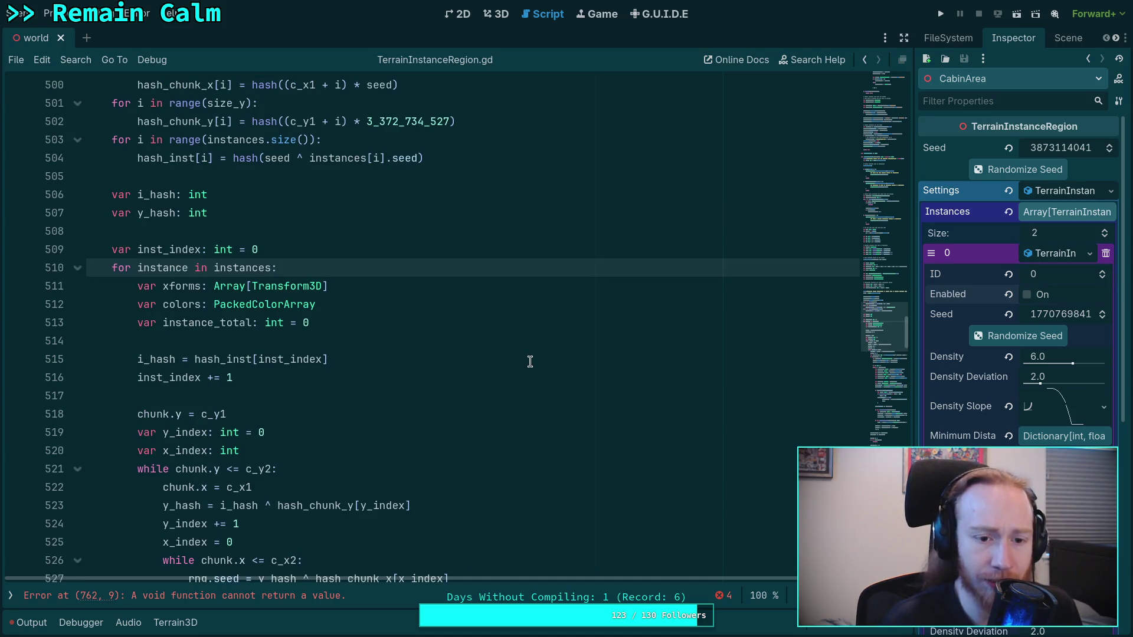
Add 'if not instance.enabled: continue' at the top of the instance loop and save.
key("Return")
key("Return")
key("Up")
type("i")
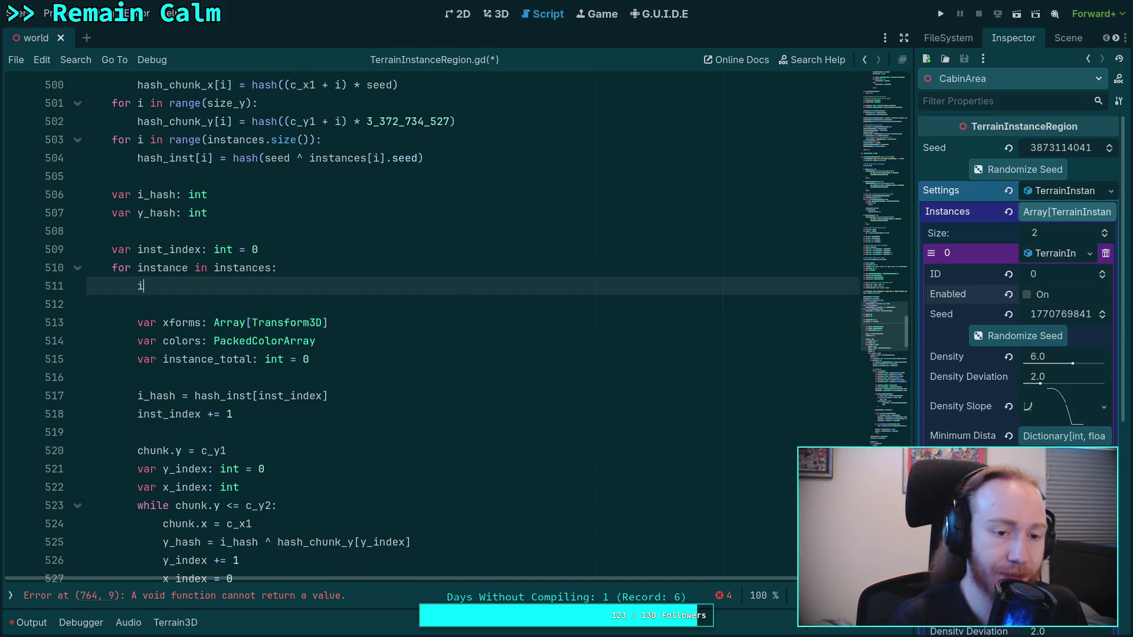
type("f not instance.")
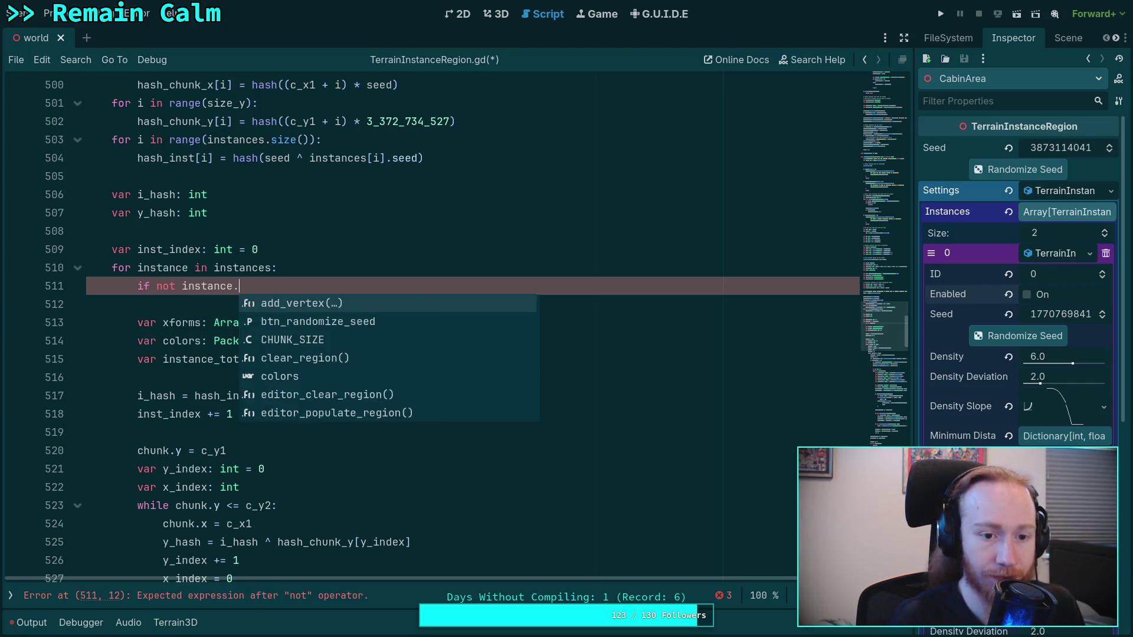
key("BackSpace")
type(".enabled:")
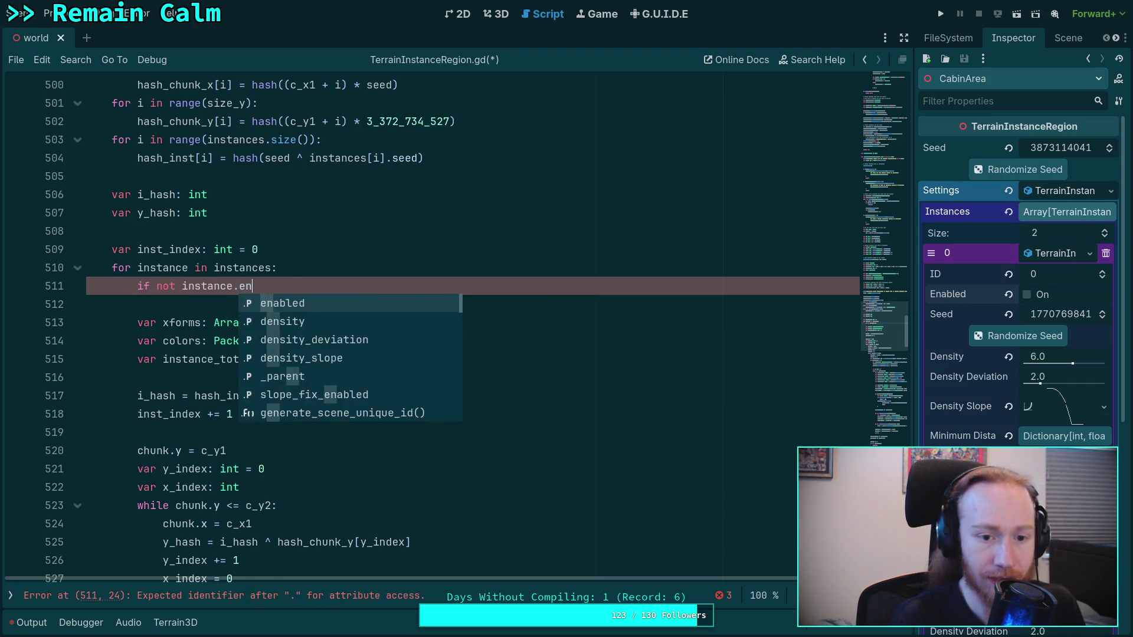
key("Return")
type("continue")
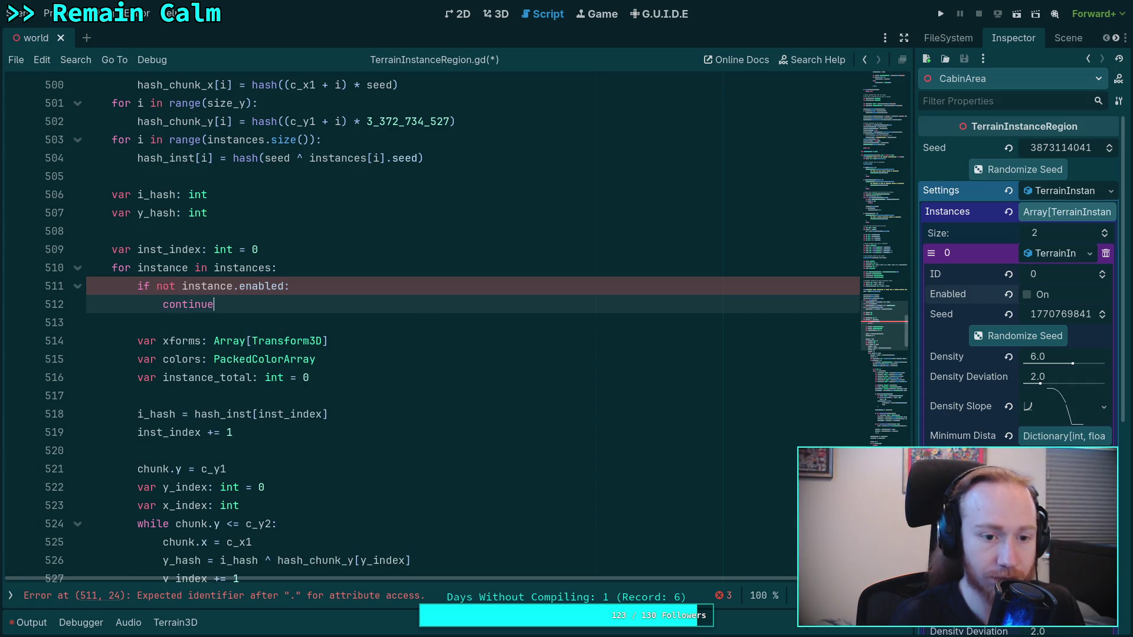
key("ctrl+s")
Add an inst_index line inside the enabled check.
left_click(319, 262)
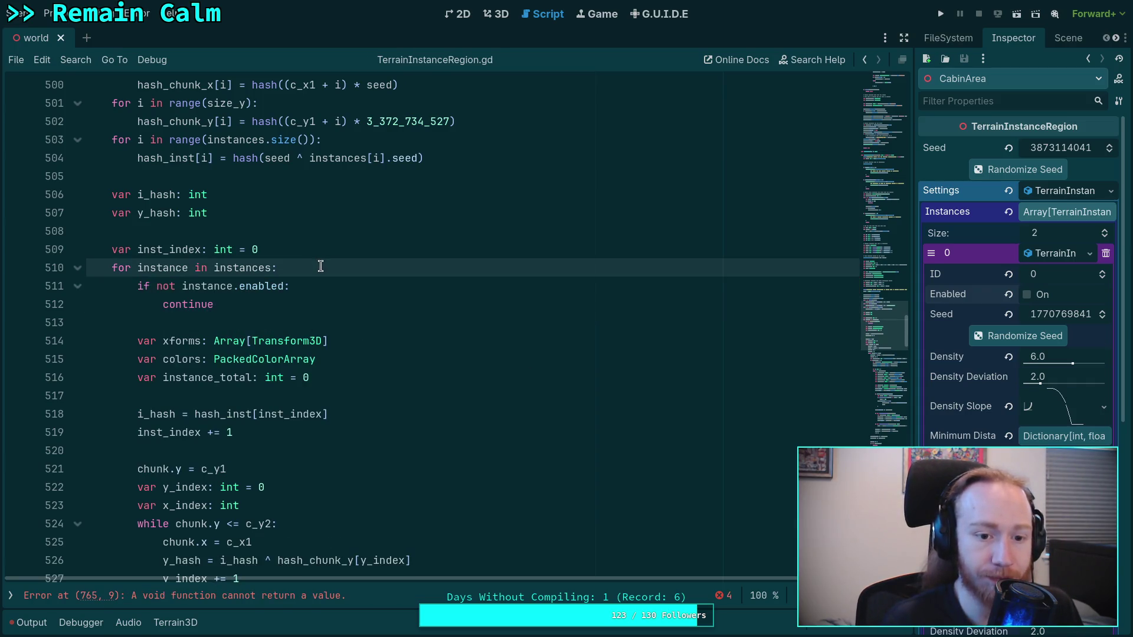
double_click(149, 249)
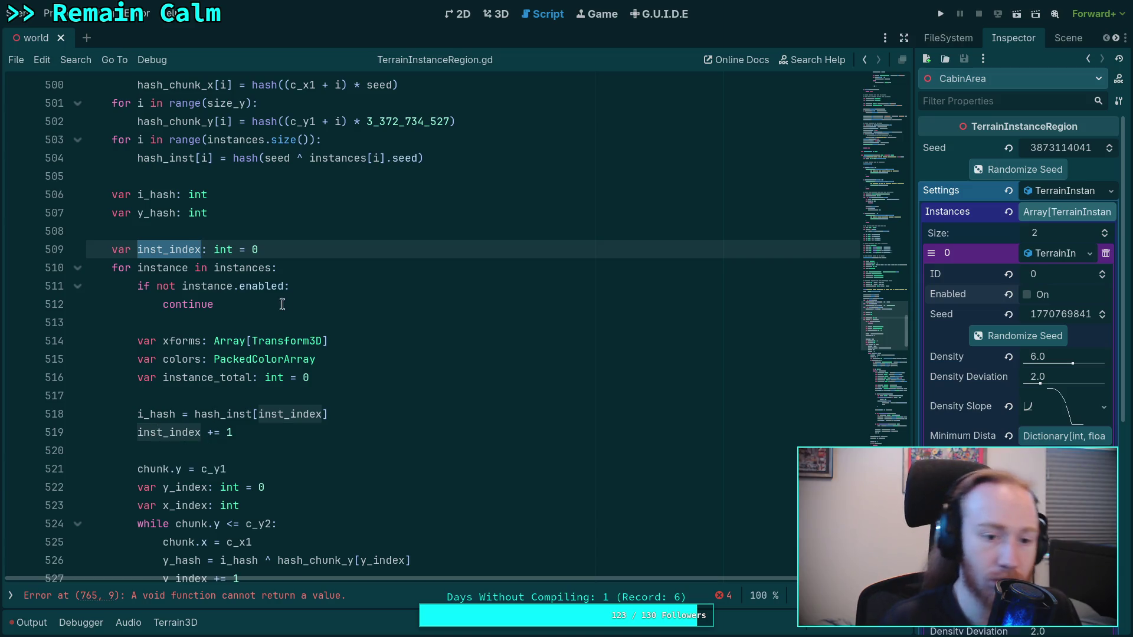
left_click(322, 286)
key("Return")
type("inst_index += 1")
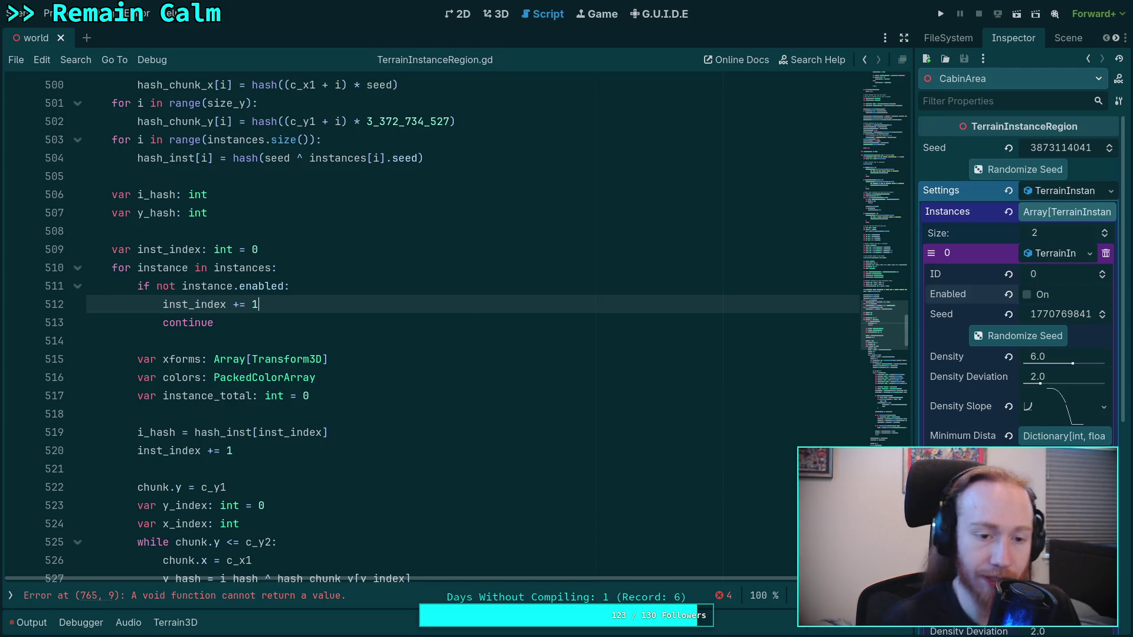
Review every use of inst_index and the instance_total declaration on line 517.
double_click(188, 304)
scroll(380, 464, "down", 3)
scroll(380, 464, "down", 4)
scroll(328, 418, "up", 5)
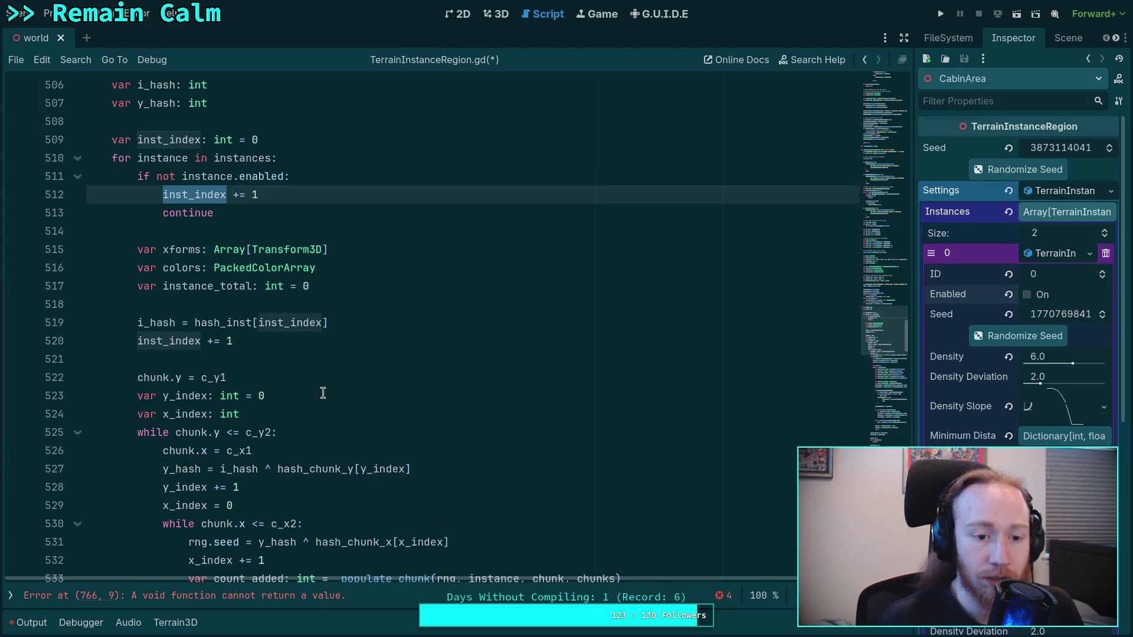
scroll(323, 393, "down", 5)
scroll(324, 383, "up", 7)
scroll(283, 402, "down", 3)
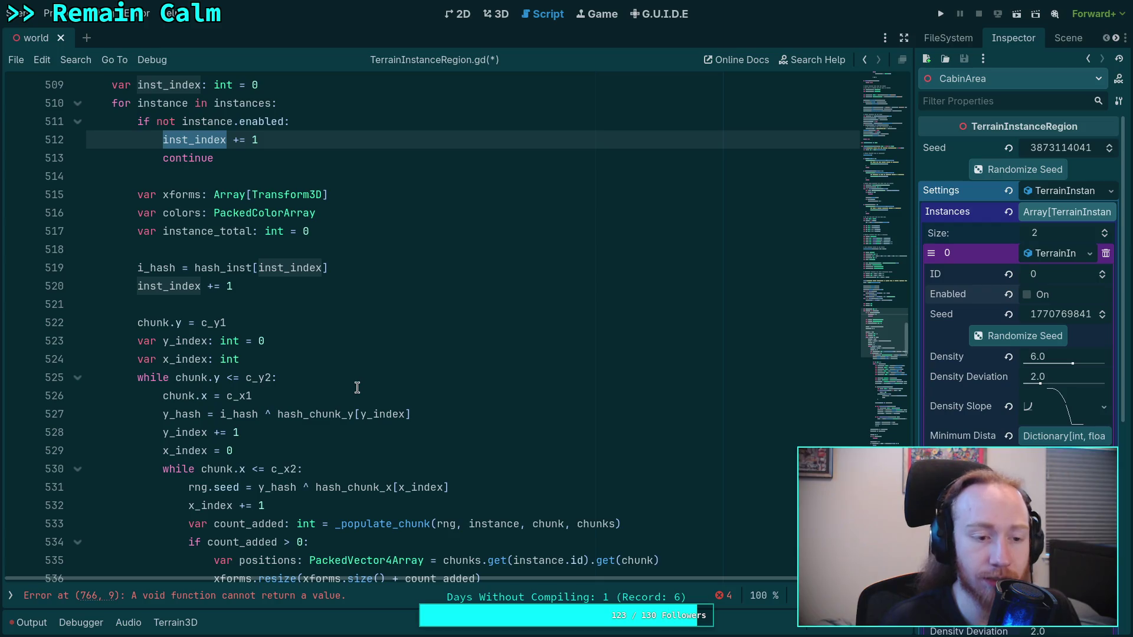
scroll(212, 331, "up", 1)
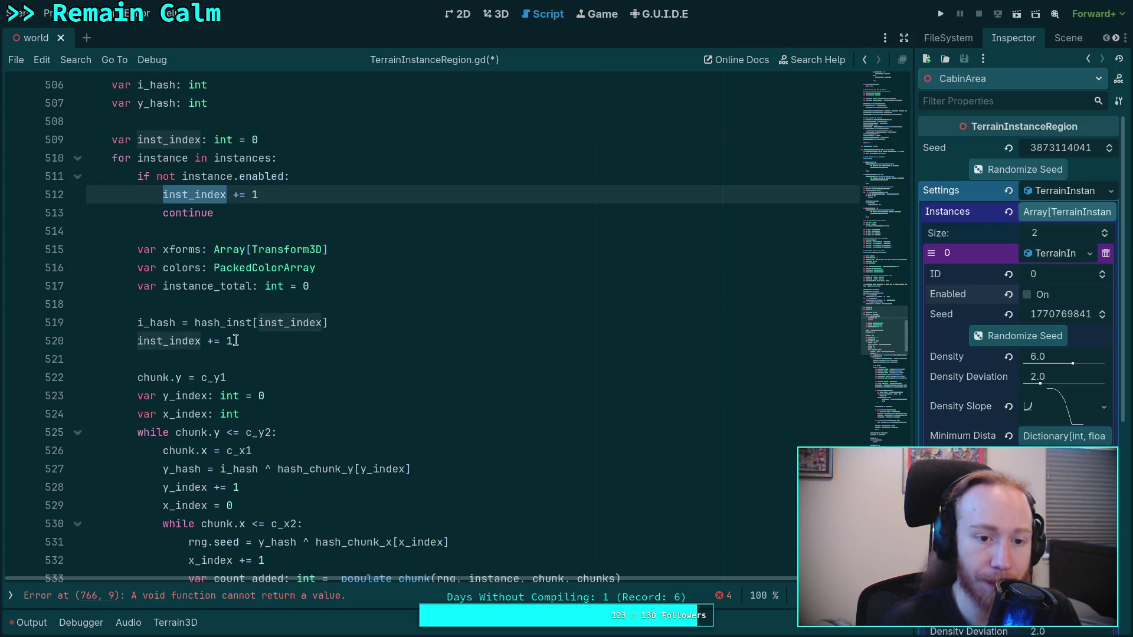
double_click(205, 286)
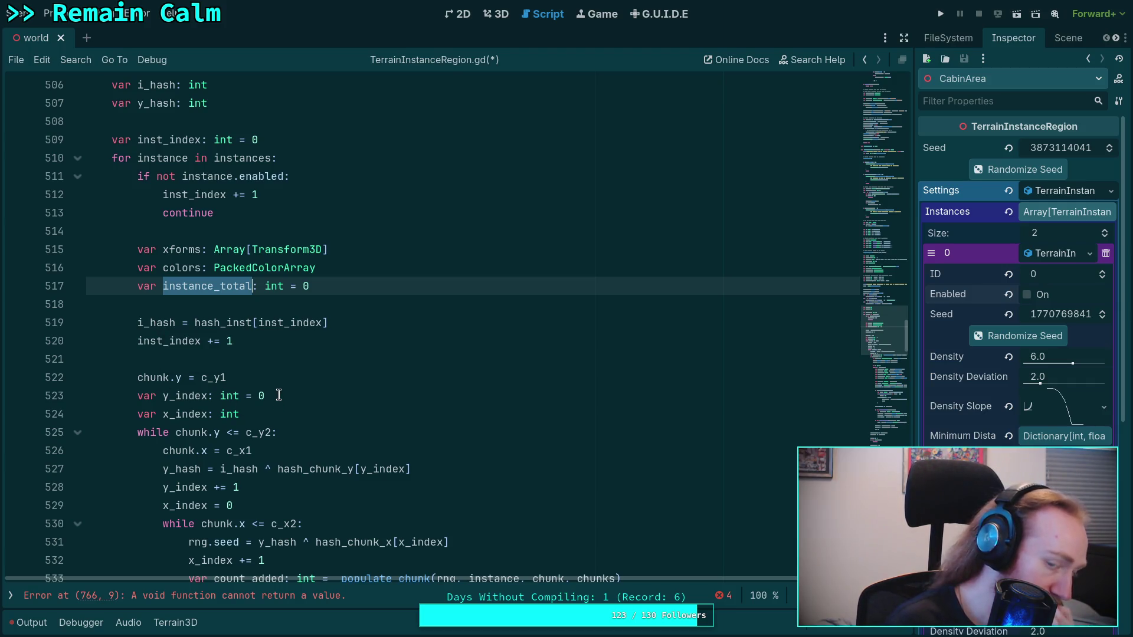
Move the inst_index increment above the enabled check, offset hash_inst by - 1, and delete the later increment.
left_click(260, 194)
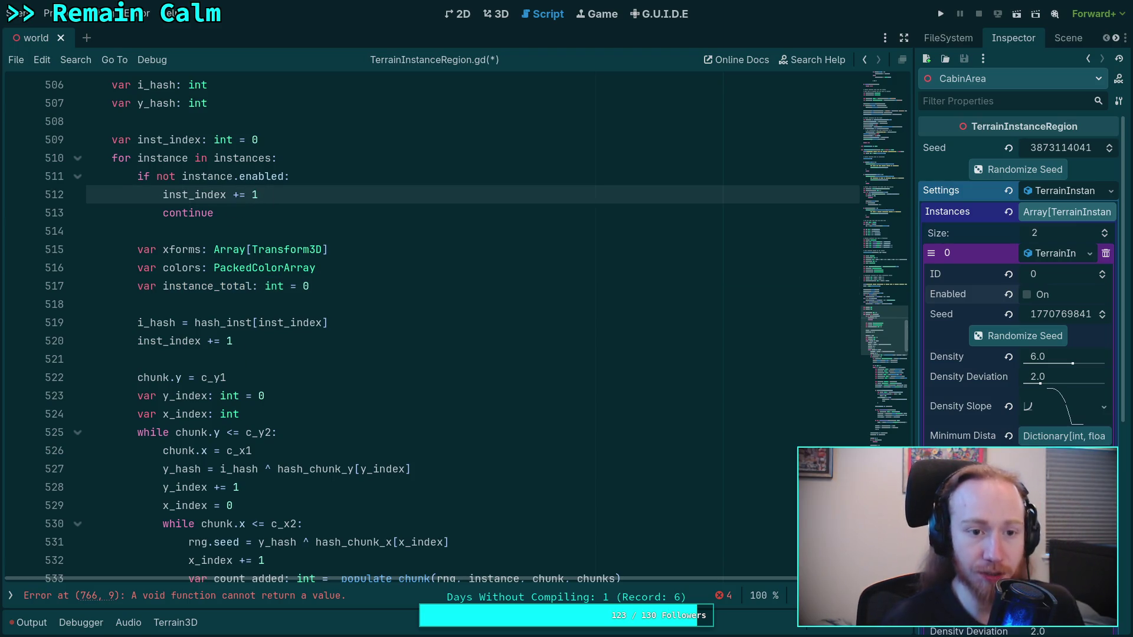
key("alt+Up")
key("shift+Tab")
left_click(321, 322)
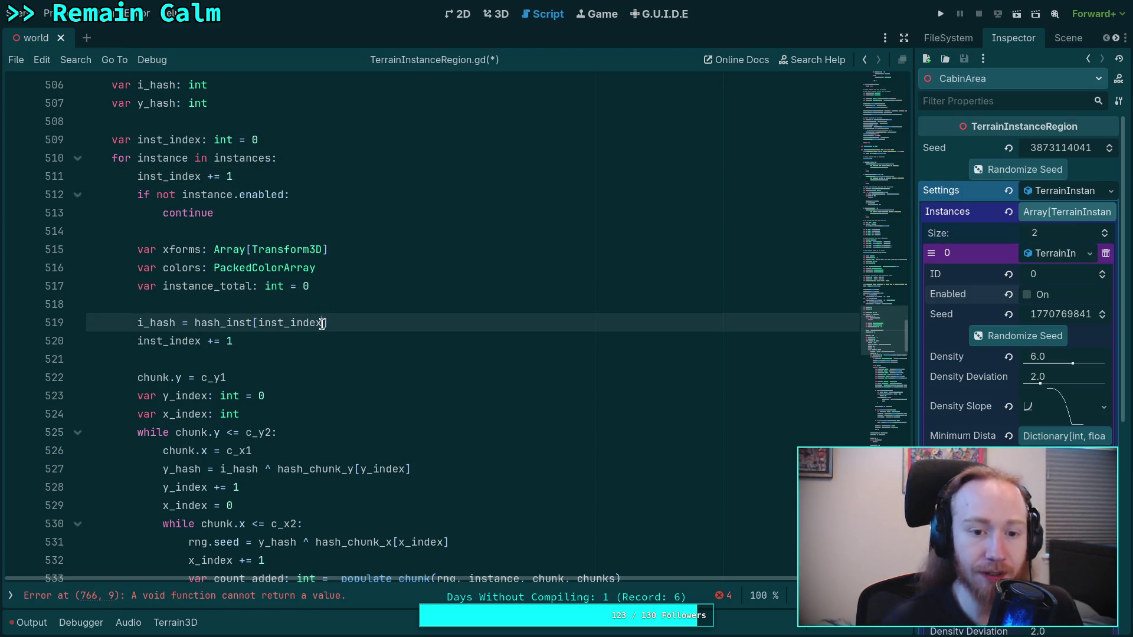
type("- 1")
triple_click(366, 340)
key("BackSpace")
Start inst_index at -1 and restore the lookup to hash_inst[inst_index].
left_click(303, 175)
key("Return")
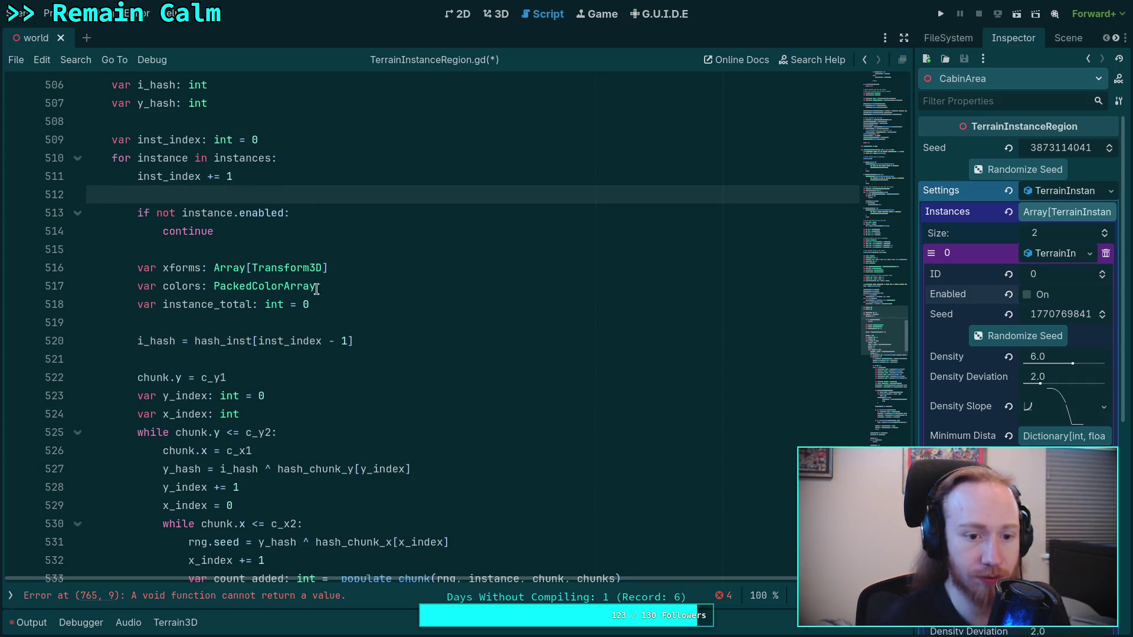
left_click(352, 304)
left_click(255, 139)
type("-")
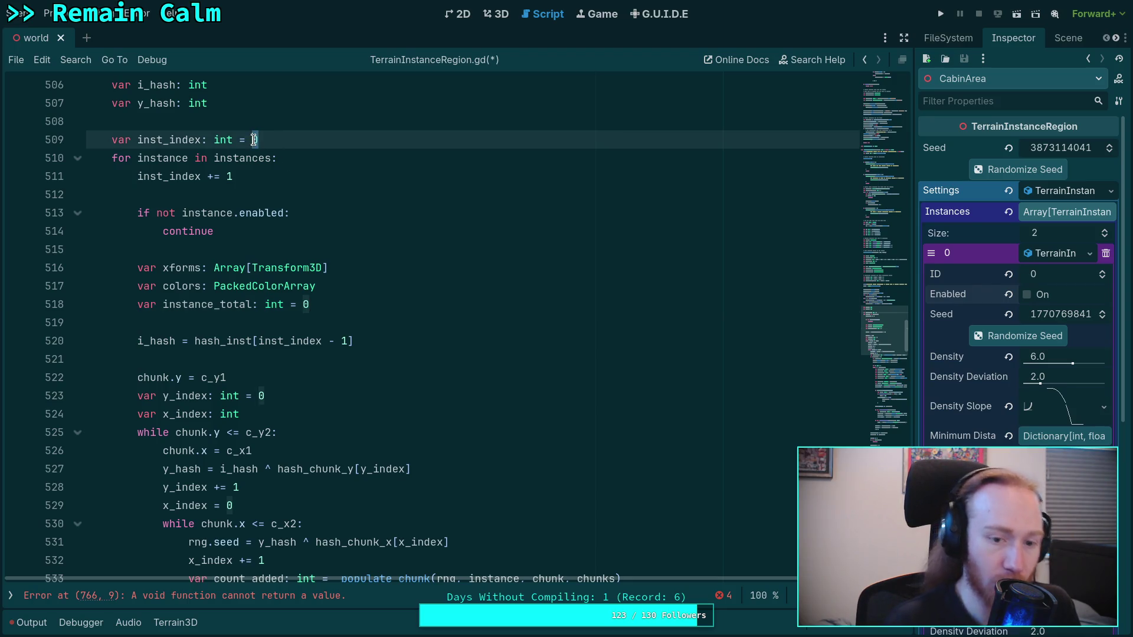
left_click(348, 341)
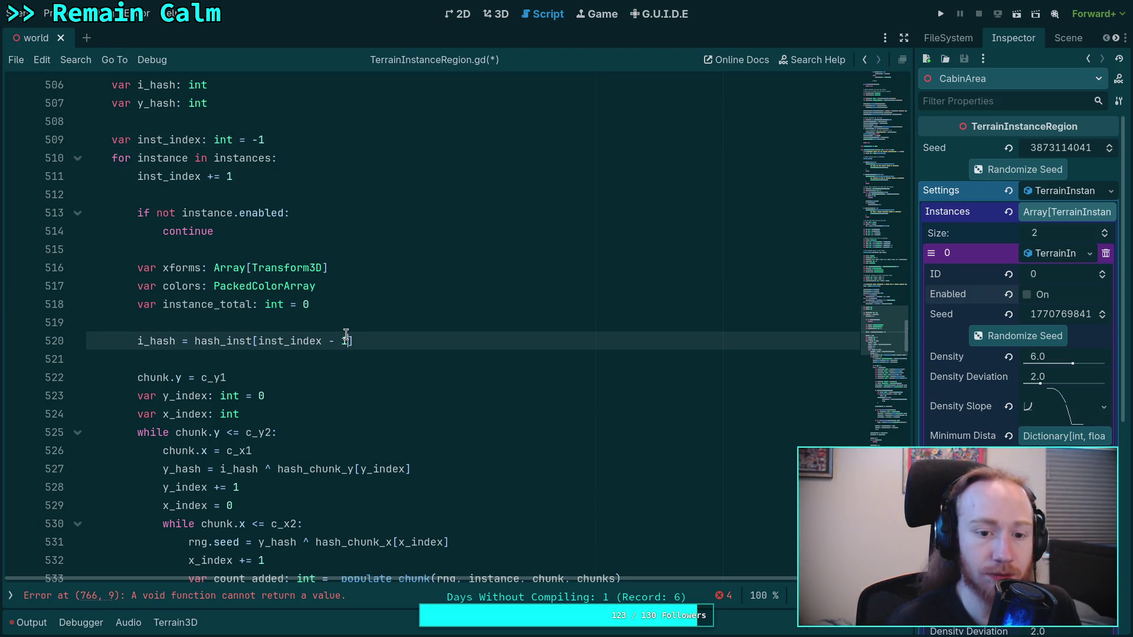
key("BackSpace")
key("BackSpace")
key("BackSpace")
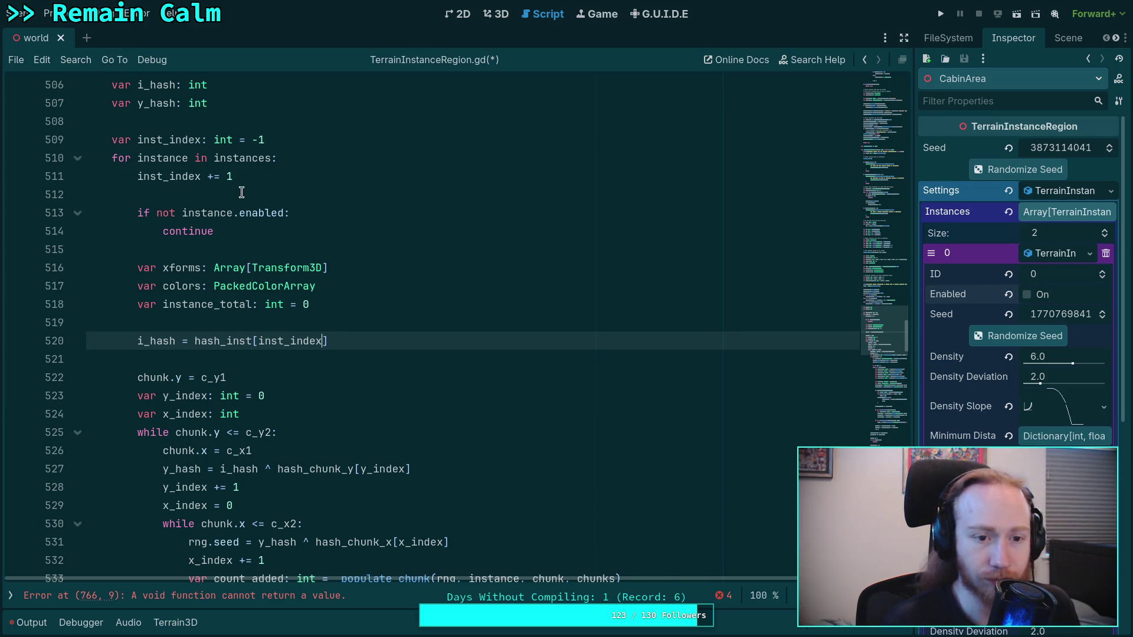
left_click(309, 328)
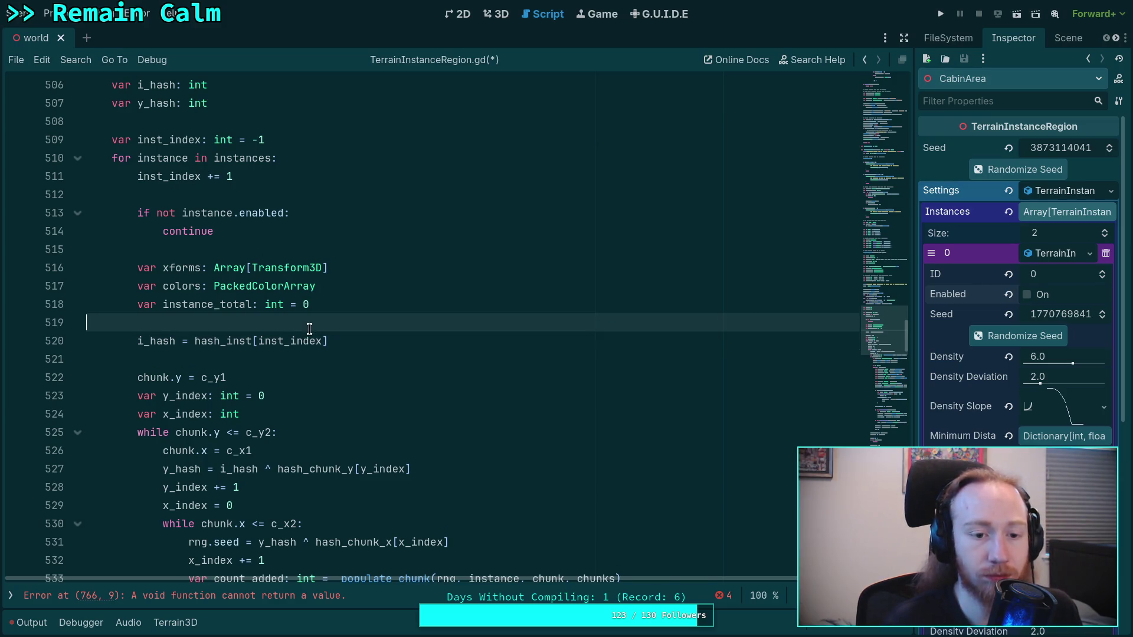
scroll(361, 378, "down", 5)
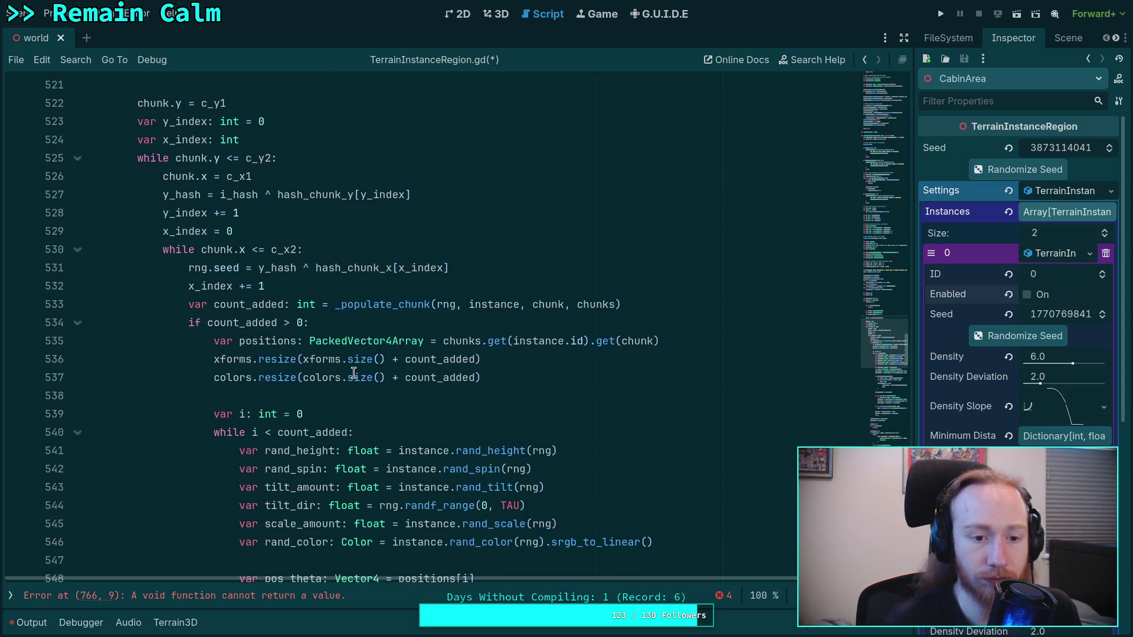
scroll(301, 354, "up", 5)
double_click(166, 176)
scroll(406, 375, "down", 15)
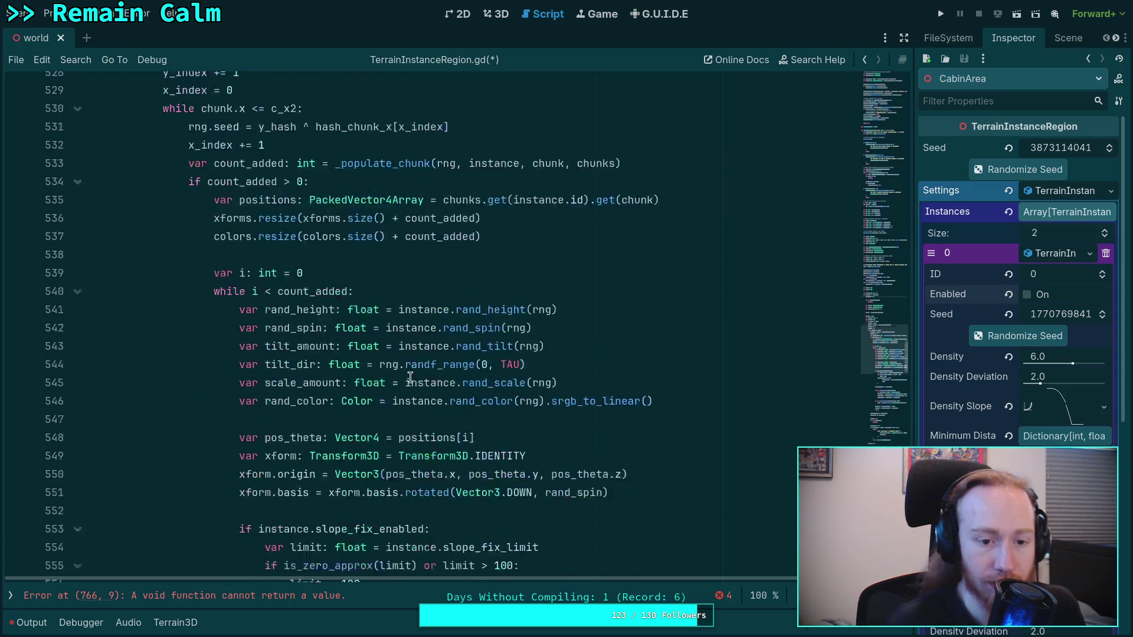
scroll(406, 375, "down", 7)
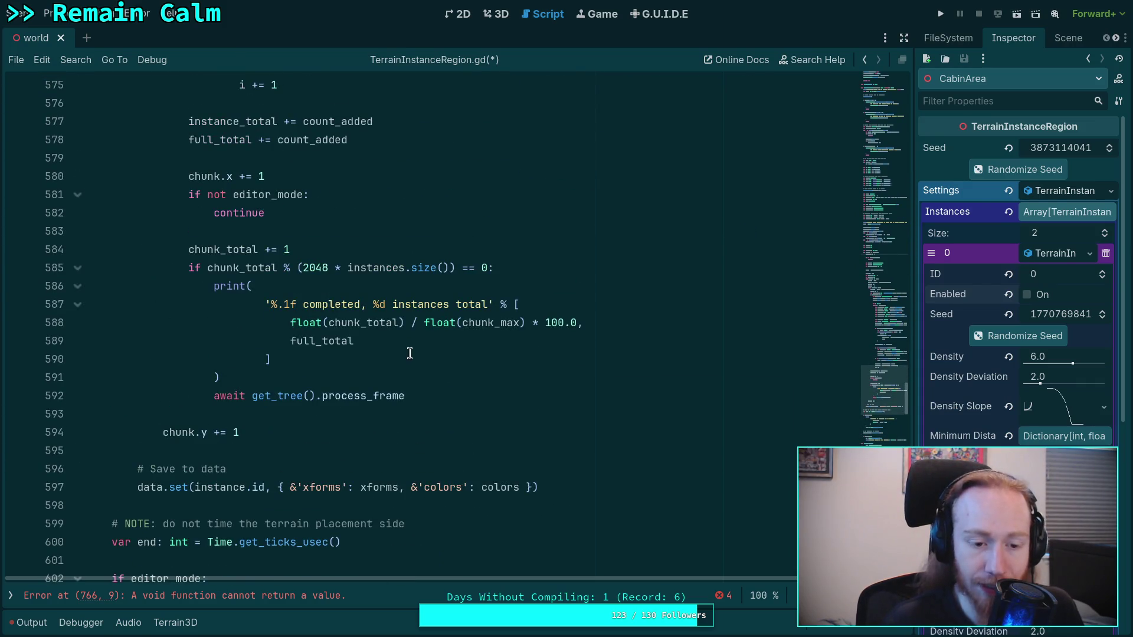
scroll(409, 348, "up", 2)
scroll(409, 348, "down", 2)
scroll(408, 348, "up", 3)
scroll(408, 348, "up", 5)
scroll(361, 347, "down", 8)
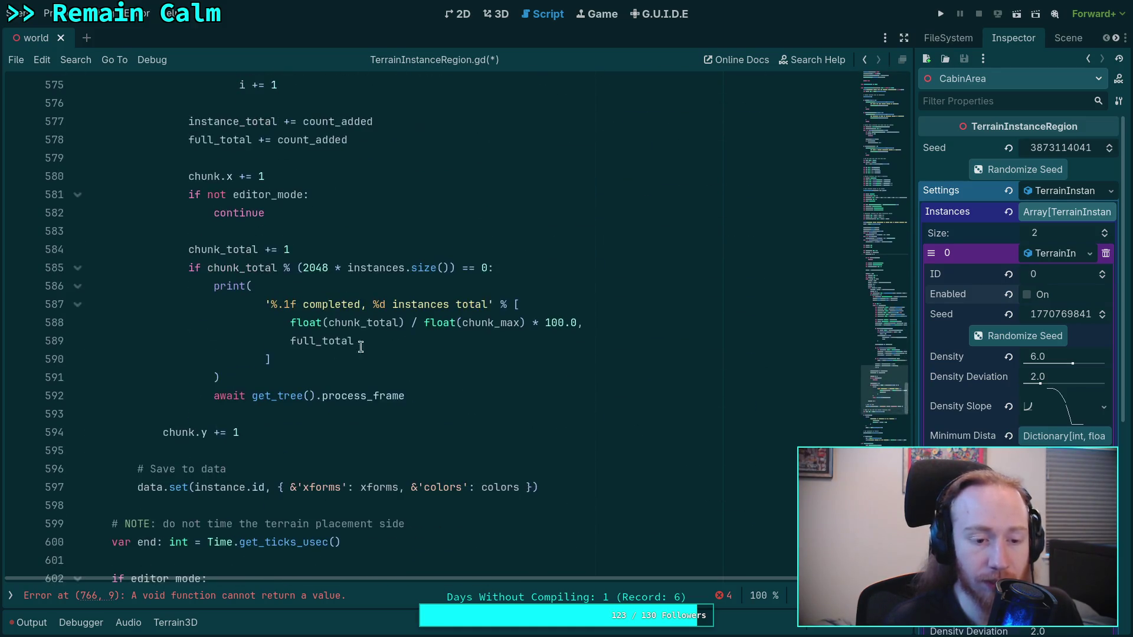
double_click(149, 487)
scroll(269, 379, "down", 1)
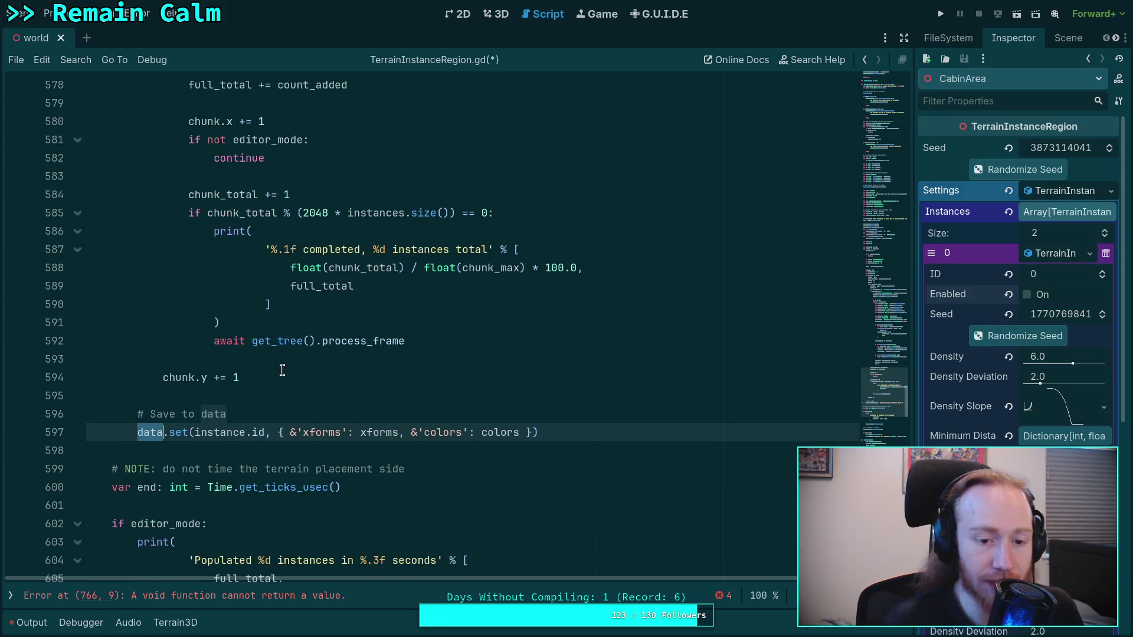
scroll(207, 362, "up", 1)
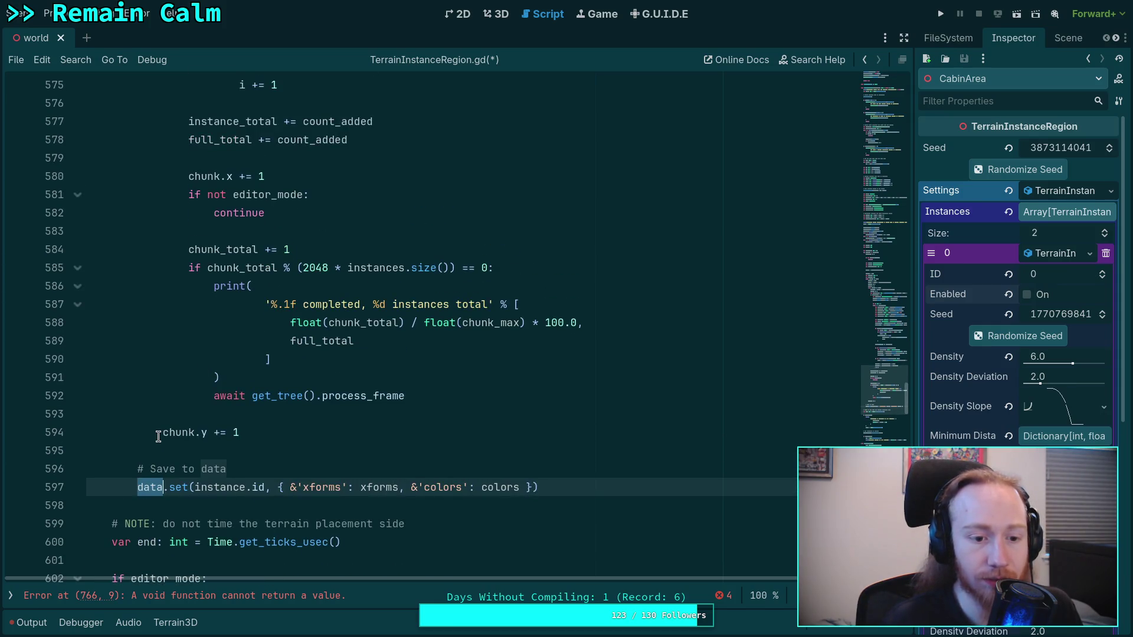
scroll(158, 436, "up", 20)
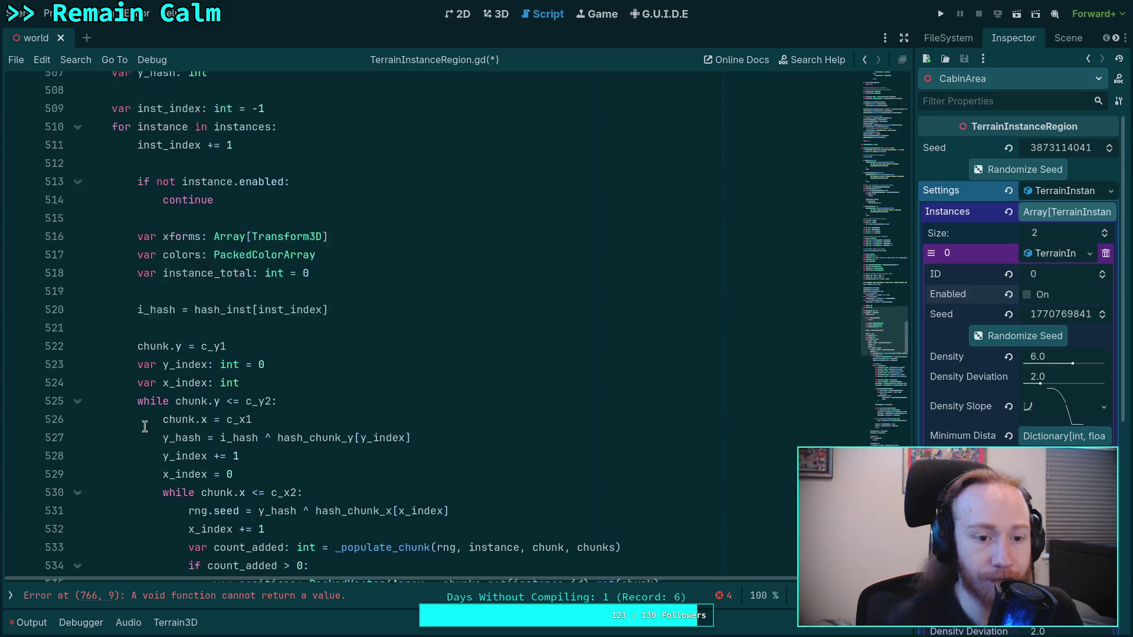
left_click(77, 433)
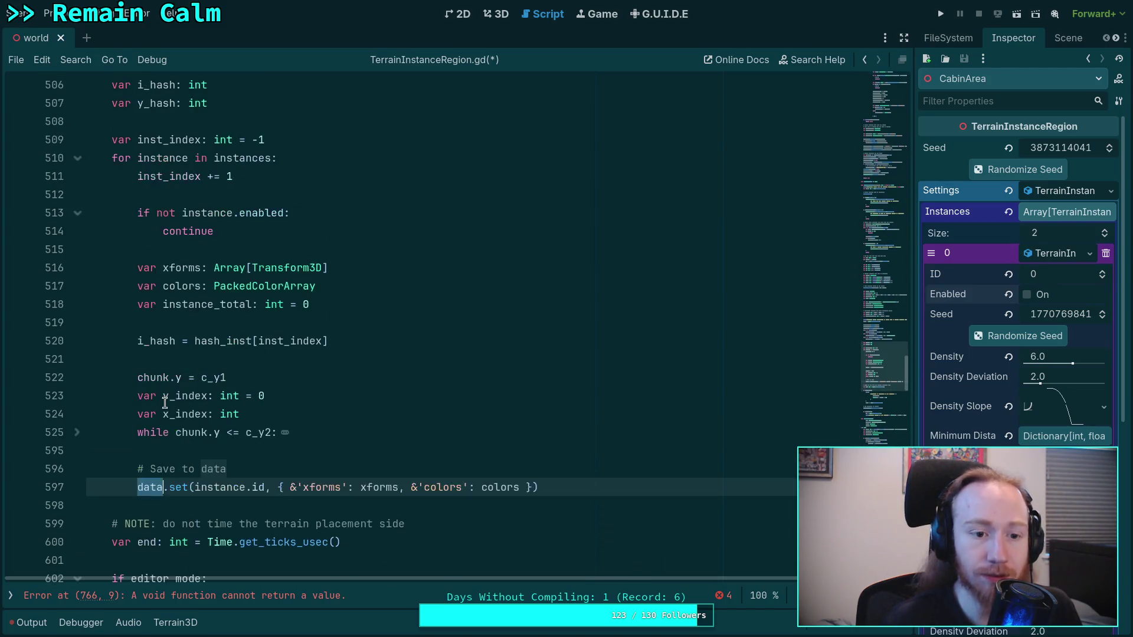
scroll(91, 444, "up", 14)
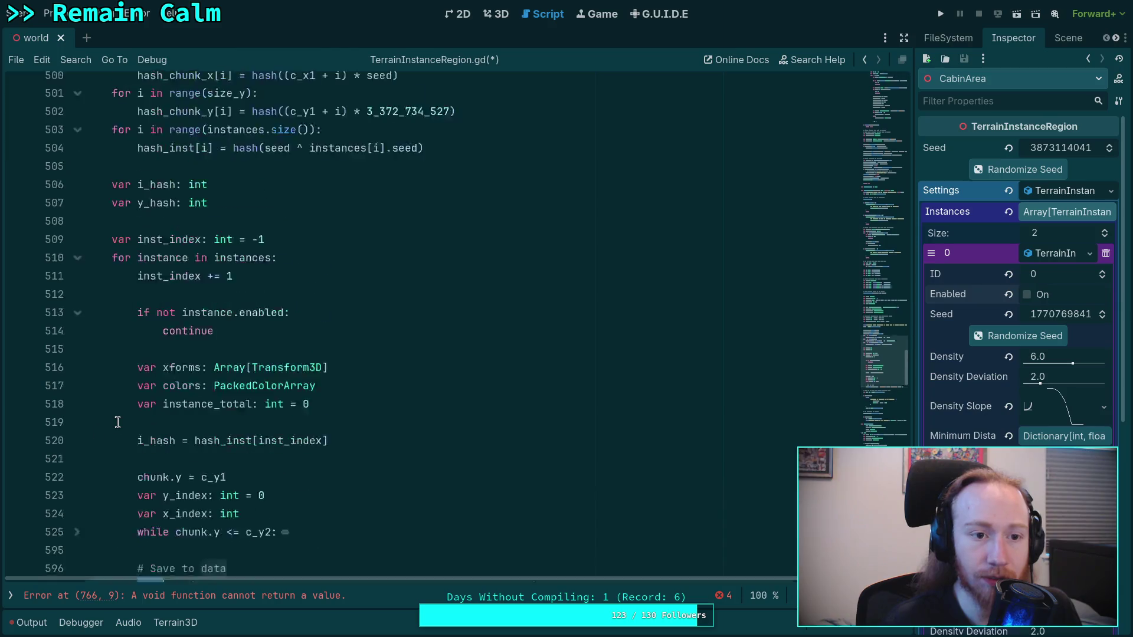
scroll(118, 421, "down", 17)
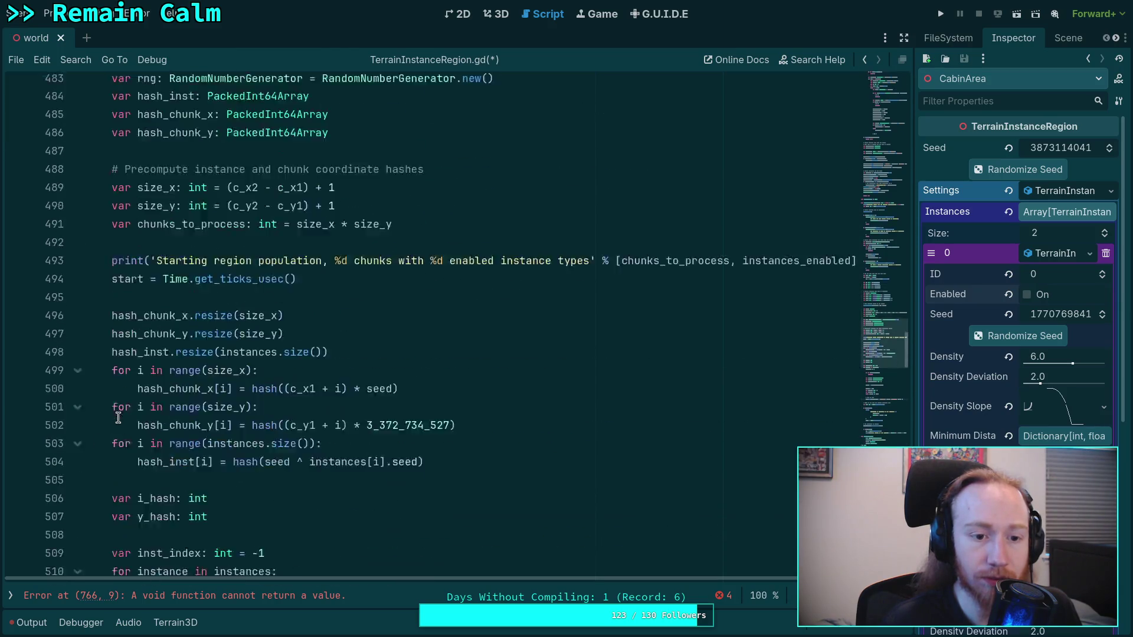
left_click(78, 268)
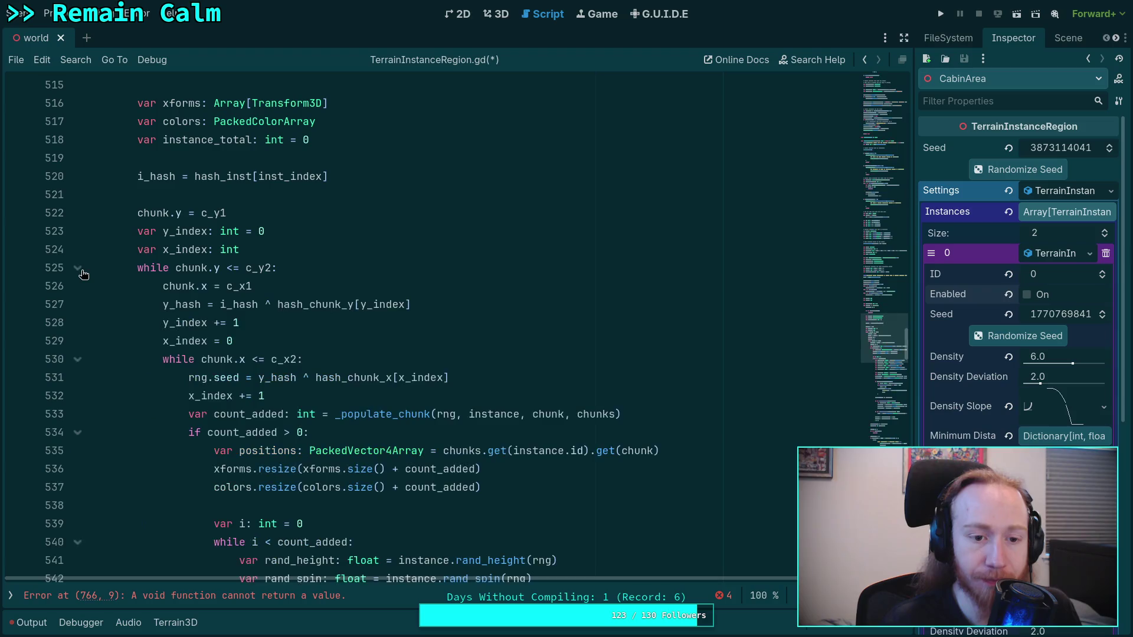
scroll(344, 383, "down", 4)
scroll(345, 383, "down", 1)
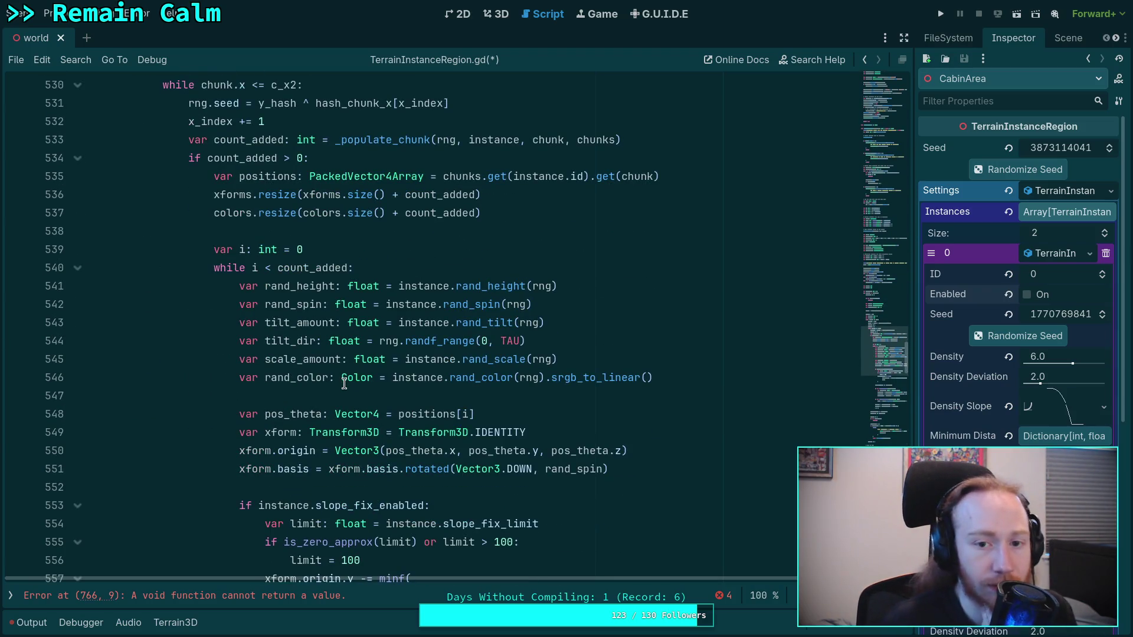
mouse_move(683, 378)
left_mouse_down()
mouse_move(333, 340)
mouse_move(242, 286)
left_mouse_up()
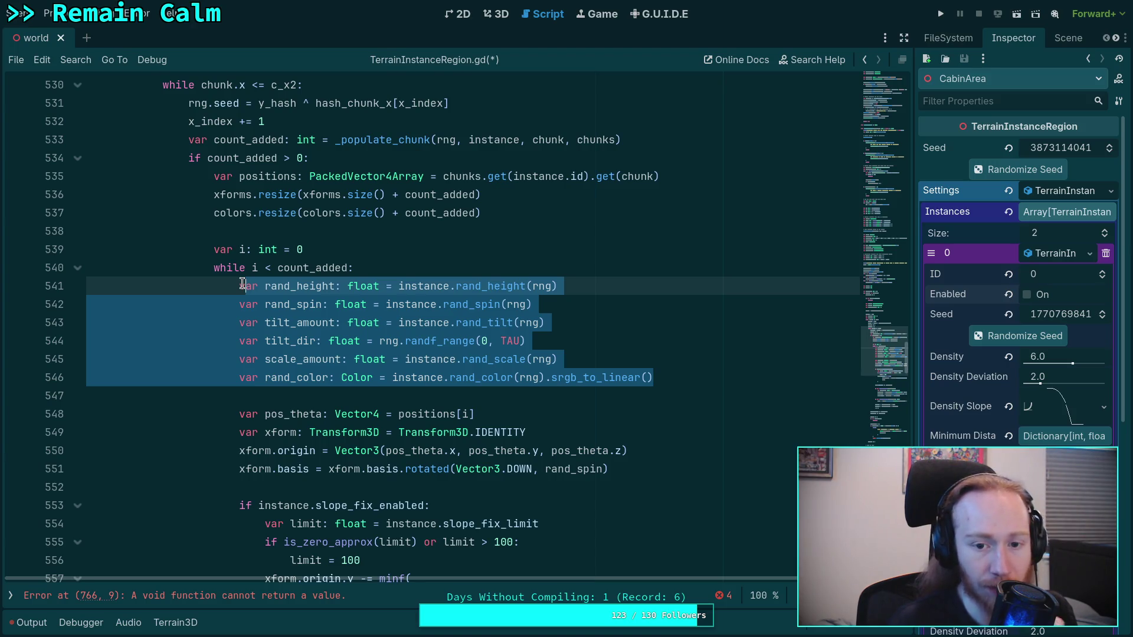
right_click(242, 283)
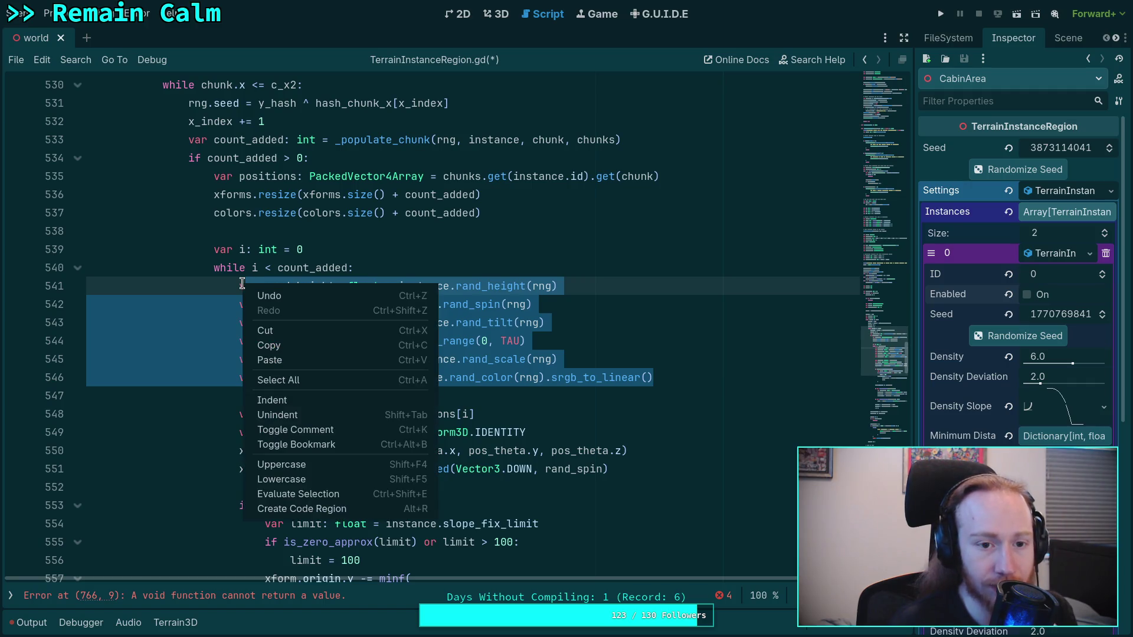
left_click(258, 249)
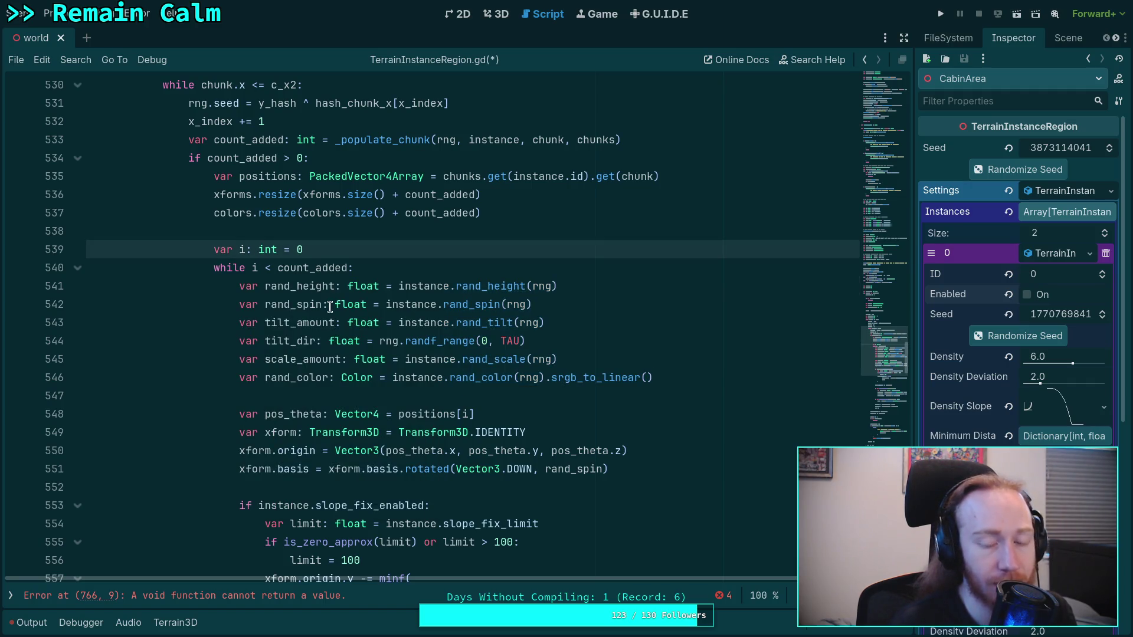
double_click(300, 269)
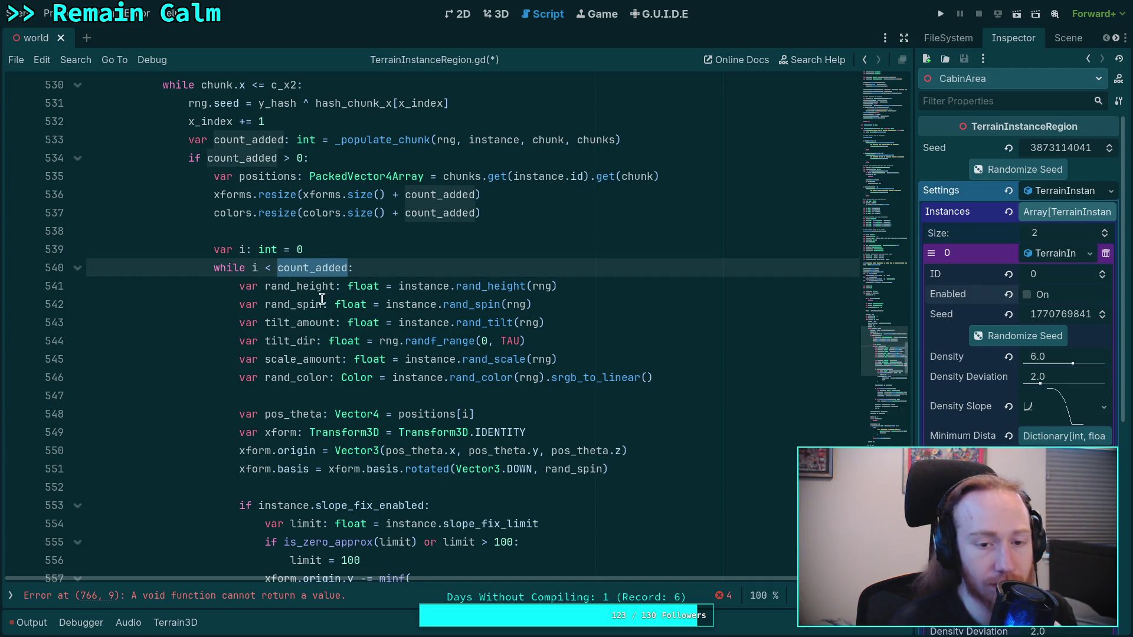
double_click(255, 268)
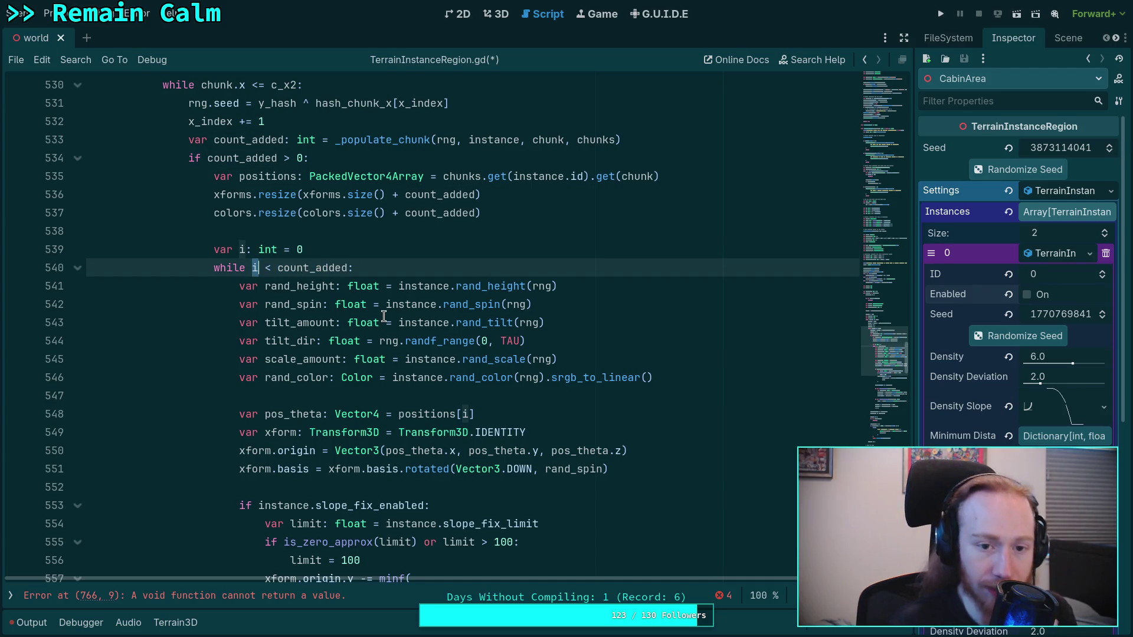
scroll(384, 317, "up", 2)
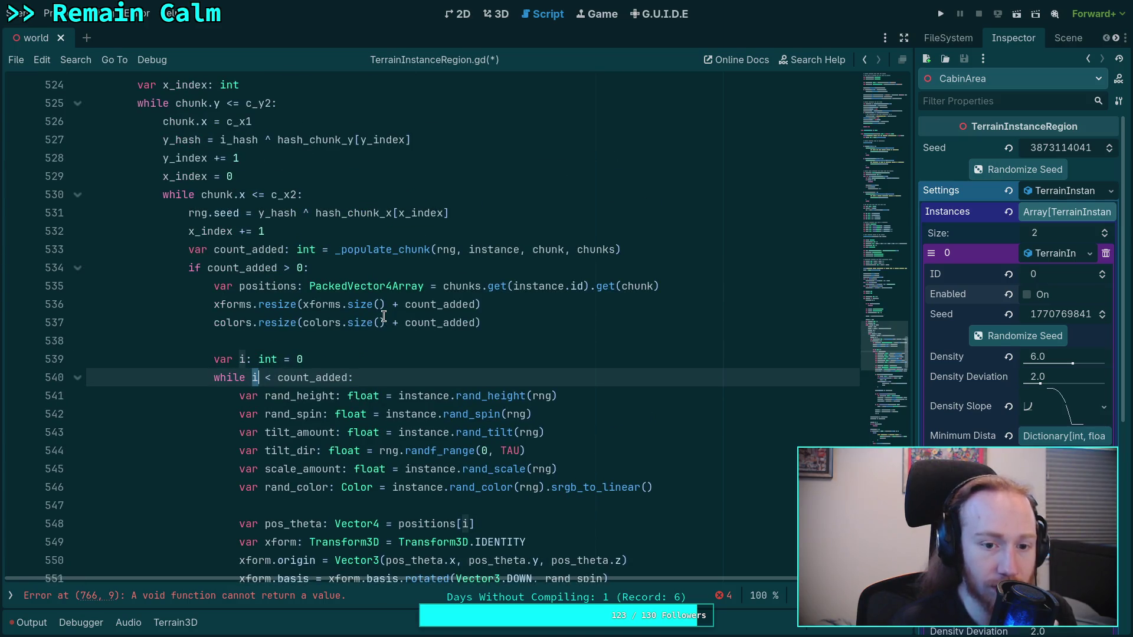
double_click(199, 213)
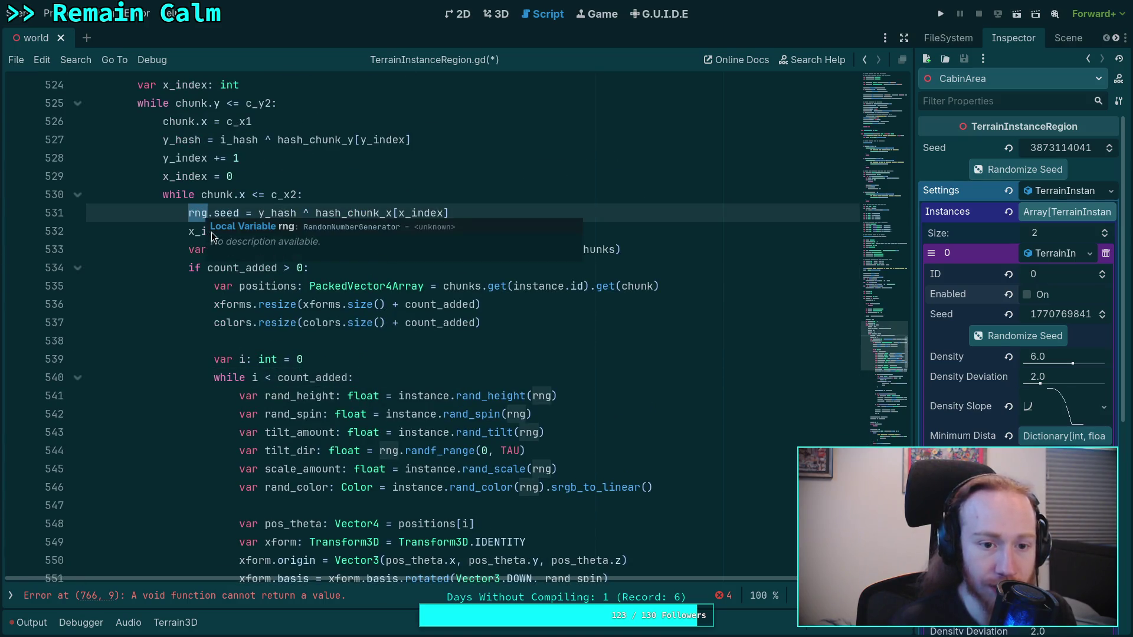
scroll(406, 377, "up", 1)
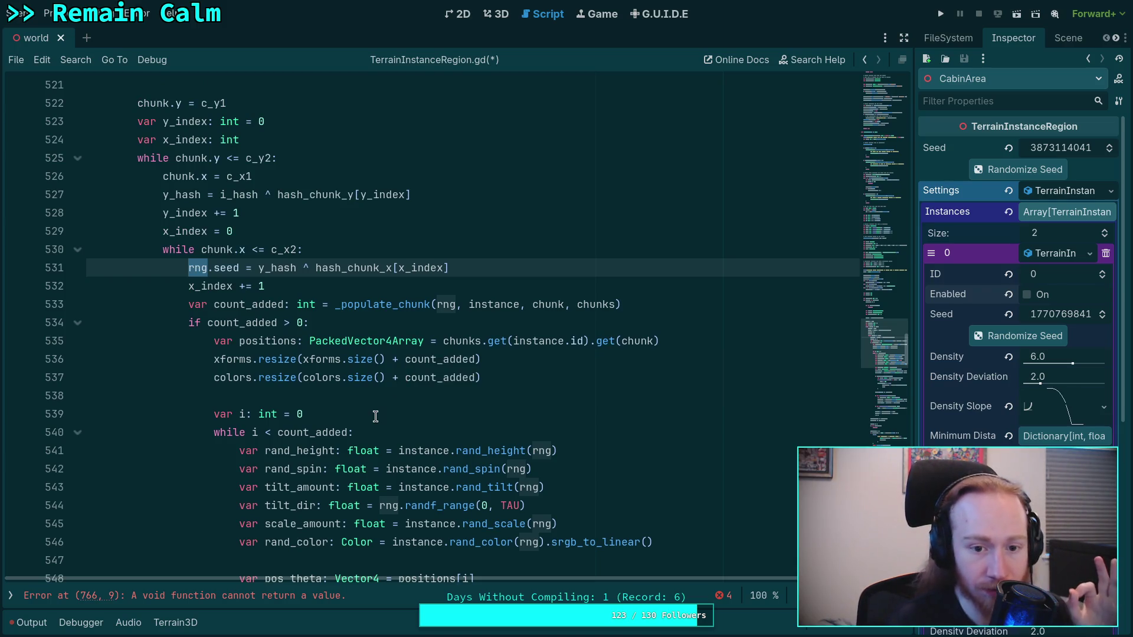
Review the population code, then open an empty line after the while i < count_added header.
scroll(375, 416, "down", 20)
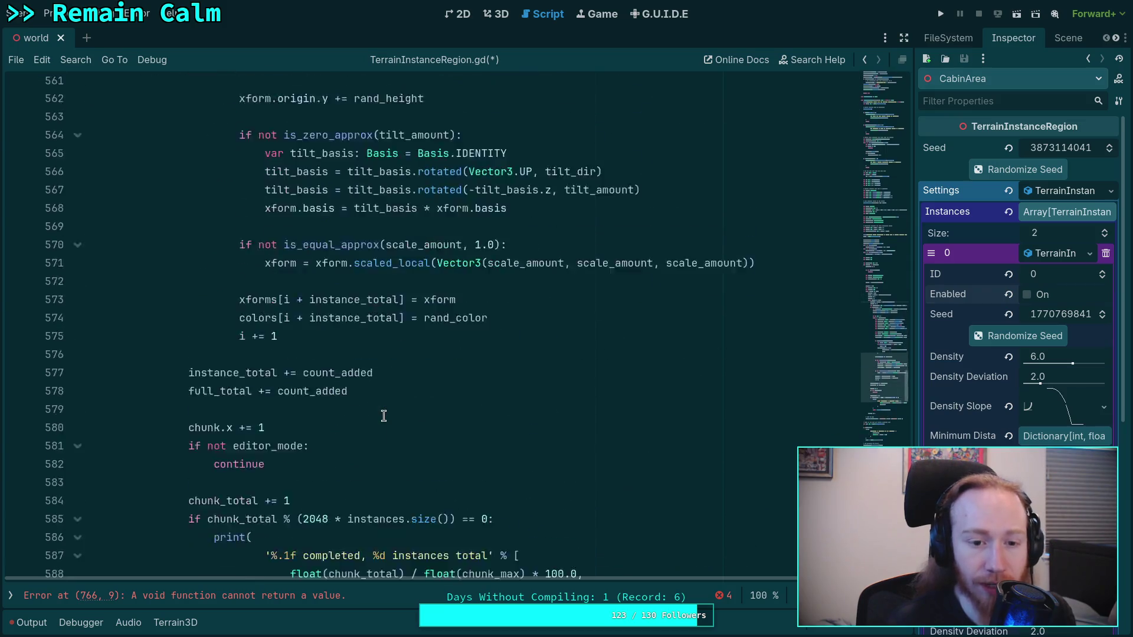
scroll(151, 383, "down", 7)
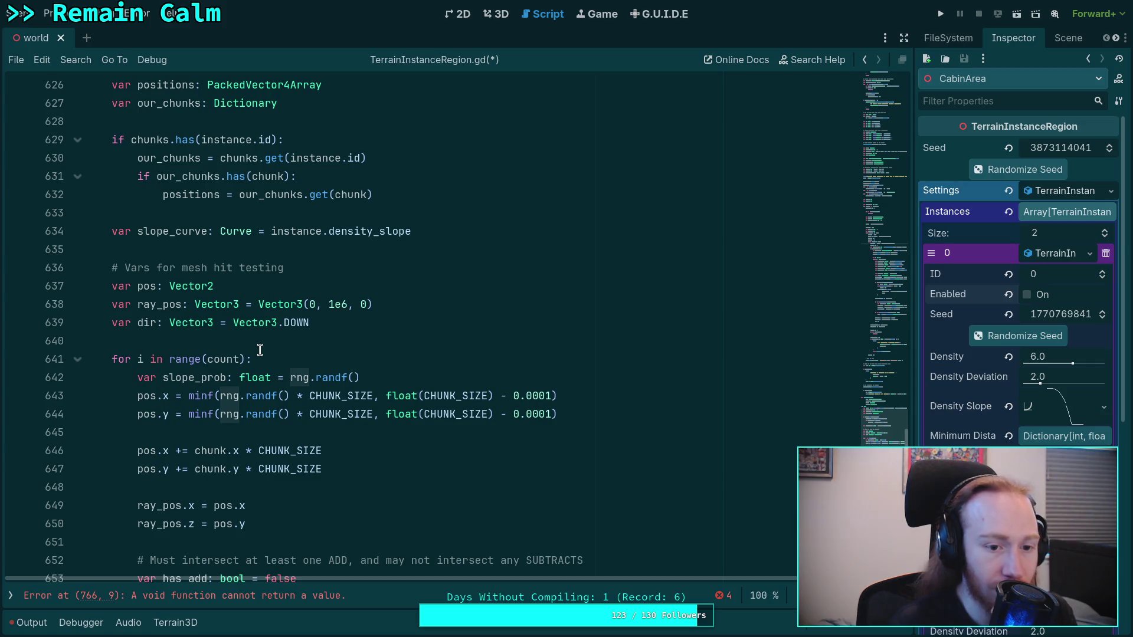
scroll(260, 350, "up", 3)
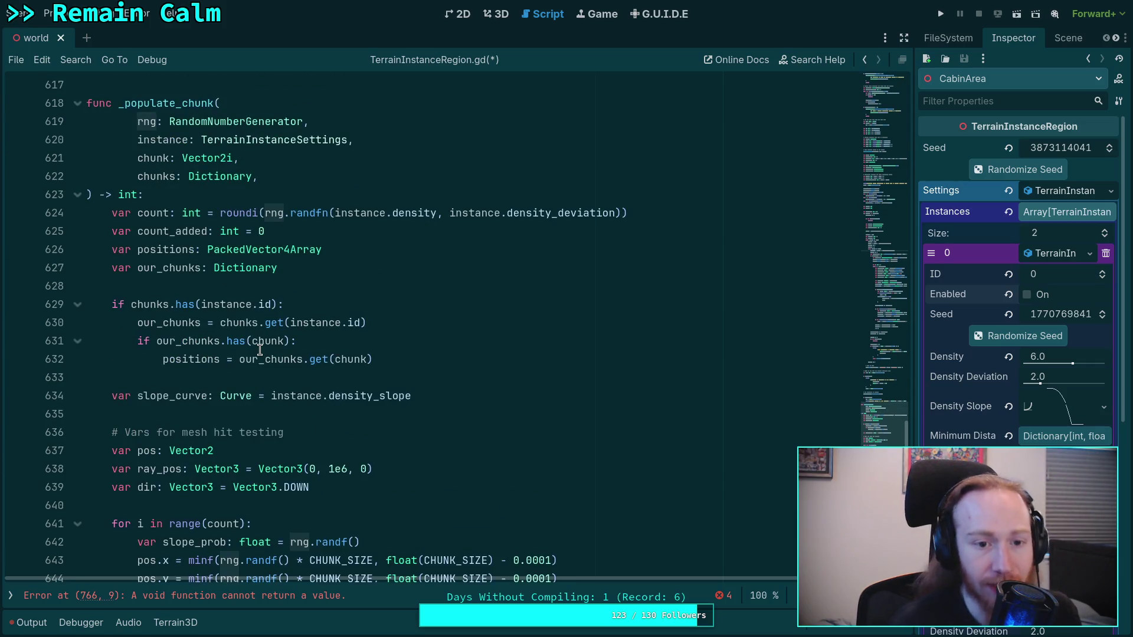
scroll(361, 338, "down", 3)
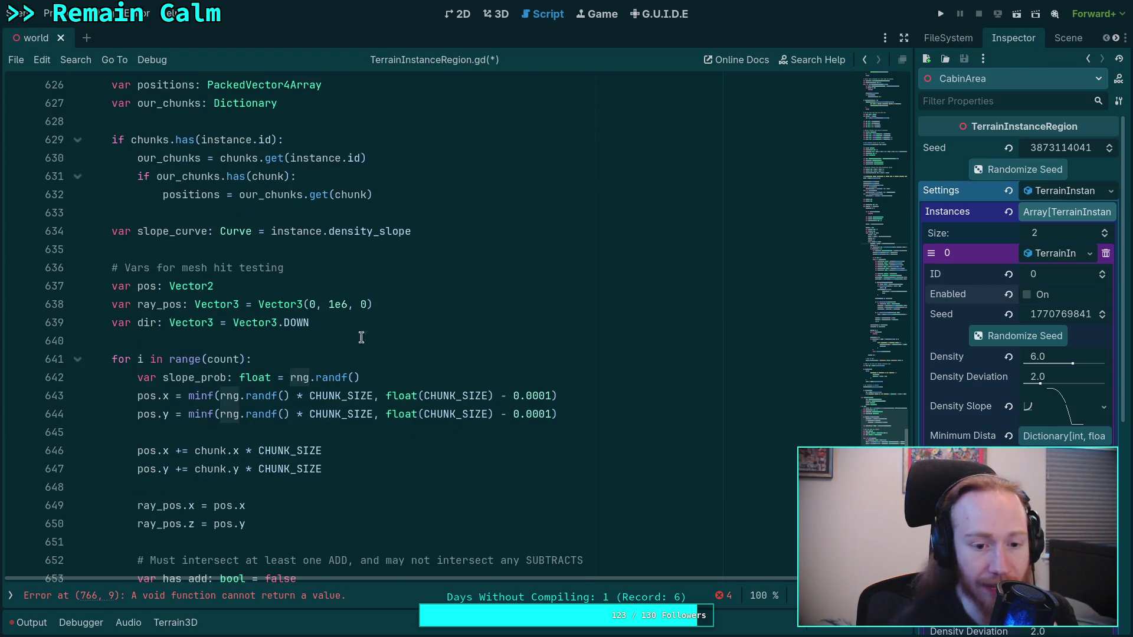
scroll(506, 427, "down", 4)
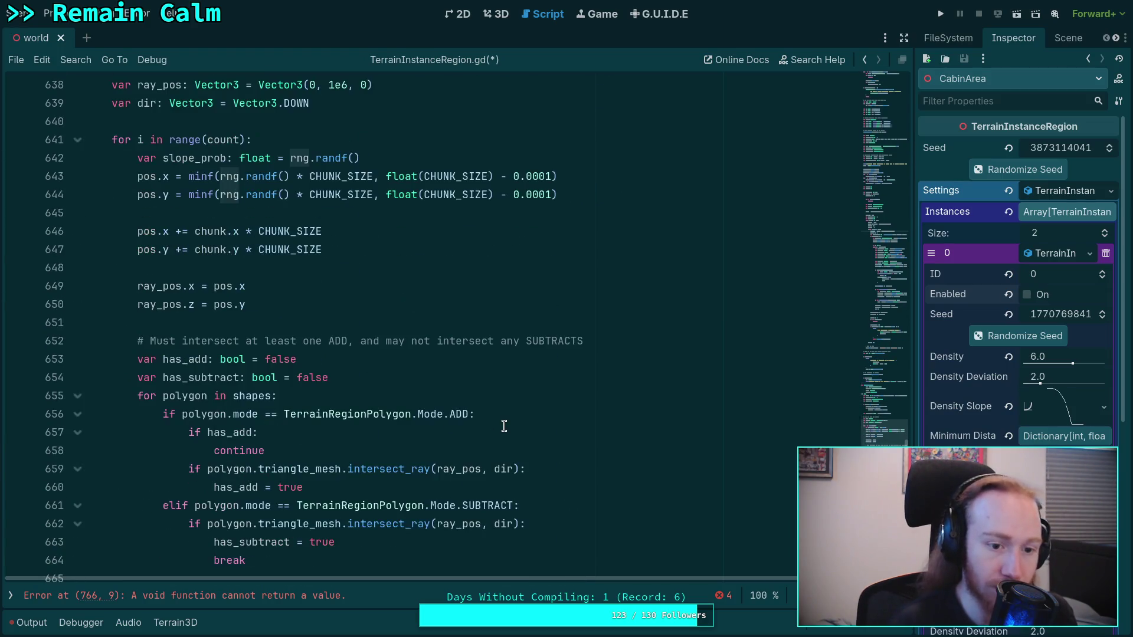
scroll(306, 377, "down", 2)
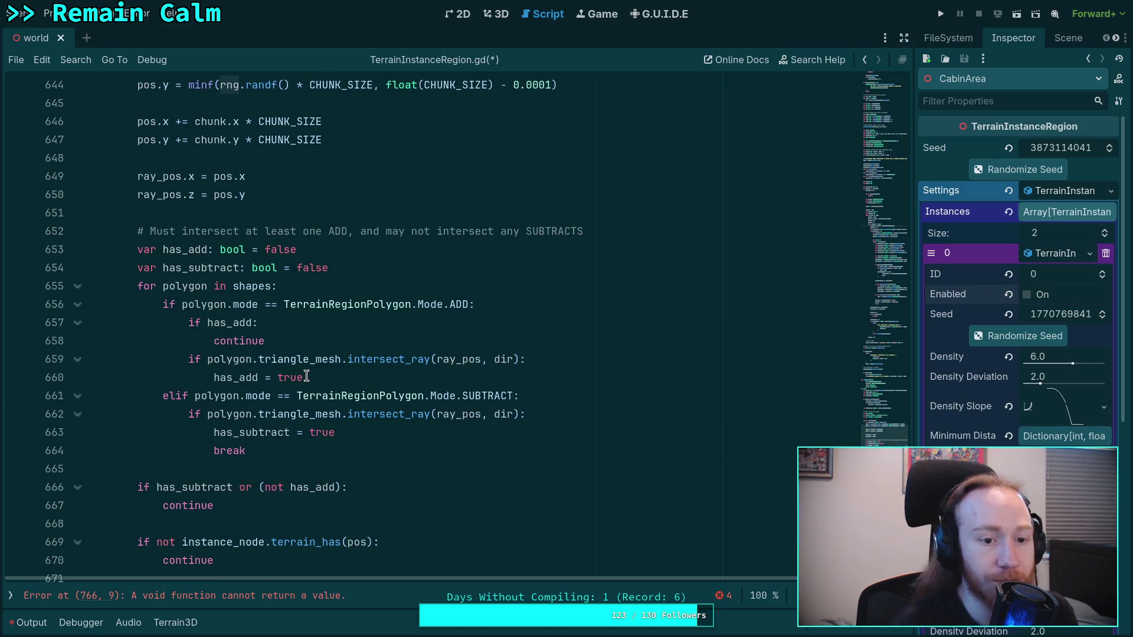
scroll(306, 376, "down", 5)
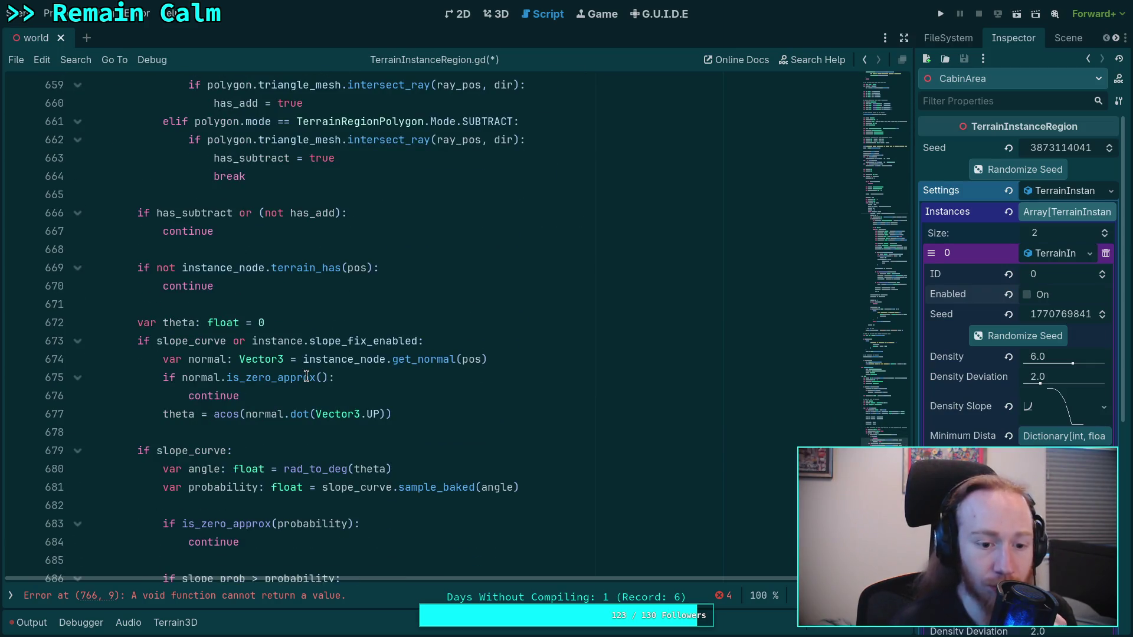
scroll(306, 376, "down", 6)
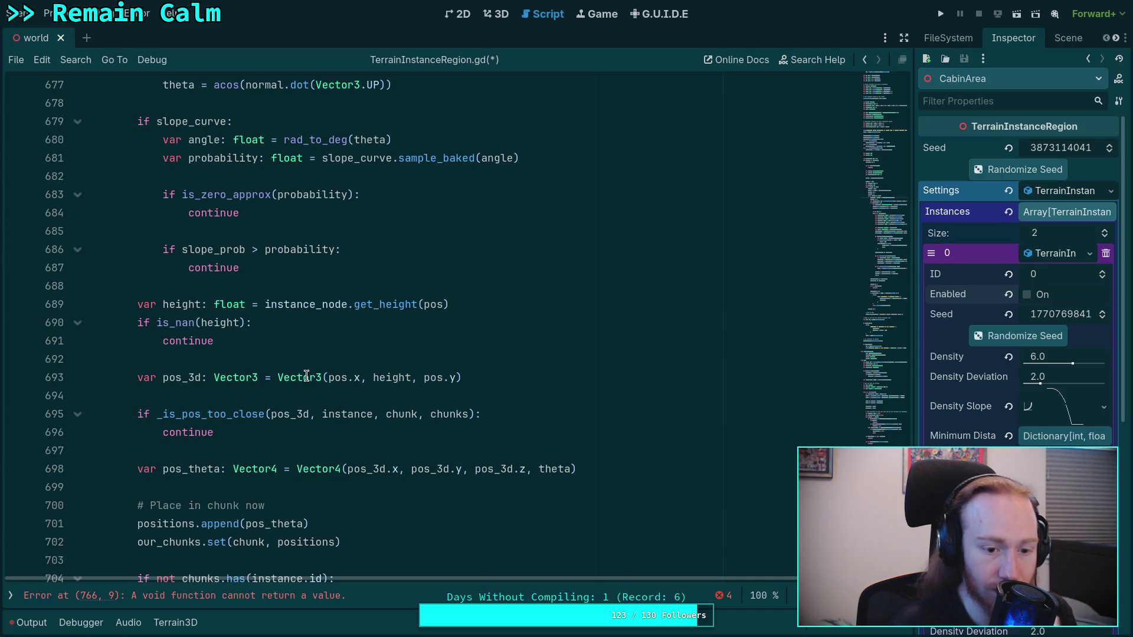
scroll(306, 376, "down", 1)
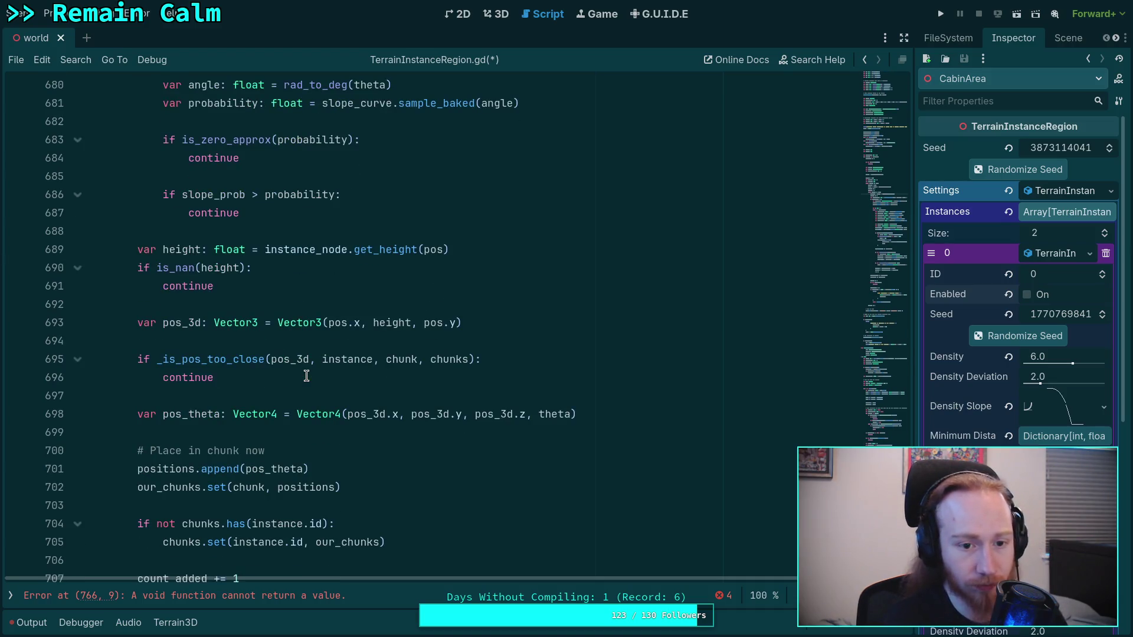
scroll(306, 376, "down", 2)
scroll(306, 376, "up", 5)
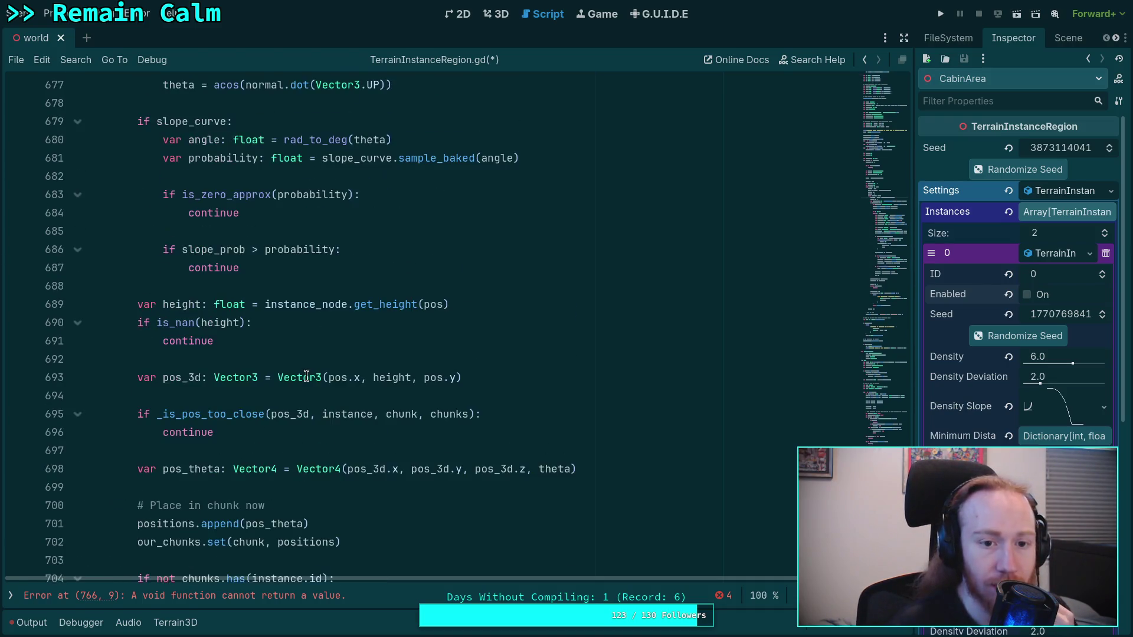
scroll(306, 377, "up", 6)
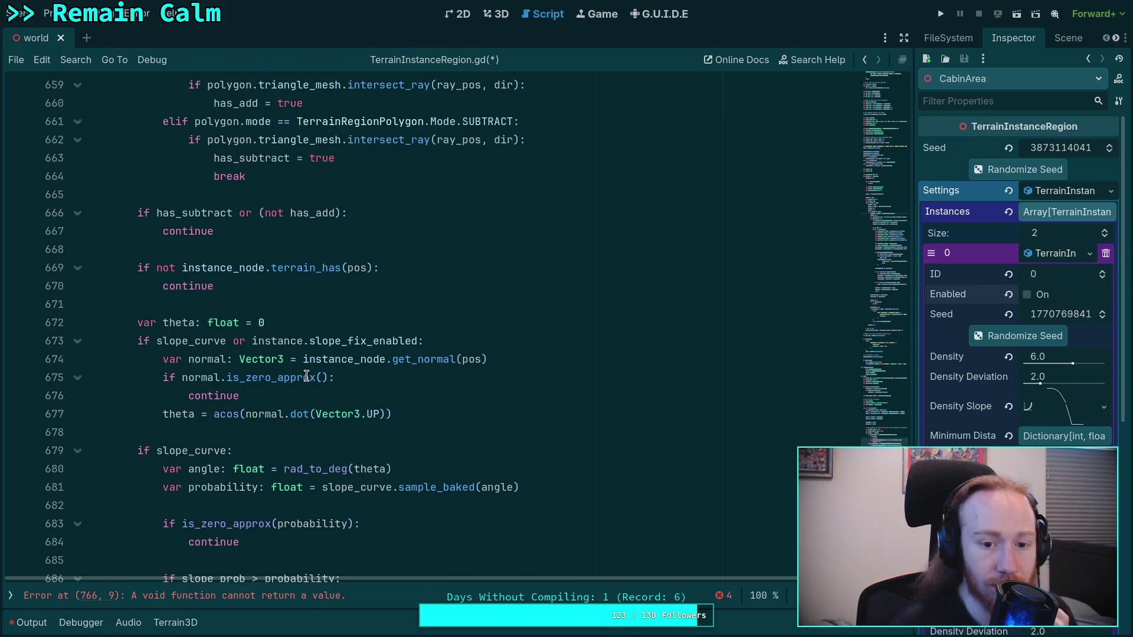
scroll(306, 376, "up", 5)
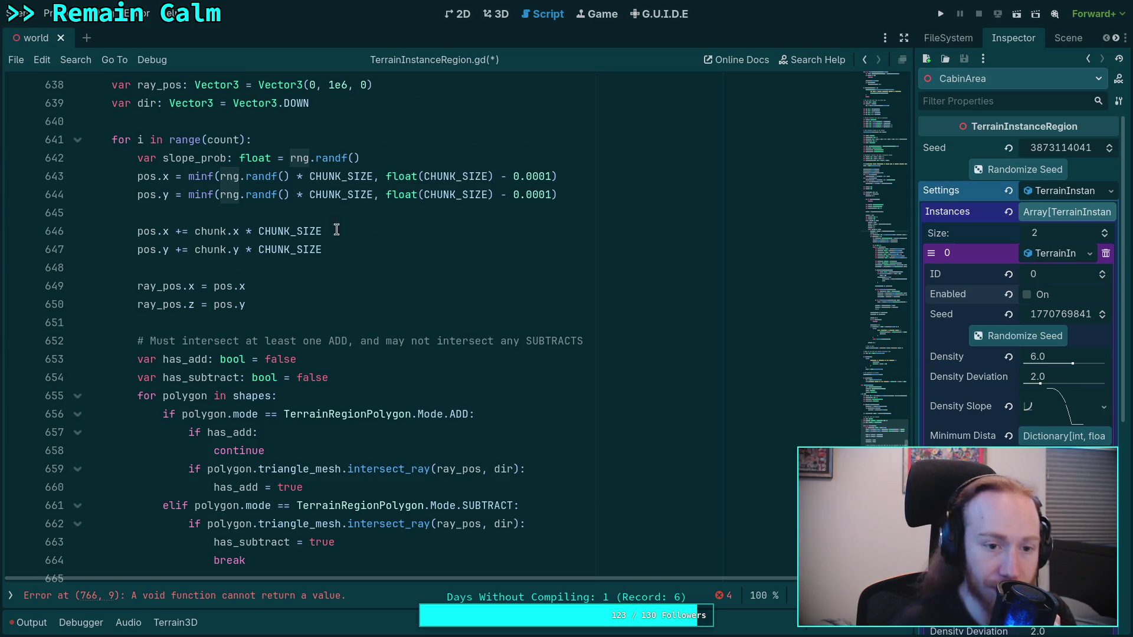
scroll(323, 290, "up", 7)
scroll(323, 290, "up", 2)
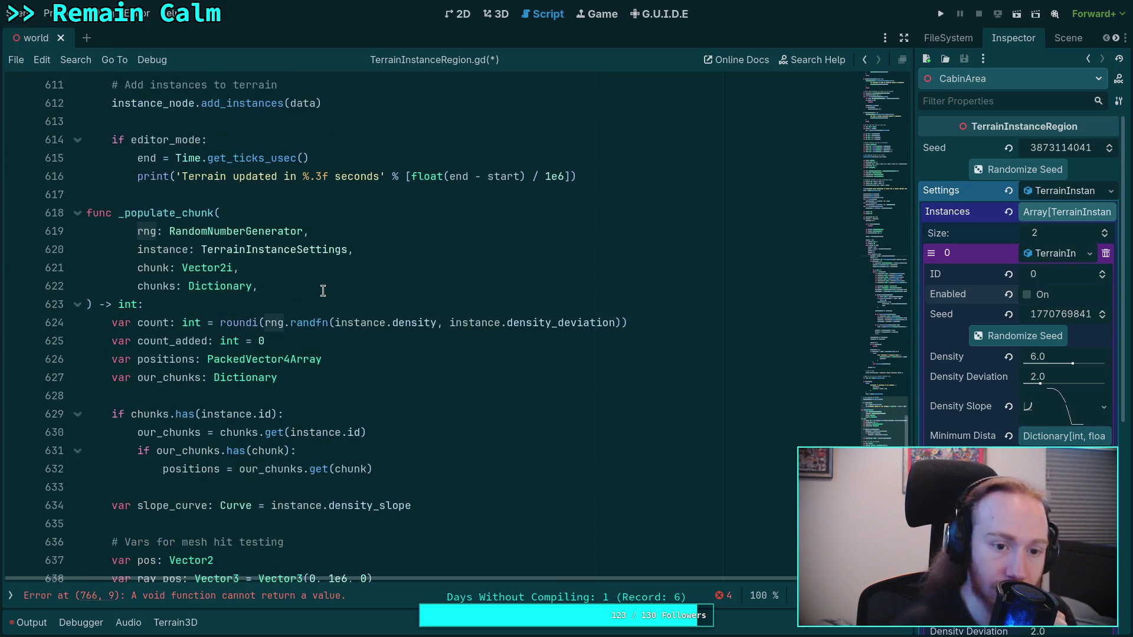
scroll(323, 283, "up", 14)
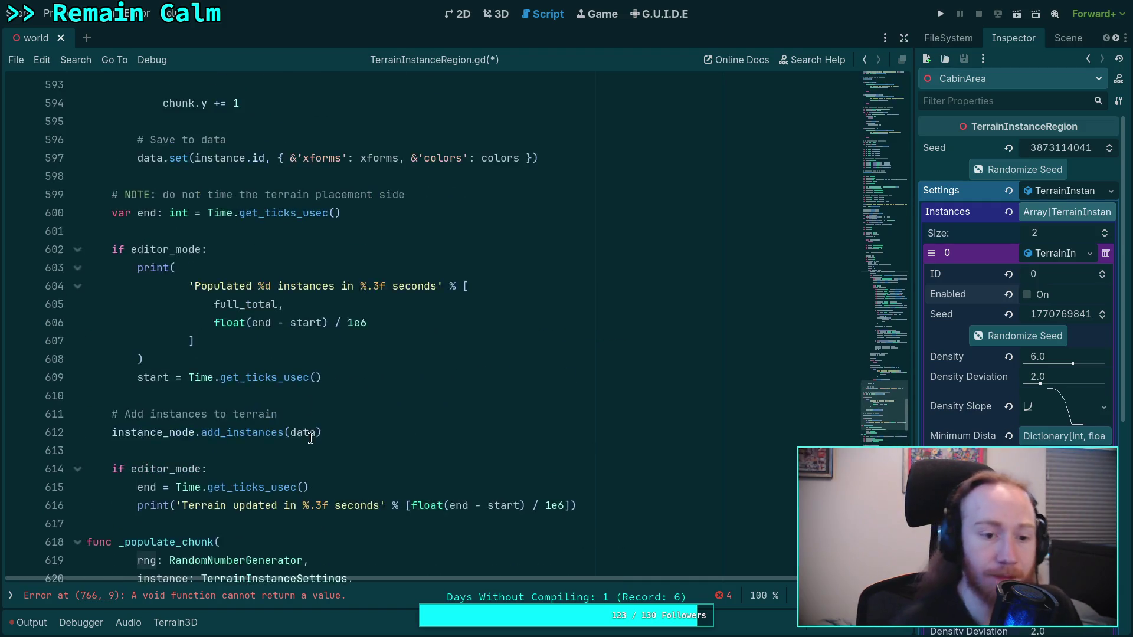
scroll(291, 418, "up", 14)
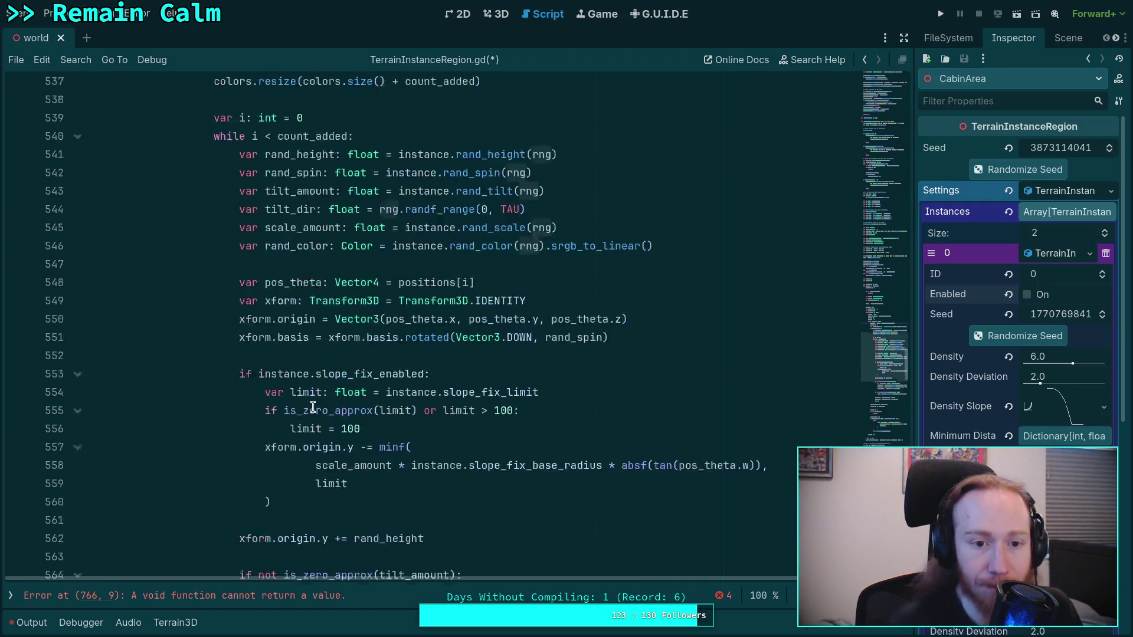
left_click(395, 324)
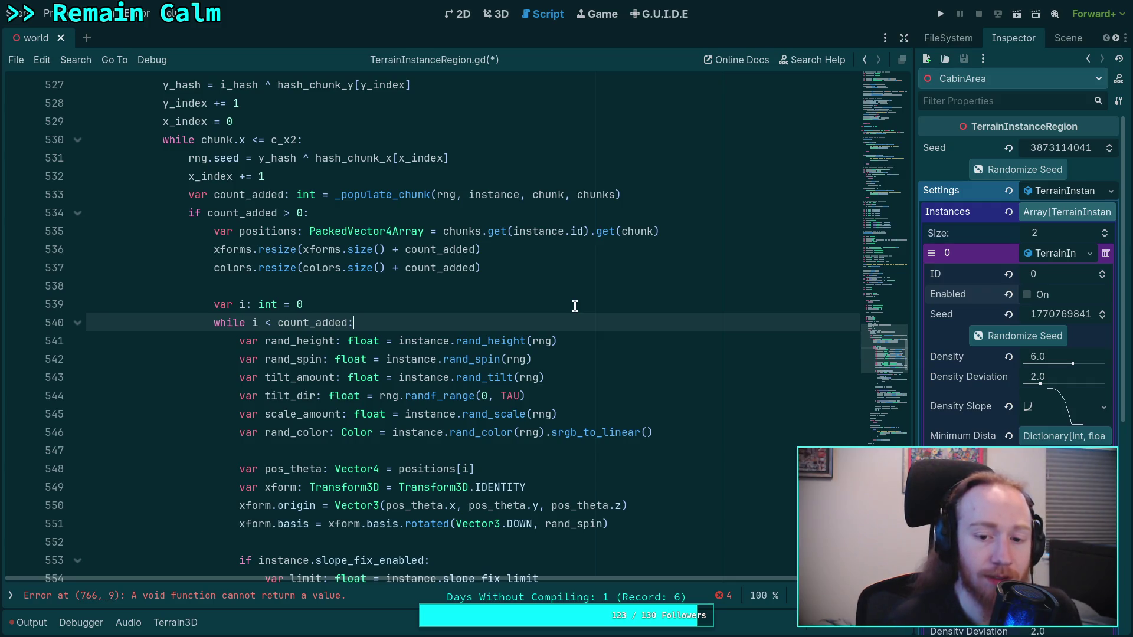
key("Return")
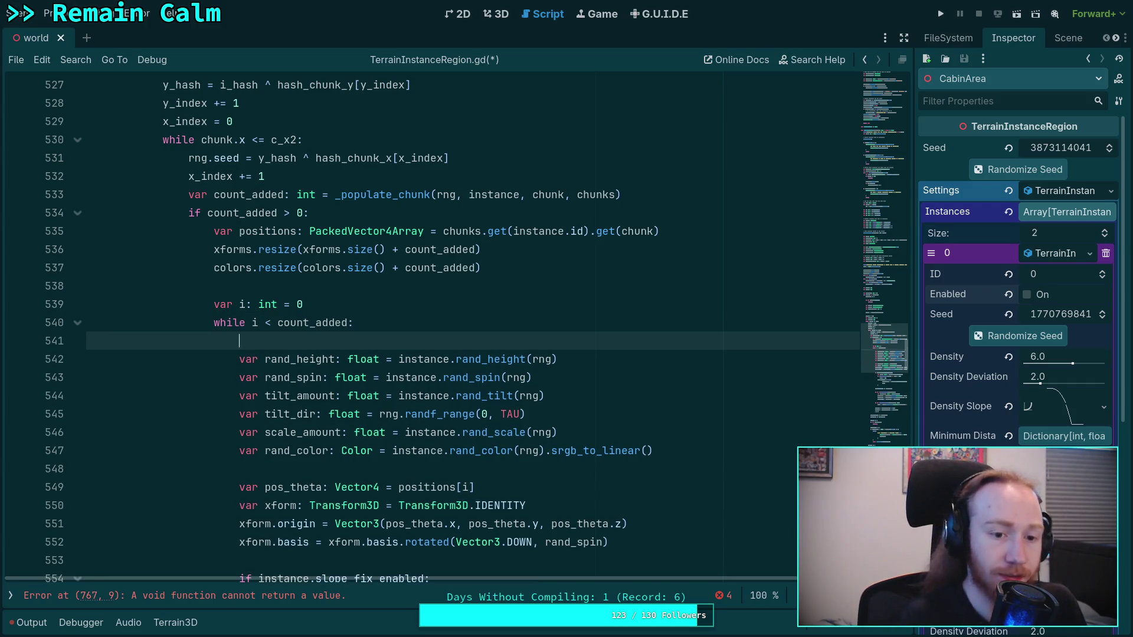
Begin a 'rng.seed =' line in the instance loop and declare chunk_seed after the chunk.x loop header.
type("rng.seed")
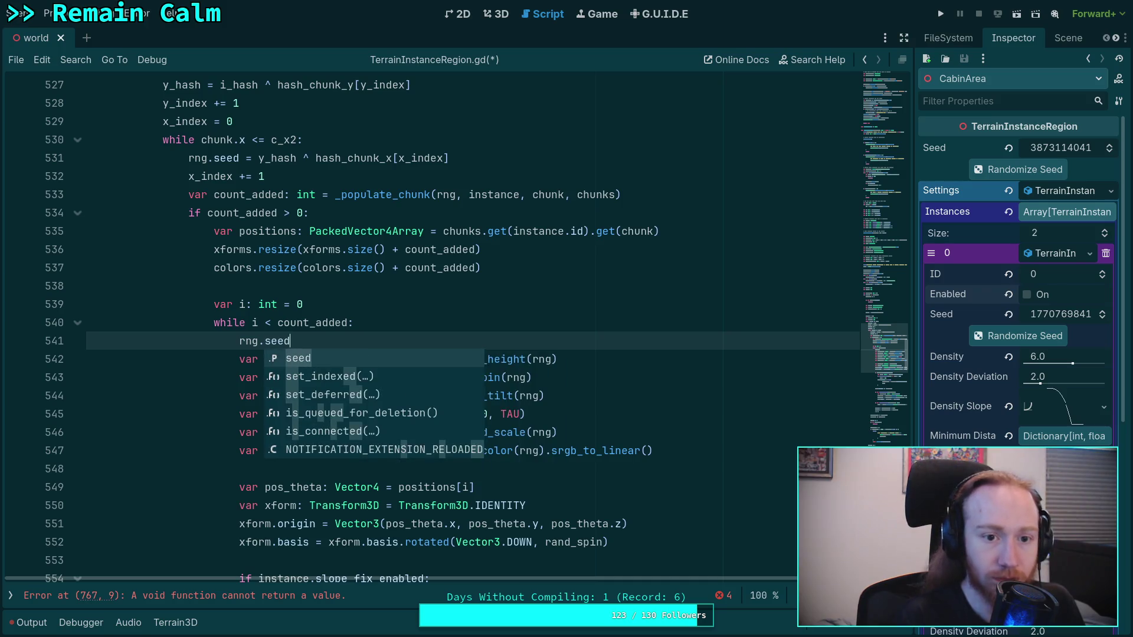
type(" =")
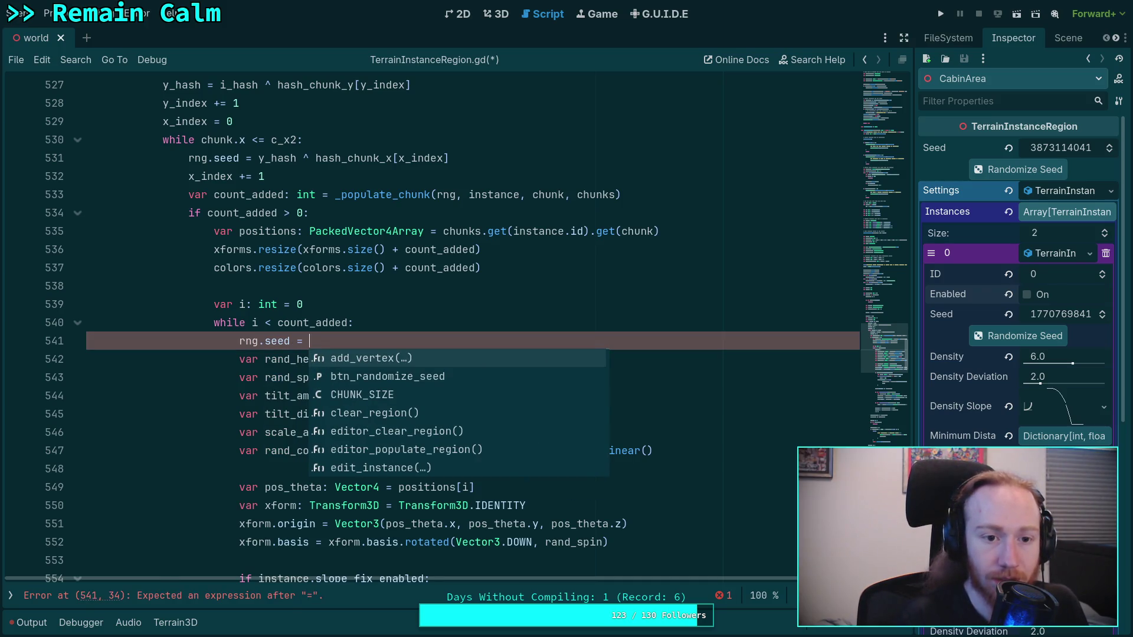
scroll(491, 248, "up", 1)
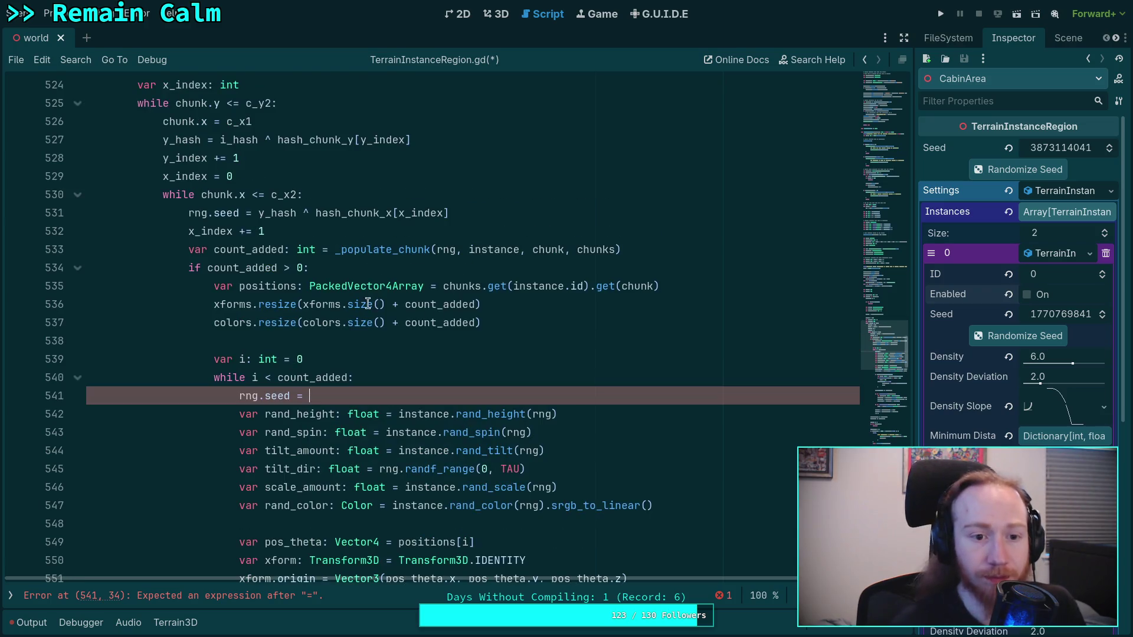
scroll(265, 259, "up", 1)
left_click(223, 269)
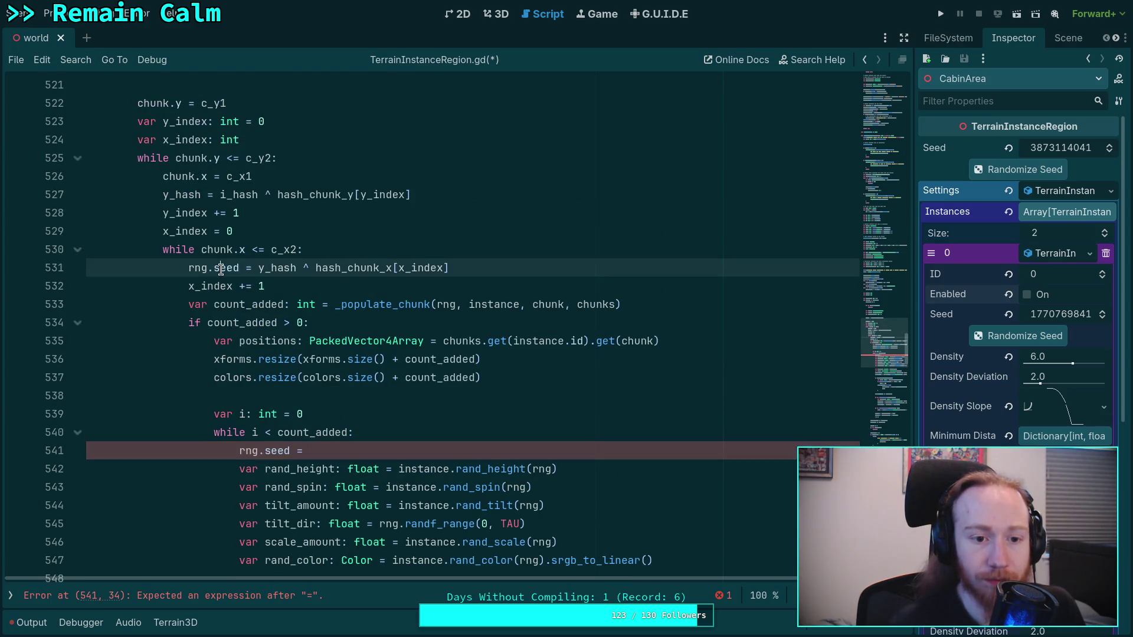
left_click(384, 244)
key("Return")
type("var")
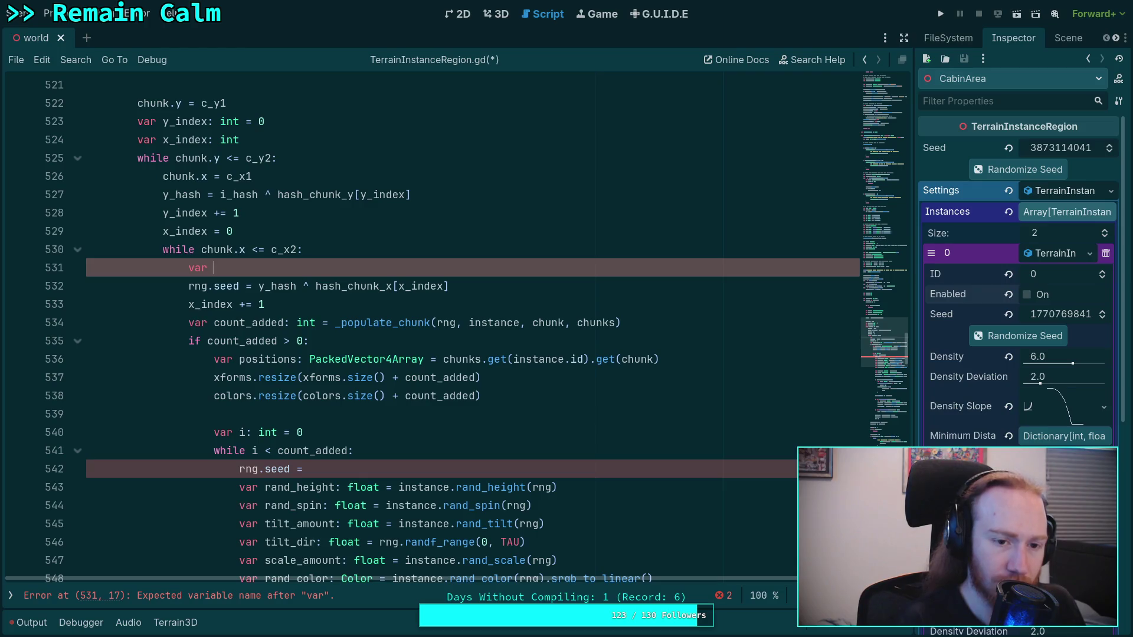
type(" chunk_se")
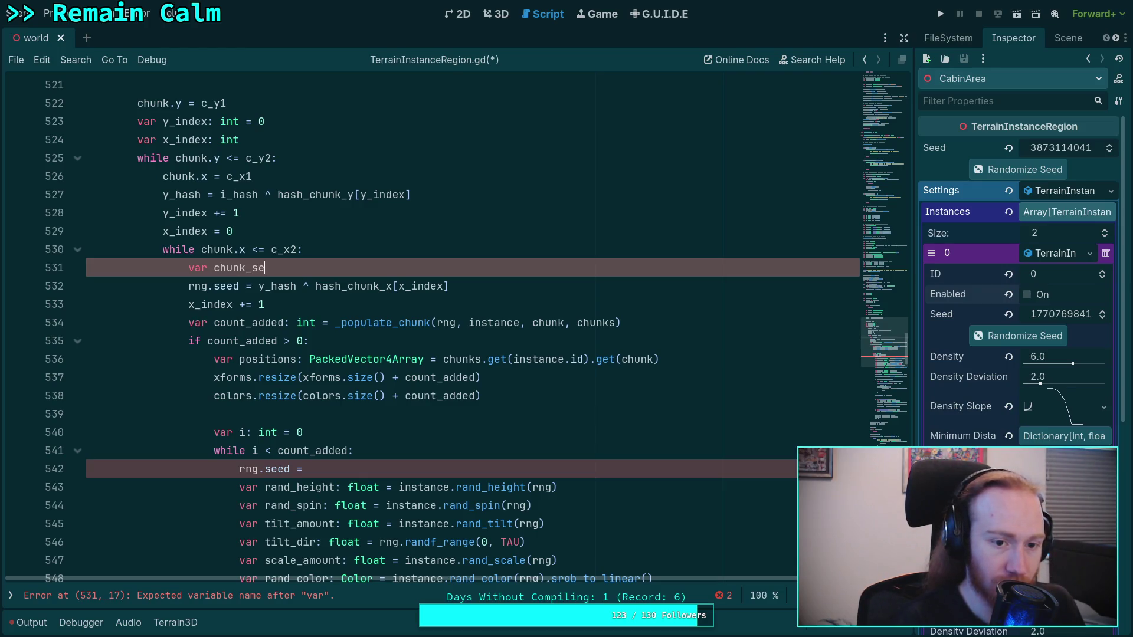
type("ed = g")
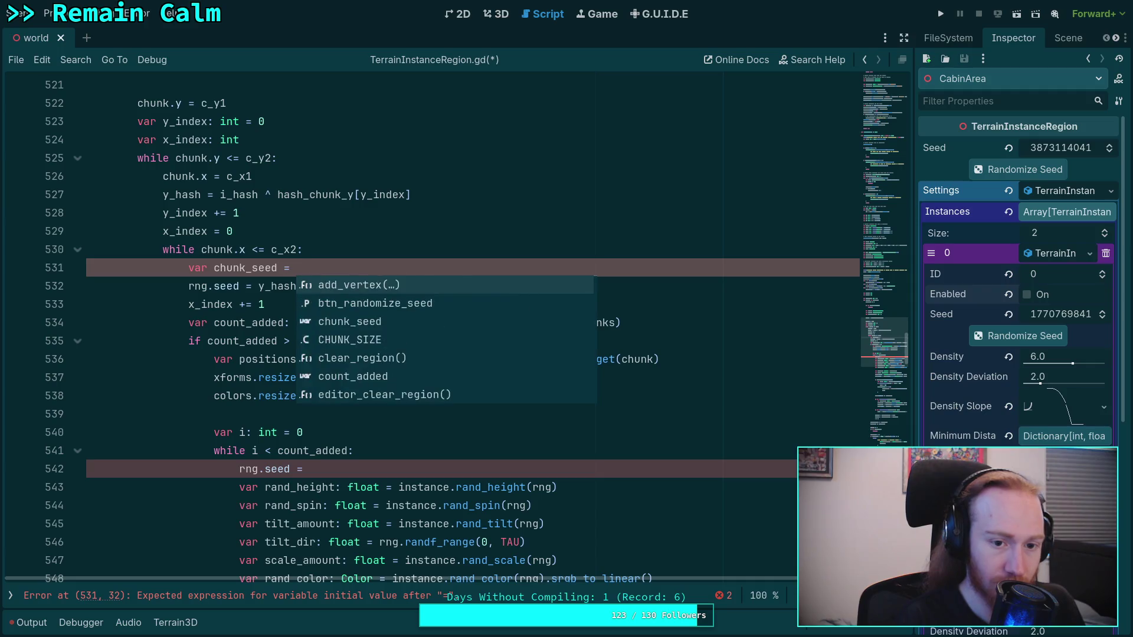
key("BackSpace")
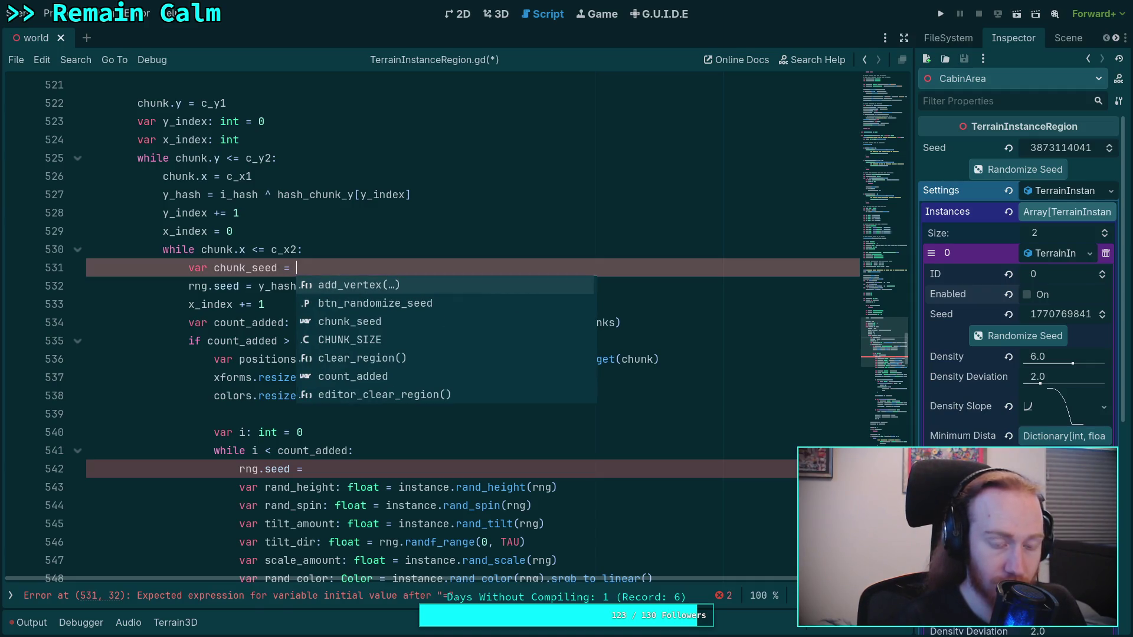
type("y_hash")
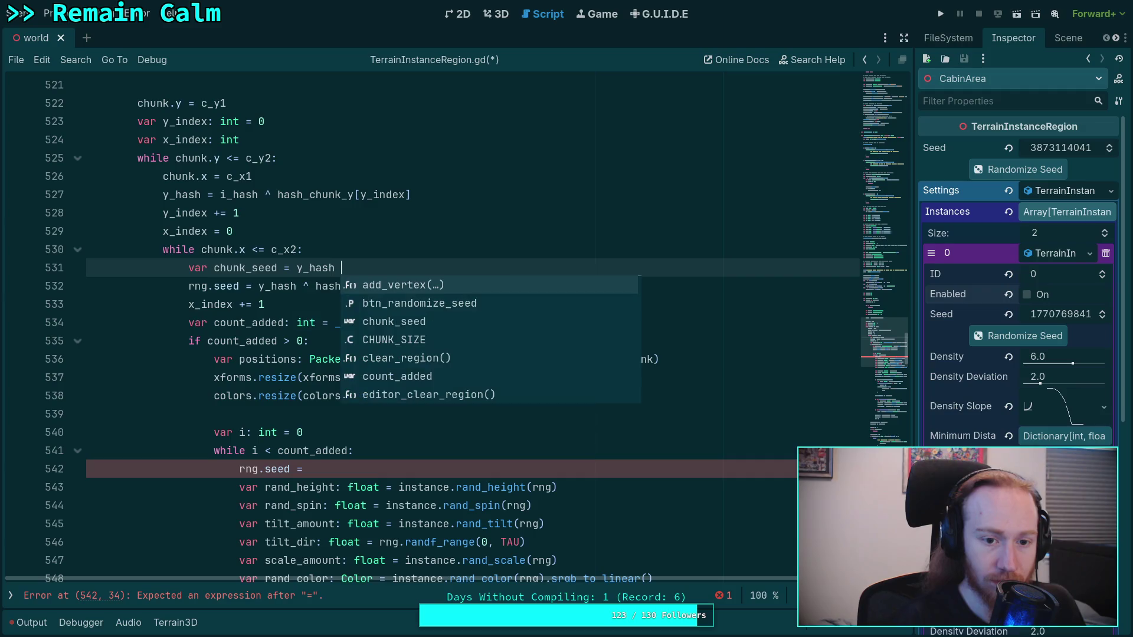
Move the y_hash ^ hash_chunk_x[x_index] expression into chunk_seed and set rng.seed = chunk_seed.
left_click_drag(258, 286, 470, 279)
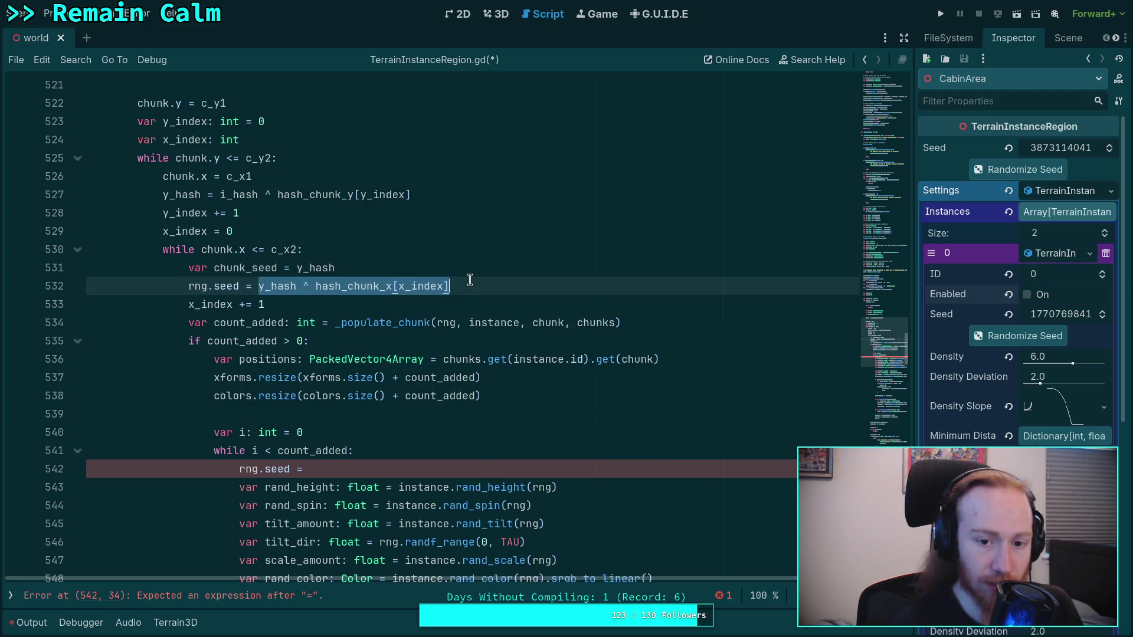
key("ctrl+x")
left_click(418, 266)
key("BackSpace")
key("BackSpace")
key("BackSpace")
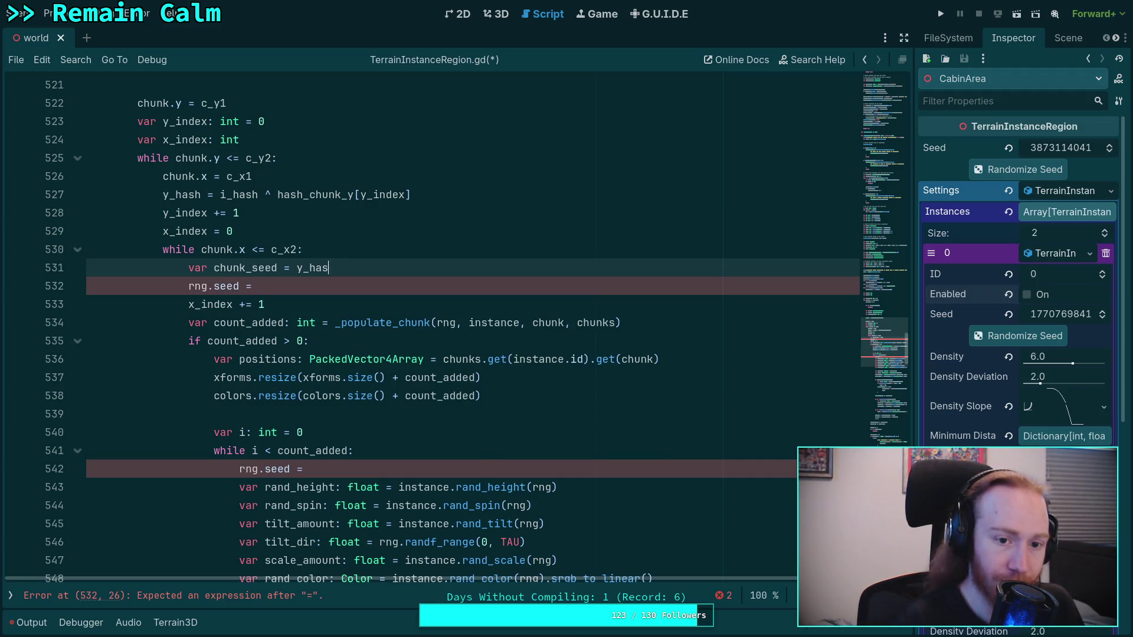
key("BackSpace")
key("BackSpace")
key("ctrl+v")
left_click(398, 285)
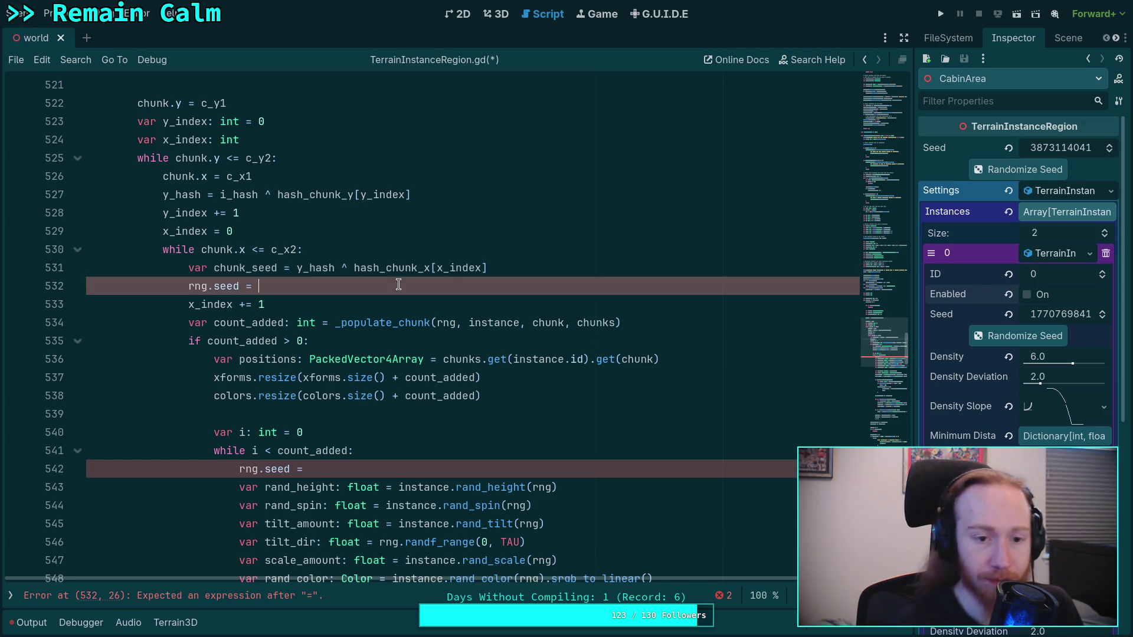
type("chunk_seed")
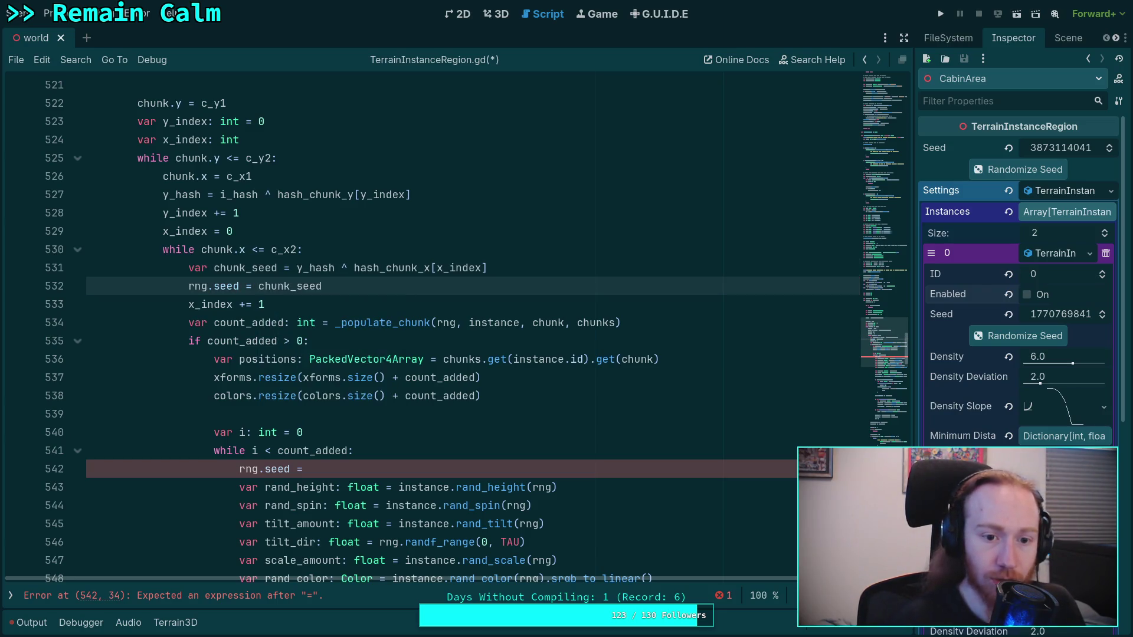
Complete the per-instance reseed as rng.seed = chunk_seed ^ i.
left_click(418, 460)
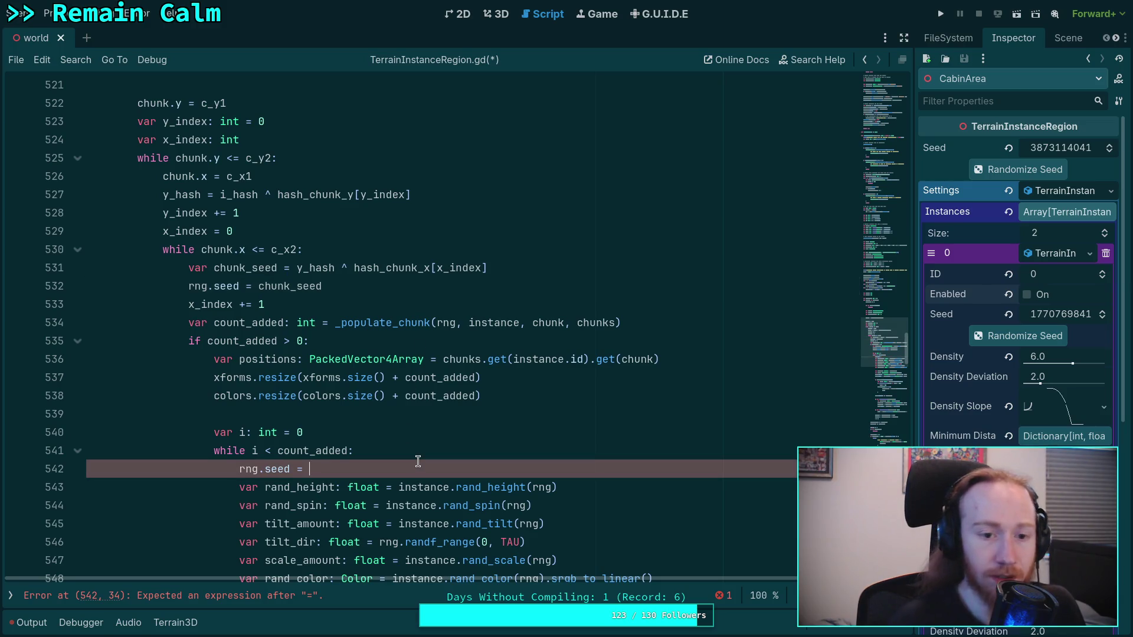
type("ch")
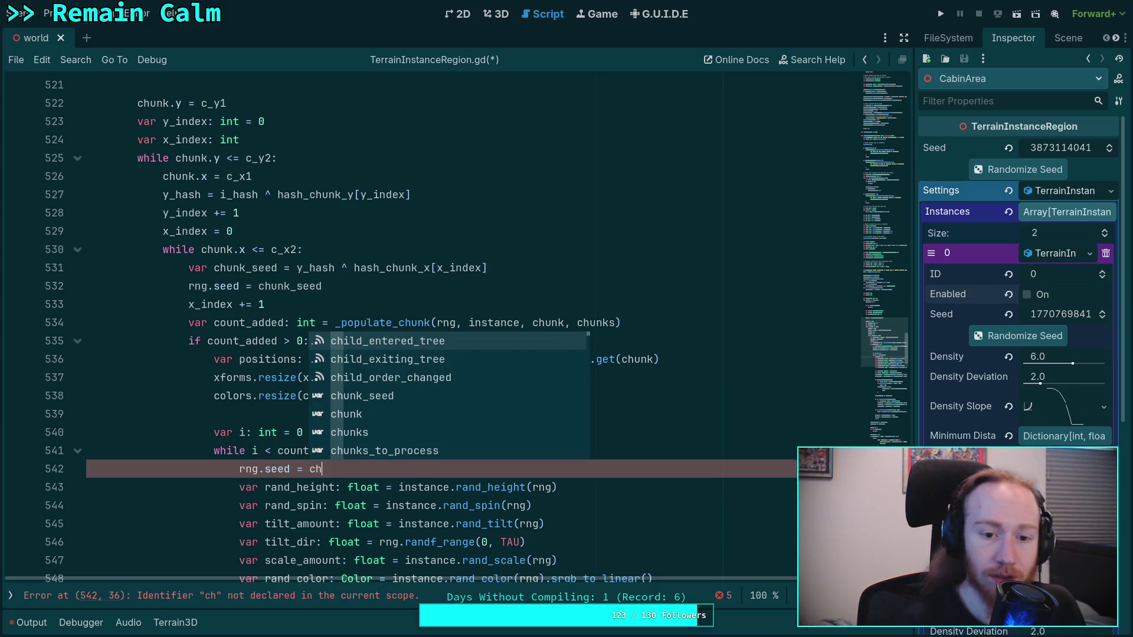
key("Down")
key("Down")
key("Down")
key("Return")
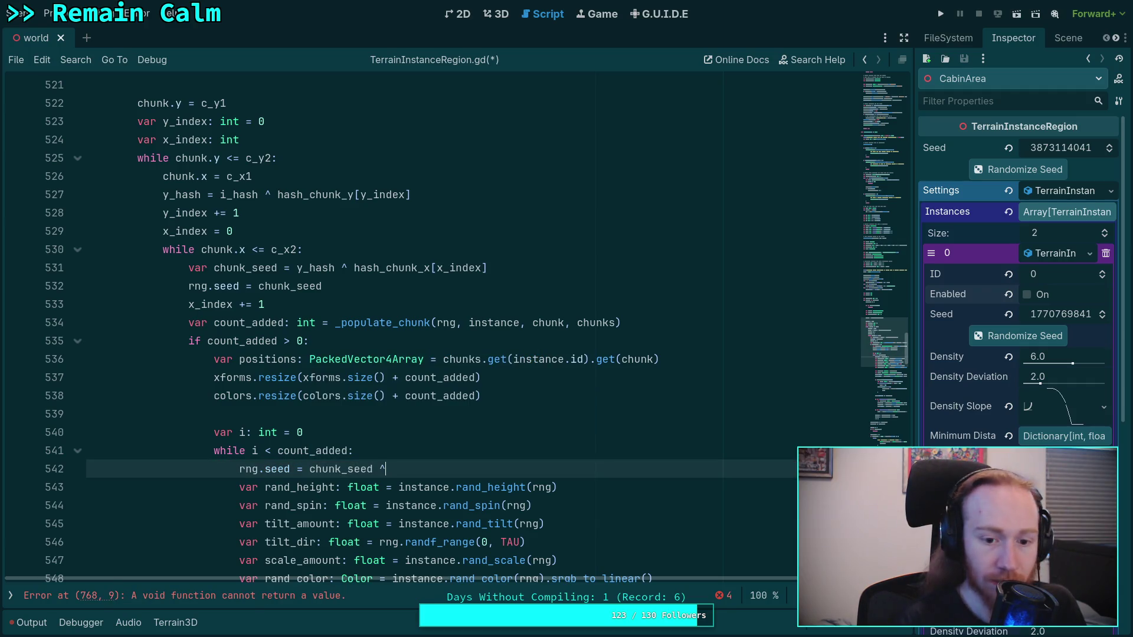
type("i")
left_click(348, 450)
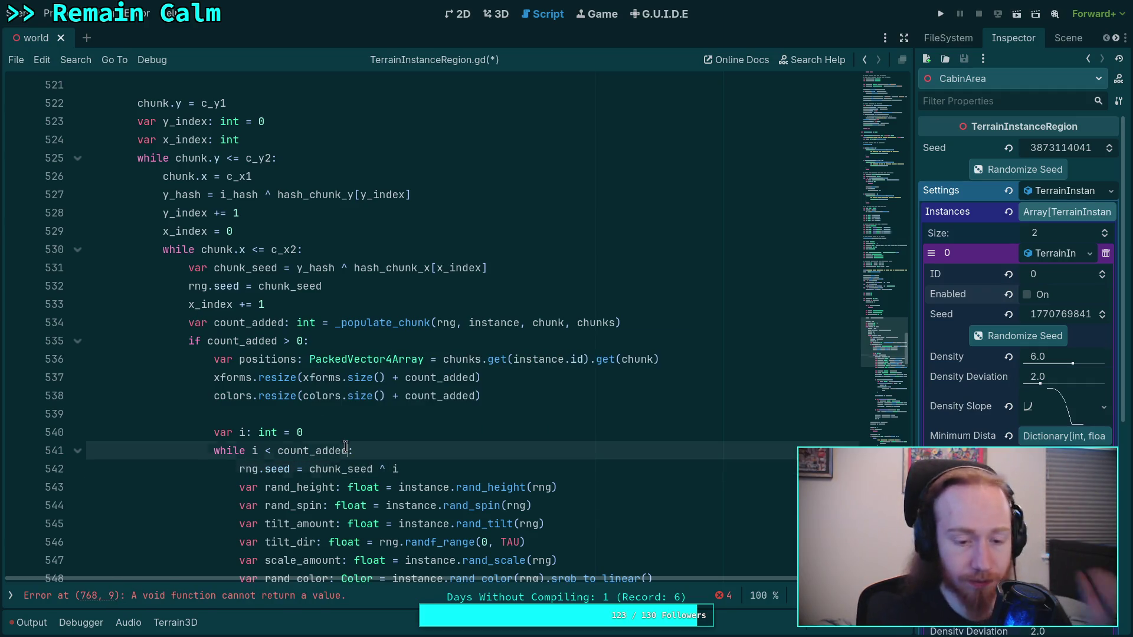
scroll(439, 432, "down", 2)
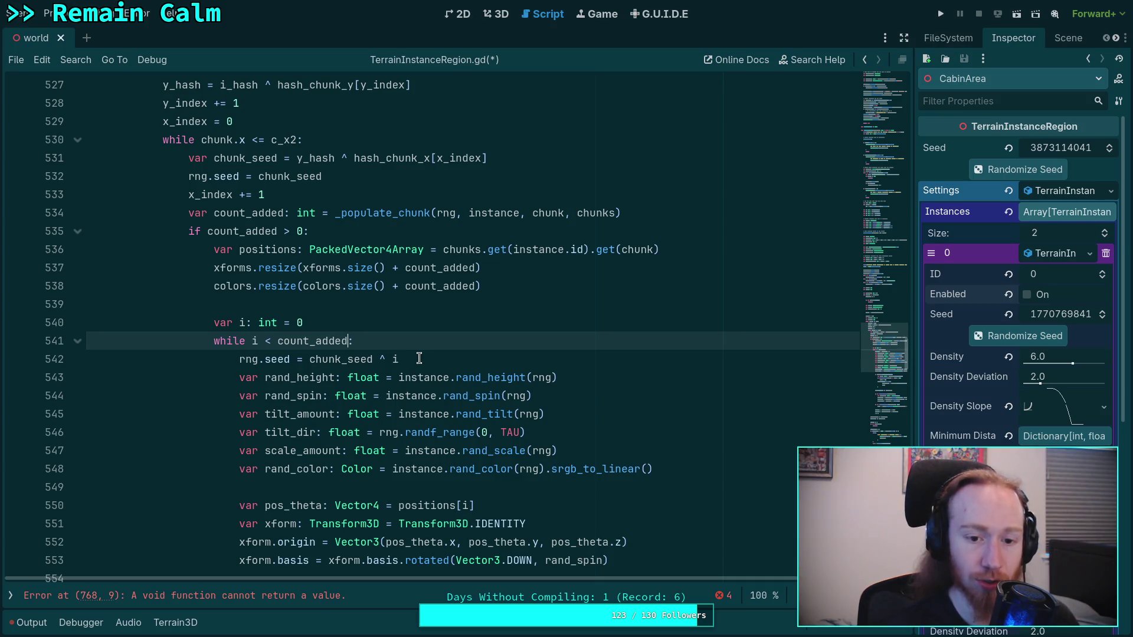
scroll(407, 358, "up", 1)
left_click_drag(297, 214, 489, 213)
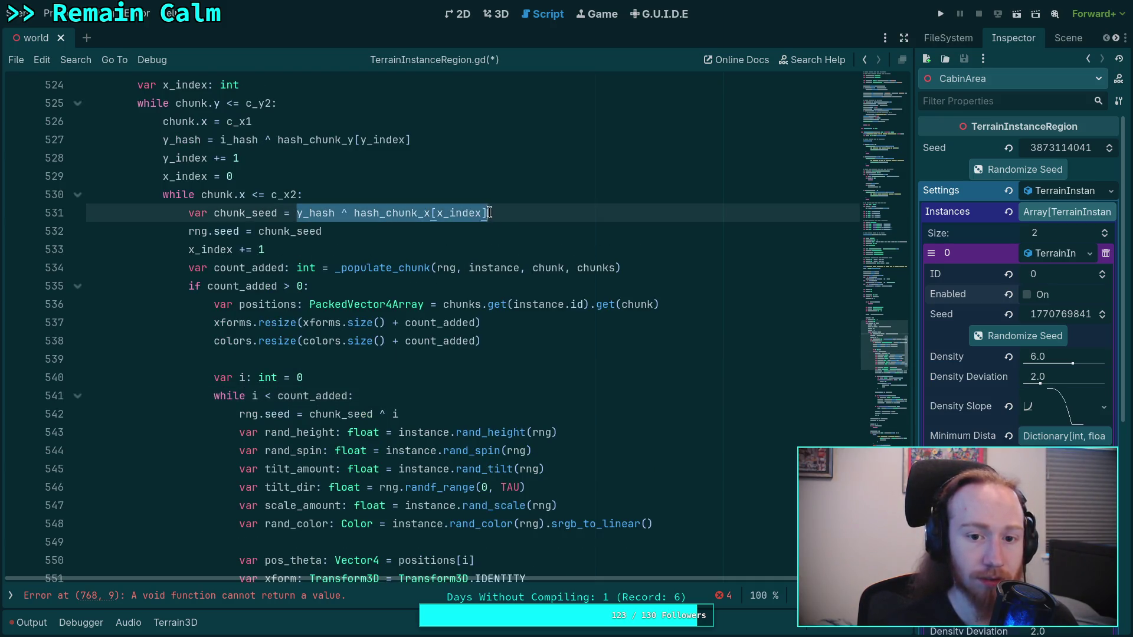
right_click(413, 217)
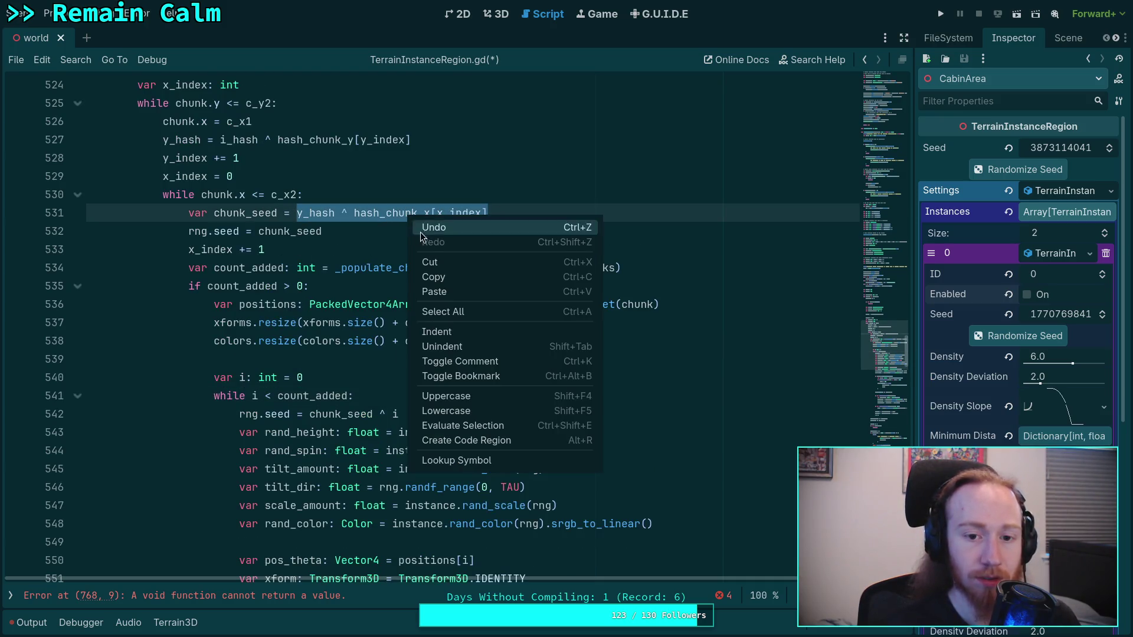
left_click(448, 262)
left_click_drag(260, 231, 324, 234)
right_click(304, 237)
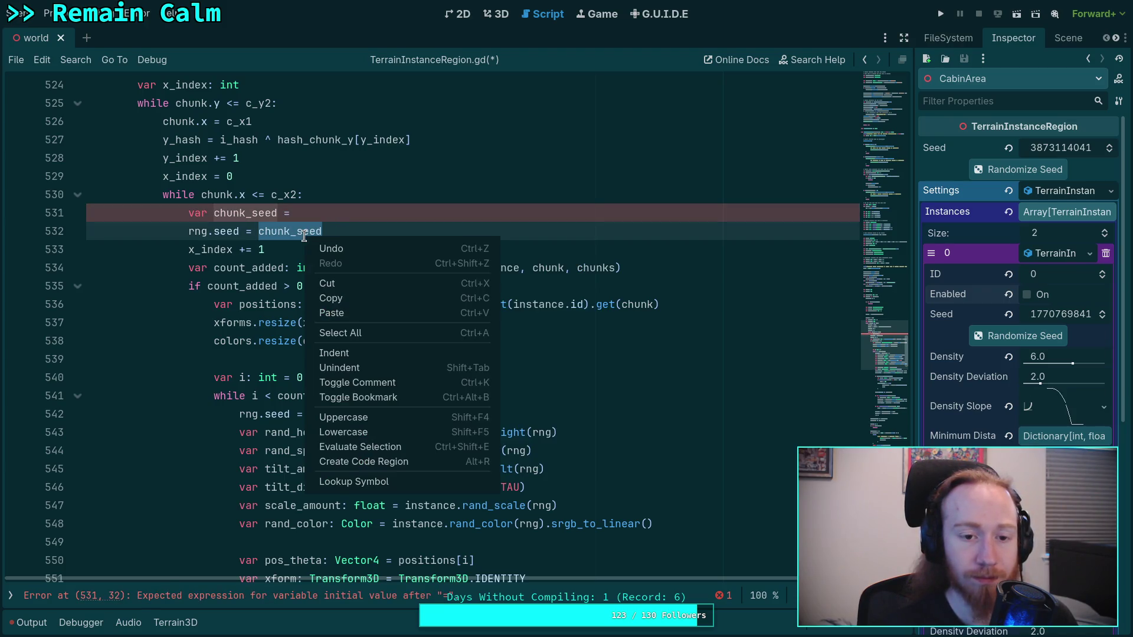
left_click(346, 312)
left_click_drag(407, 214, 409, 199)
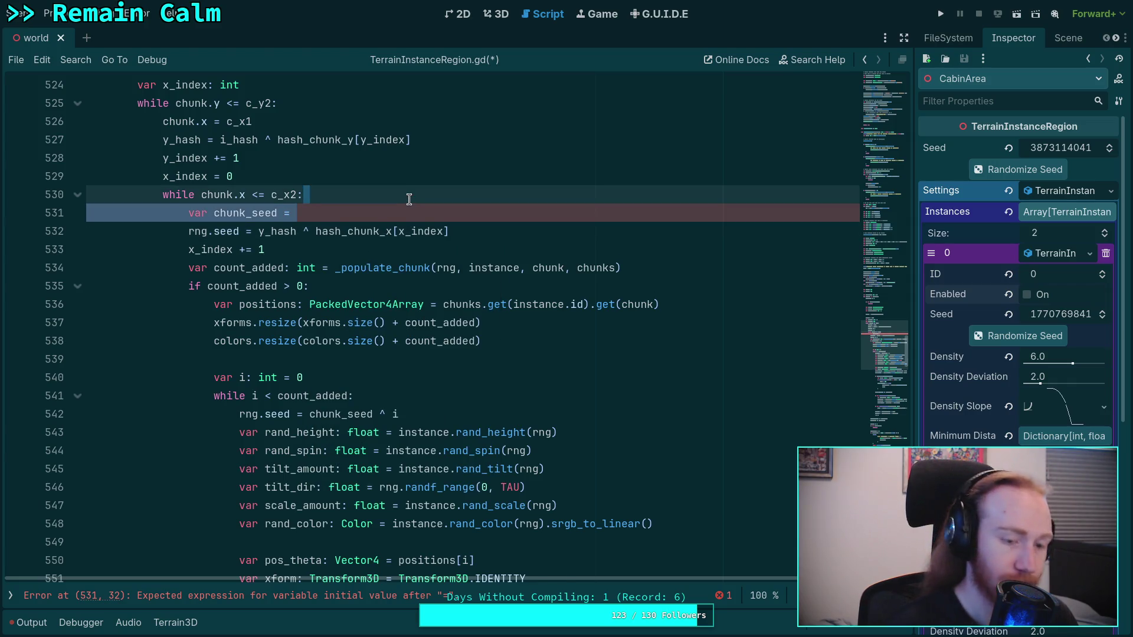
key("BackSpace")
scroll(450, 303, "up", 1)
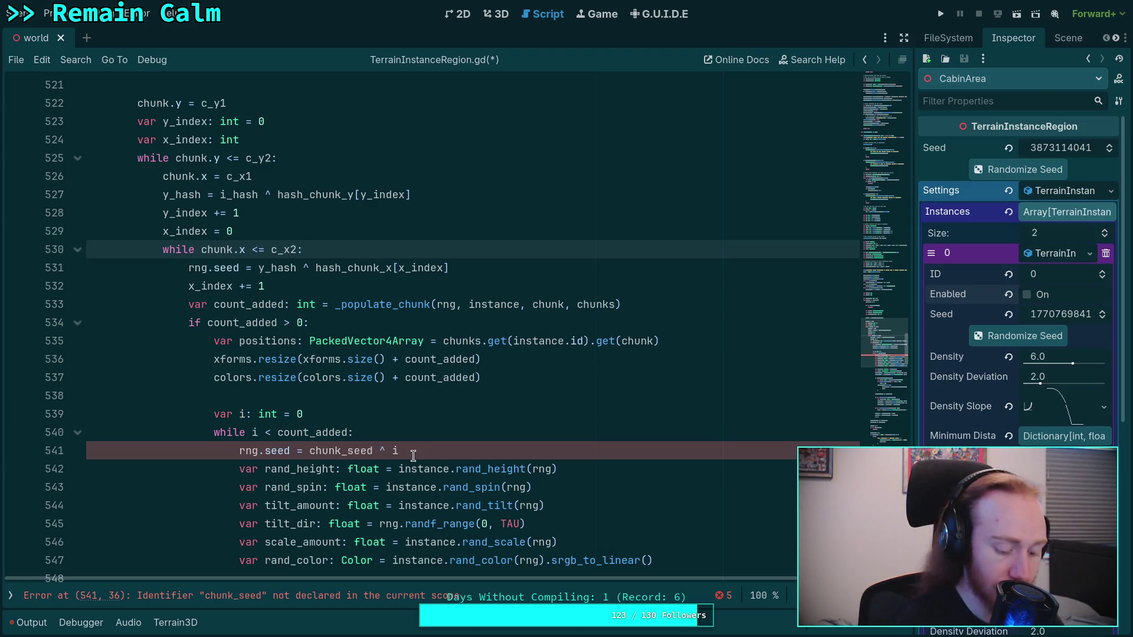
key("ctrl+z")
key("ctrl+z")
key("ctrl+z")
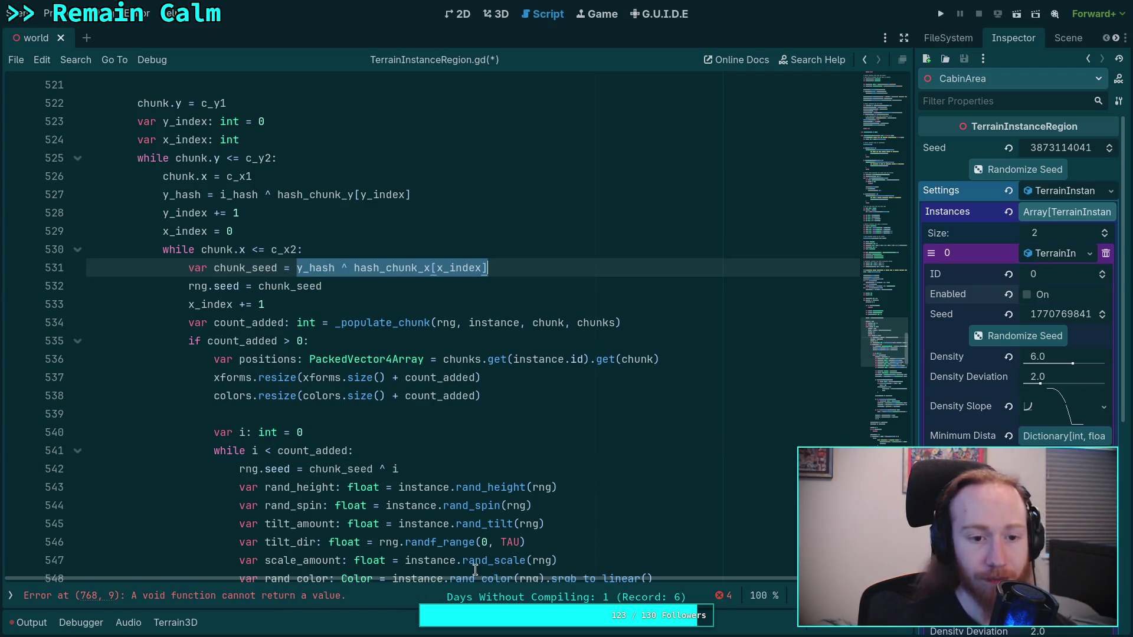
Remove the stray 'i' after chunk_seed ^ in the reseed line and check pos_theta's uses.
left_click(447, 470)
key("BackSpace")
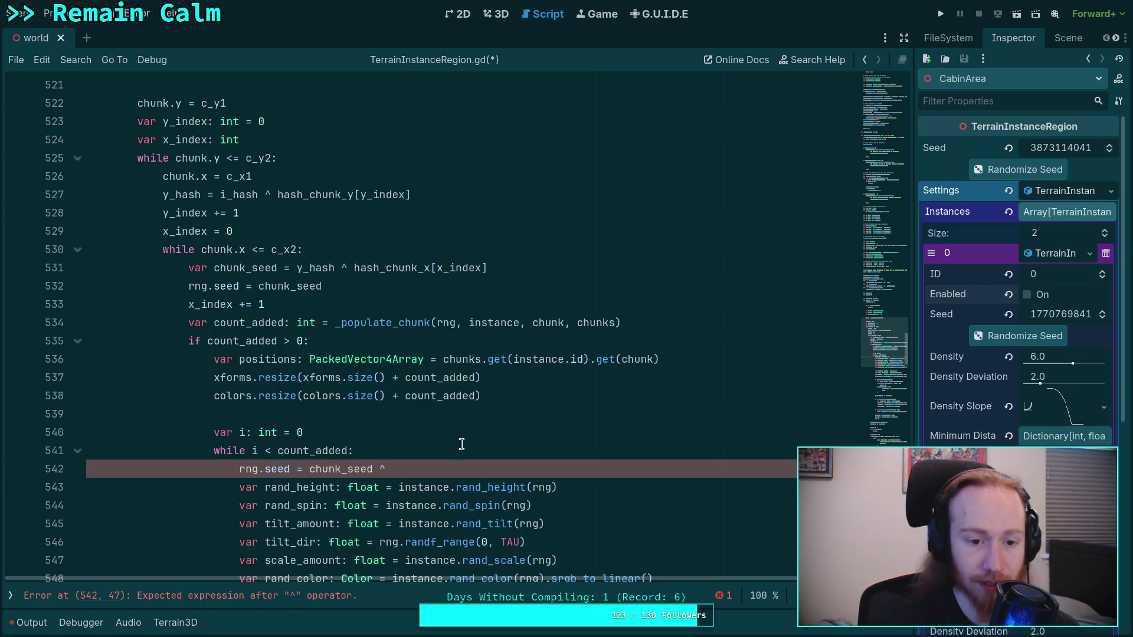
scroll(466, 431, "down", 1)
scroll(468, 421, "down", 3)
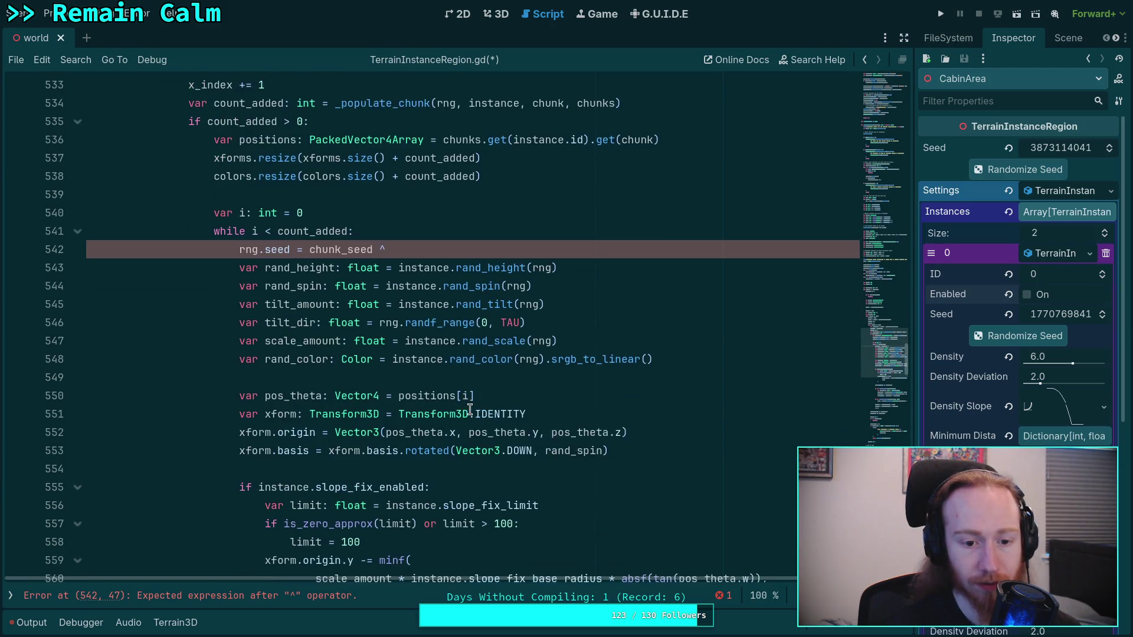
left_click(292, 395)
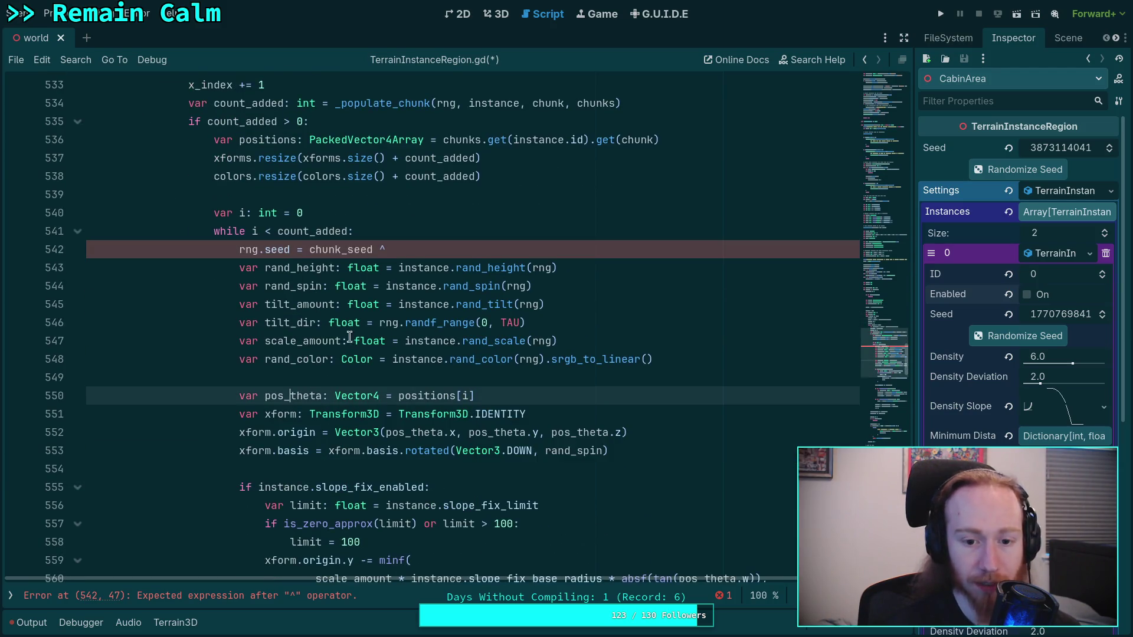
double_click(304, 395)
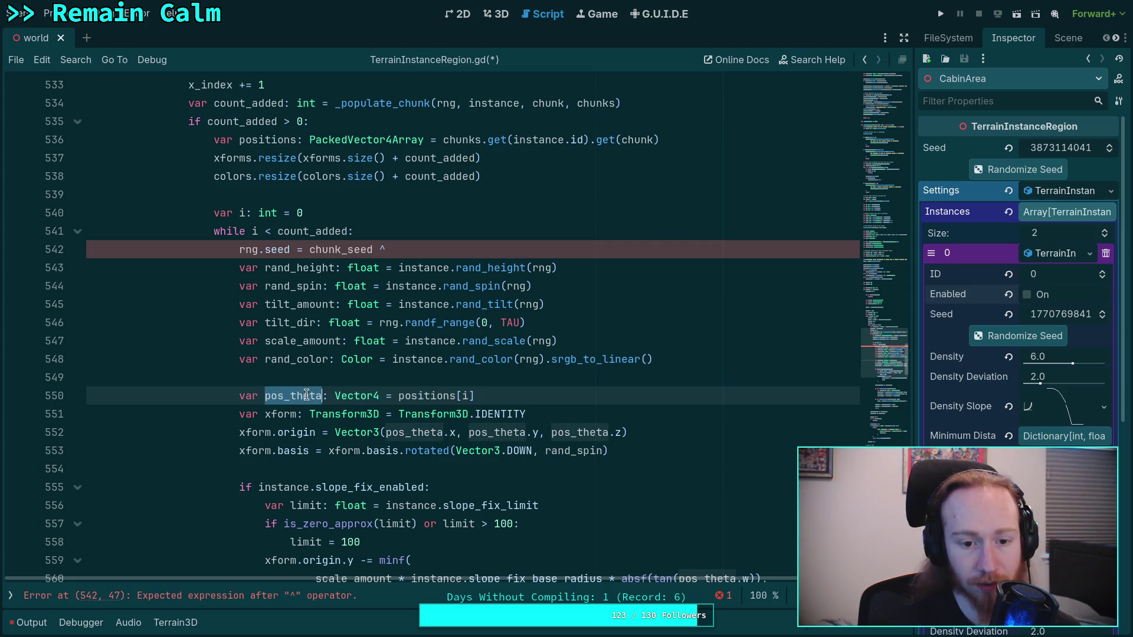
left_click(303, 395)
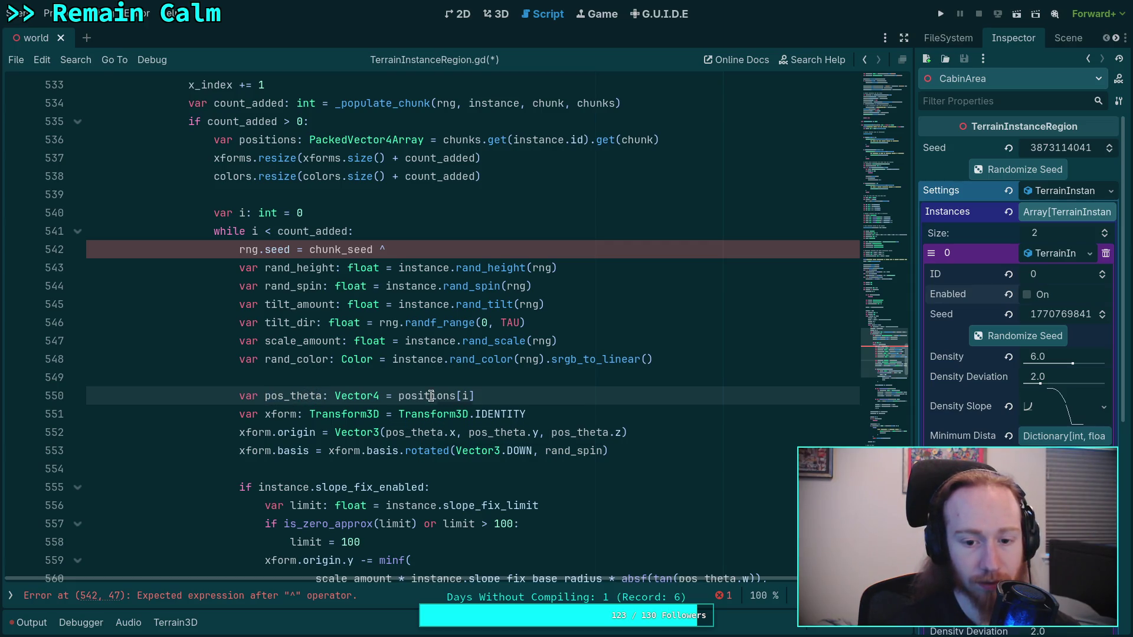
Move the pos_theta line to the top of the instance loop and type hash( after chunk_seed ^.
mouse_move(562, 354)
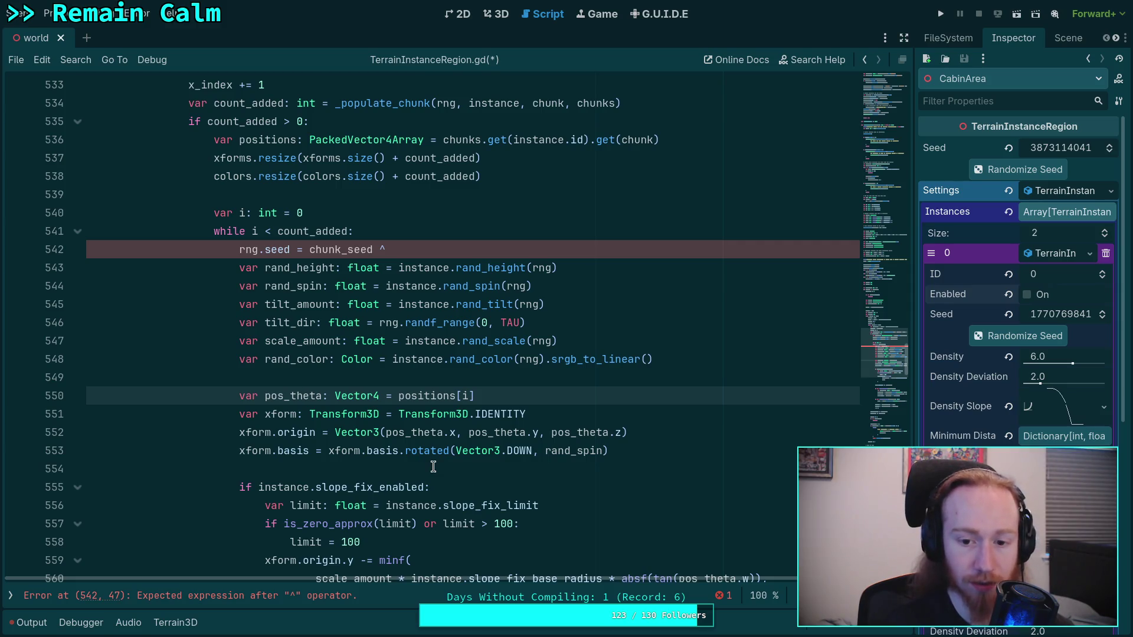
mouse_move(423, 449)
left_click_drag(328, 395, 335, 450)
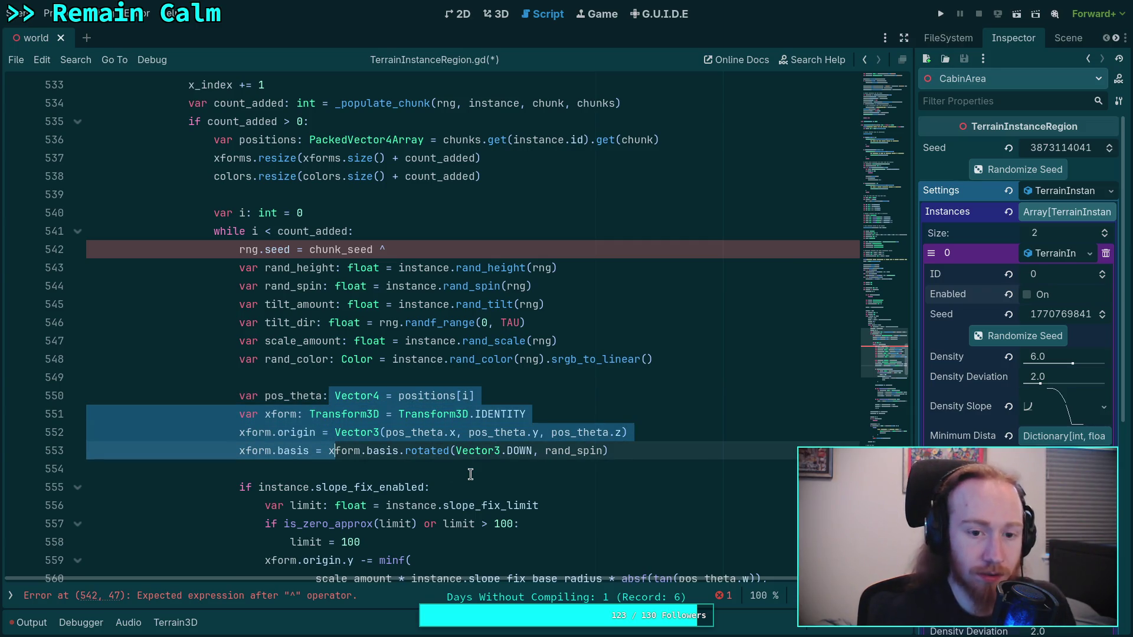
mouse_move(381, 387)
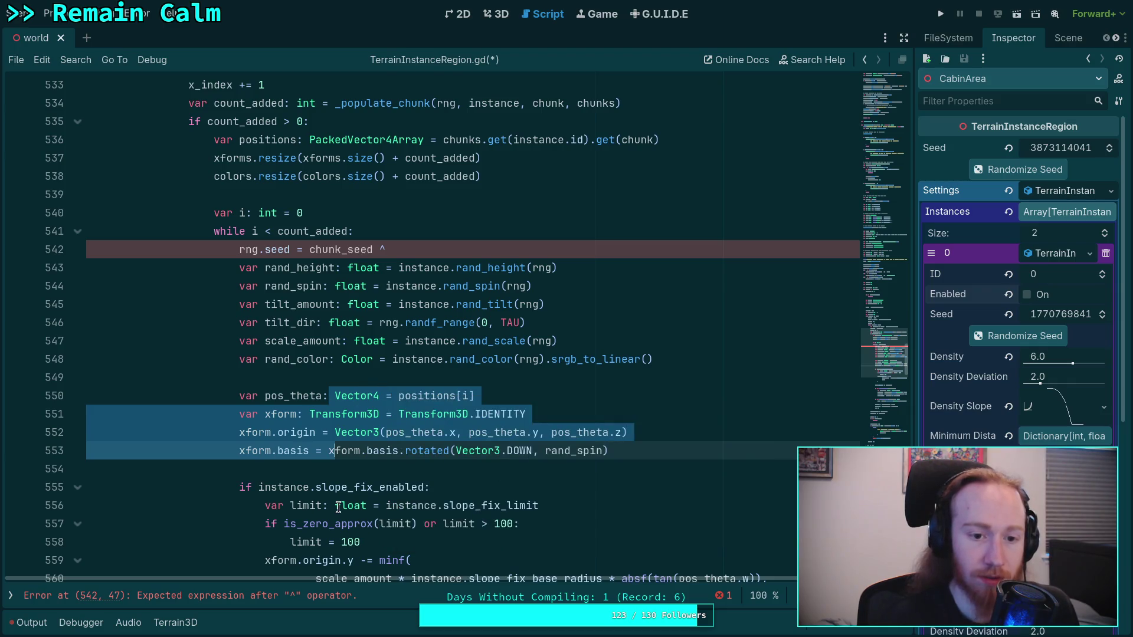
mouse_move(338, 506)
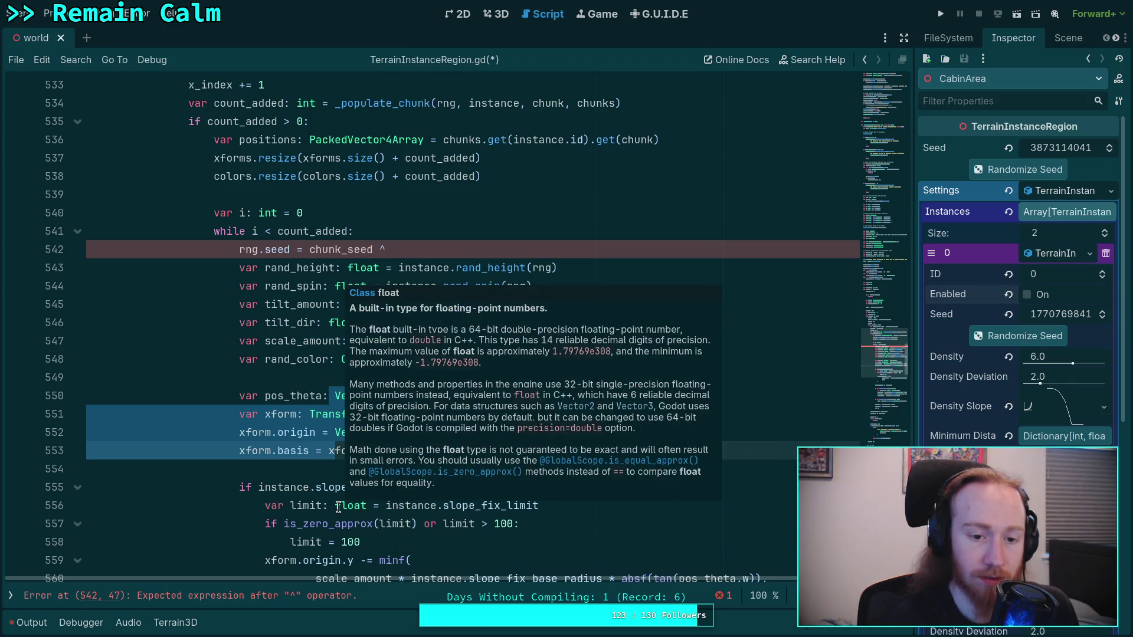
left_click(312, 396)
mouse_move(497, 437)
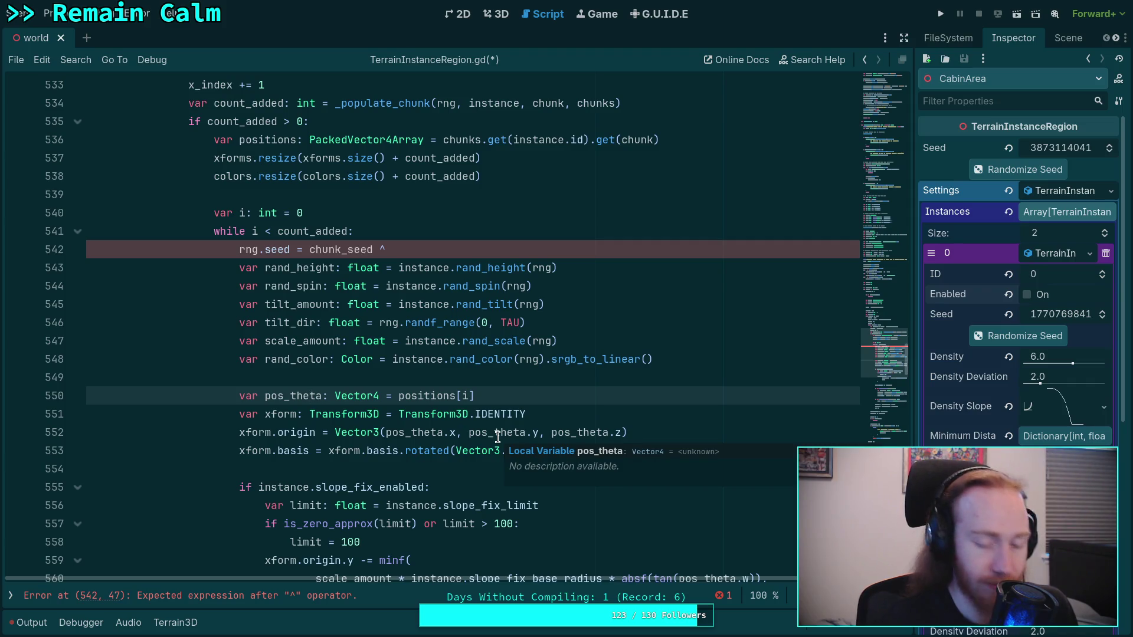
key("alt+Up")
key("alt+Up")
key("alt+Up")
key("alt+Up")
key("alt+Up")
left_click(472, 269)
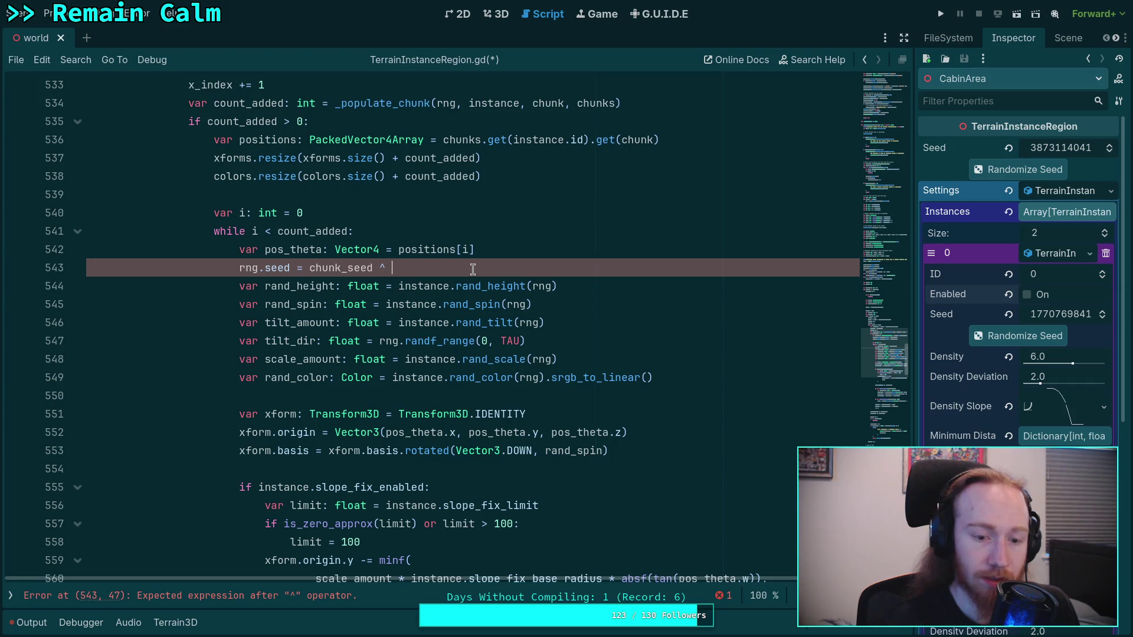
type("hash(")
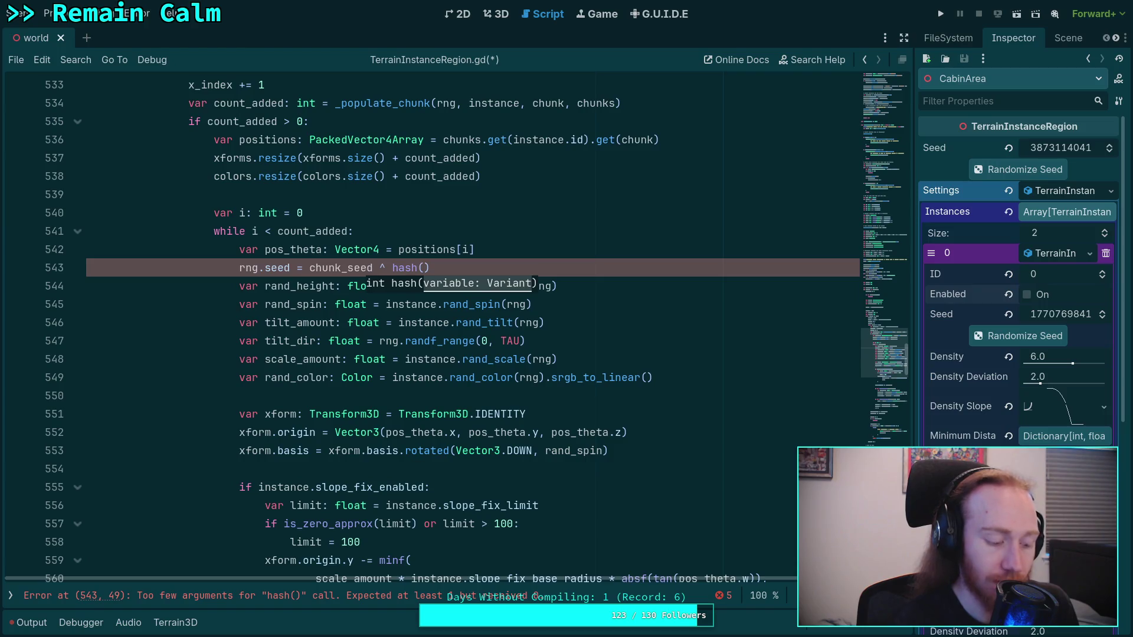
Switch workspaces to the terminal showing the git diff.
key("super+2")
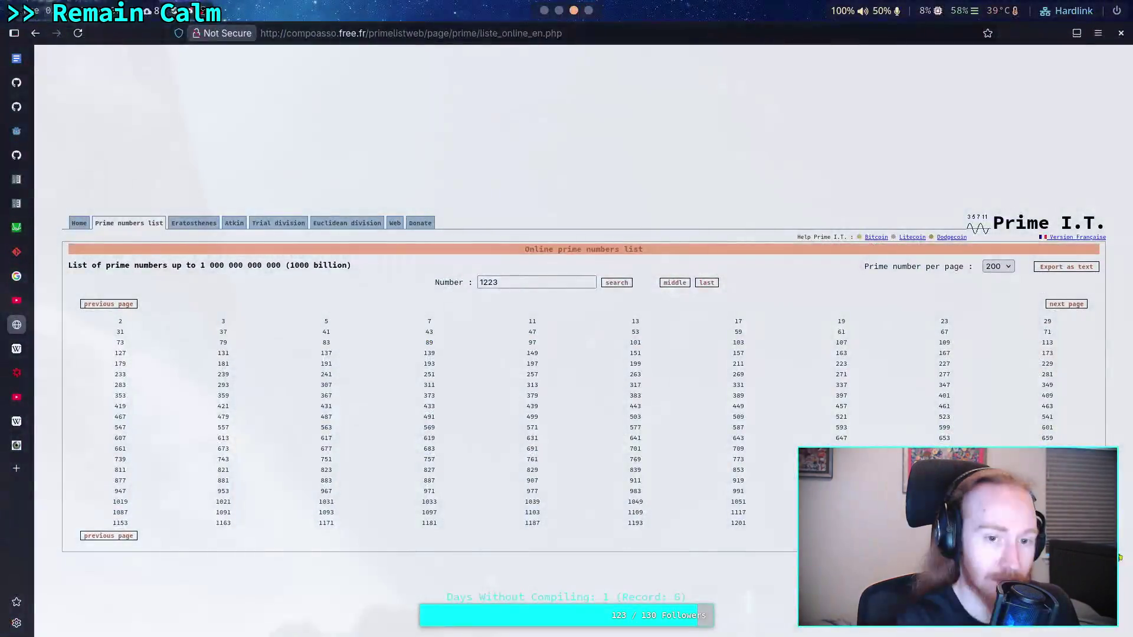
key("super+3")
key("super+2")
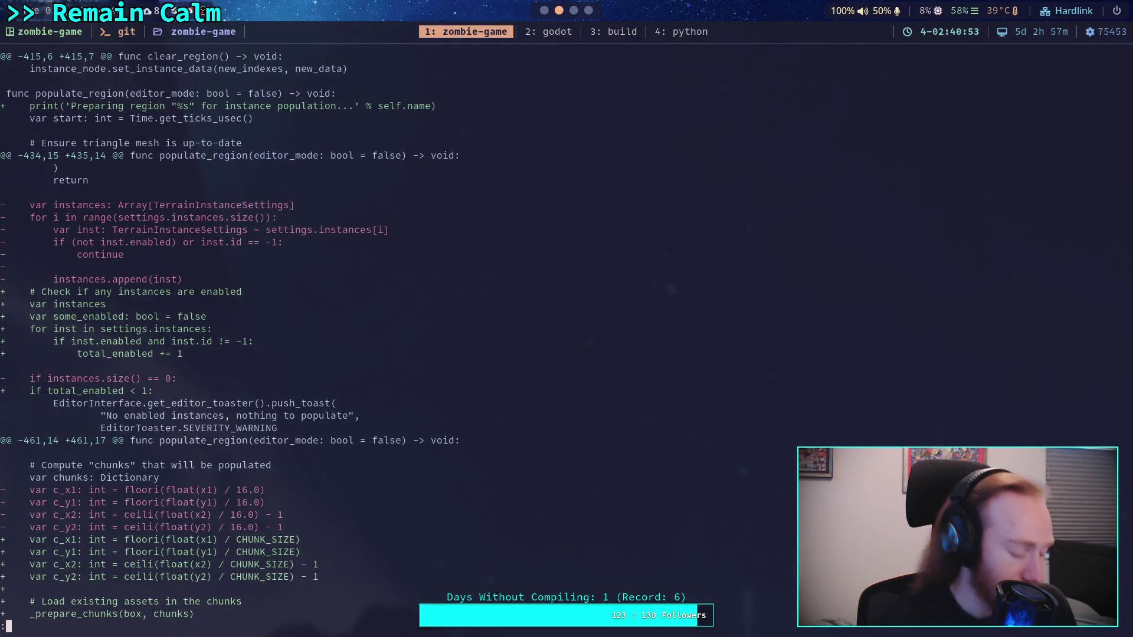
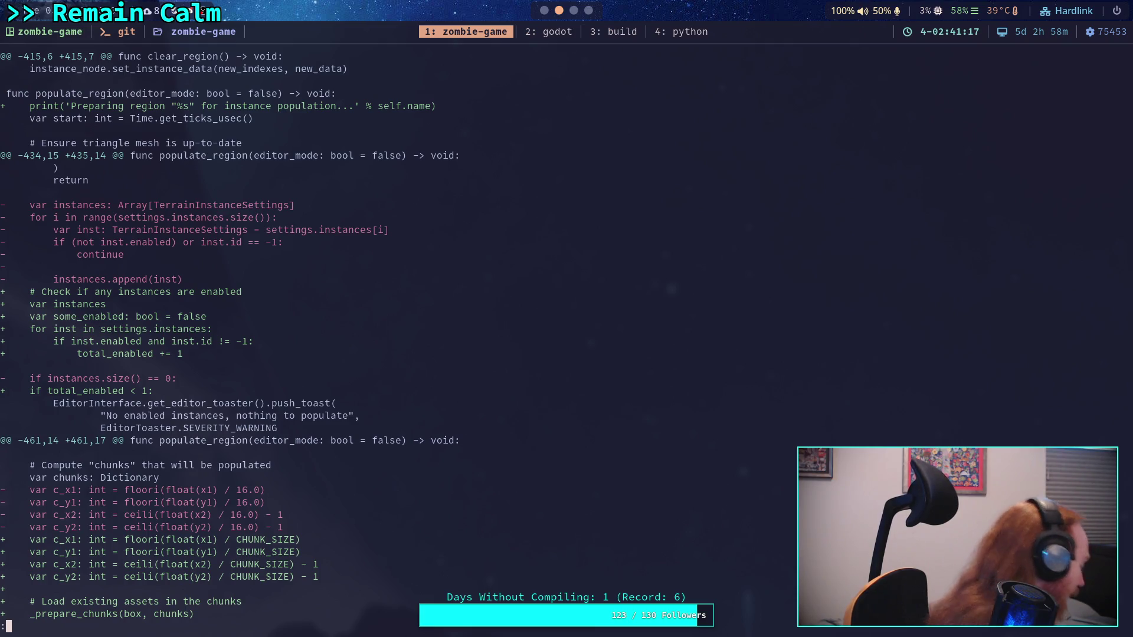
Switch to the godot workspace and put the cursor on line 420 of scene_forward_clustered.glsl.
left_click(552, 34)
left_click(435, 235)
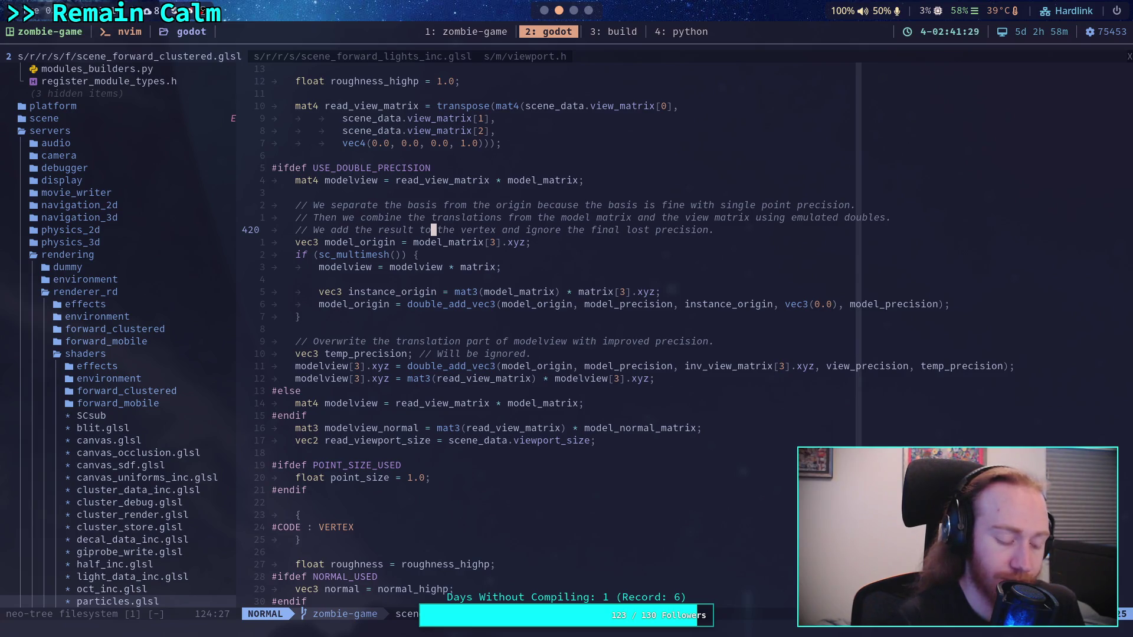
Open math_funcs.cpp with the file finder and page through it, returning to the top.
key("space")
key("f")
key("f")
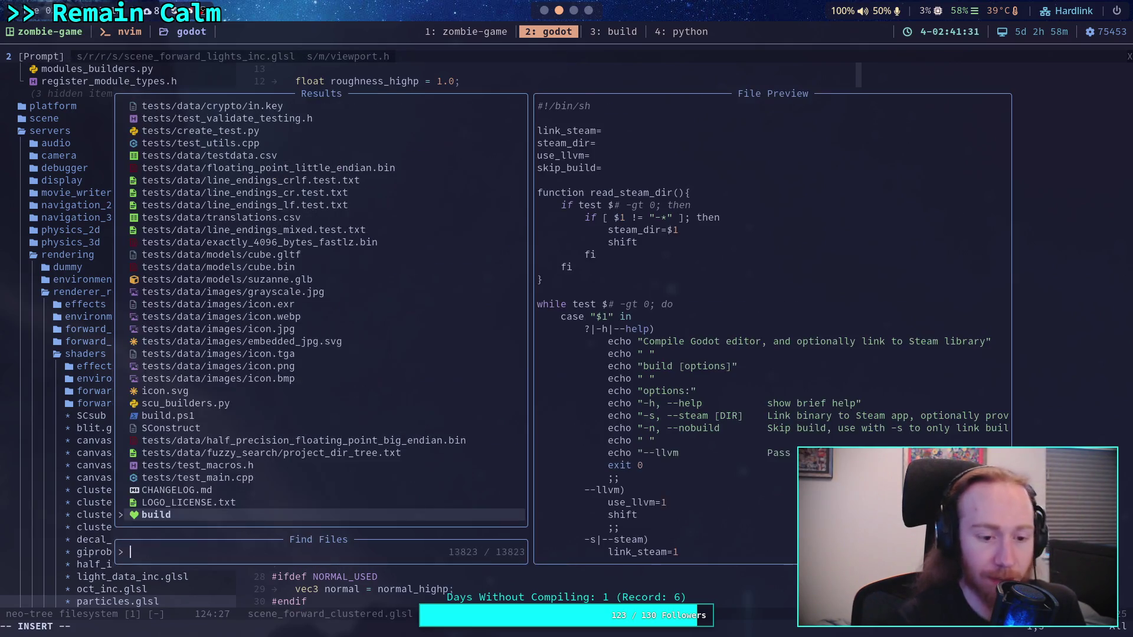
type("math_g")
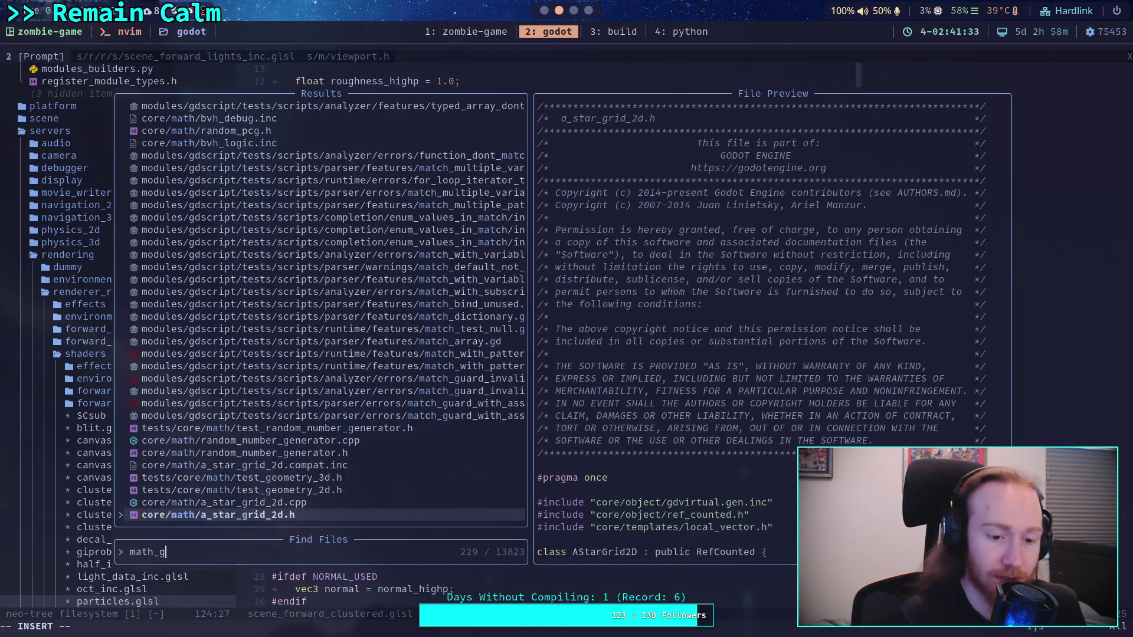
key("Up")
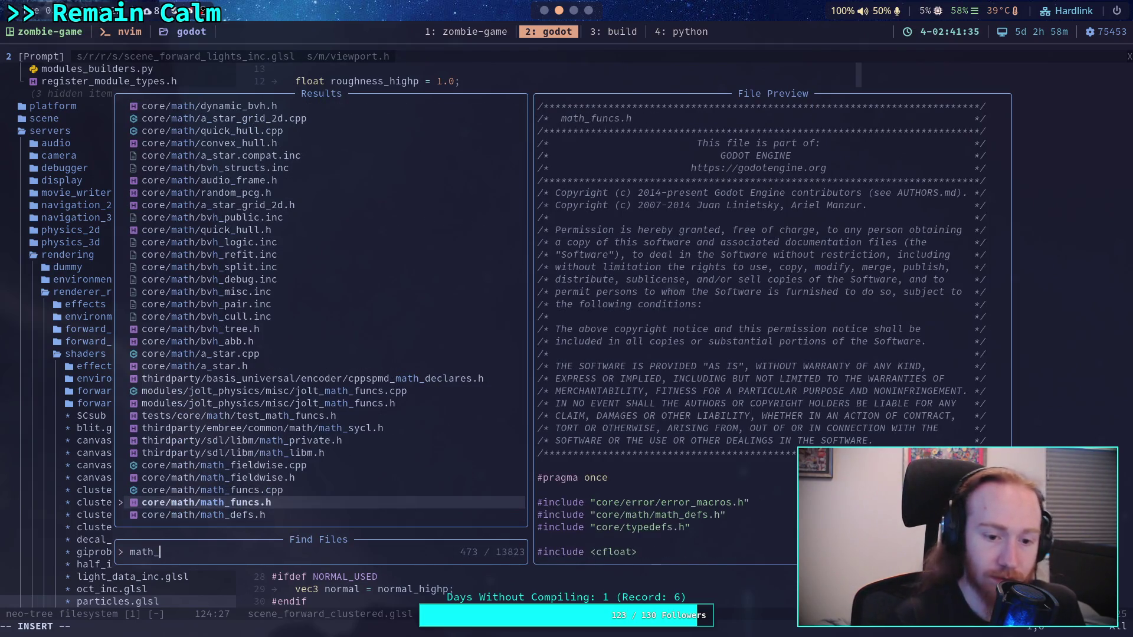
key("Up")
key("Return")
key("ctrl+f")
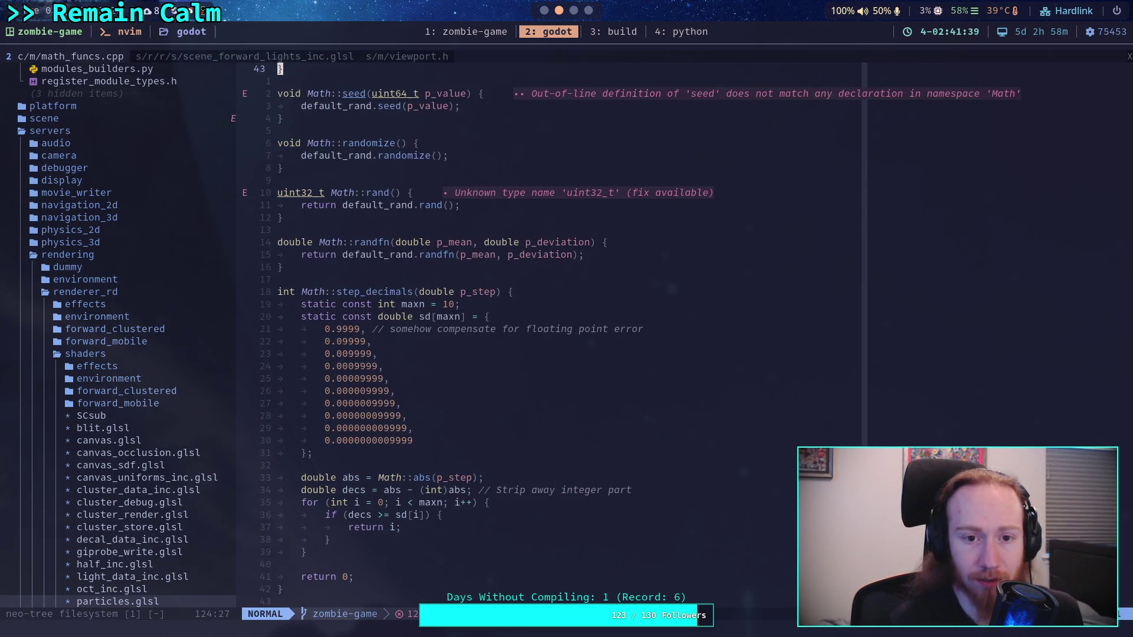
key("ctrl+f")
key("ctrl+f")
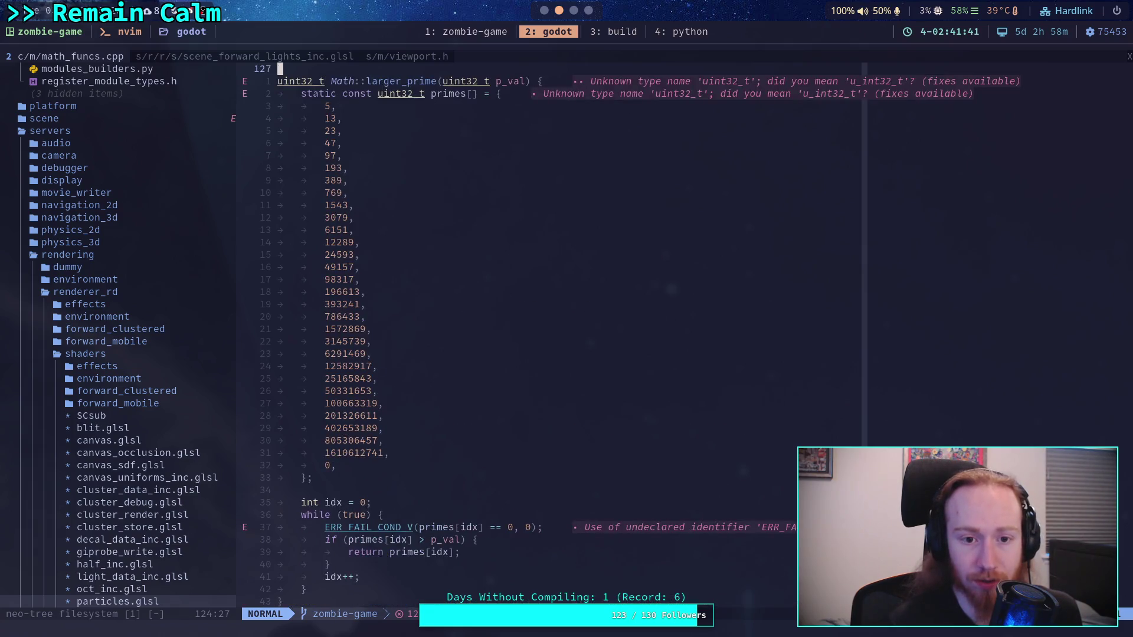
key("ctrl+f")
key("ctrl+b")
key("ctrl+b")
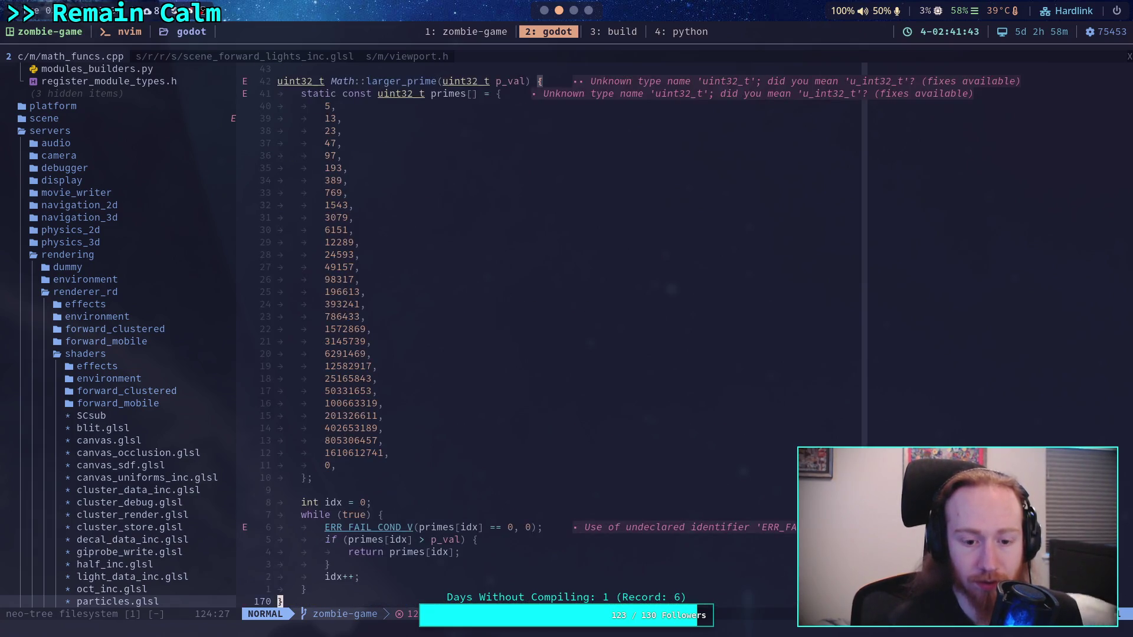
key("ctrl+b")
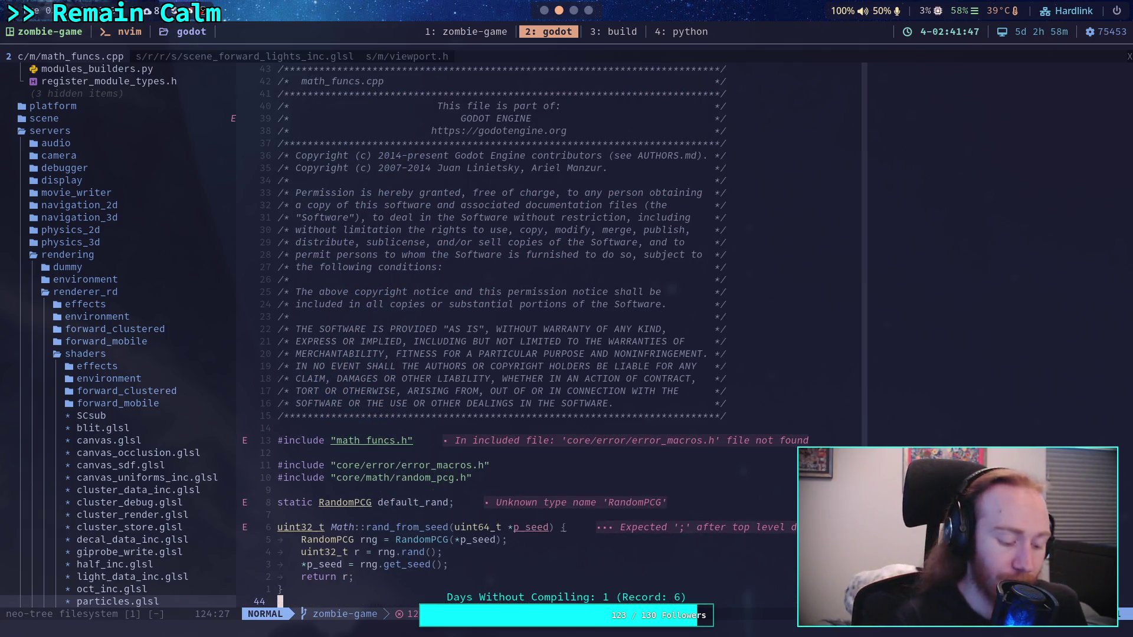
Open core/math/vector4.cpp and page down to the end of the file.
key("space")
key("f")
key("f")
type("vecto")
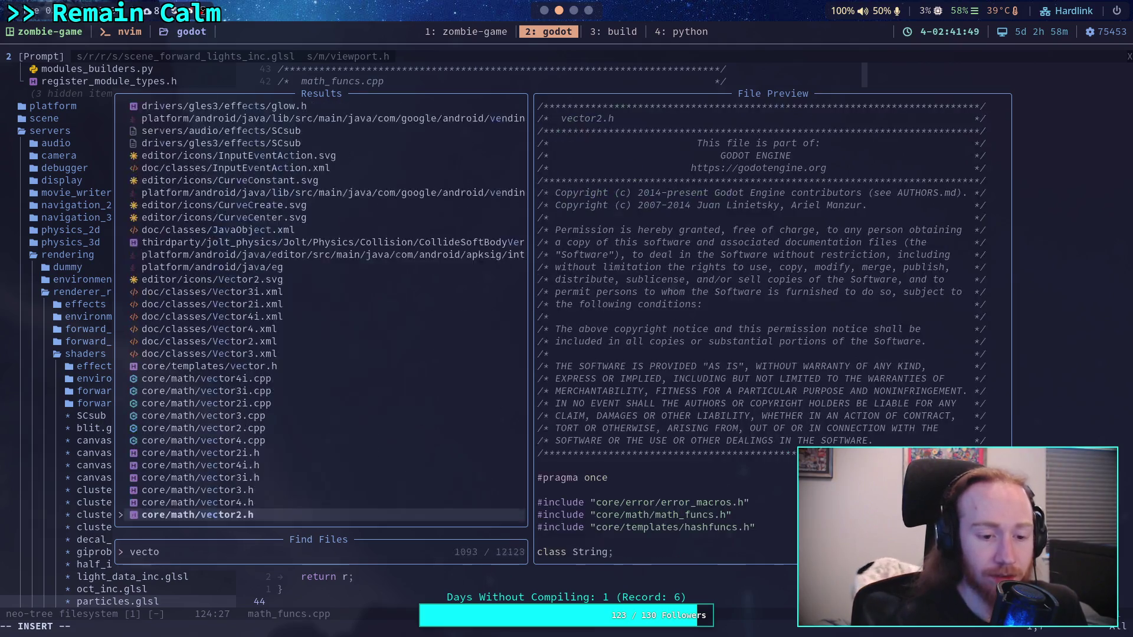
type("r4.c")
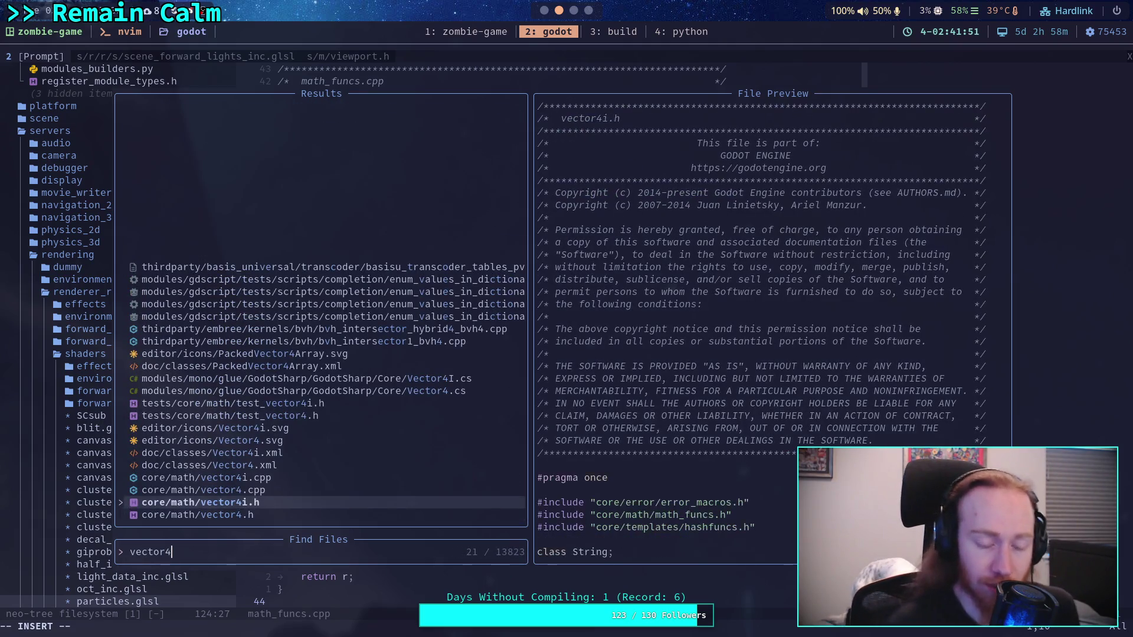
key("Return")
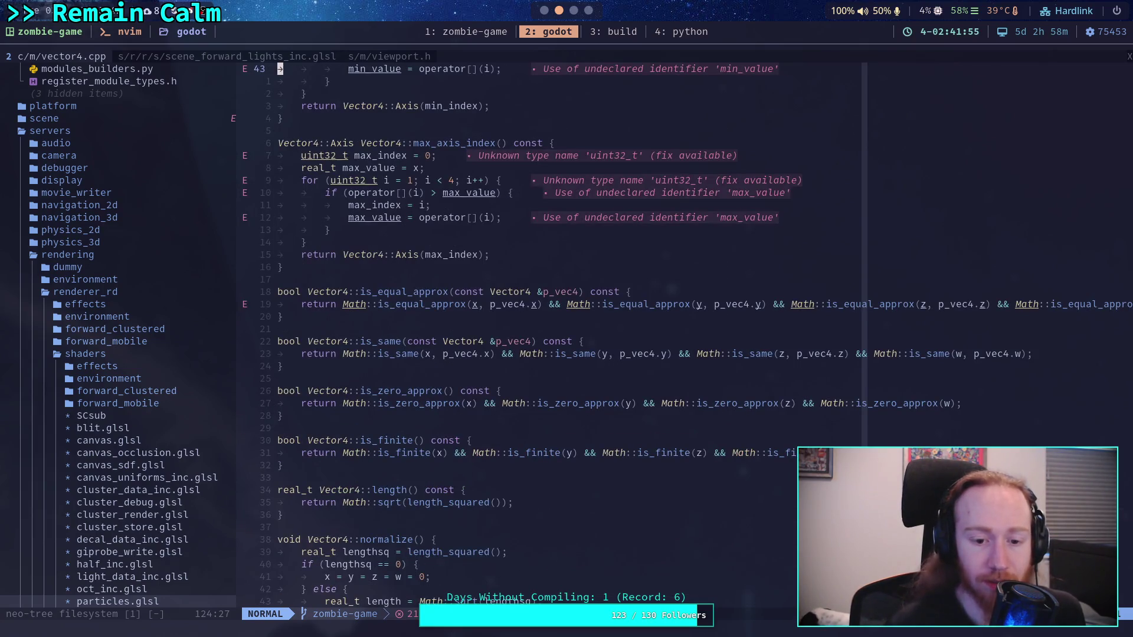
key("ctrl+f")
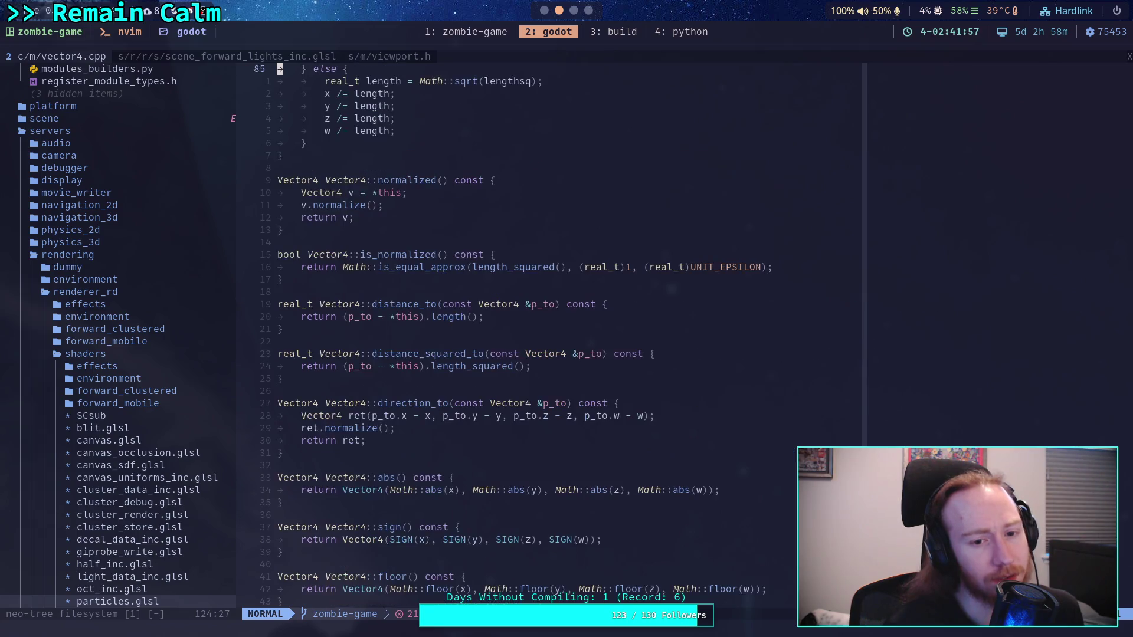
key("ctrl+f")
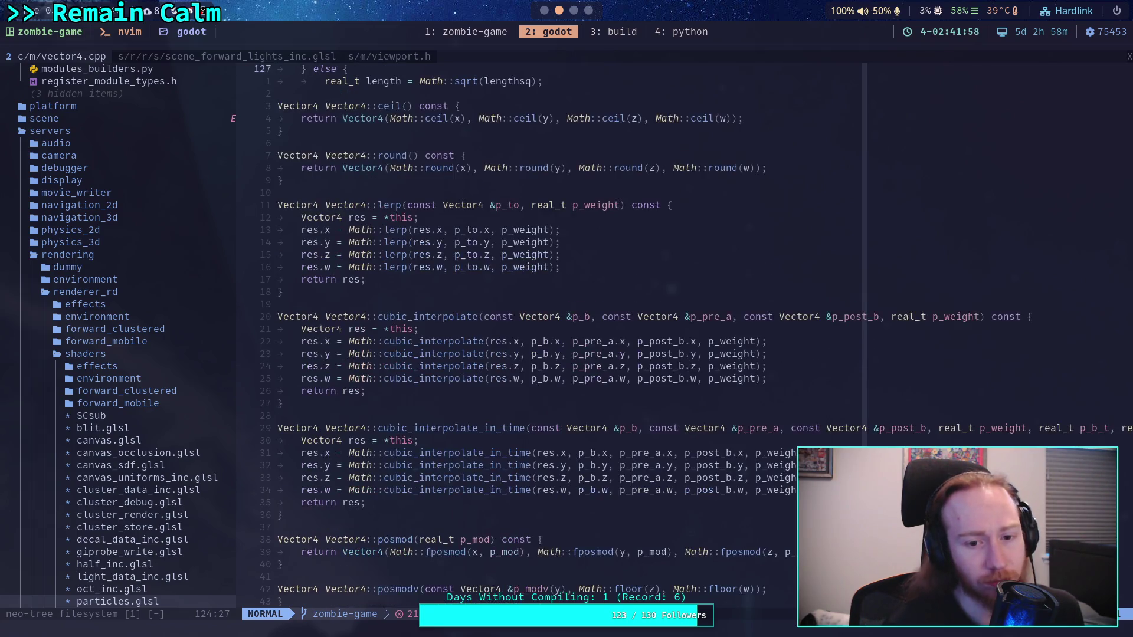
key("ctrl+f")
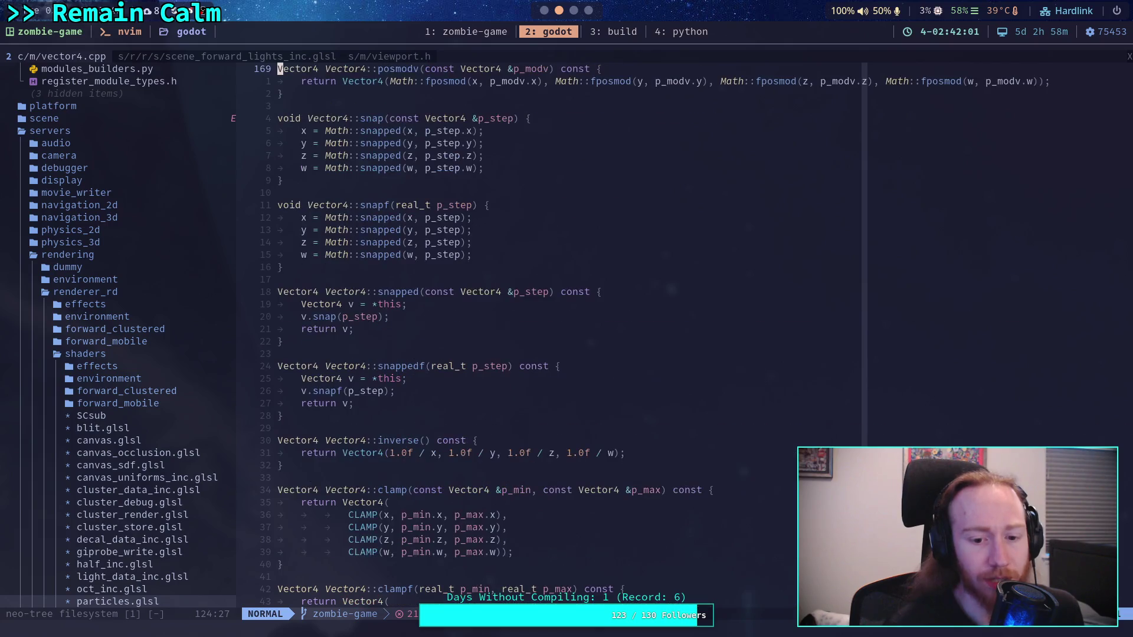
key("ctrl+f")
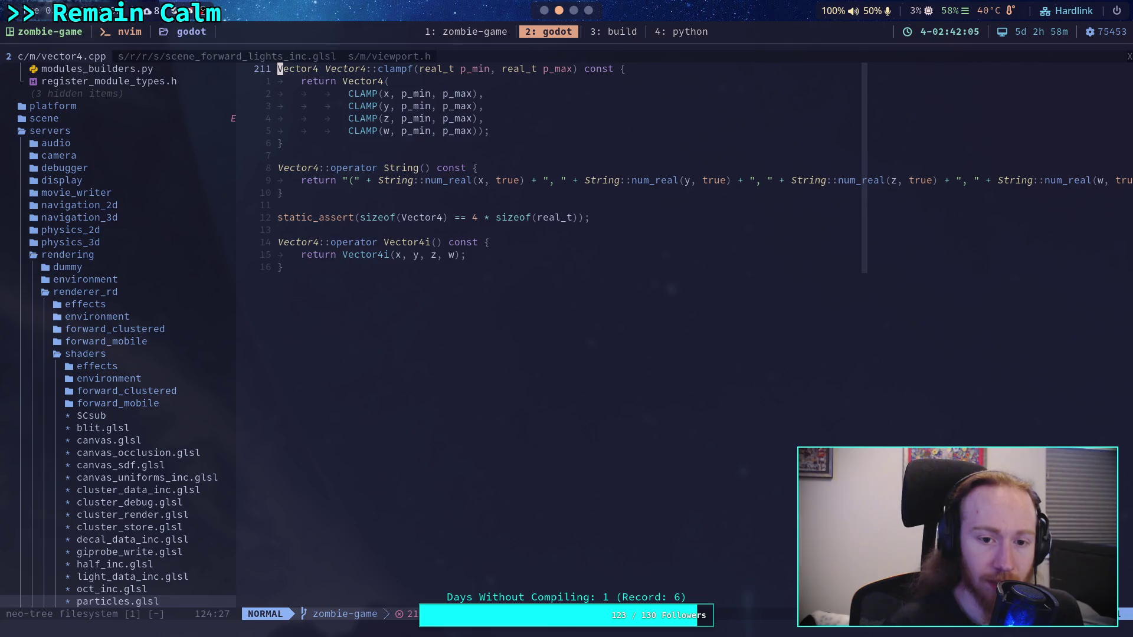
Glance at the Godot script editor and come back, cancelling the in-file search in Neovim.
type("/")
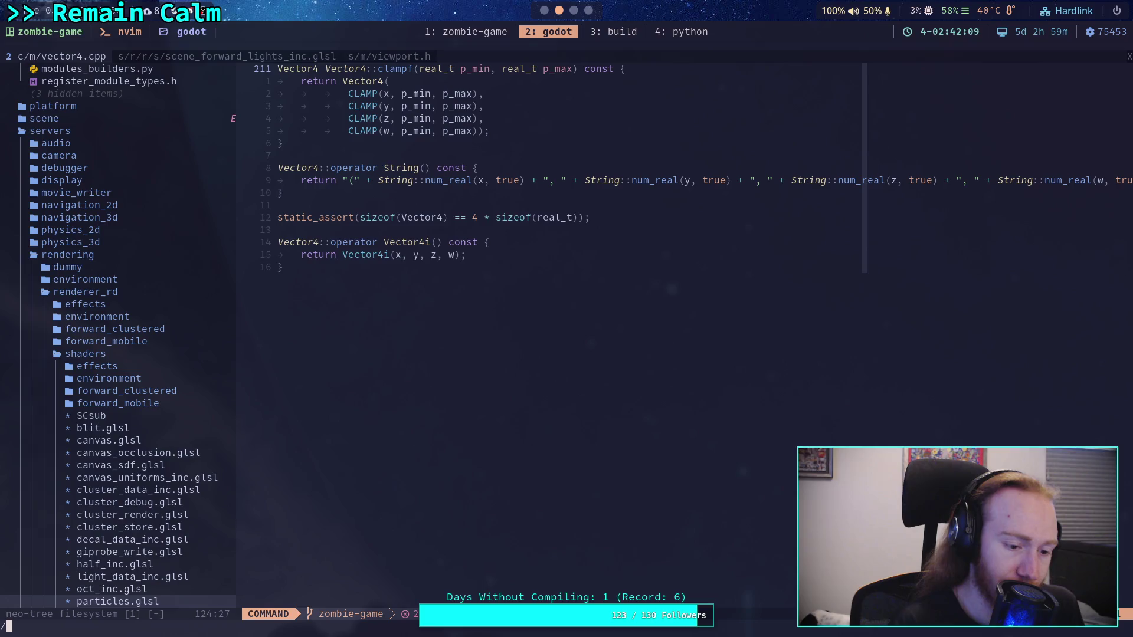
key("super+1")
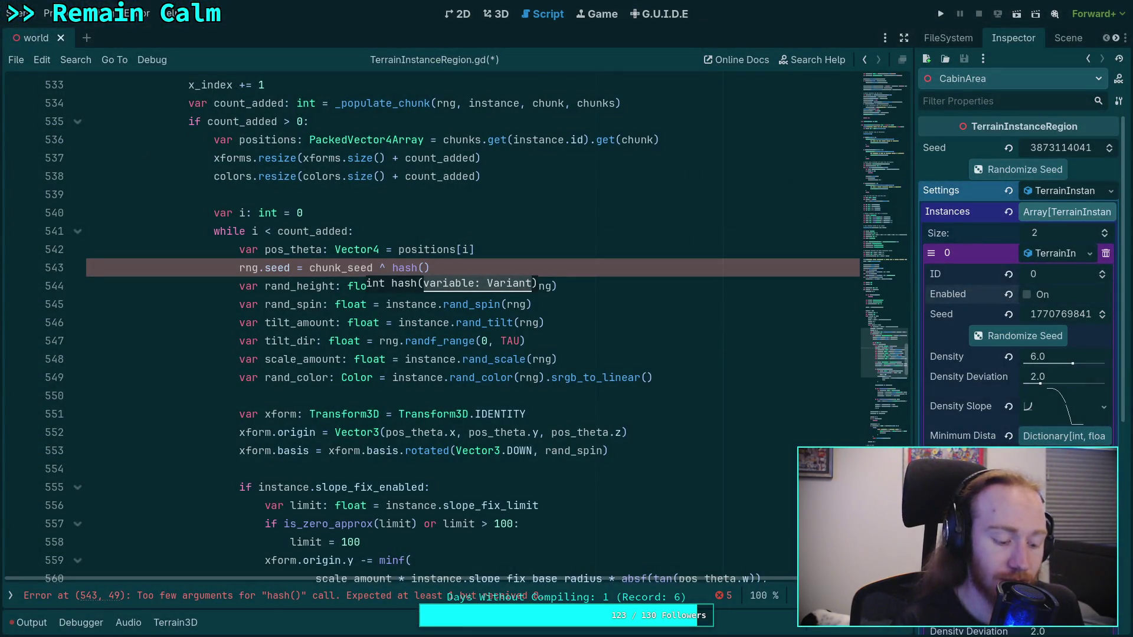
key("super+2")
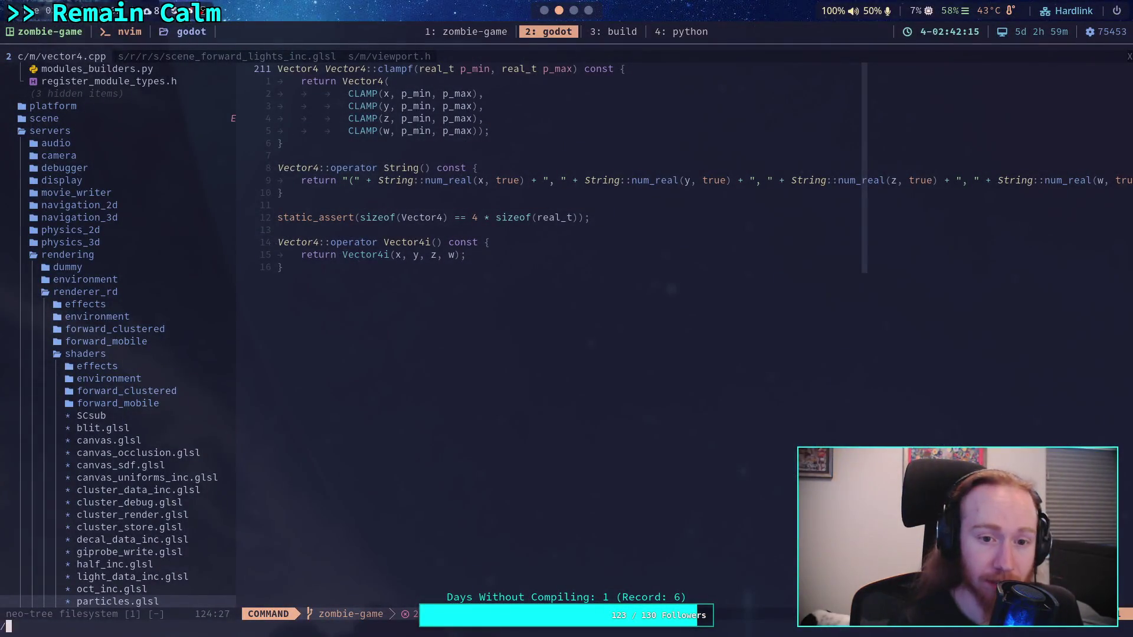
type(", p")
key("BackSpace")
key("Escape")
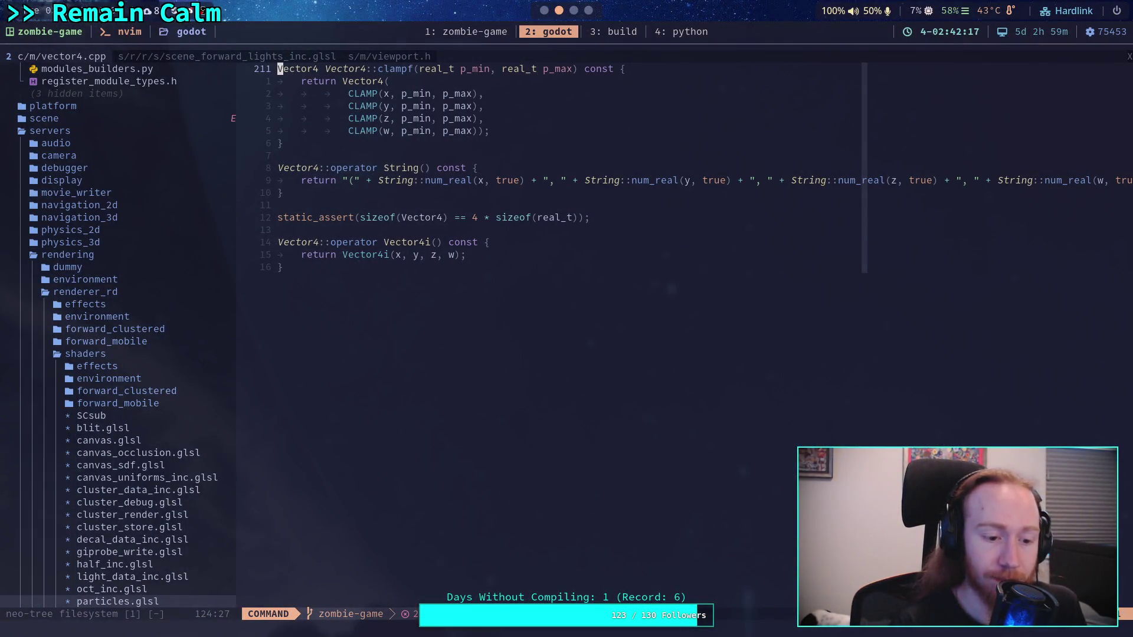
key("space")
Open core/math/vector4.h and read down to Vector4's hash() method, then return to Godot.
key("f")
key("f")
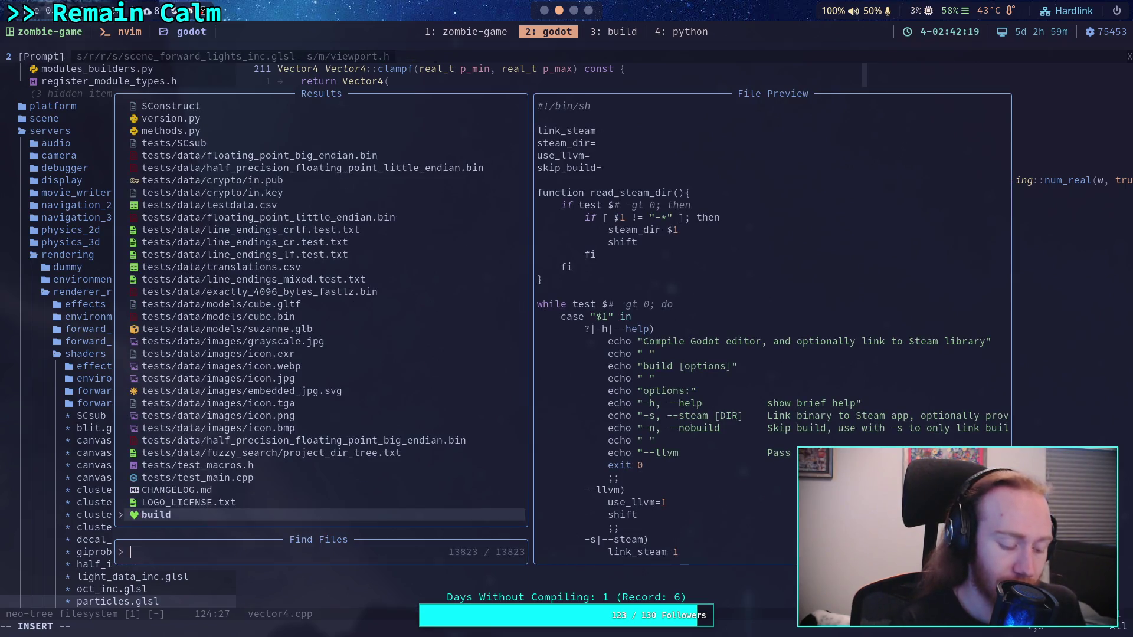
type("vector4.h")
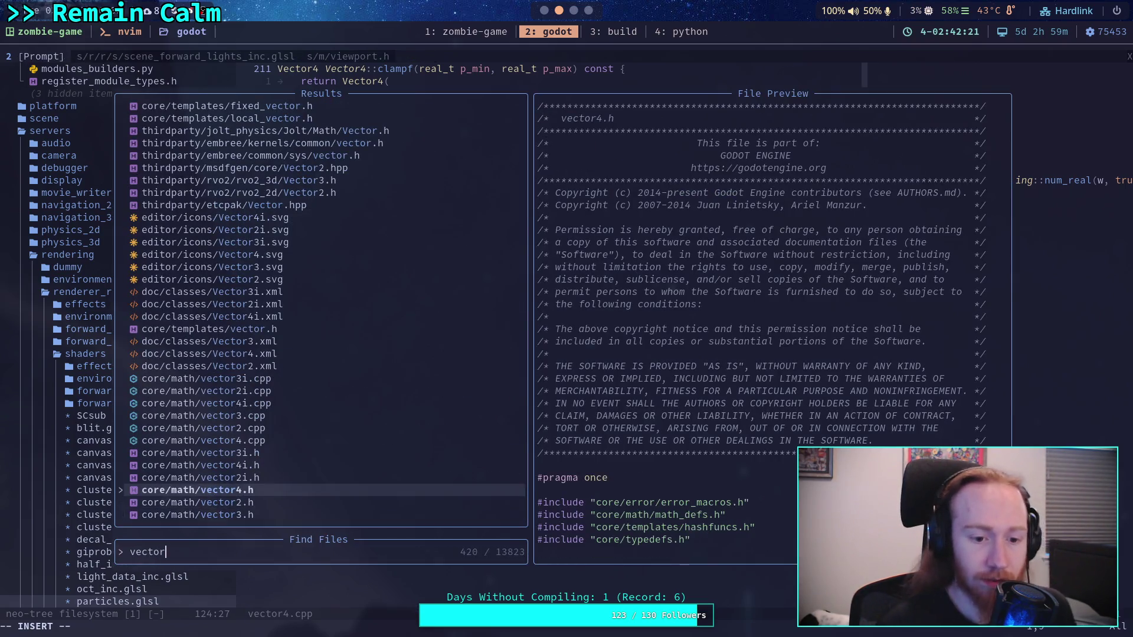
key("Return")
key("ctrl+f")
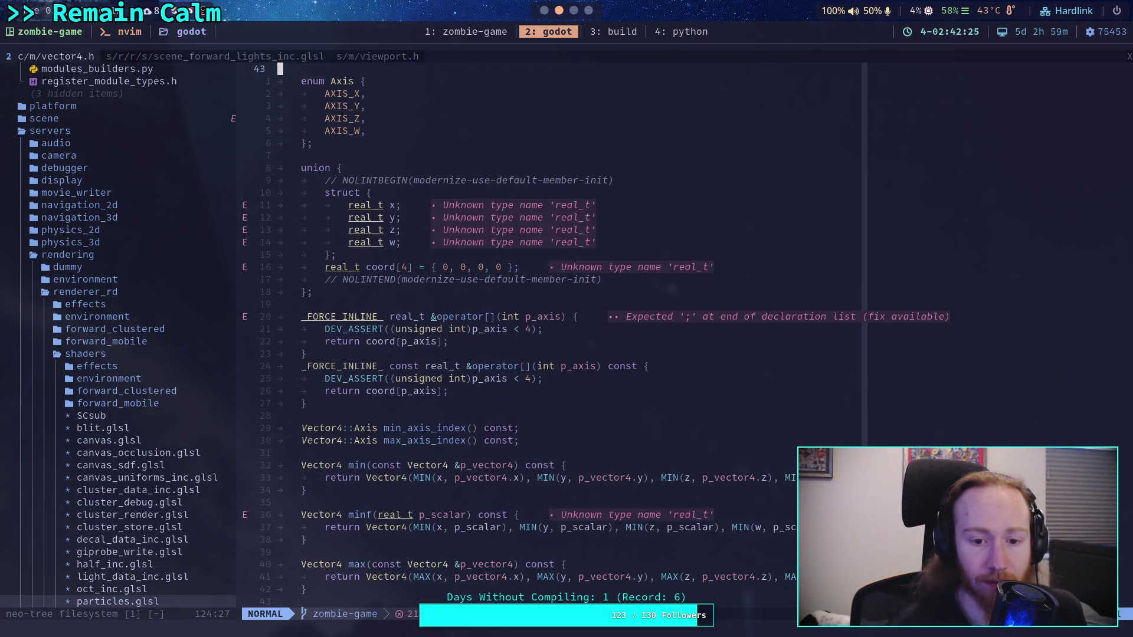
key("ctrl+f")
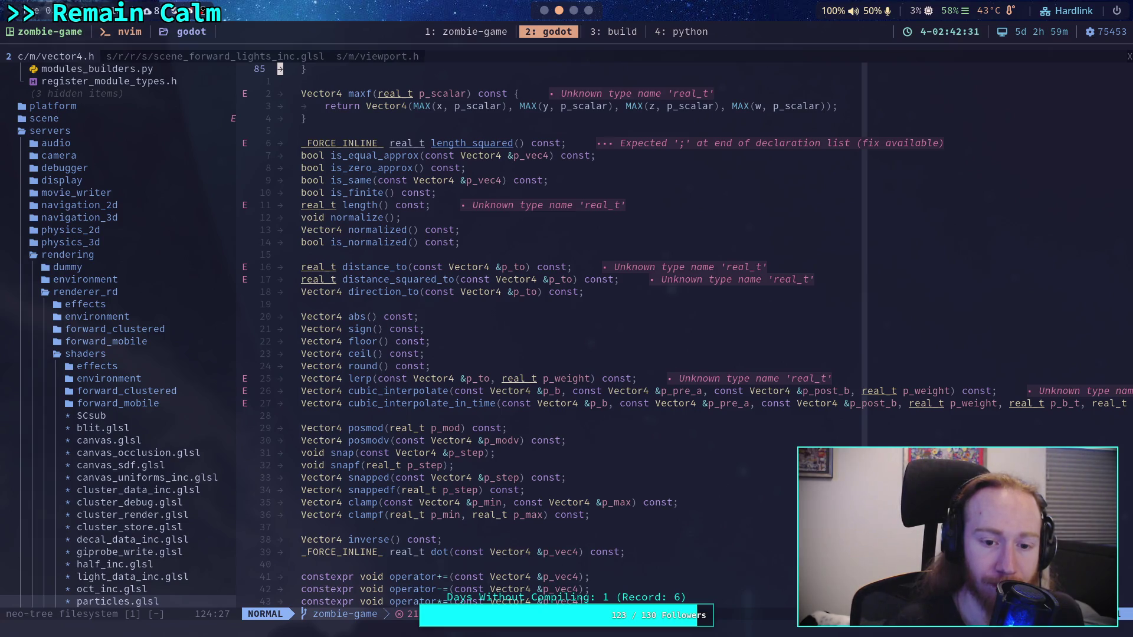
key("ctrl+f")
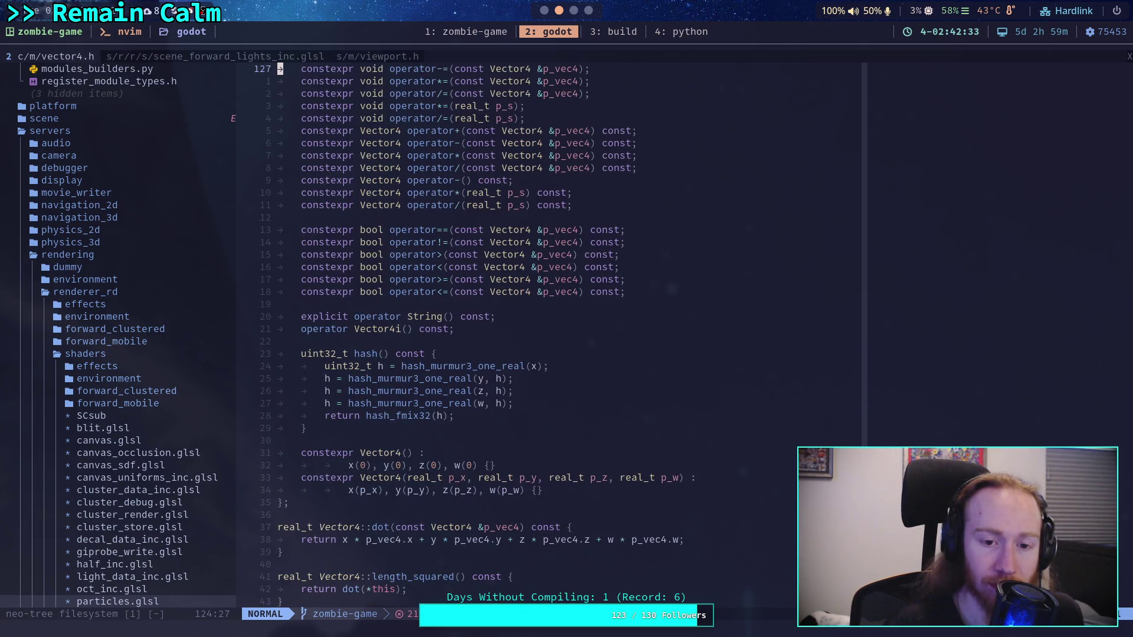
key("j")
key("j")
key("j")
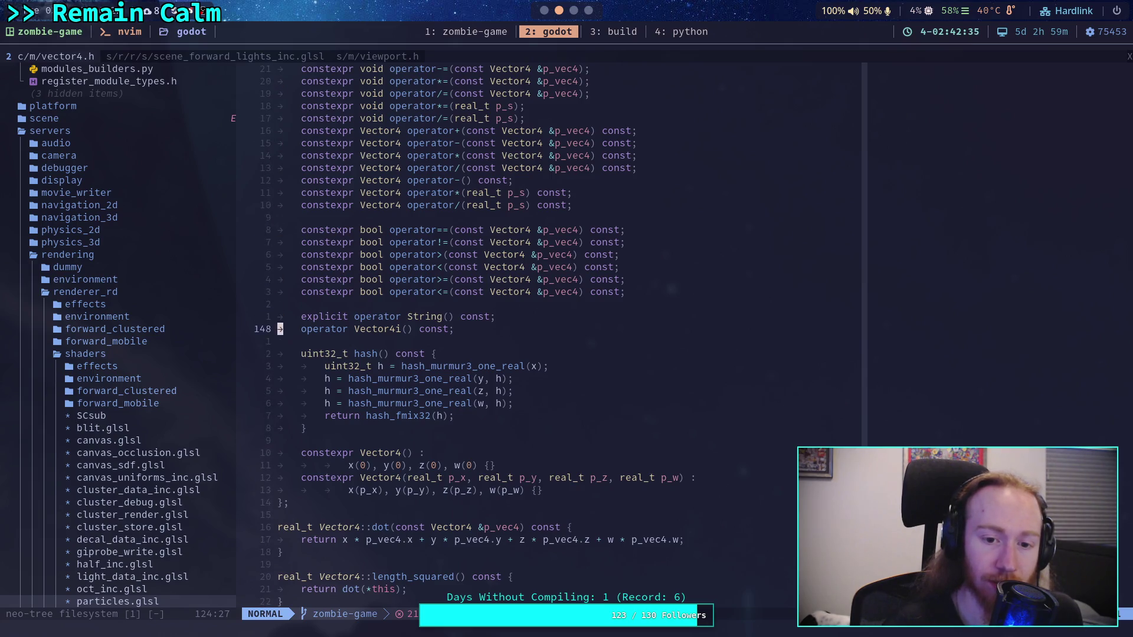
key("j")
key("j")
key("j")
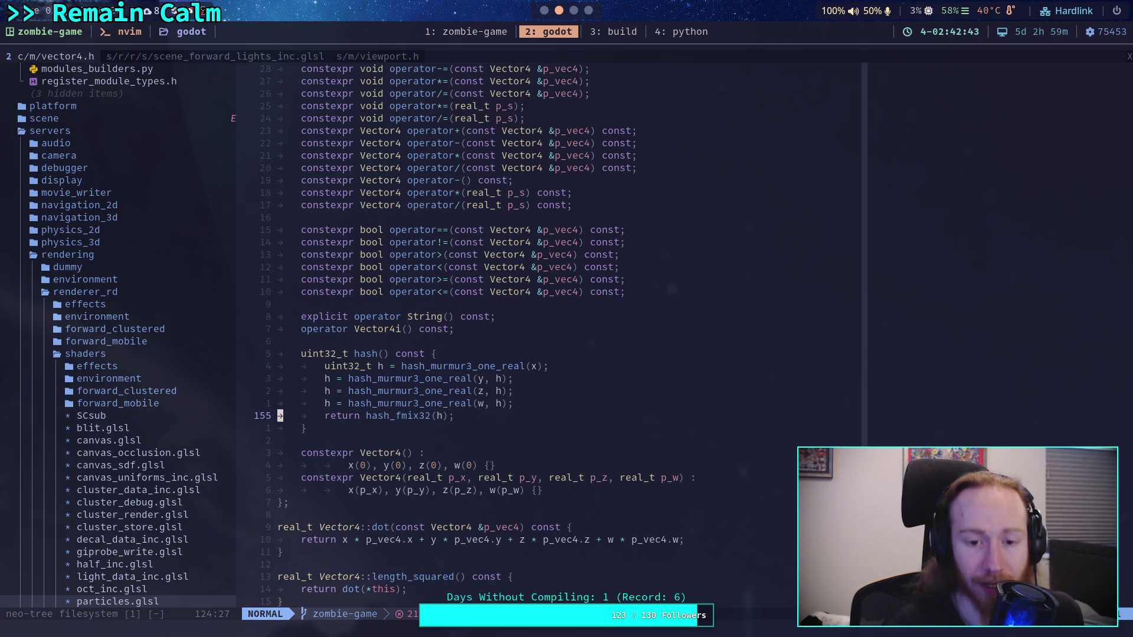
key("super+1")
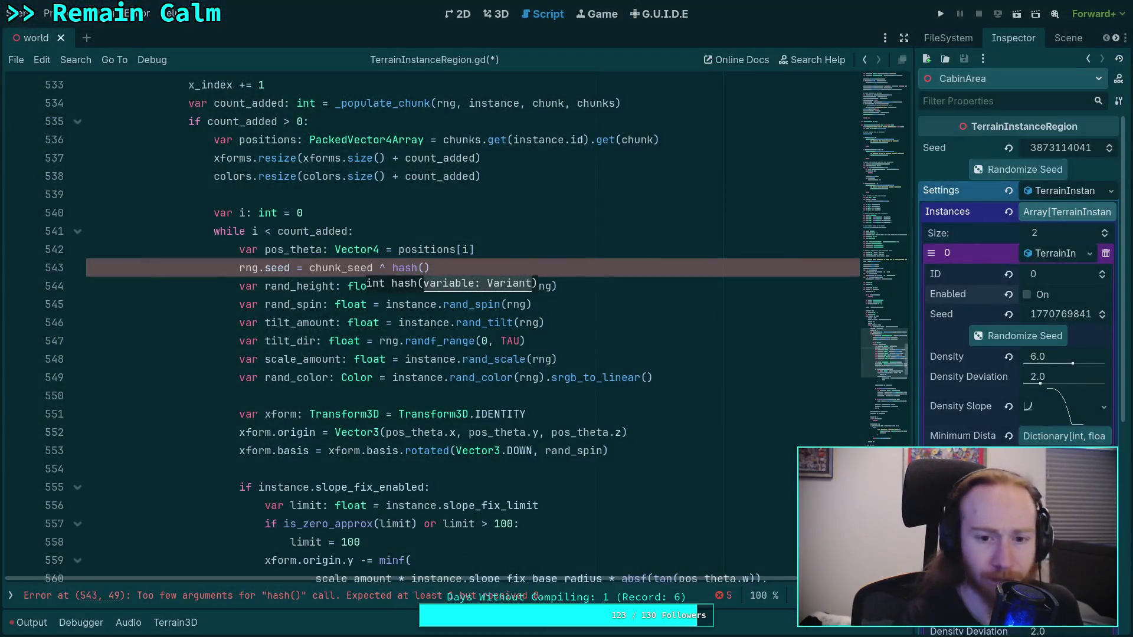
Move the xform declaration and origin lines above the rng.seed line, adding a blank line after it.
scroll(607, 395, "up", 1)
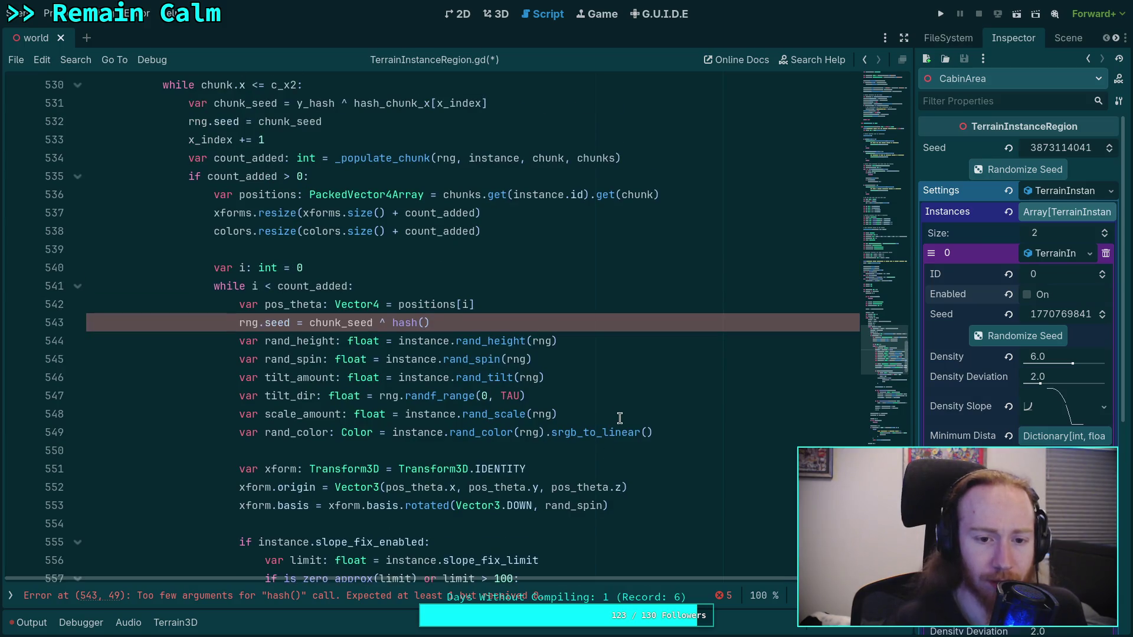
key("Down")
key("Down")
key("Down")
key("Down")
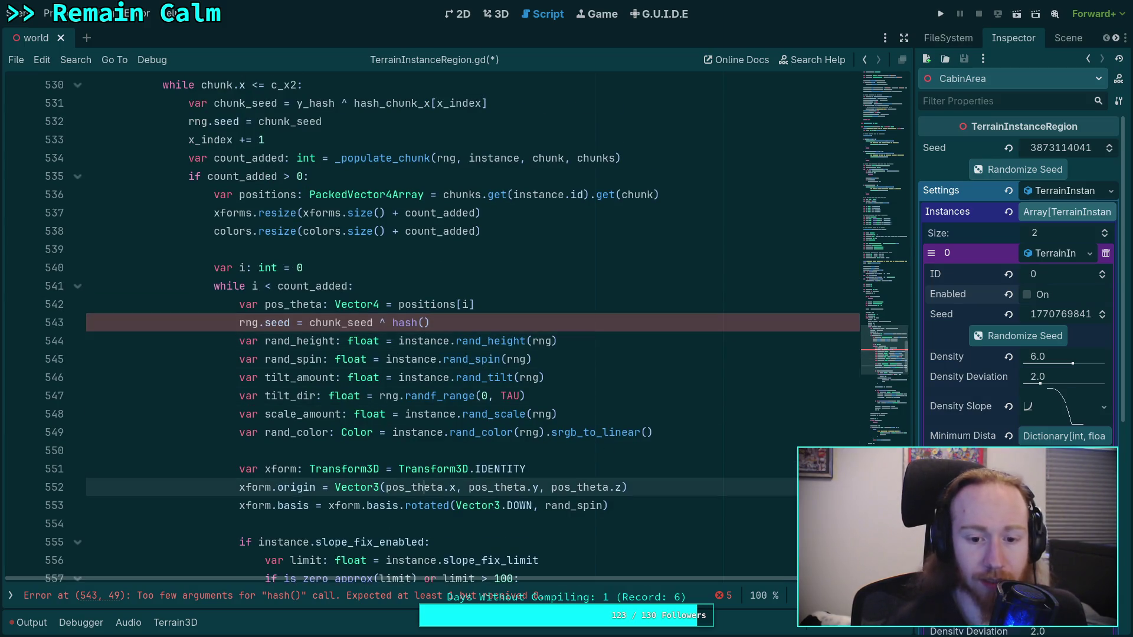
key("Up")
key("shift+Down")
key("shift+Down")
key("alt+Up")
key("alt+Up")
key("alt+Up")
key("alt+Up")
key("alt+Up")
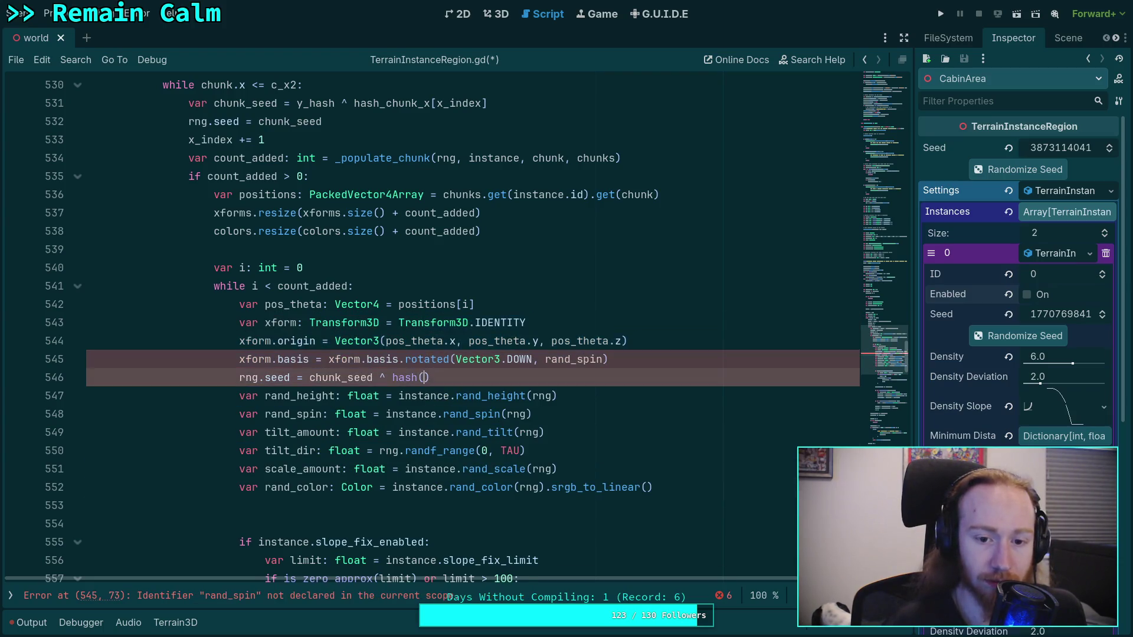
key("End")
key("Return")
key("Down")
key("Down")
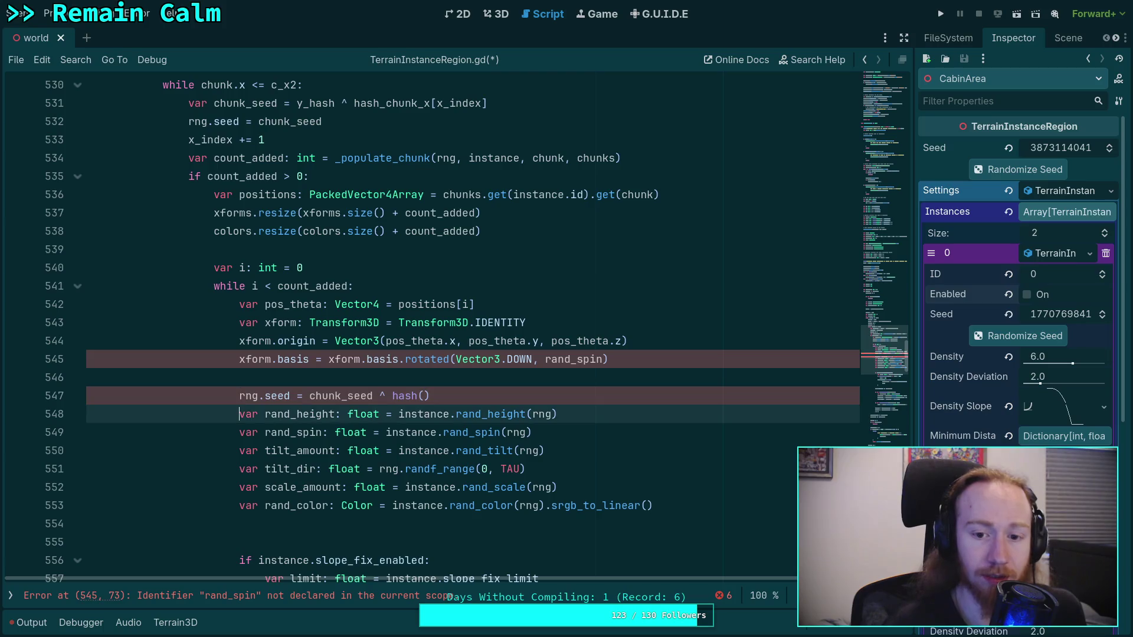
key("Return")
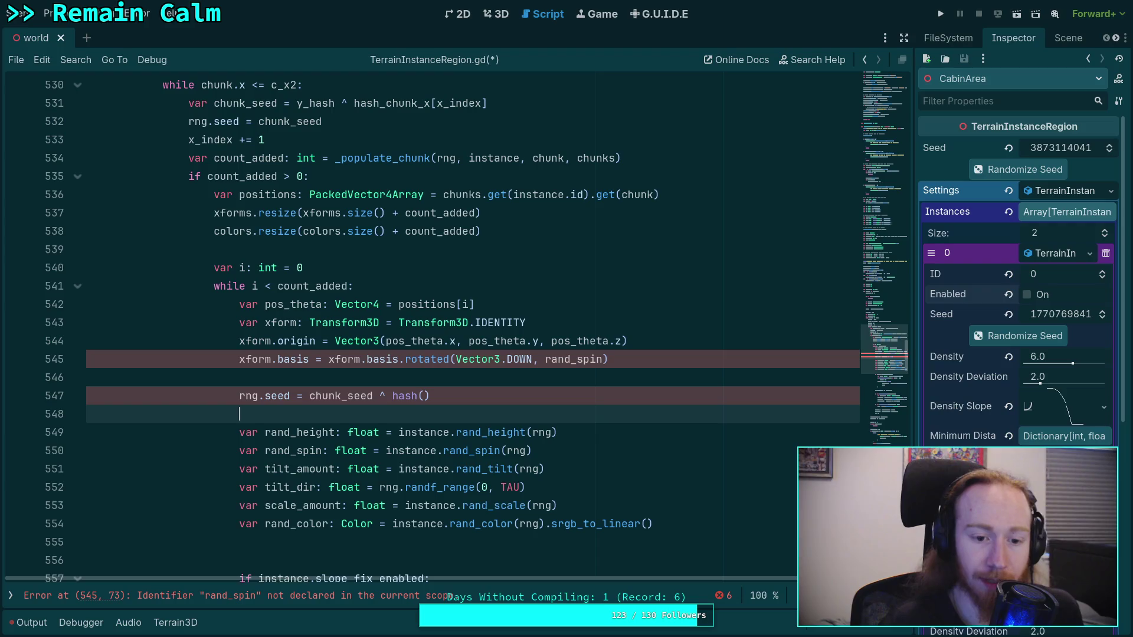
Move the xform.basis rotation line below the rand_* random value declarations.
key("Down")
key("Down")
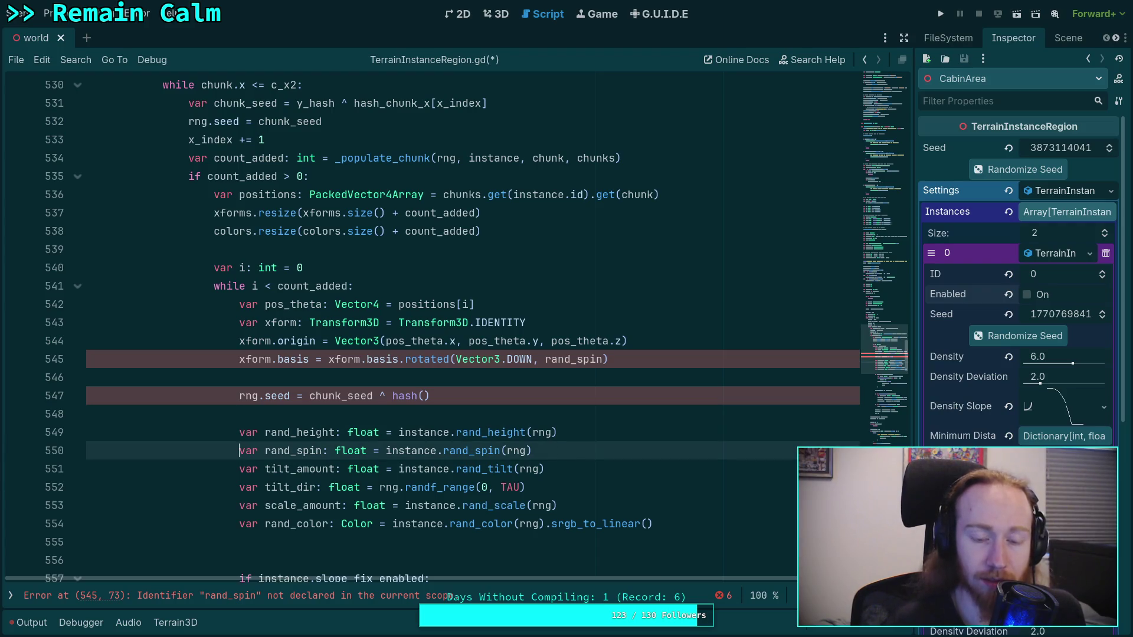
key("Up")
key("Up")
key("Up")
key("alt+Down")
key("alt+Down")
key("alt+Down")
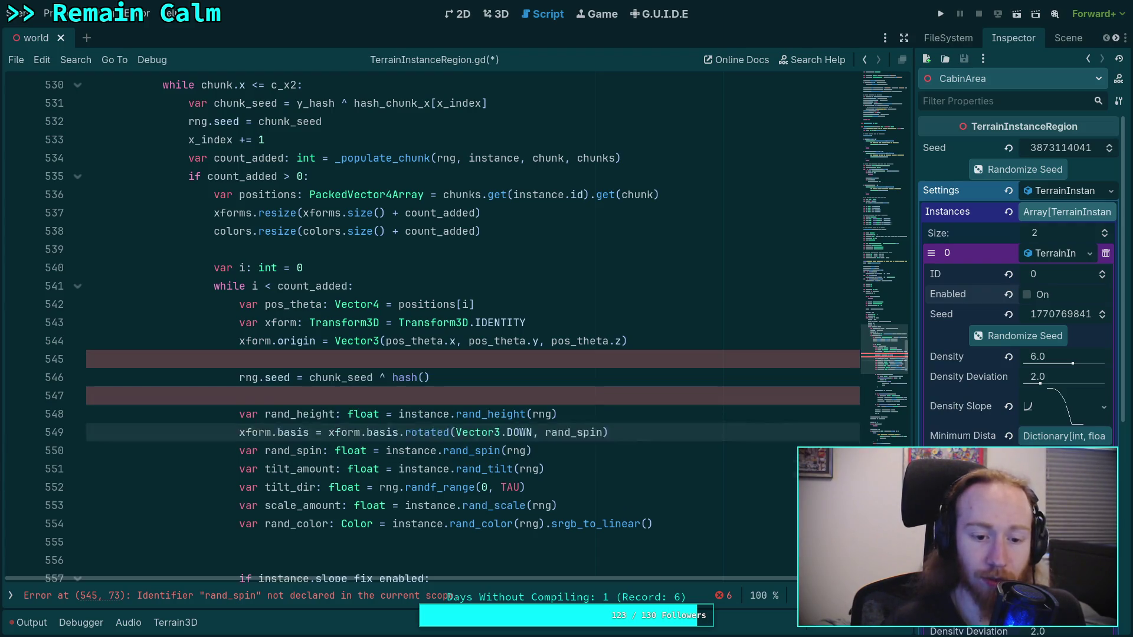
key("Up")
key("Up")
key("Up")
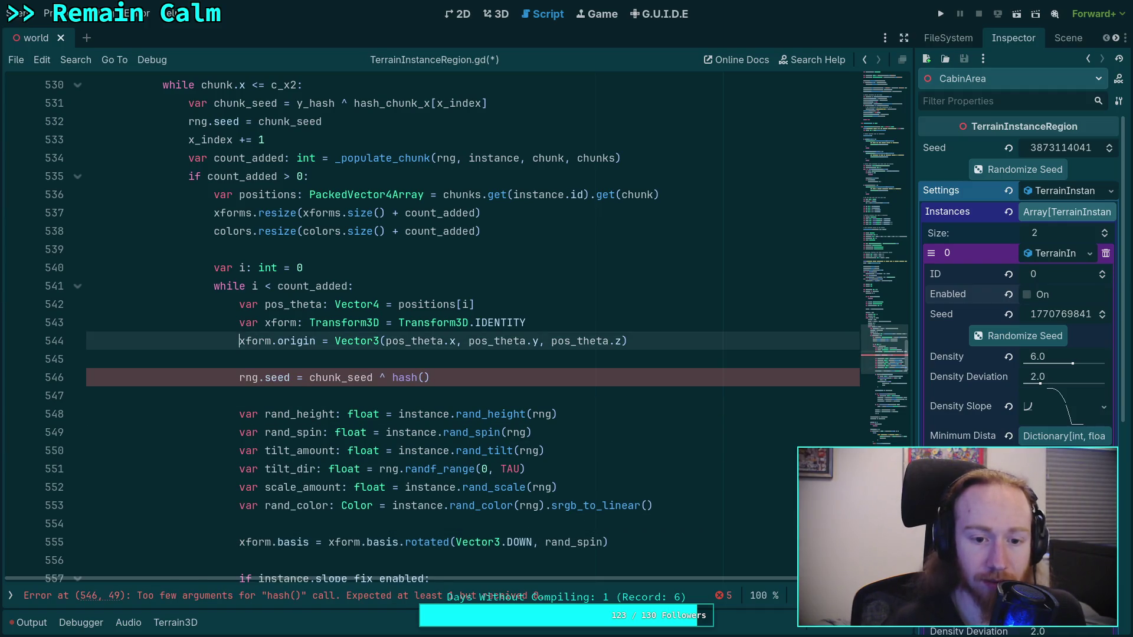
key("Down")
key("Down")
Pass xform.origin to hash() on line 546's rng.seed line.
type("xform.orig")
key("Return")
key("Down")
key("Down")
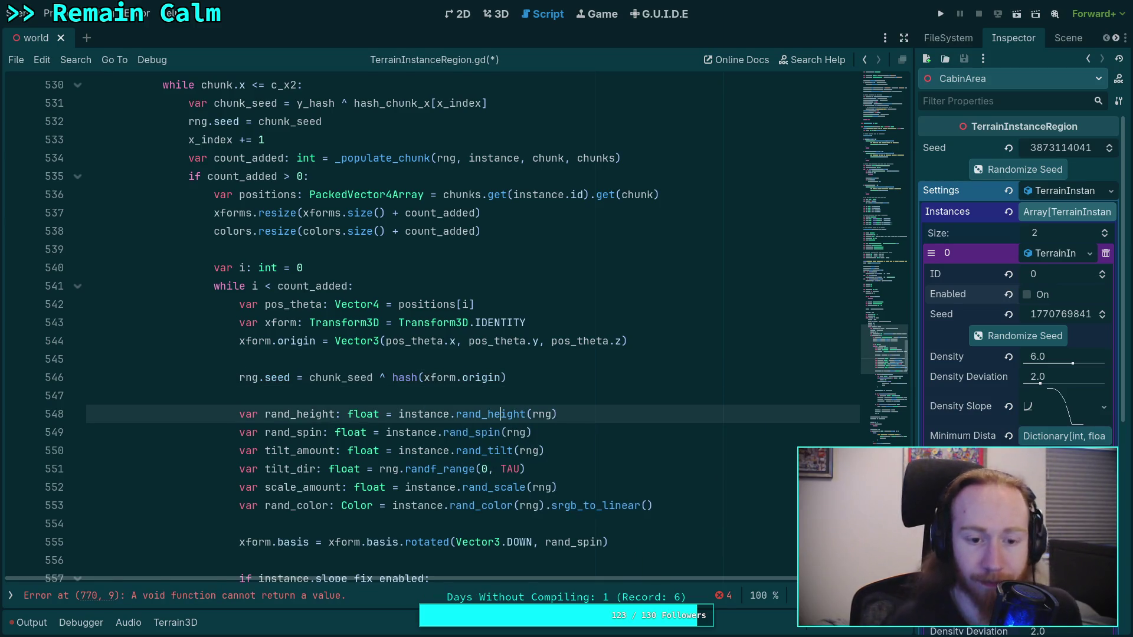
key("Down")
key("Down")
key("Down")
key("Up")
key("Up")
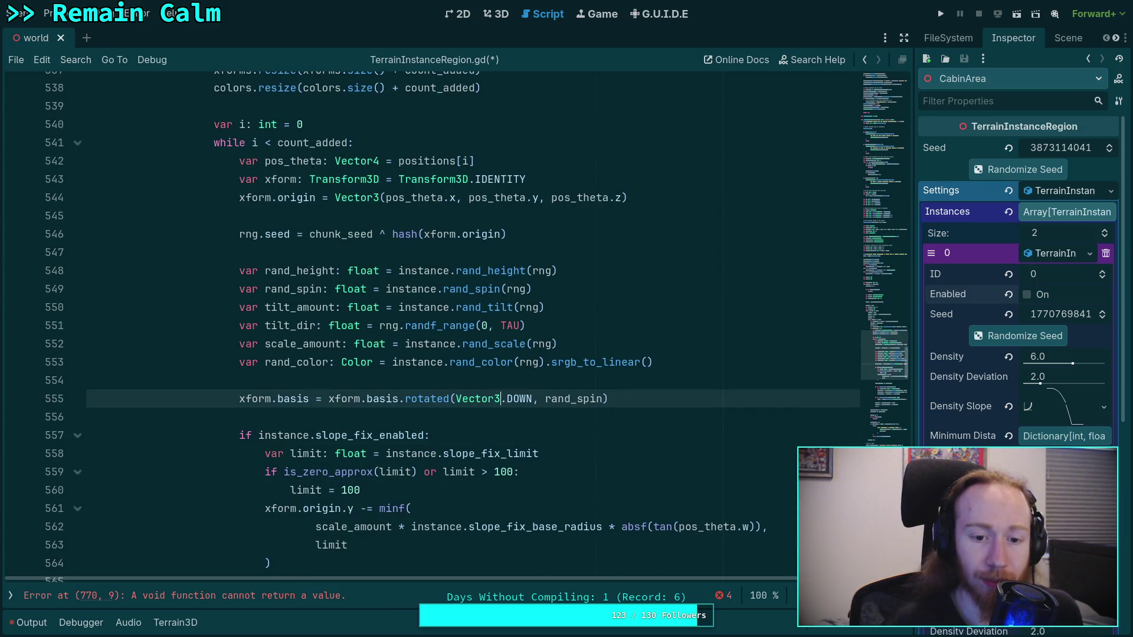
key("Up")
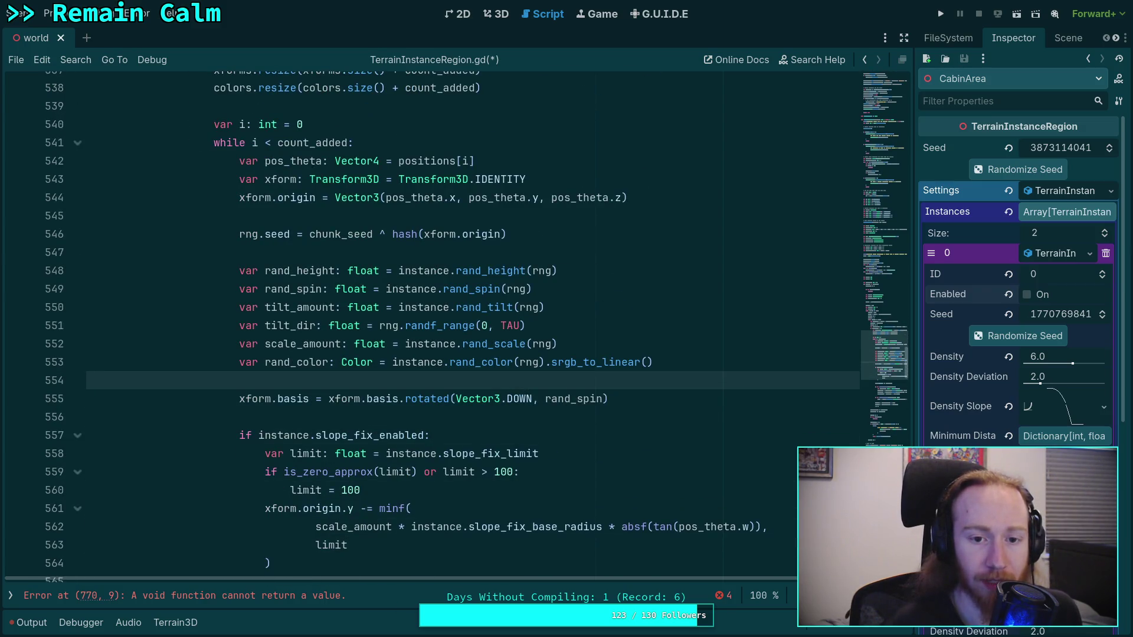
key("Up")
key("Up")
key("Up")
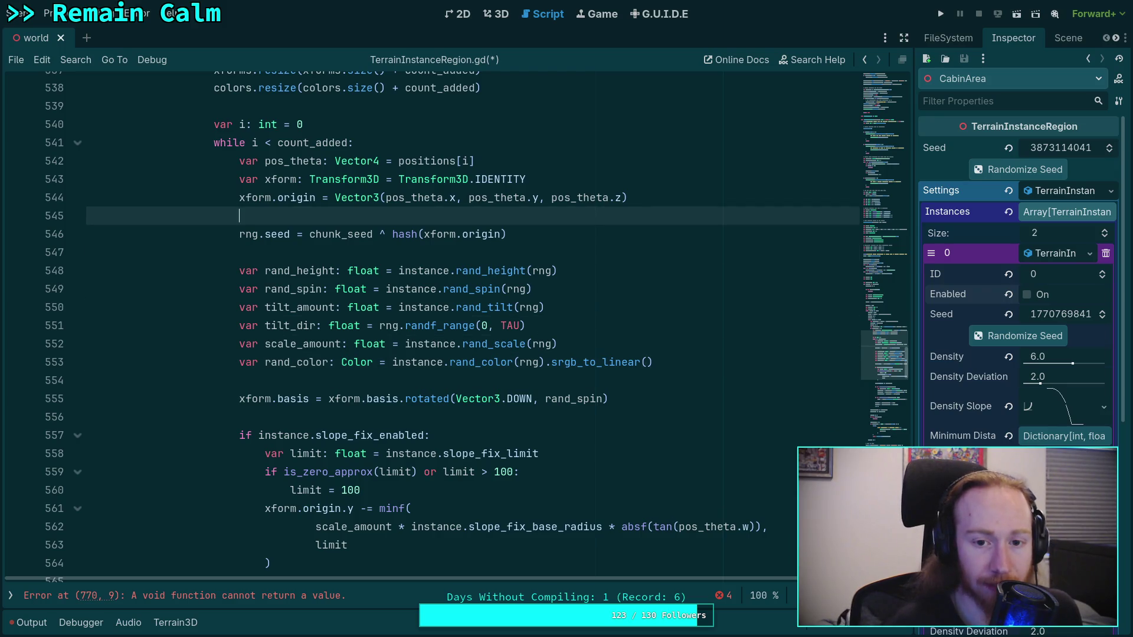
key("Down")
key("Up")
key("Up")
key("Up")
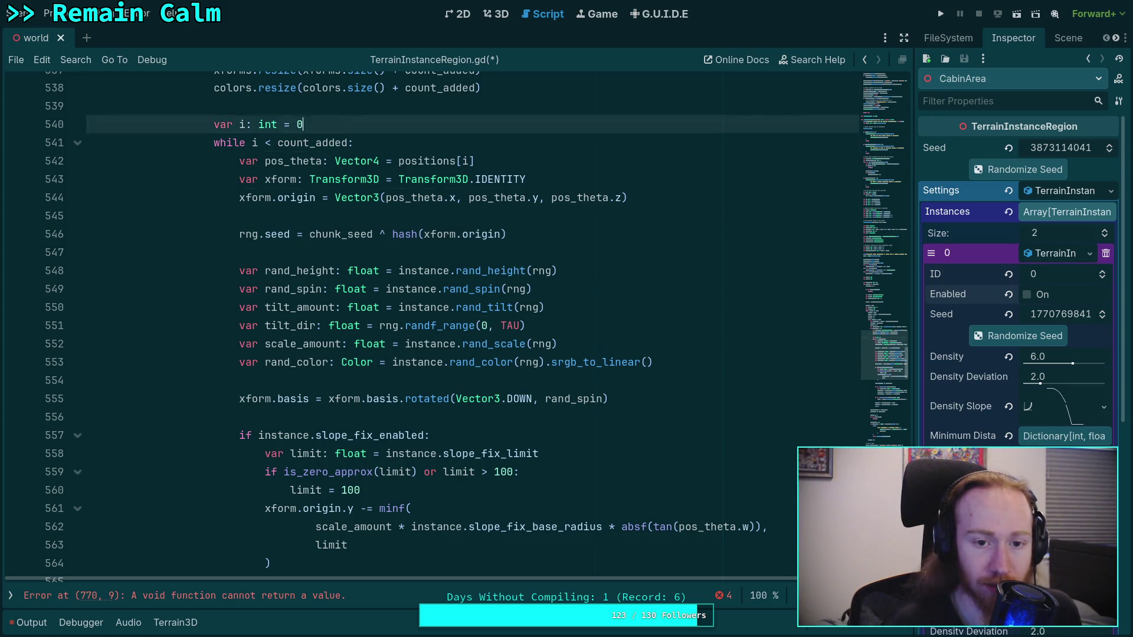
key("Down")
key("Down")
key("Down")
key("Up")
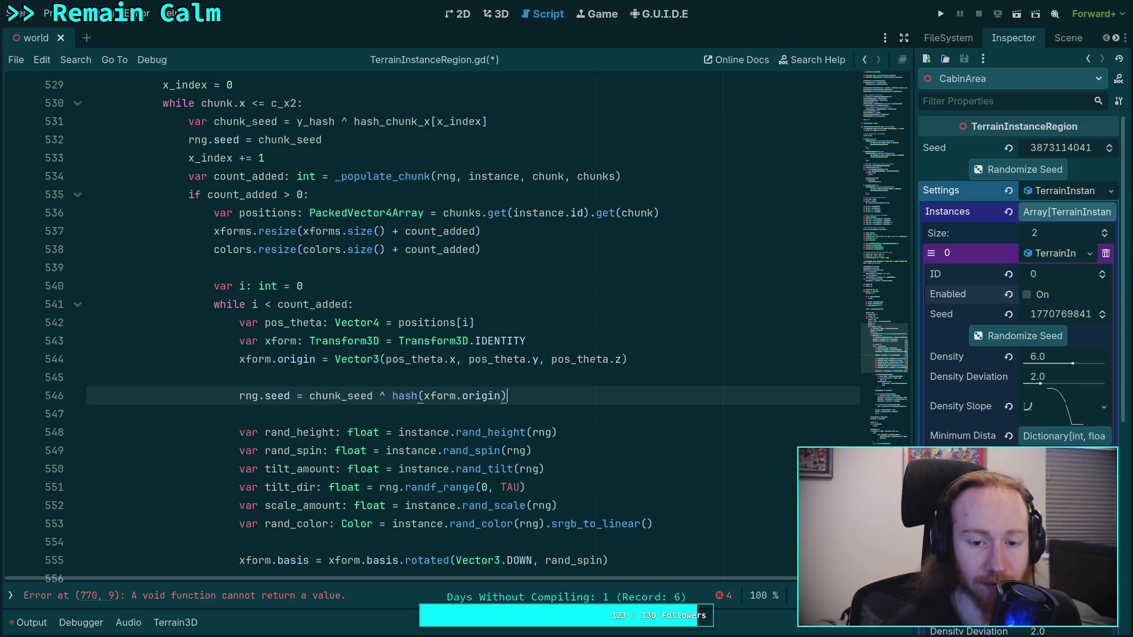
key("Down")
key("Down")
key("Down")
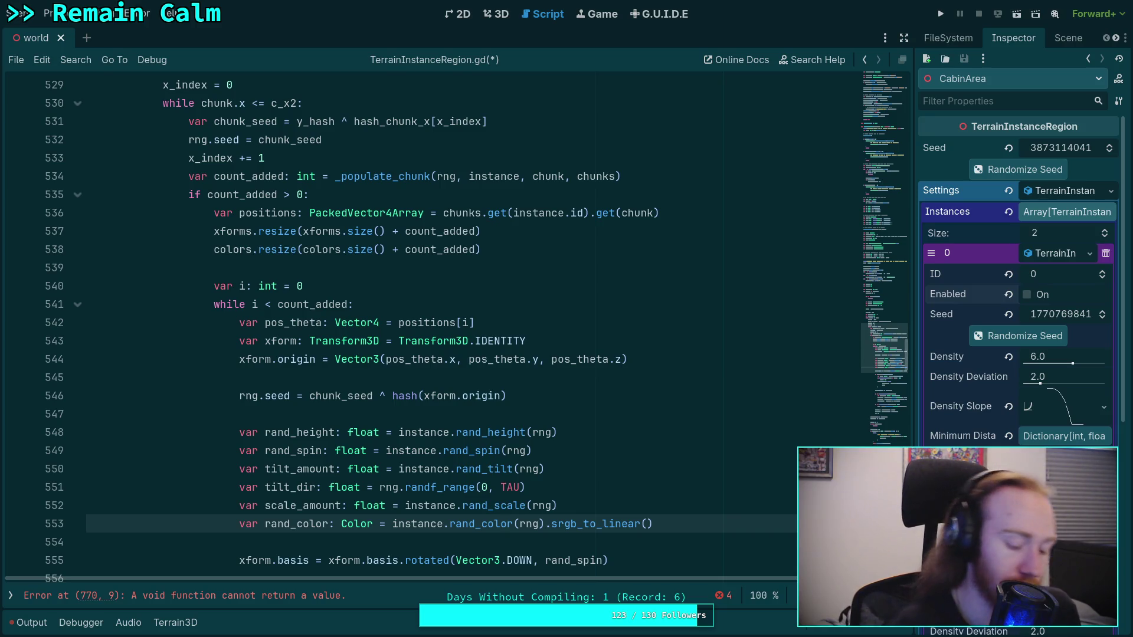
Save the TerrainInstanceRegion.gd script.
key("ctrl+s")
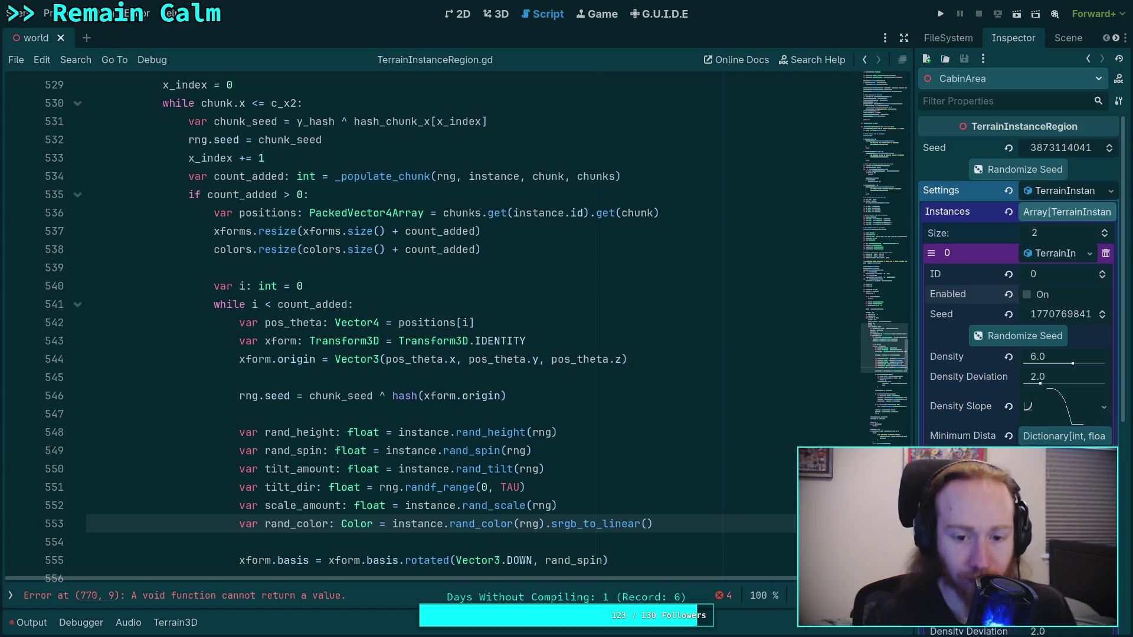
left_click(537, 401)
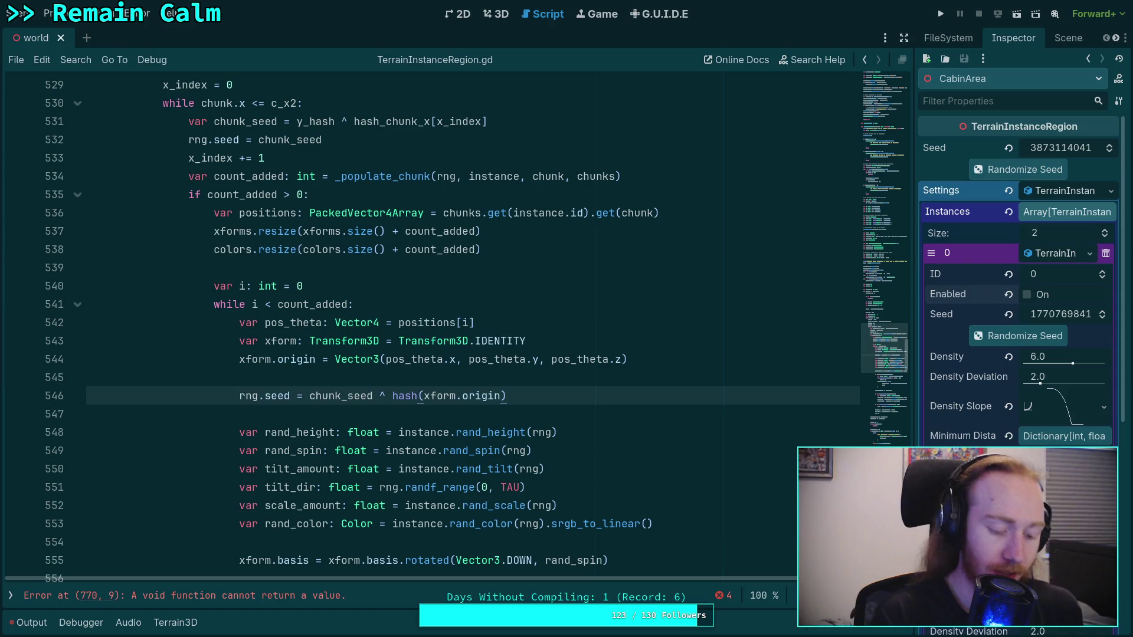
key("ctrl+s")
scroll(364, 313, "down", 20)
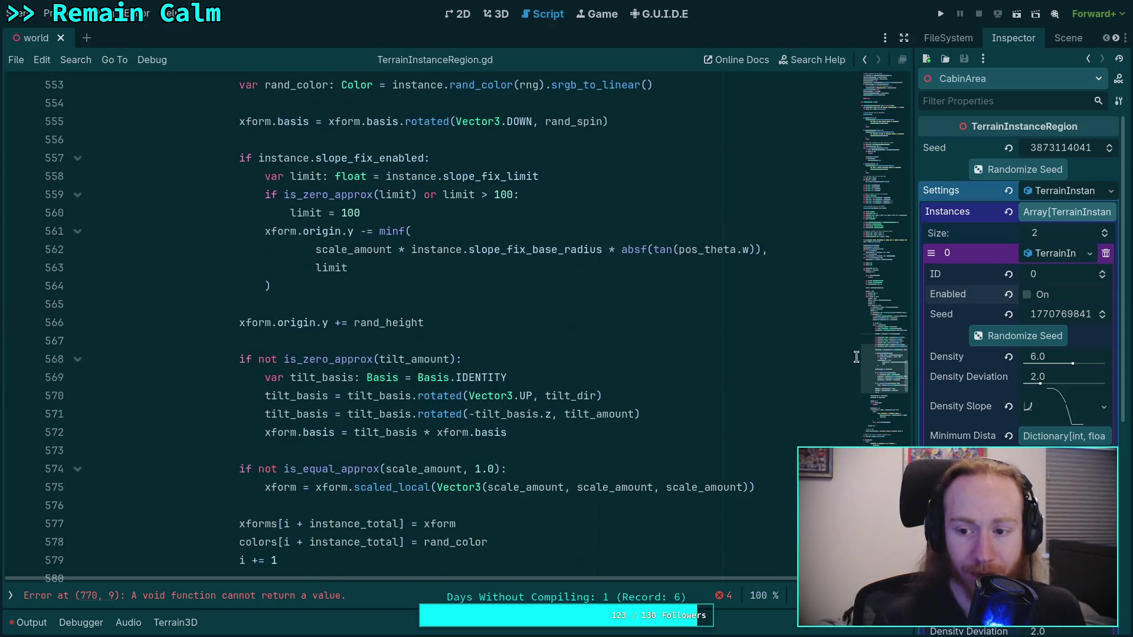
scroll(364, 313, "up", 2)
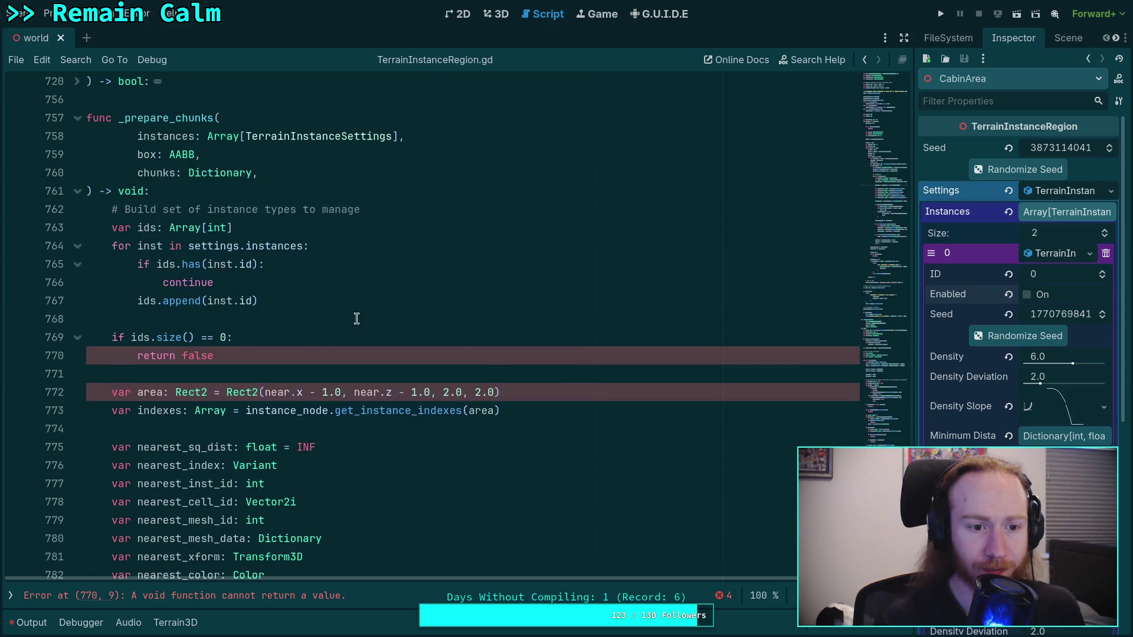
Make line 770 a bare return and replace both 'near' with 'box' on line 772.
left_click(237, 353)
key("BackSpace")
key("BackSpace")
key("BackSpace")
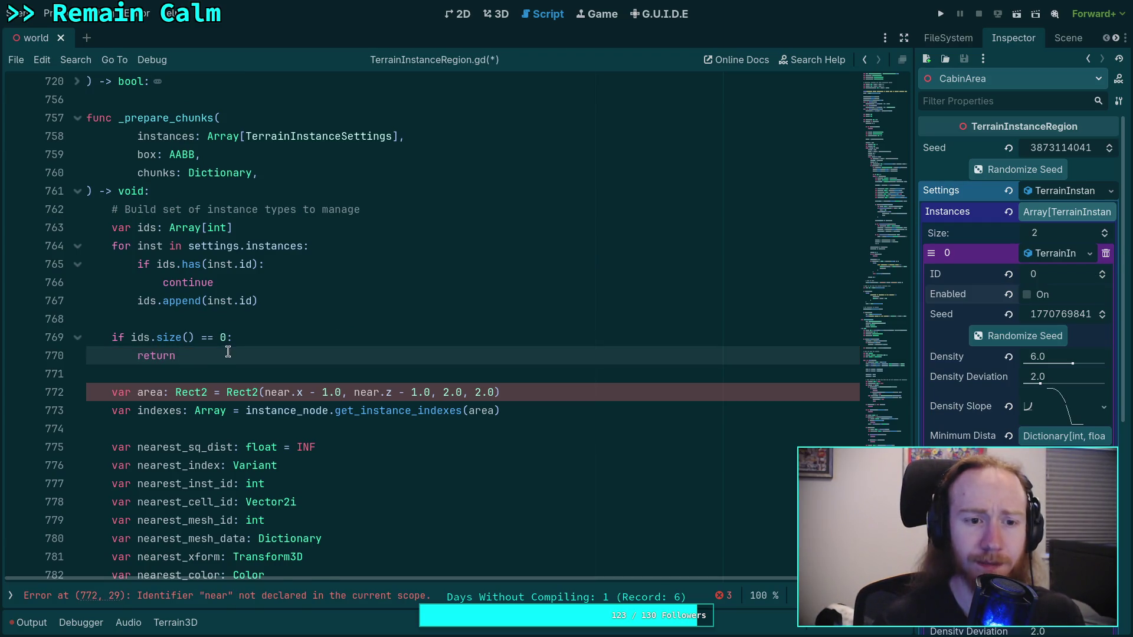
double_click(275, 392)
type("bex")
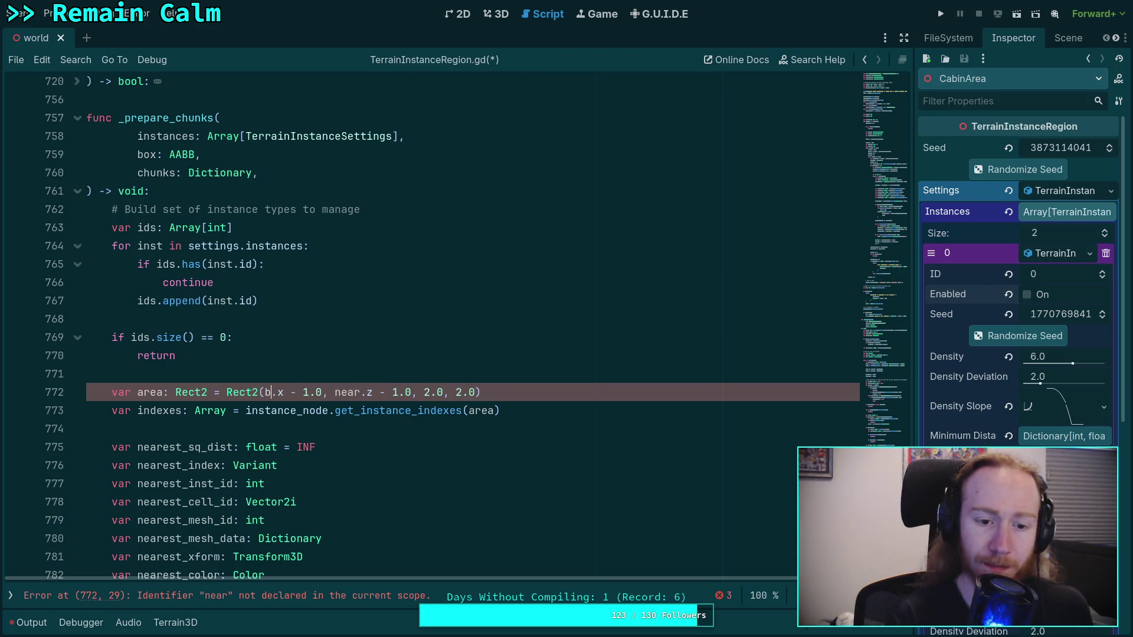
key("BackSpace")
key("BackSpace")
type("ox")
double_click(359, 392)
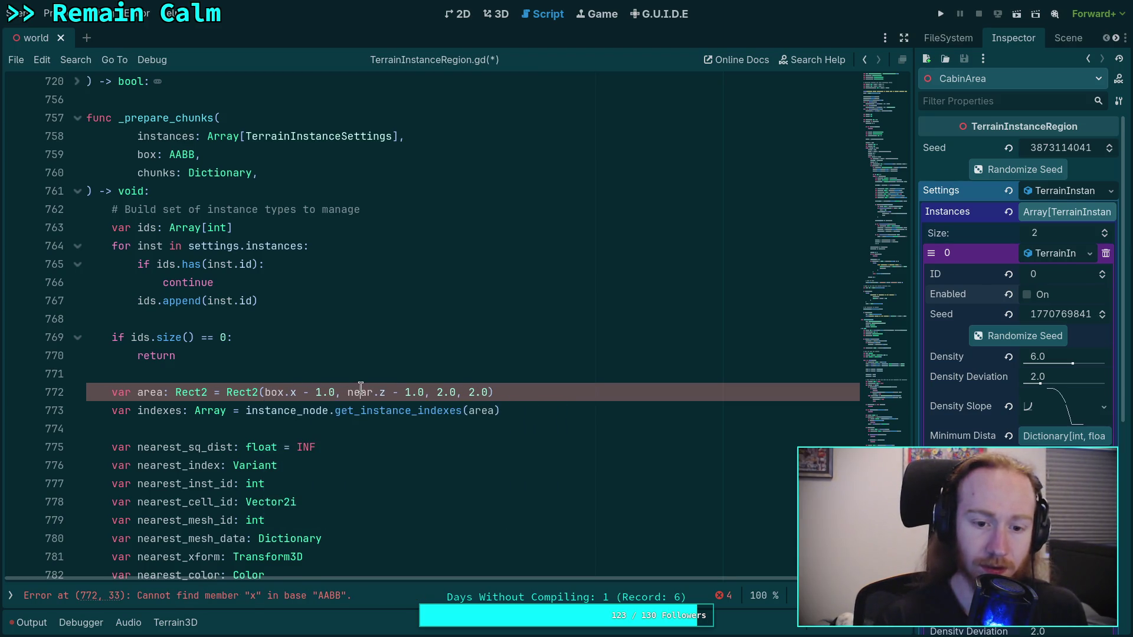
type("box")
left_click(350, 364)
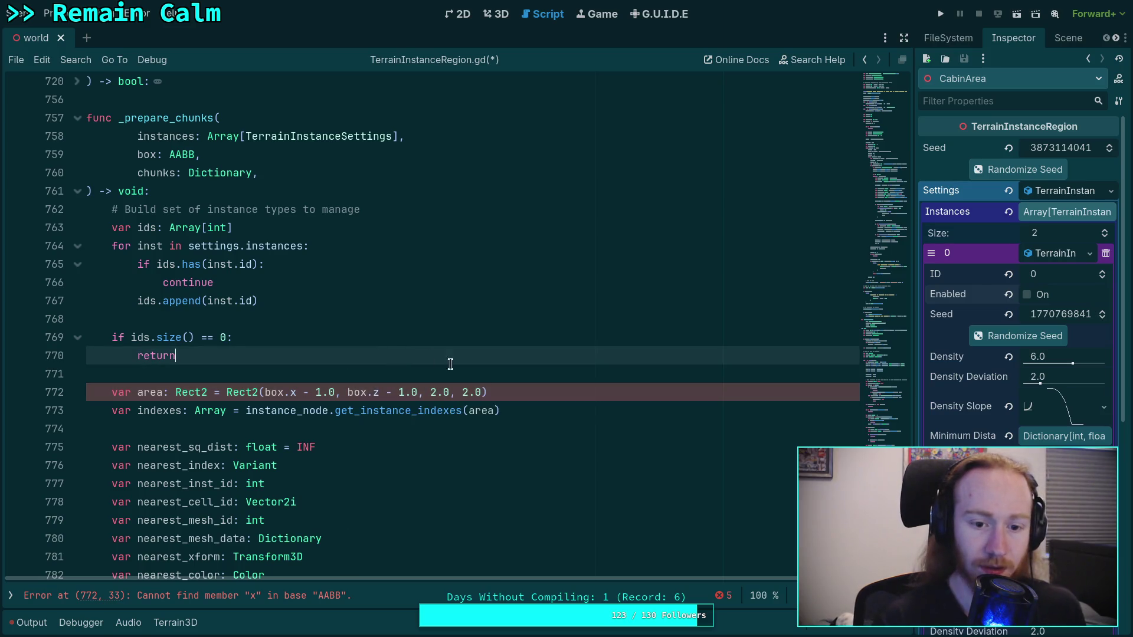
Replace the x after box. on line 772 with position, picked from autocomplete.
double_click(293, 392)
key("BackSpace")
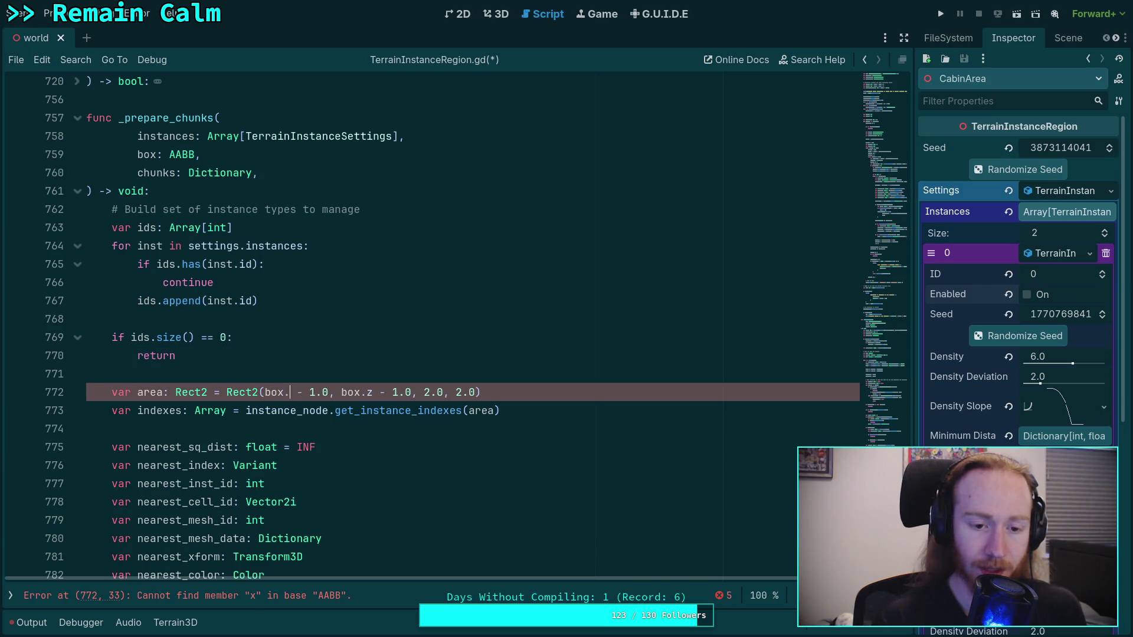
type("start")
key("BackSpace")
key("BackSpace")
key("BackSpace")
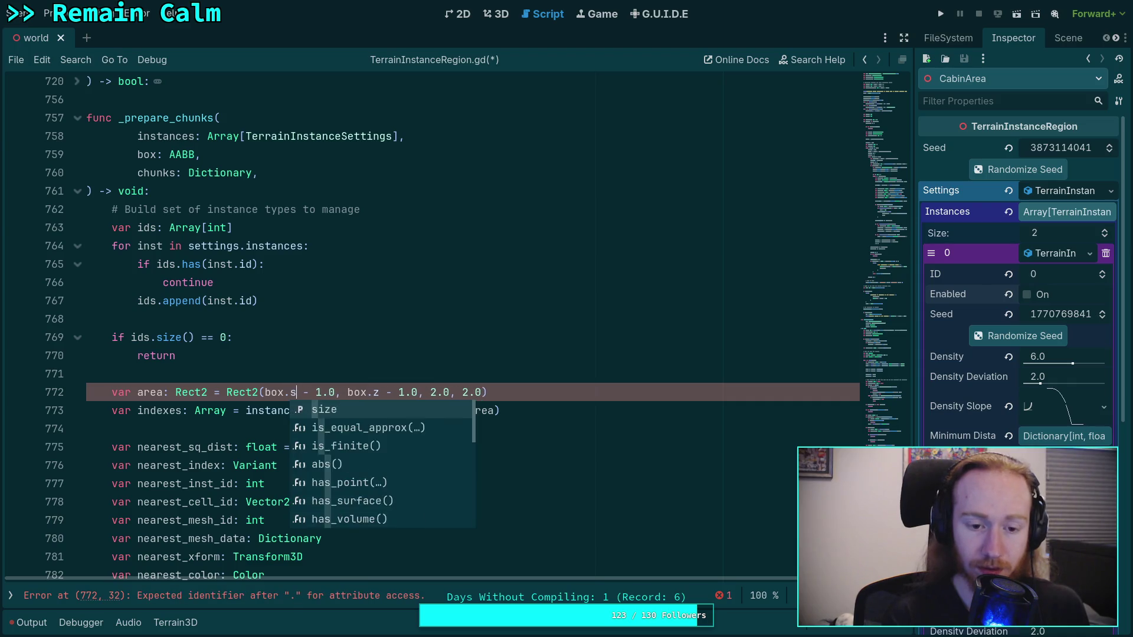
key("BackSpace")
key("BackSpace")
key("Escape")
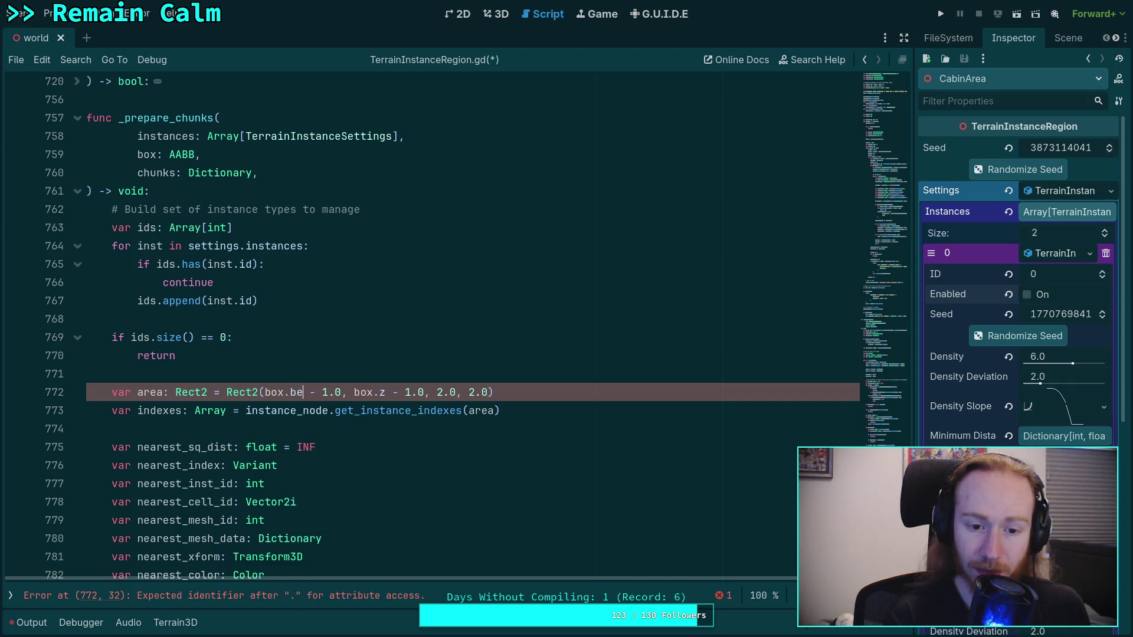
key("ctrl+space")
key("Down")
key("Down")
key("Down")
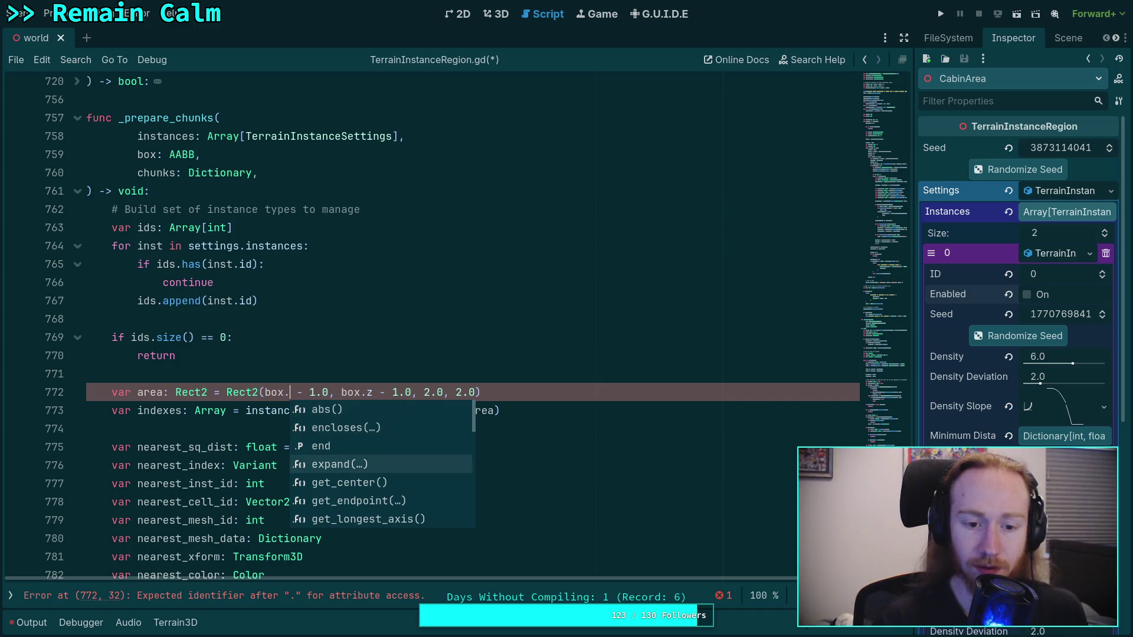
key("Down")
key("Down")
key("Down")
key("Down")
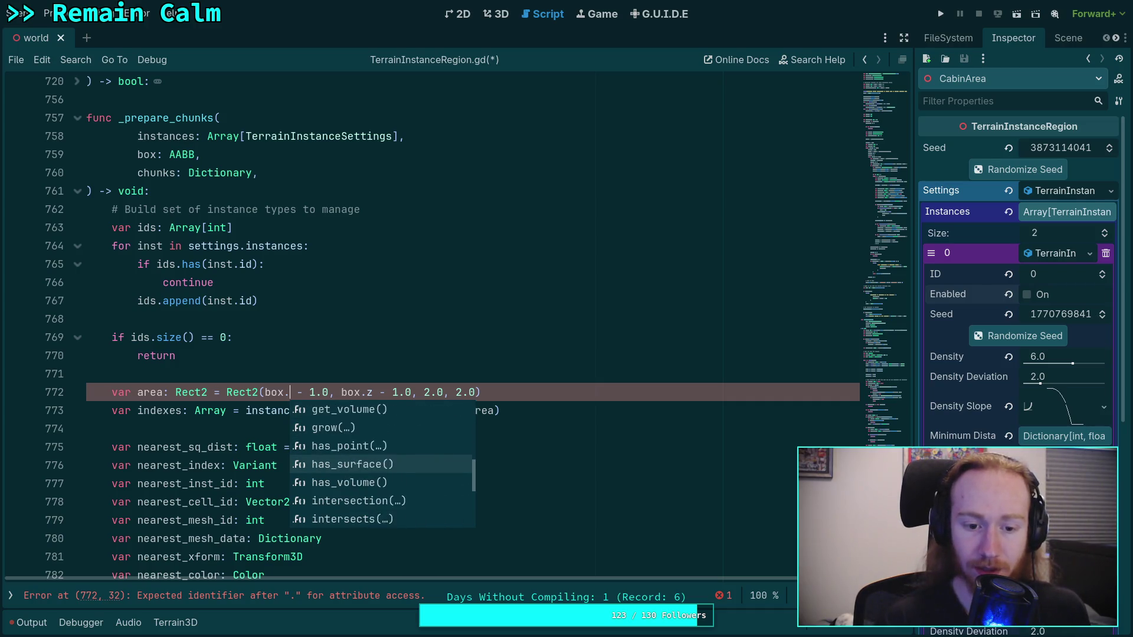
key("Down")
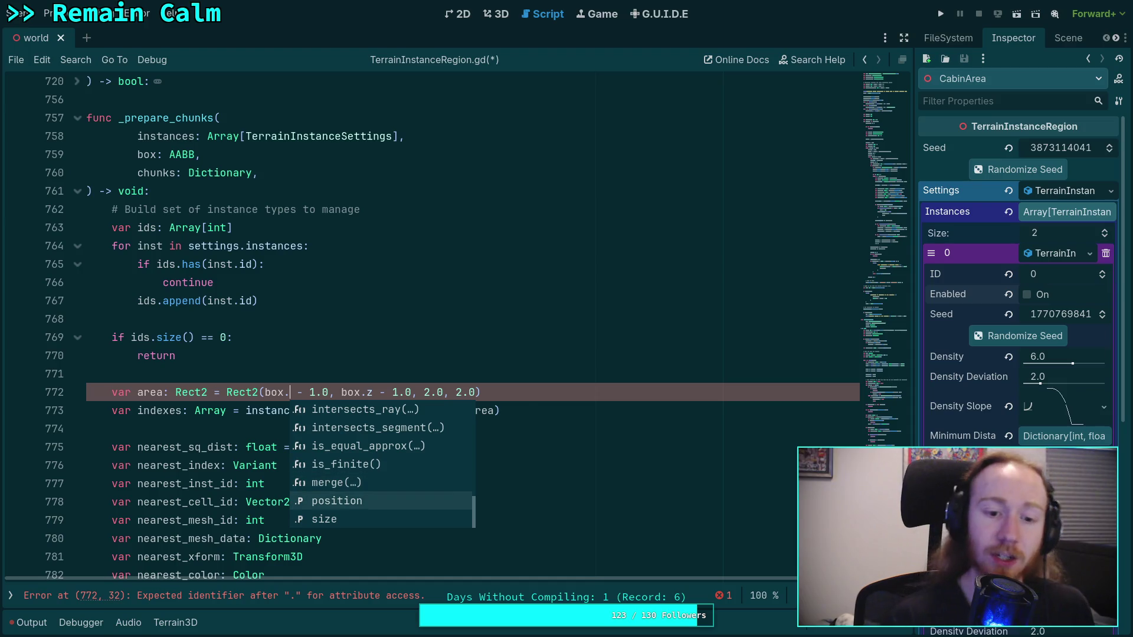
key("Return")
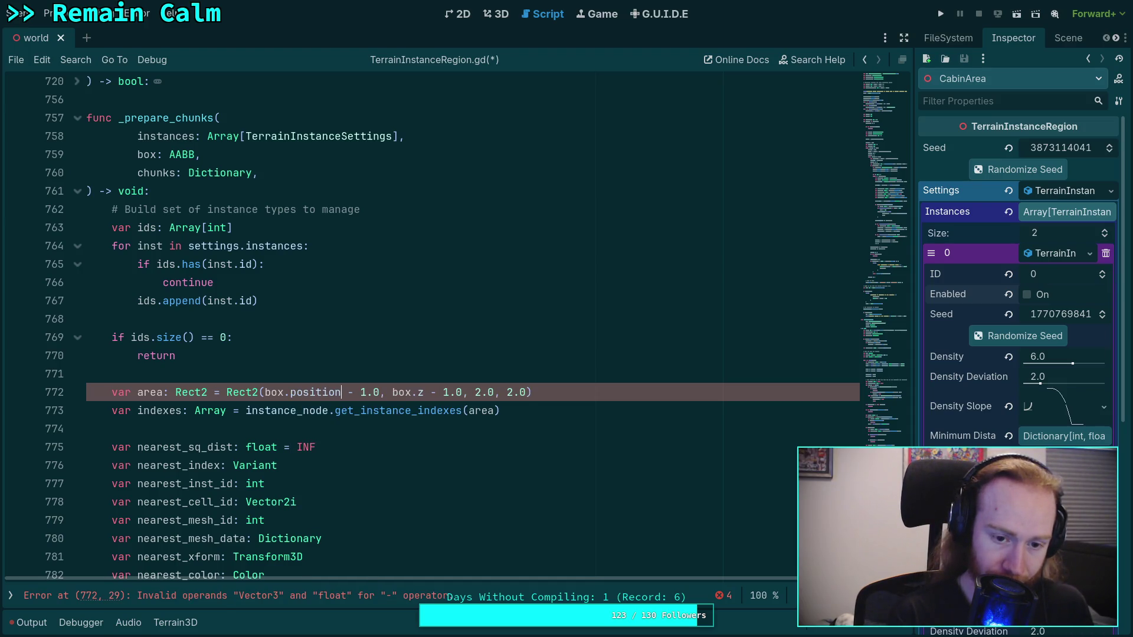
right_click(238, 387)
Look up the Rect2 class reference, then reopen TerrainInstanceRegion.gd from the script list.
left_click(302, 562)
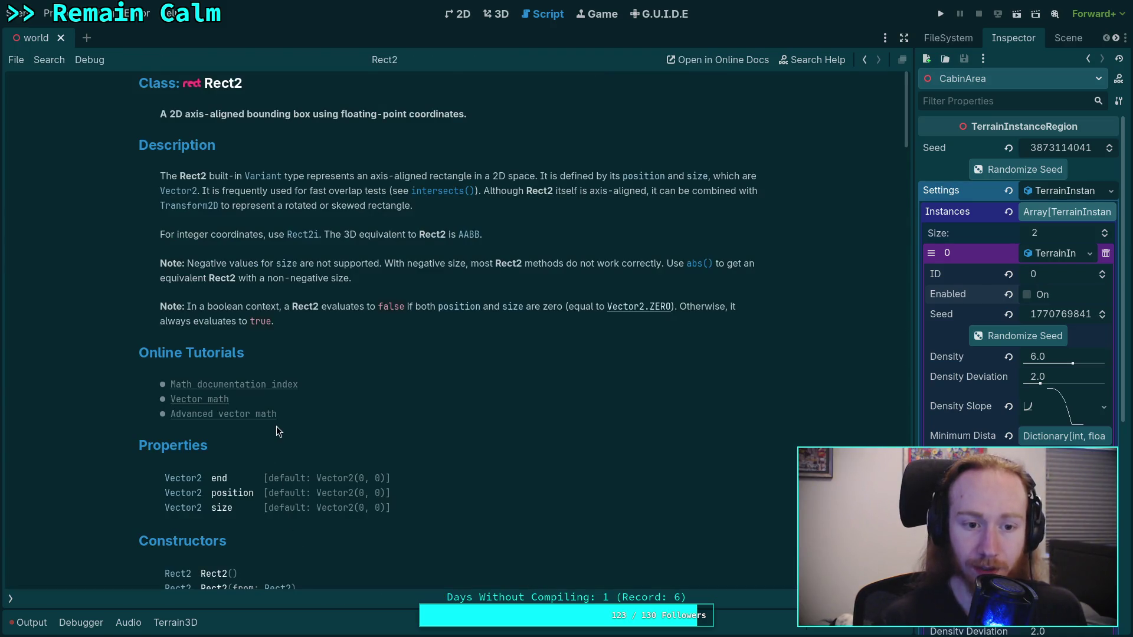
scroll(276, 426, "down", 3)
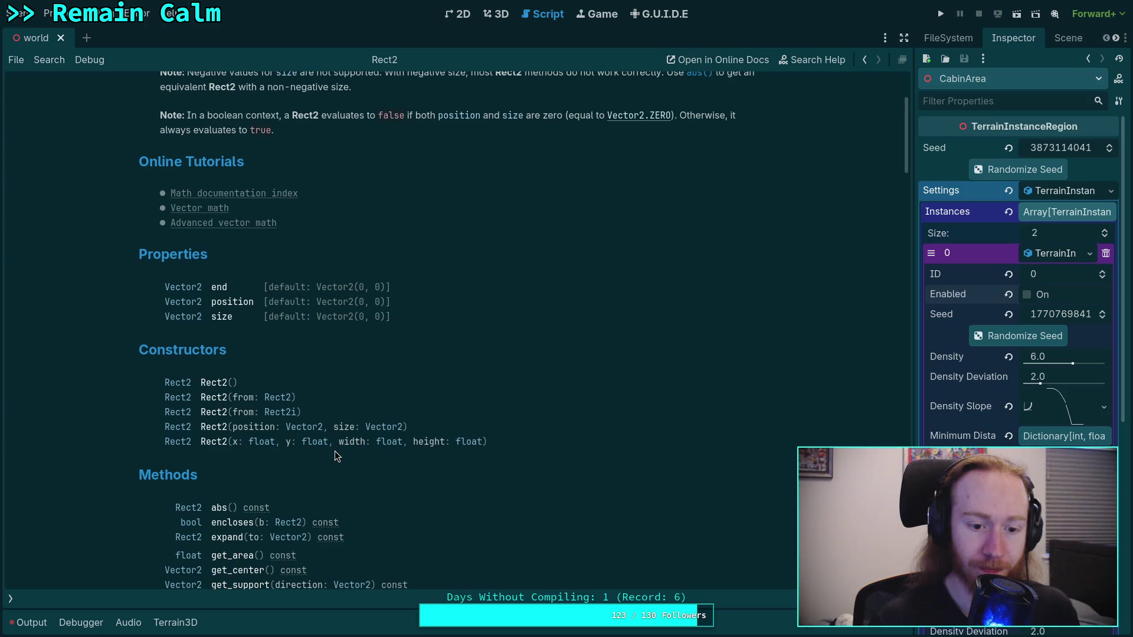
left_click(12, 598)
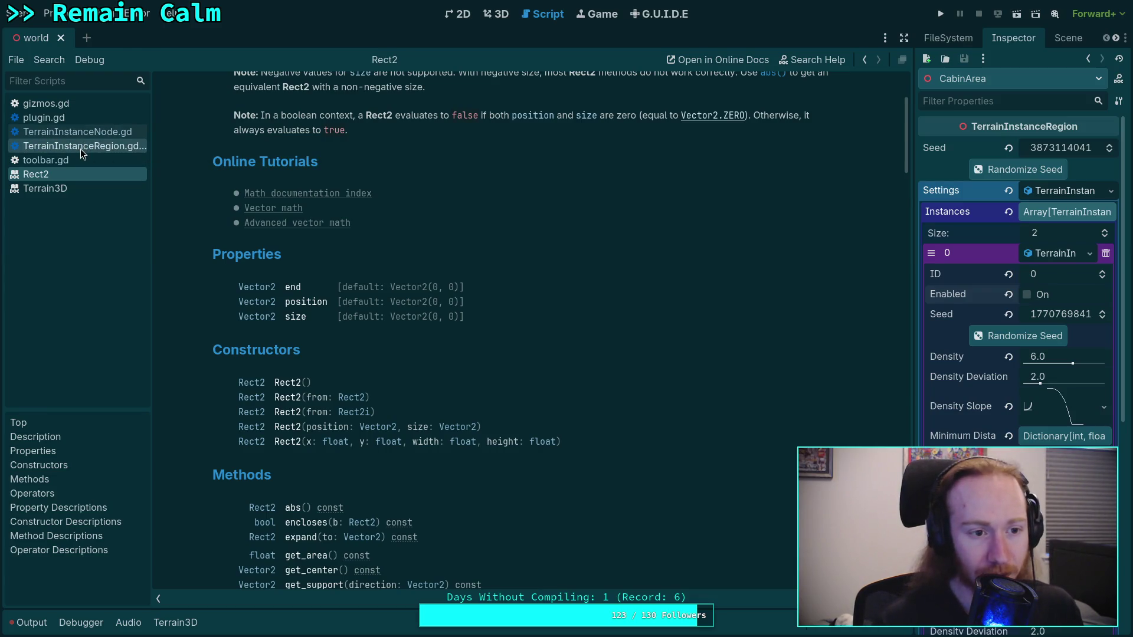
left_click(81, 147)
left_click(158, 596)
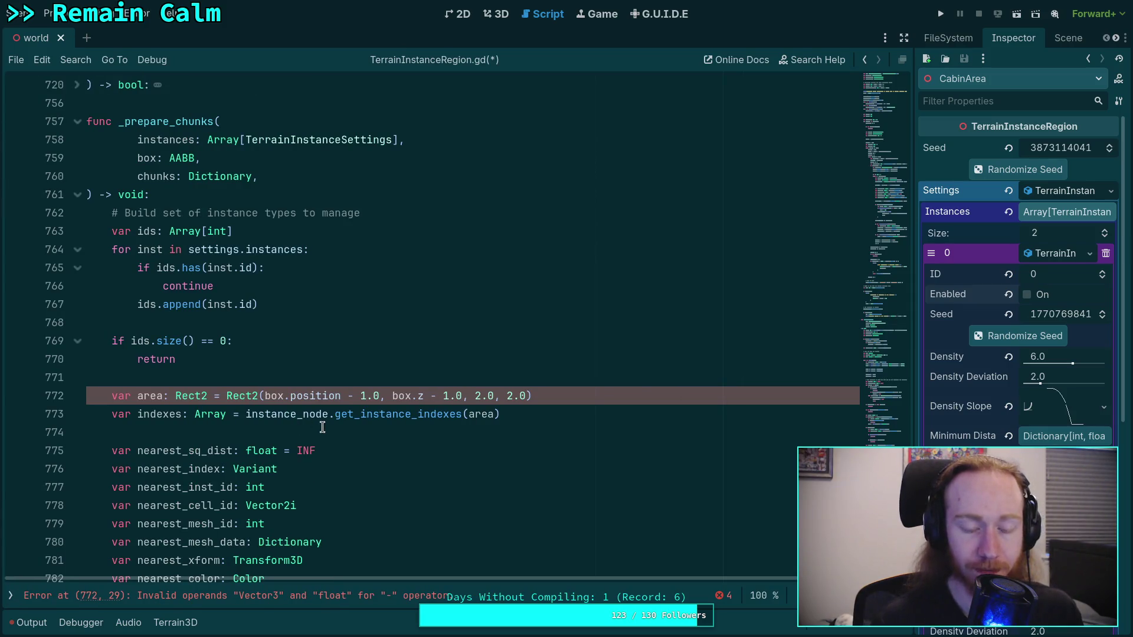
Set line 772's Rect2 arguments to box.position.x, box.position, box.size.x and box.size.z.
left_click(353, 395)
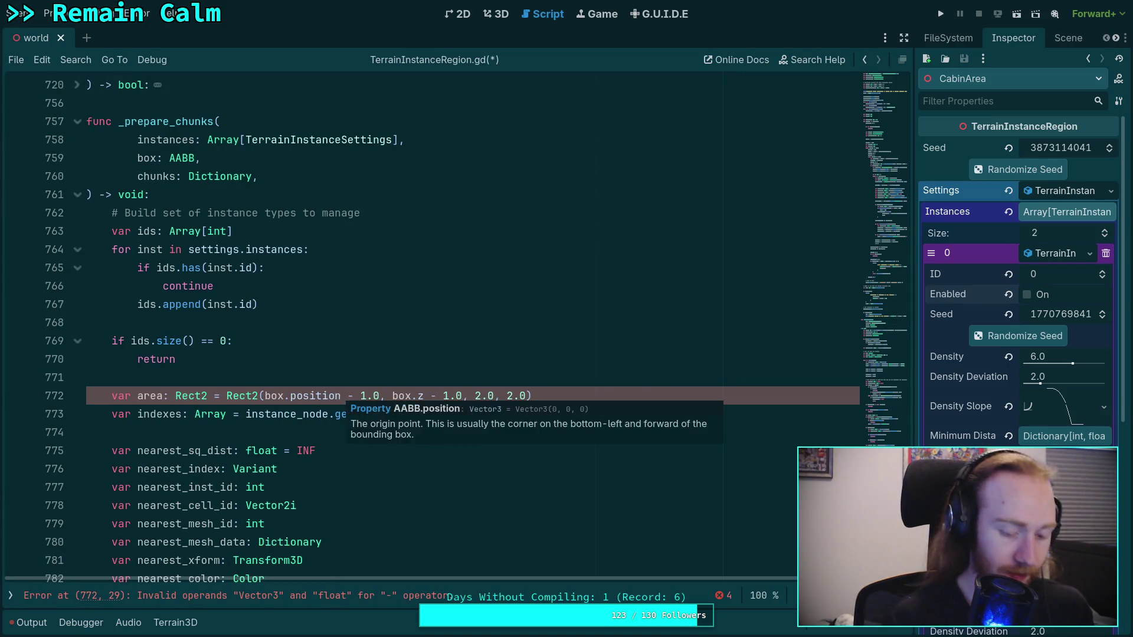
type(".x")
left_click(410, 395)
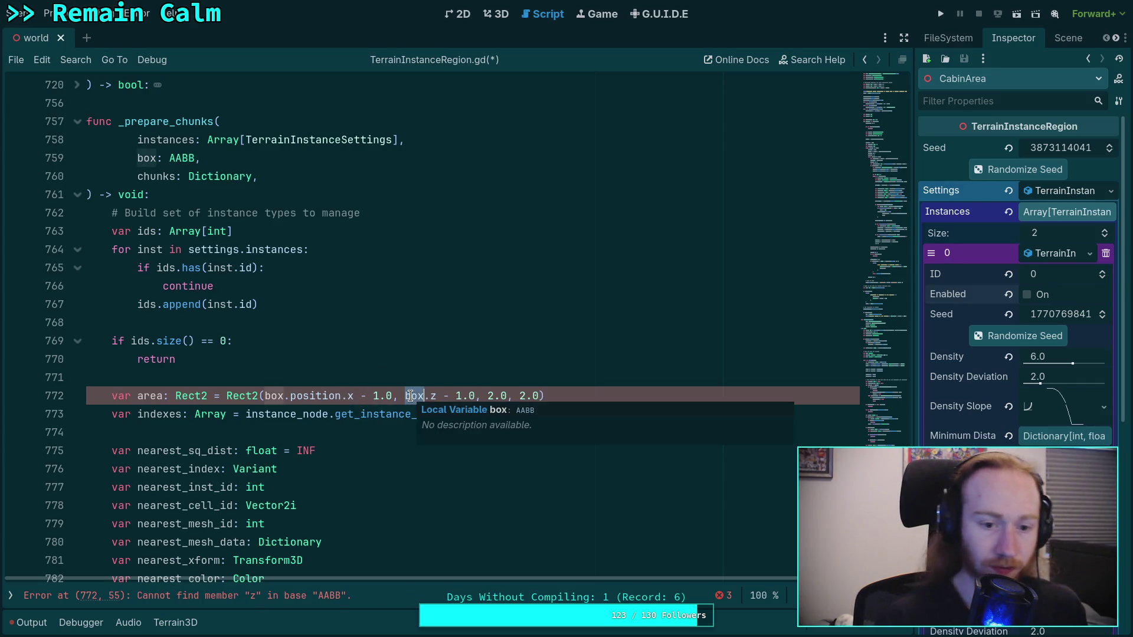
type(".")
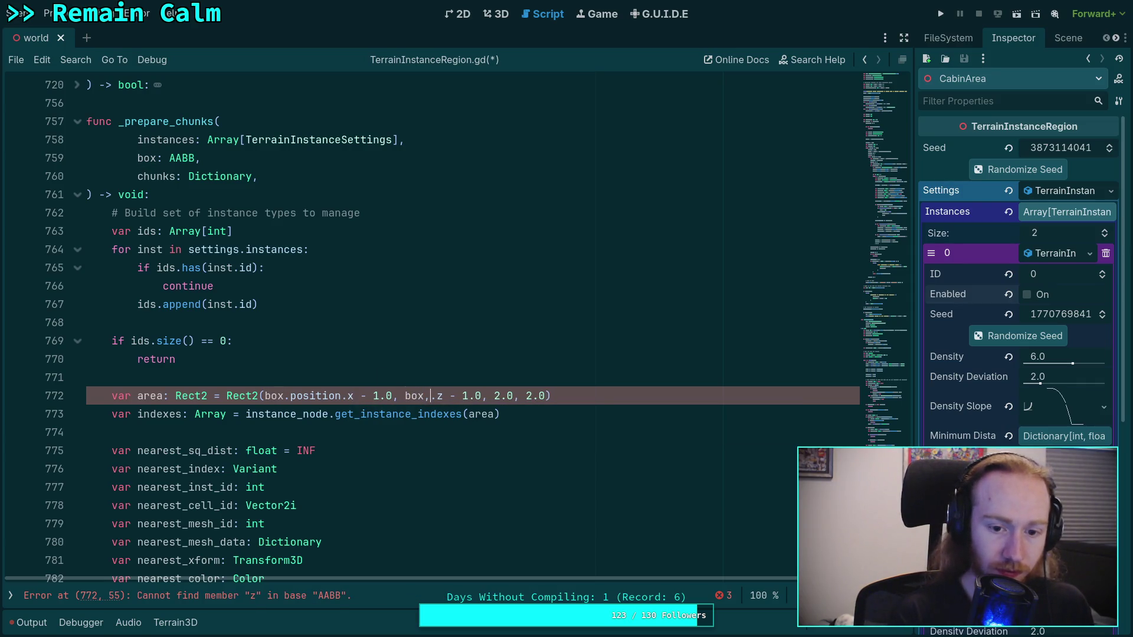
type("position")
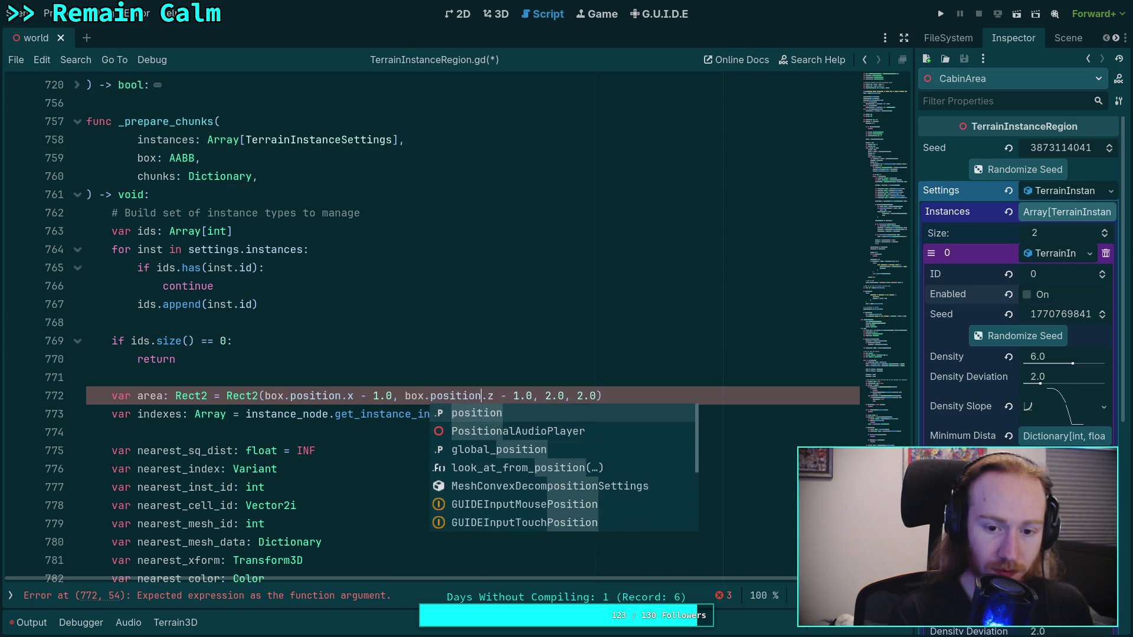
key("Return")
double_click(551, 395)
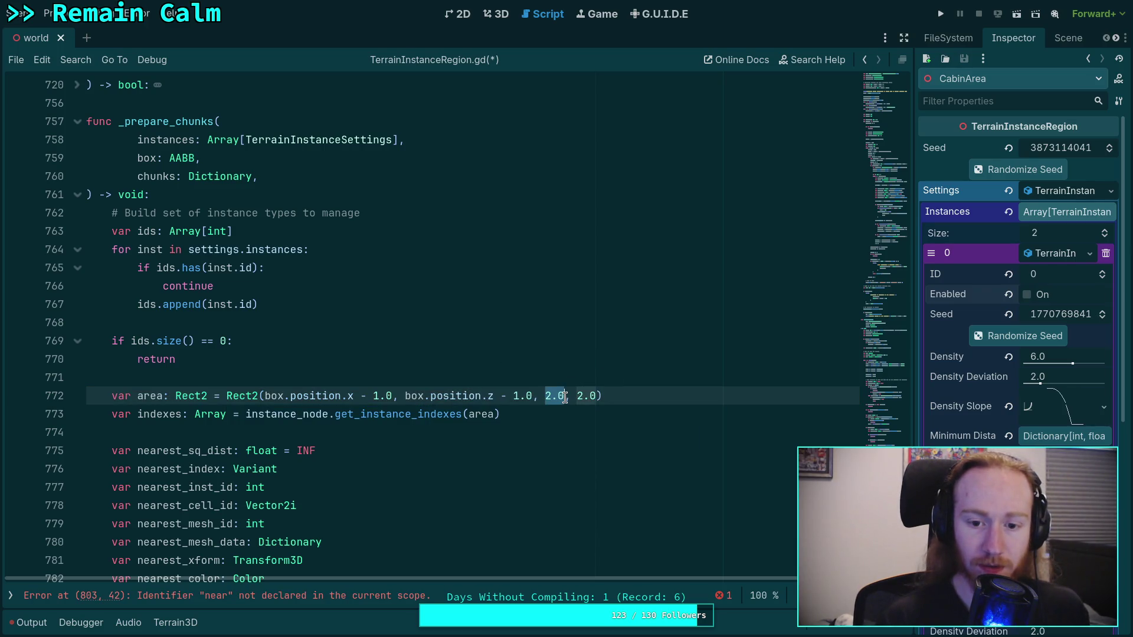
type("box.pos")
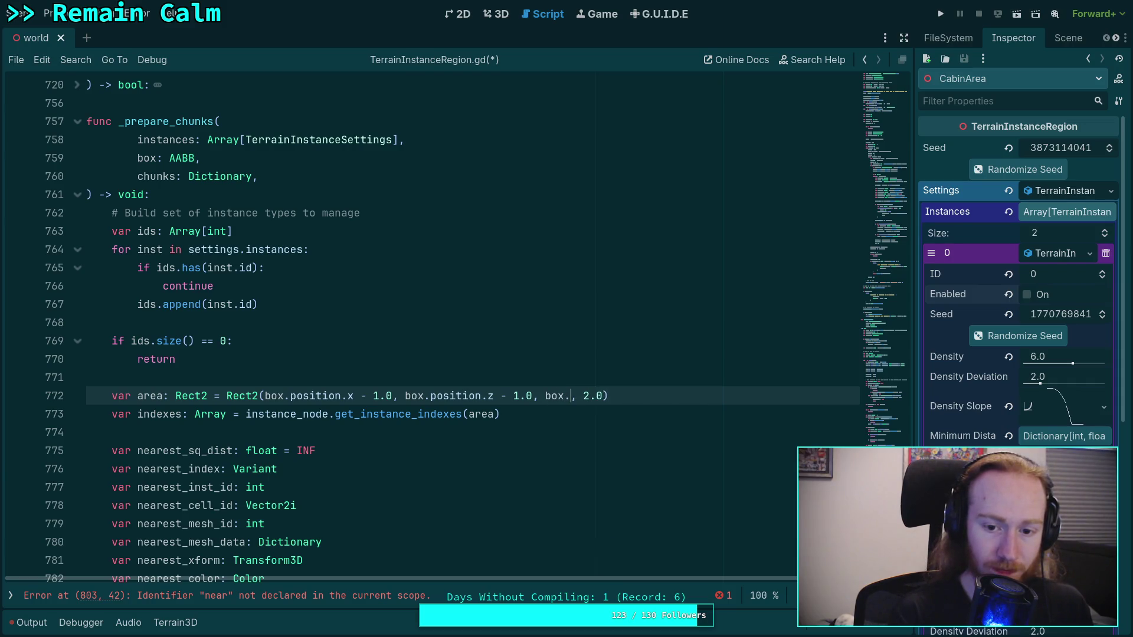
type("ition")
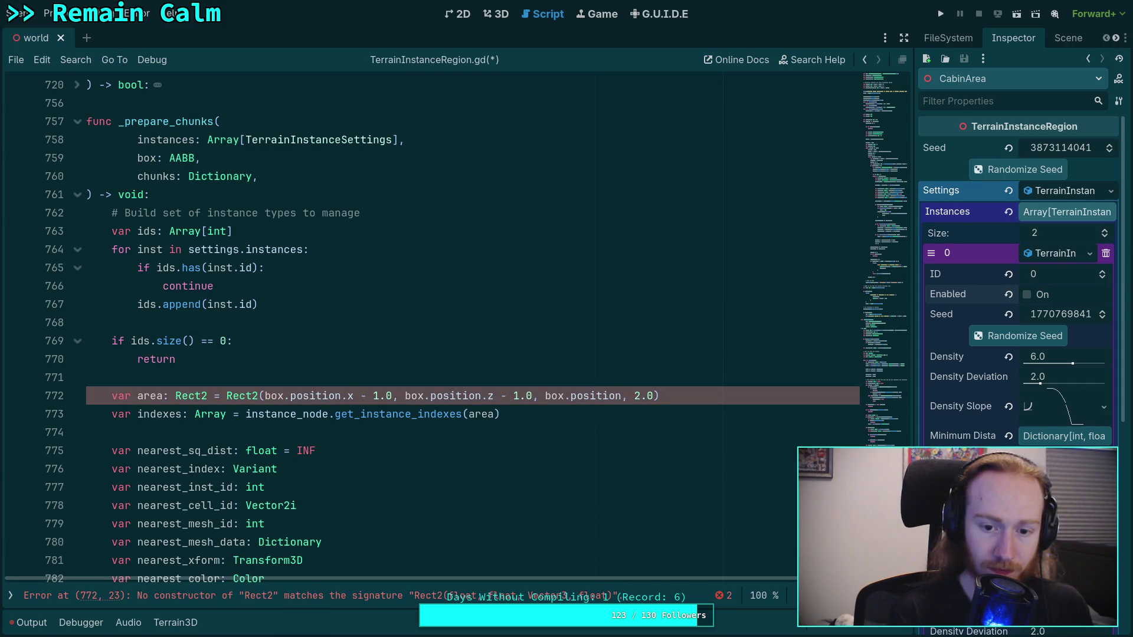
key("BackSpace")
key("BackSpace")
key("BackSpace")
type("size.")
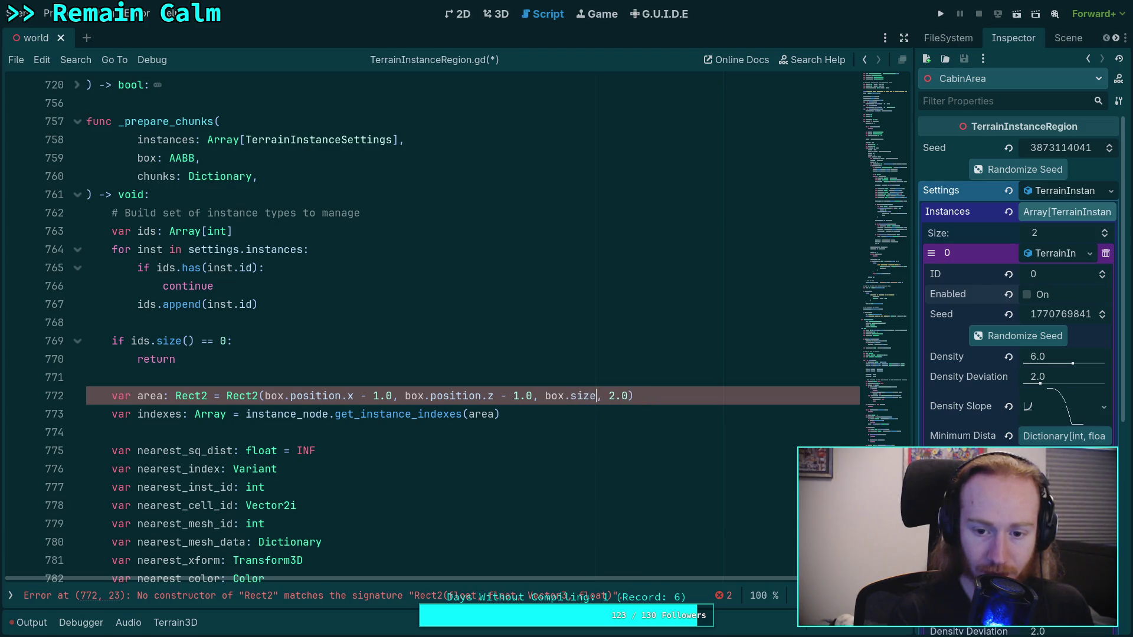
type("x")
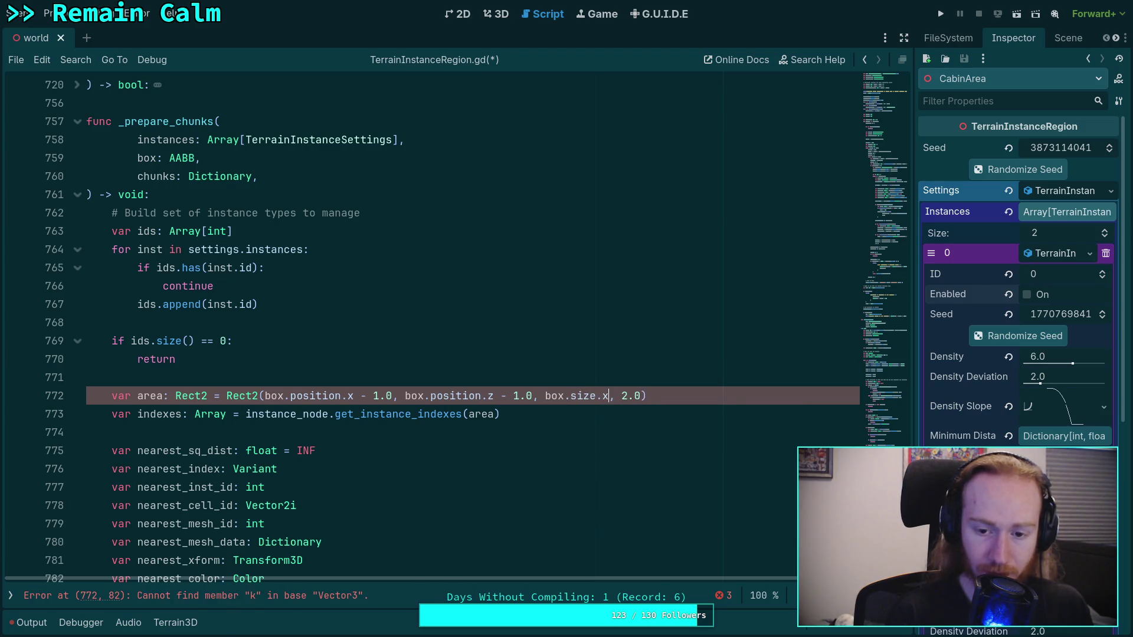
key("Right")
key("Right")
key("Delete")
key("Delete")
type("box")
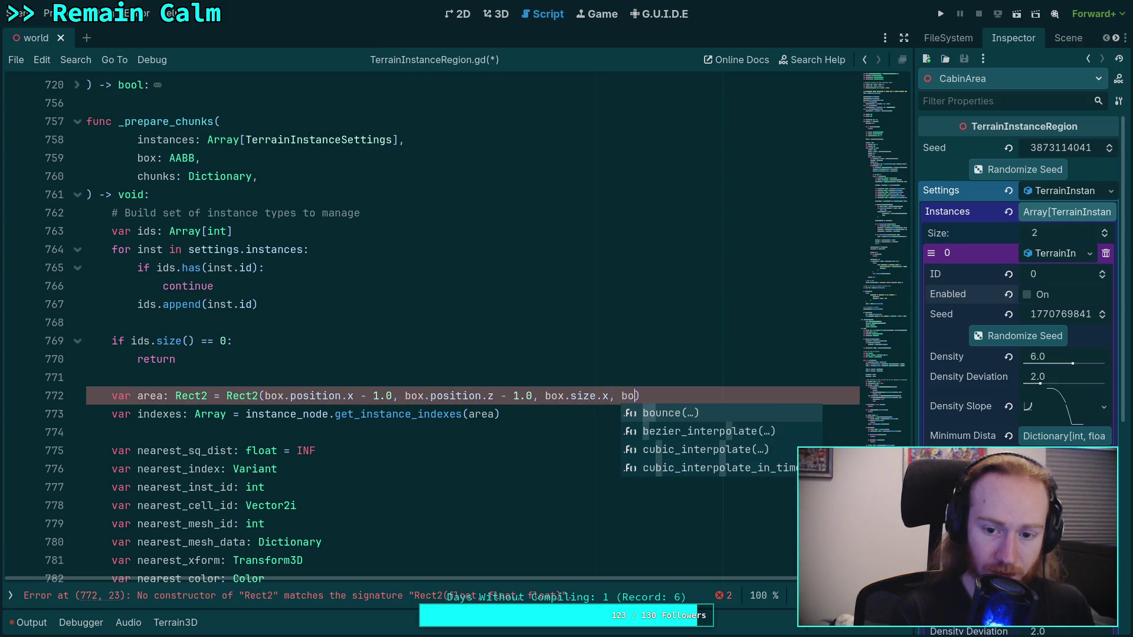
type(".size.z")
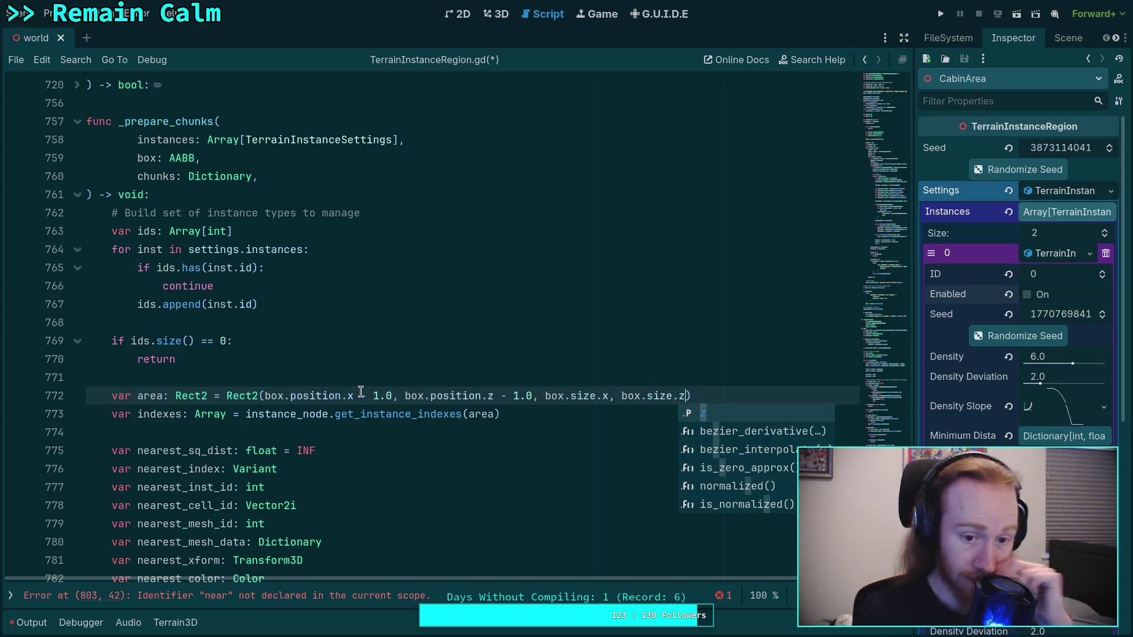
Remove the leftover offsets after the box.position arguments on line 772.
left_click_drag(359, 394, 495, 396)
key("BackSpace")
key("BackSpace")
key("Up")
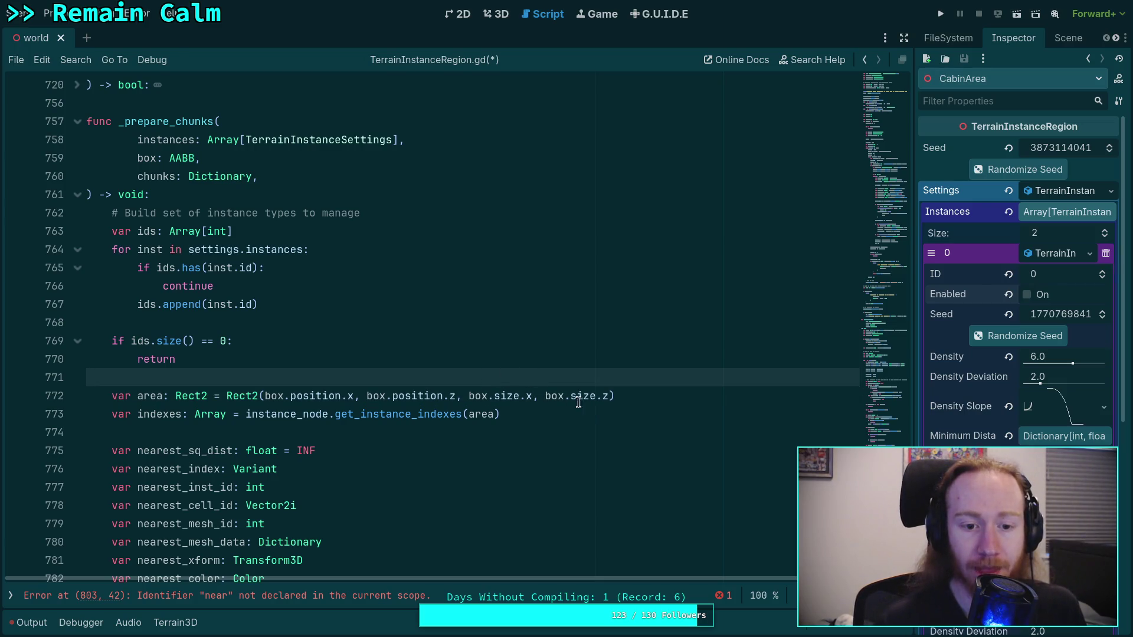
scroll(489, 369, "down", 20)
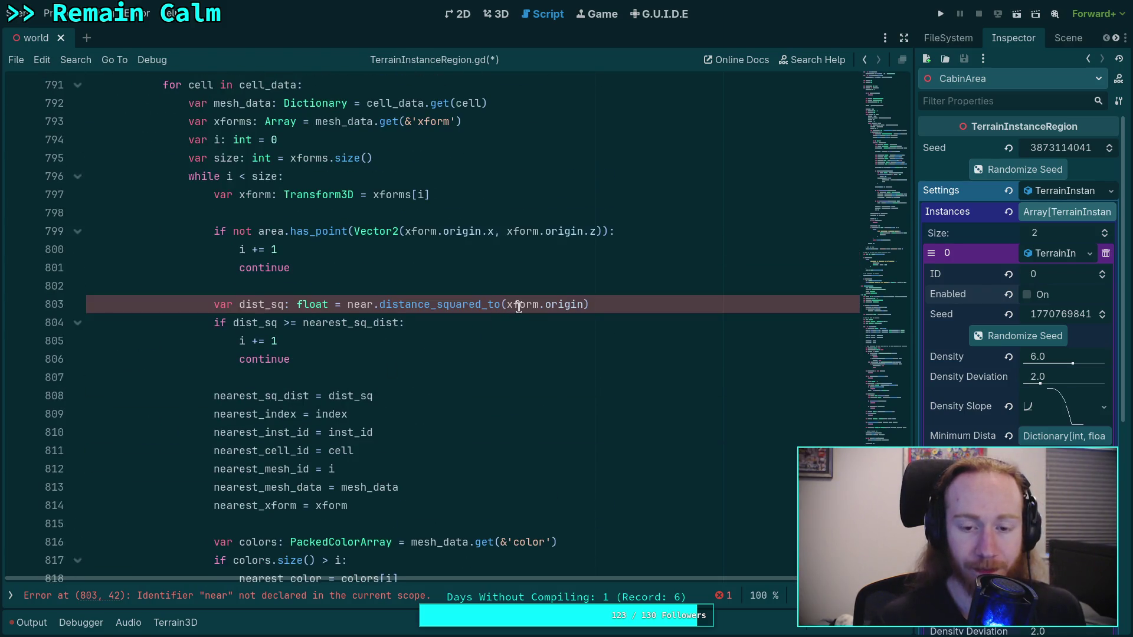
Delete the unused nearest_* variable declarations in _prepare_chunks.
double_click(357, 310)
scroll(554, 373, "up", 9)
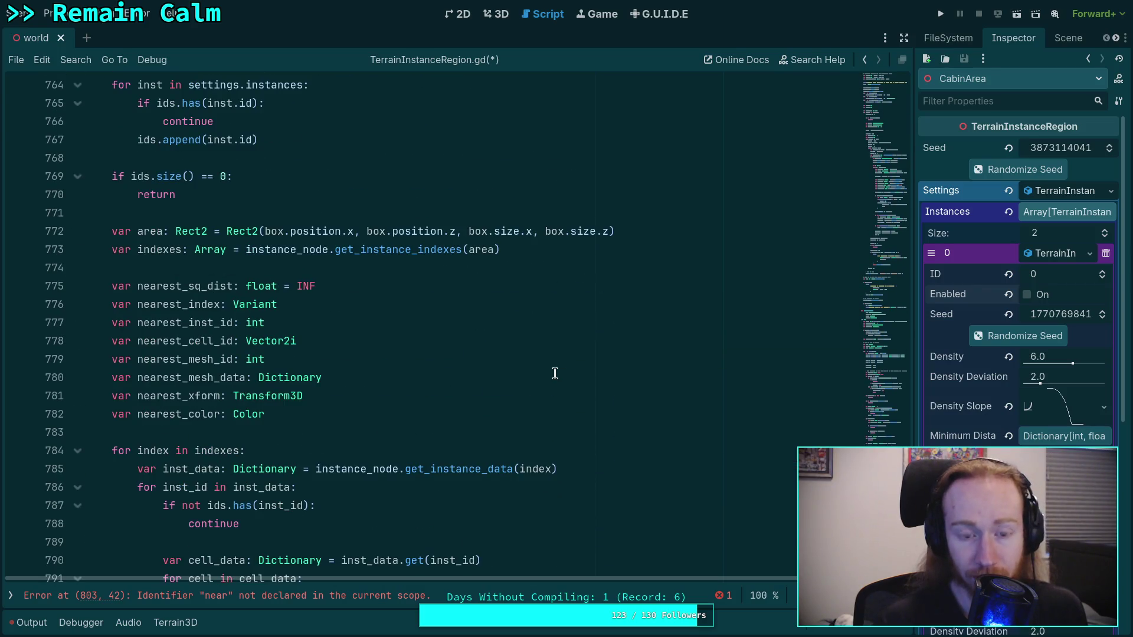
scroll(554, 372, "down", 7)
scroll(556, 366, "down", 1)
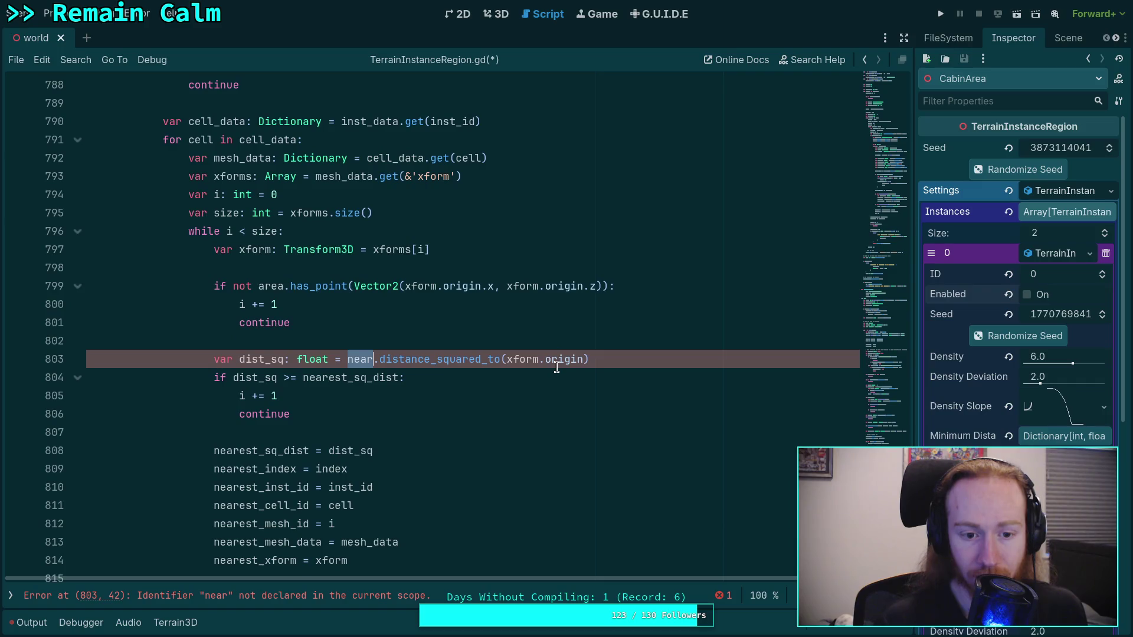
scroll(556, 367, "up", 1)
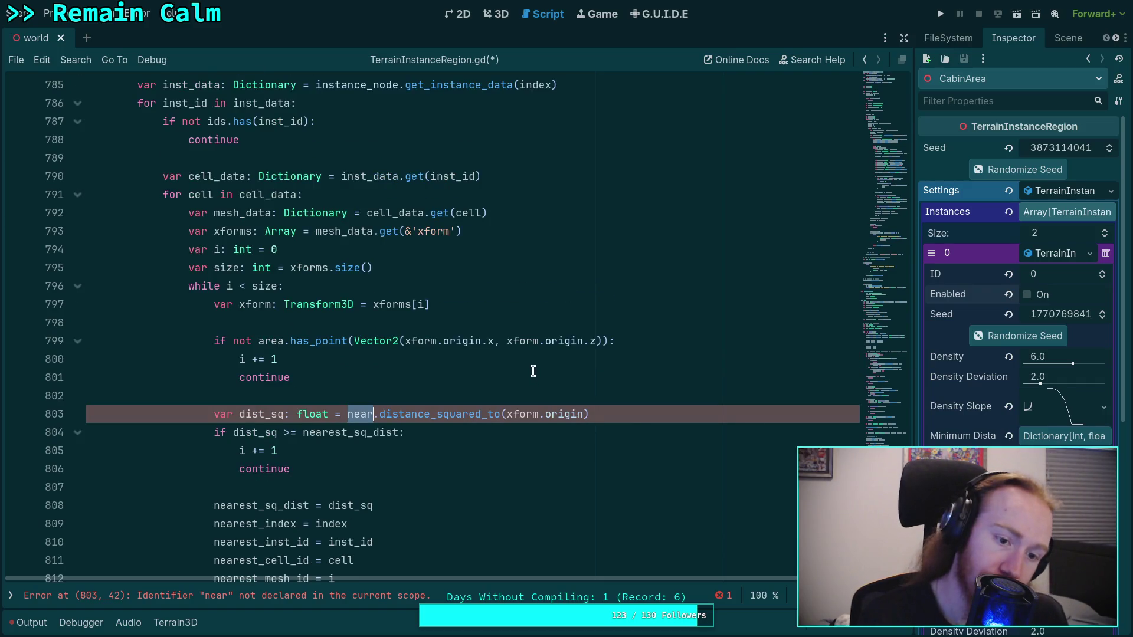
scroll(501, 361, "down", 2)
scroll(501, 361, "up", 7)
mouse_move(300, 308)
left_mouse_down()
mouse_move(36, 218)
mouse_move(28, 182)
left_mouse_up()
key("BackSpace")
key("BackSpace")
key("BackSpace")
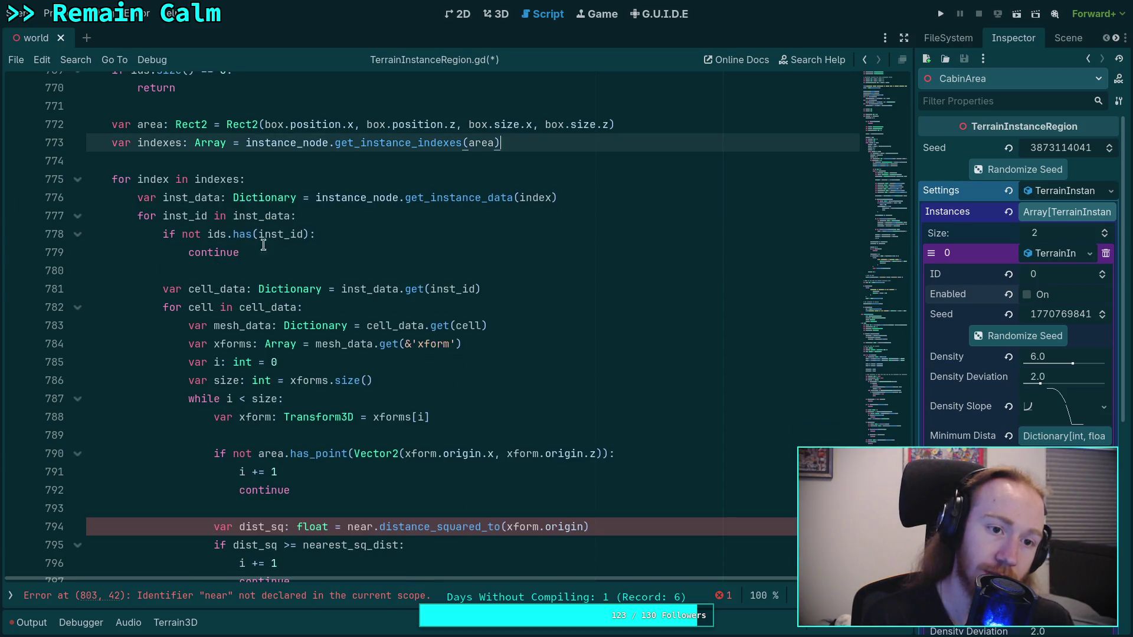
Delete the nearest-distance comparison block and save the script.
scroll(338, 271, "down", 2)
scroll(320, 282, "down", 2)
mouse_move(213, 311)
left_mouse_down()
mouse_move(265, 324)
mouse_move(283, 309)
mouse_move(382, 313)
mouse_move(465, 504)
left_mouse_up()
scroll(266, 324, "down", 2)
key("BackSpace")
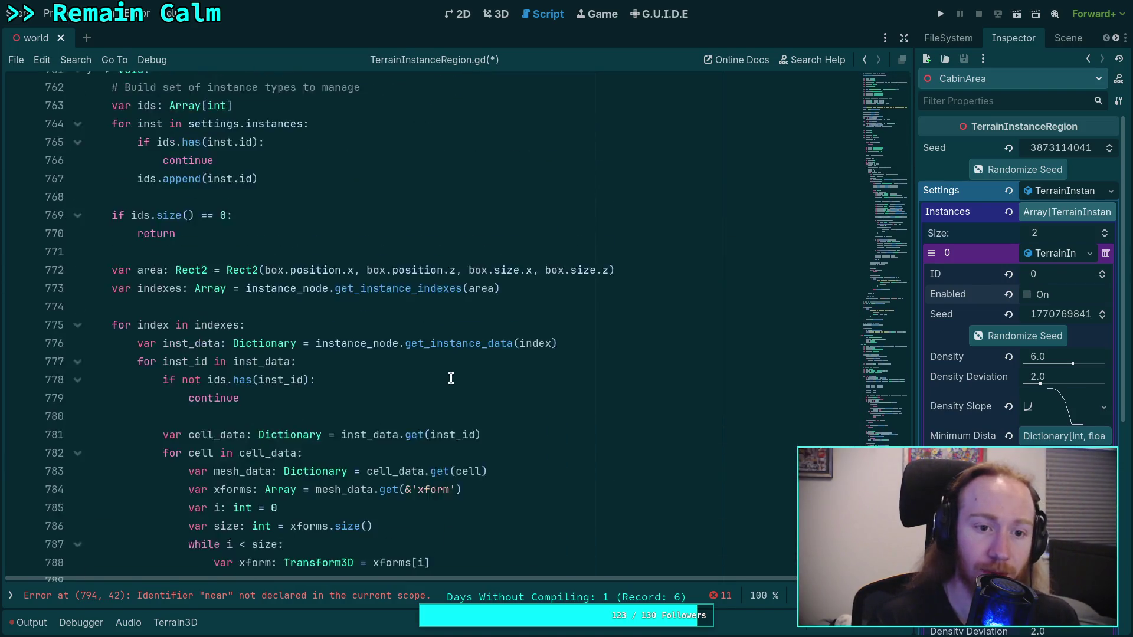
type("@")
key("Escape")
key("BackSpace")
type("# TODO")
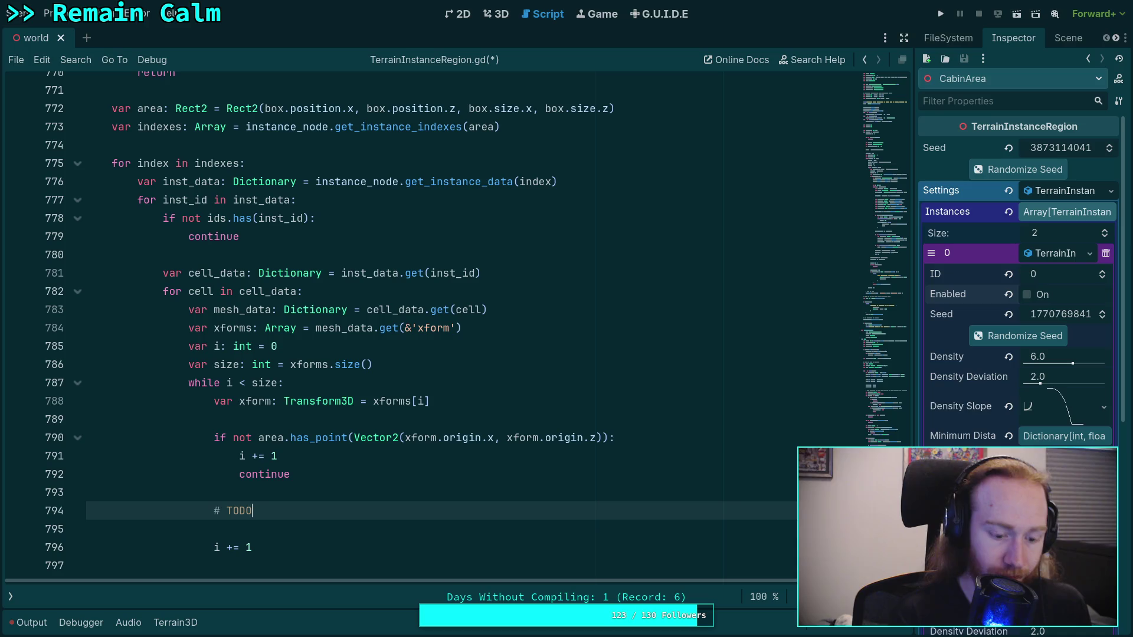
key("ctrl+s")
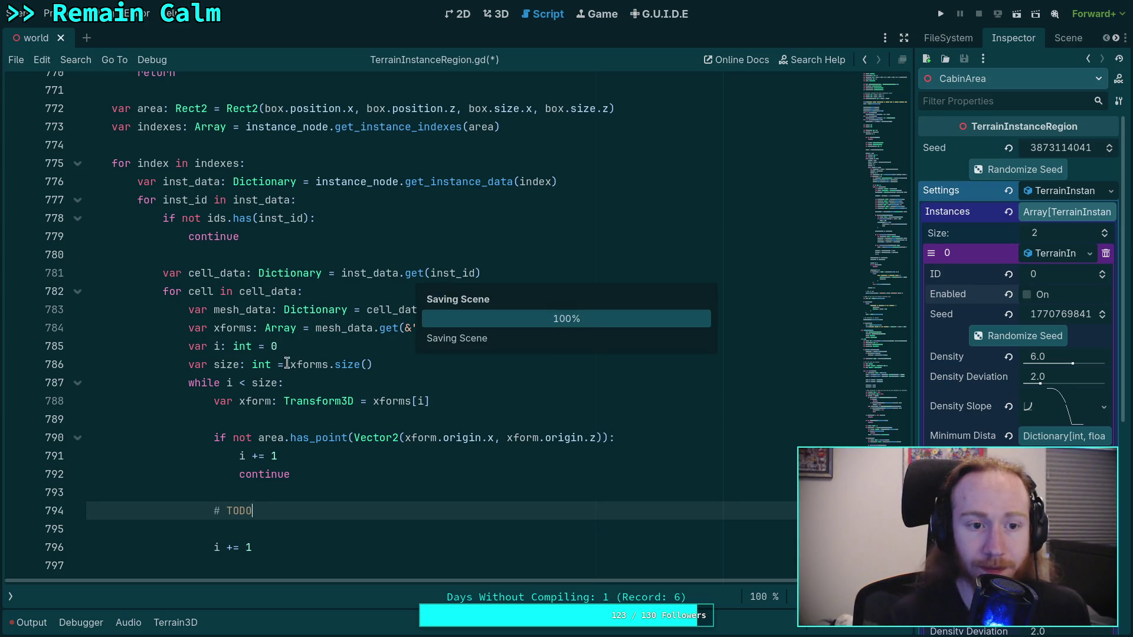
scroll(266, 361, "up", 3)
scroll(266, 361, "up", 6)
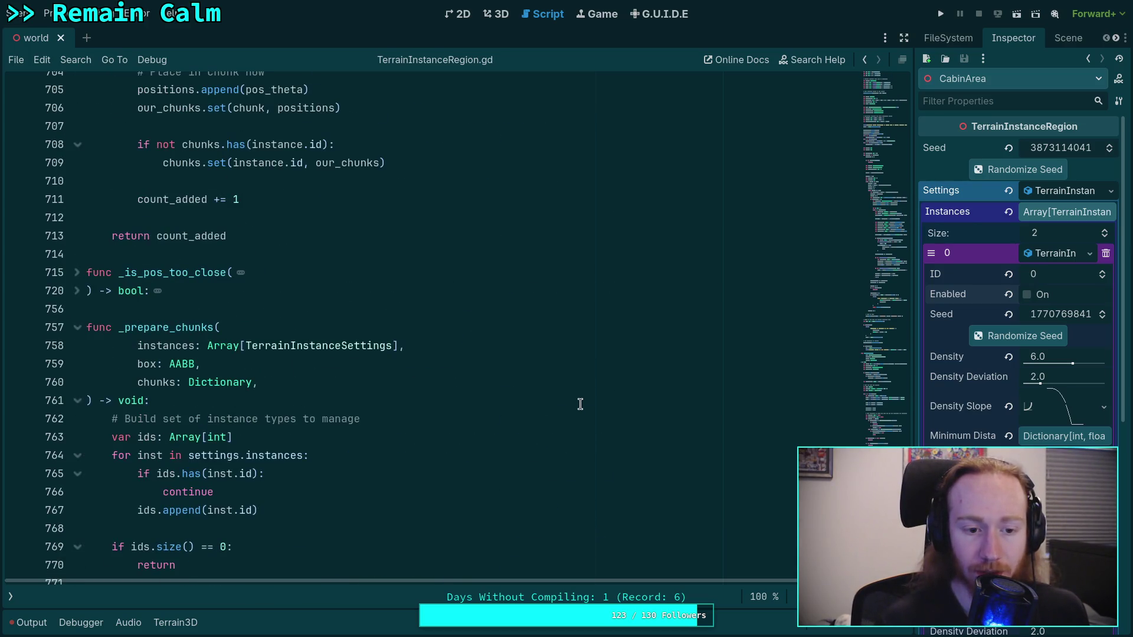
Comment out the _prepare_chunks call and save the script.
scroll(580, 404, "down", 4)
scroll(872, 377, "up", 15)
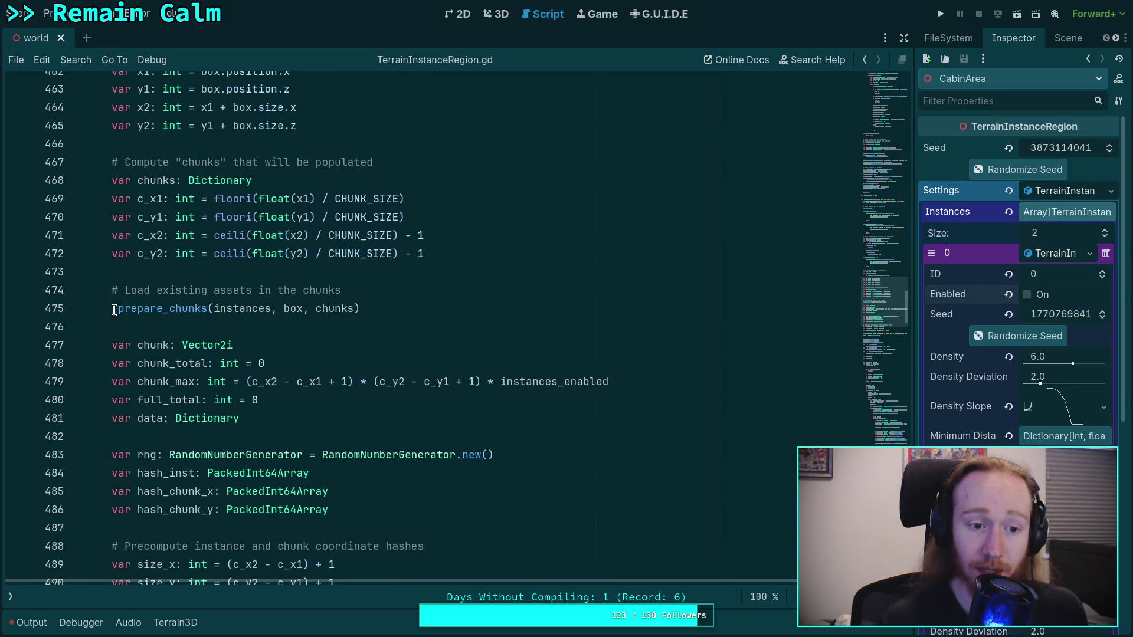
left_click(112, 311)
type("#")
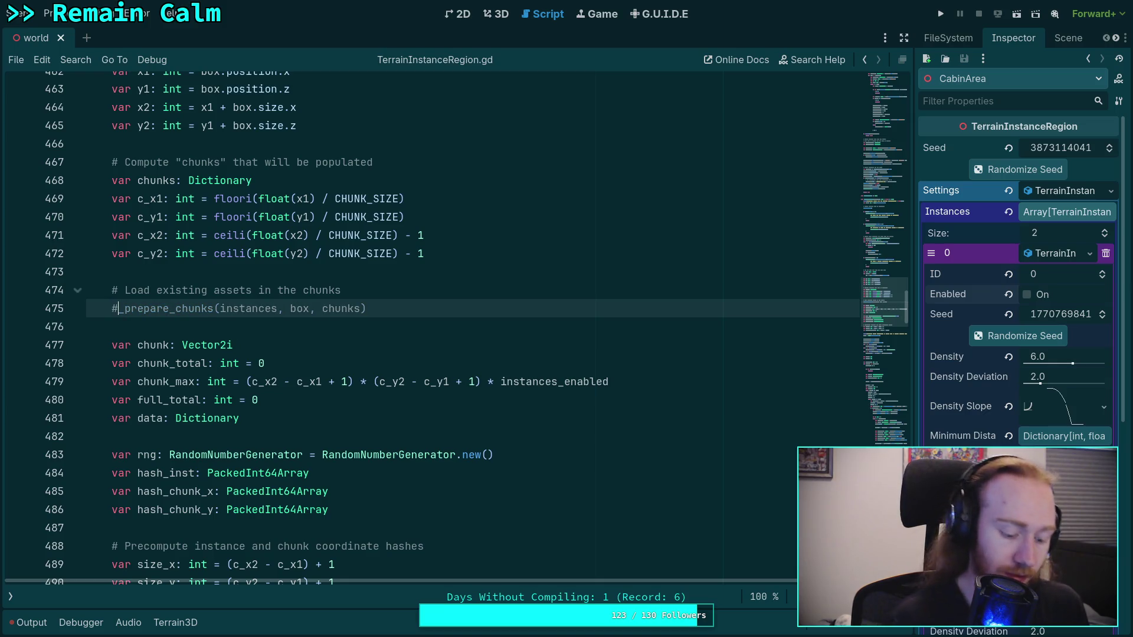
key("ctrl+s")
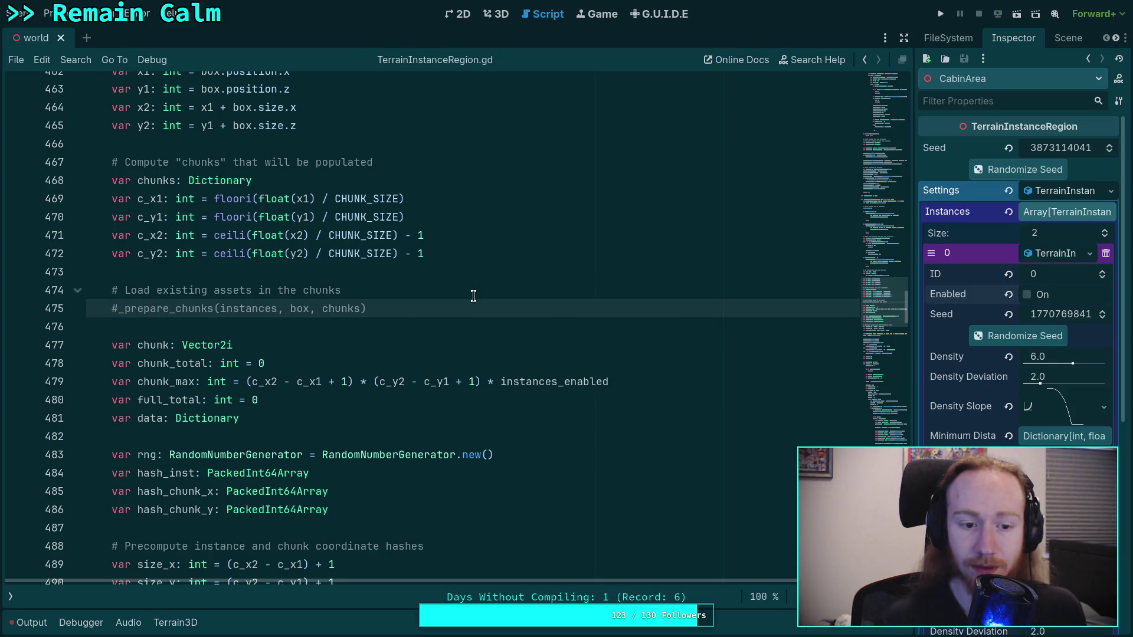
Open blank lines after the chunks_to_process calculation for the new code.
scroll(473, 296, "down", 5)
scroll(405, 349, "up", 2)
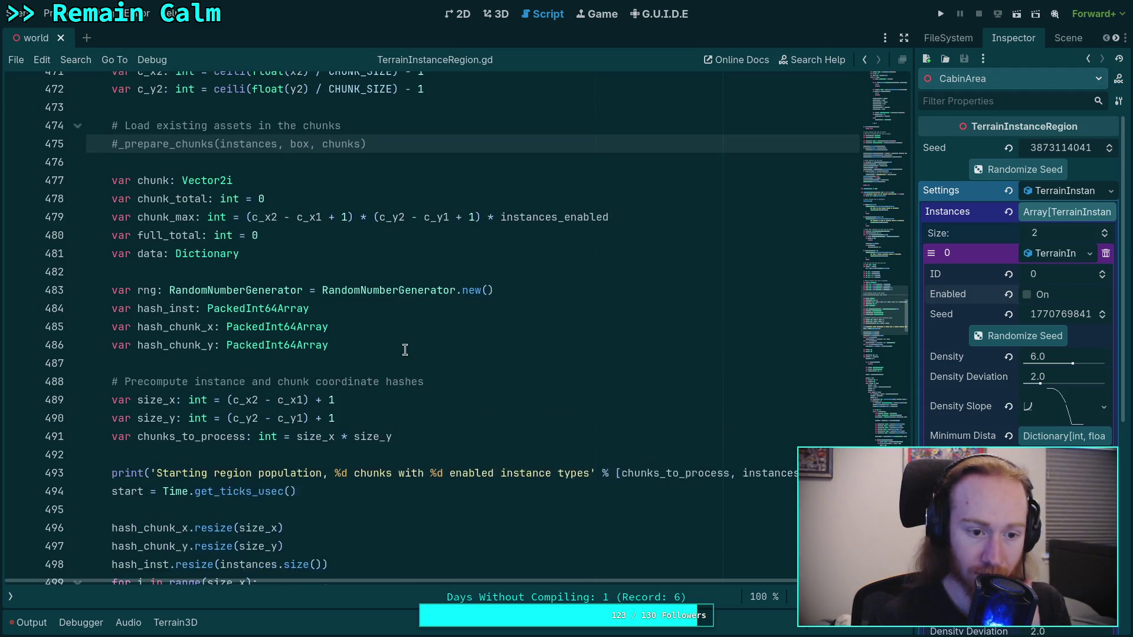
left_click(439, 453)
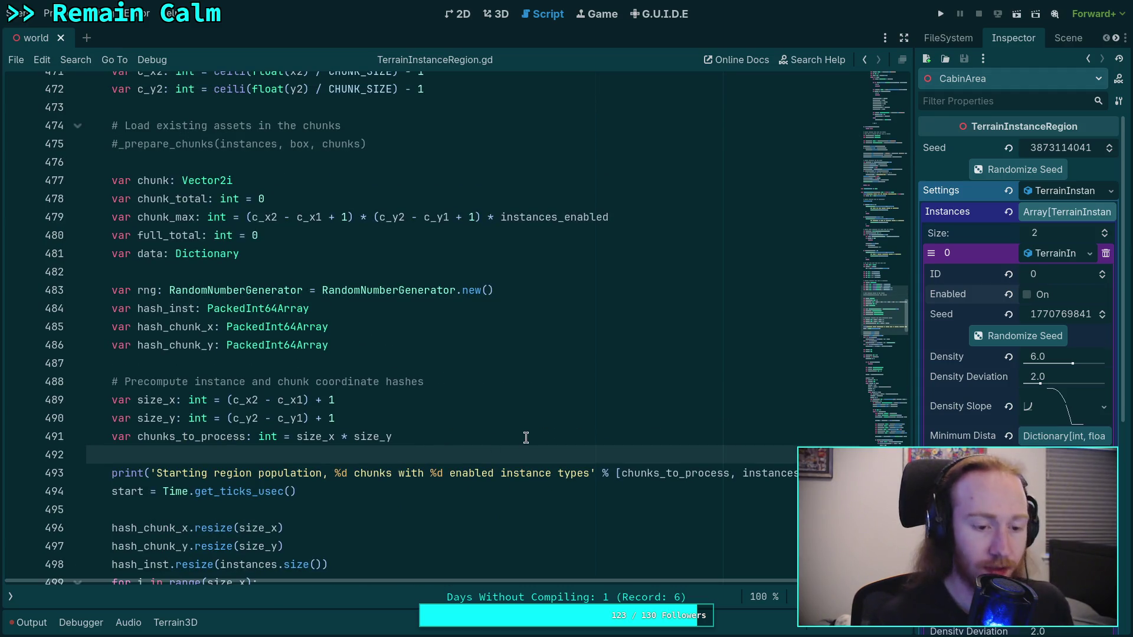
key("Return")
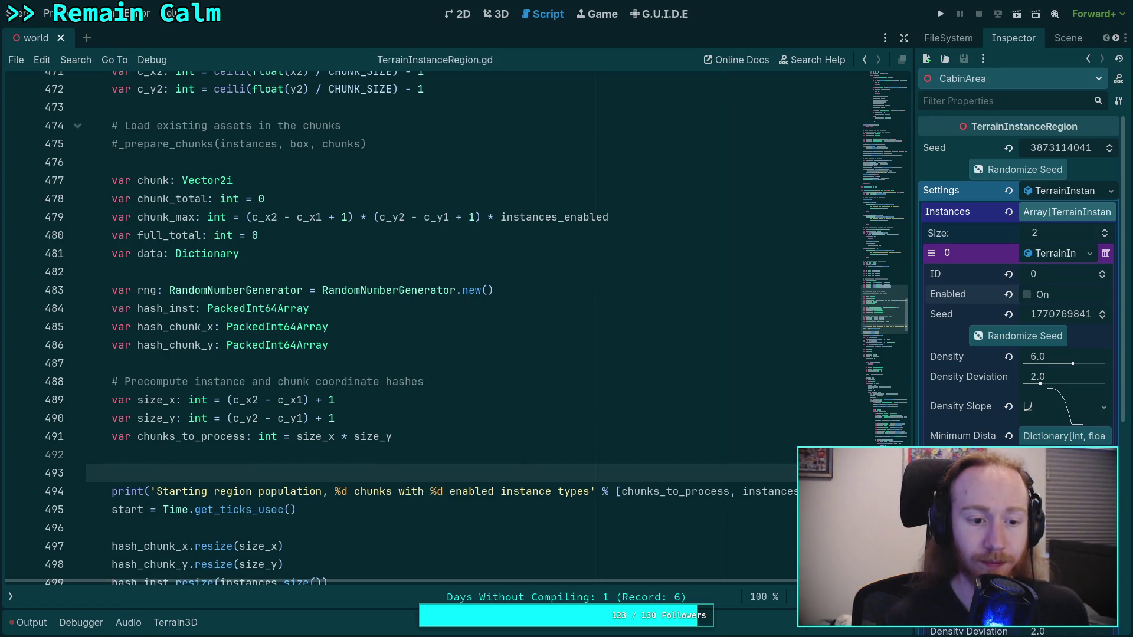
key("Return")
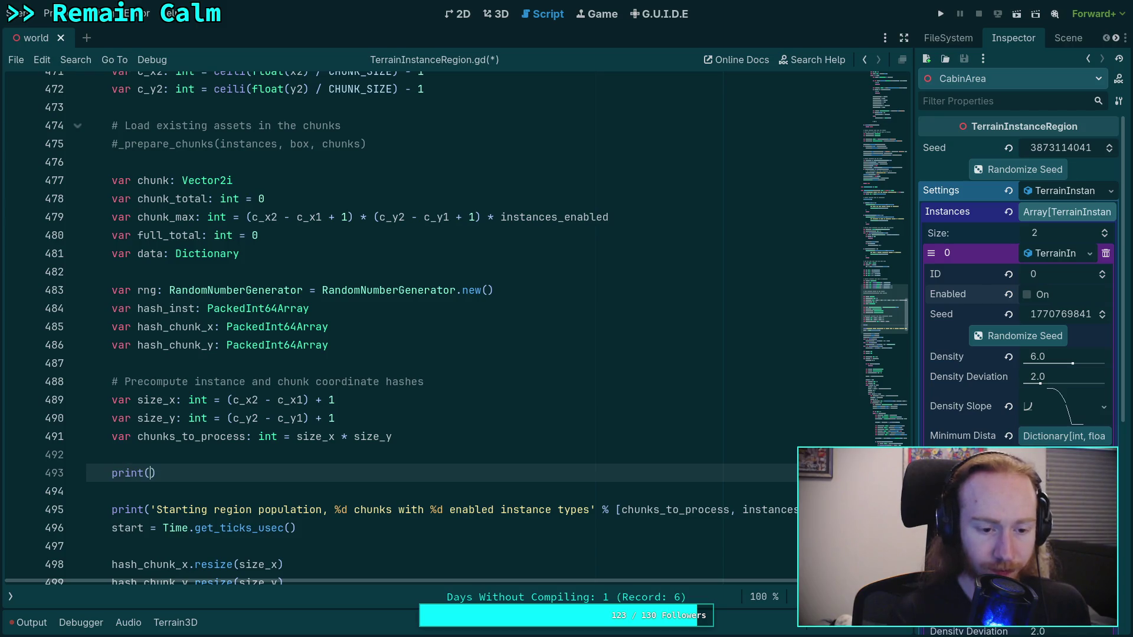
key("BackSpace")
Paste the end-time and editor_mode print block there, indenting its if editor_mode line.
scroll(556, 460, "down", 15)
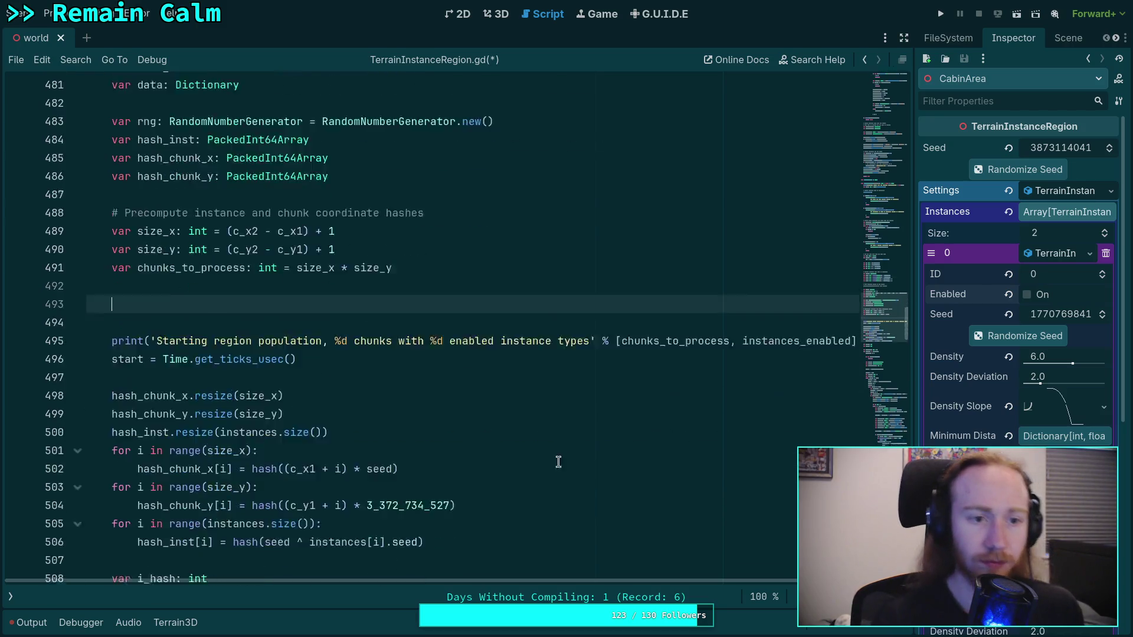
scroll(346, 372, "down", 20)
scroll(377, 375, "up", 20)
scroll(398, 376, "up", 10)
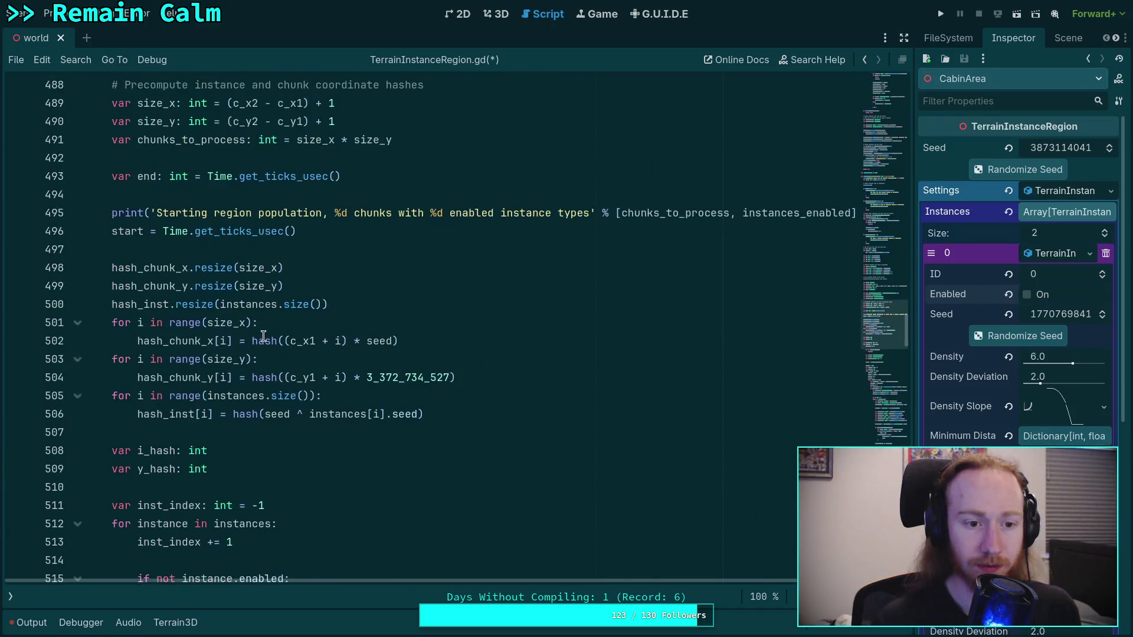
left_click(213, 364)
type("if editor_mode: \t\tprint( \t\t\t\t'Populated %d instances in %.3f seconds' % [ \t\t\t\t\tfull_total, \t\t\t\t\tfloat(end - start) / 1e6 \t\t\t\t] \t\t) \t\tstart = Time.get_ticks_usec()")
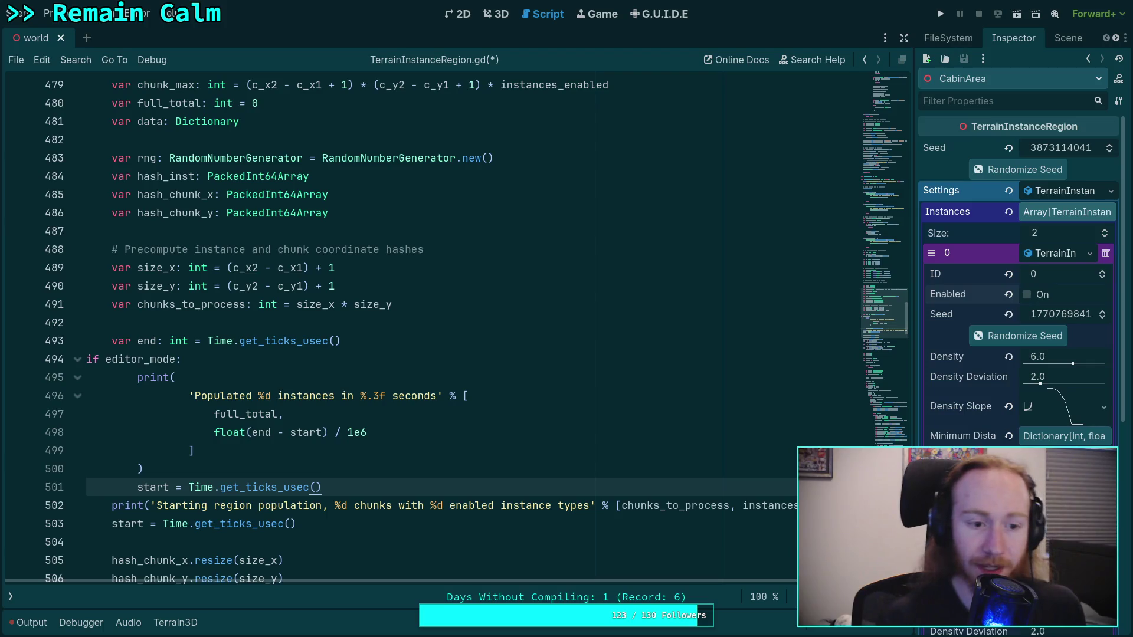
left_click(86, 359)
key("Tab")
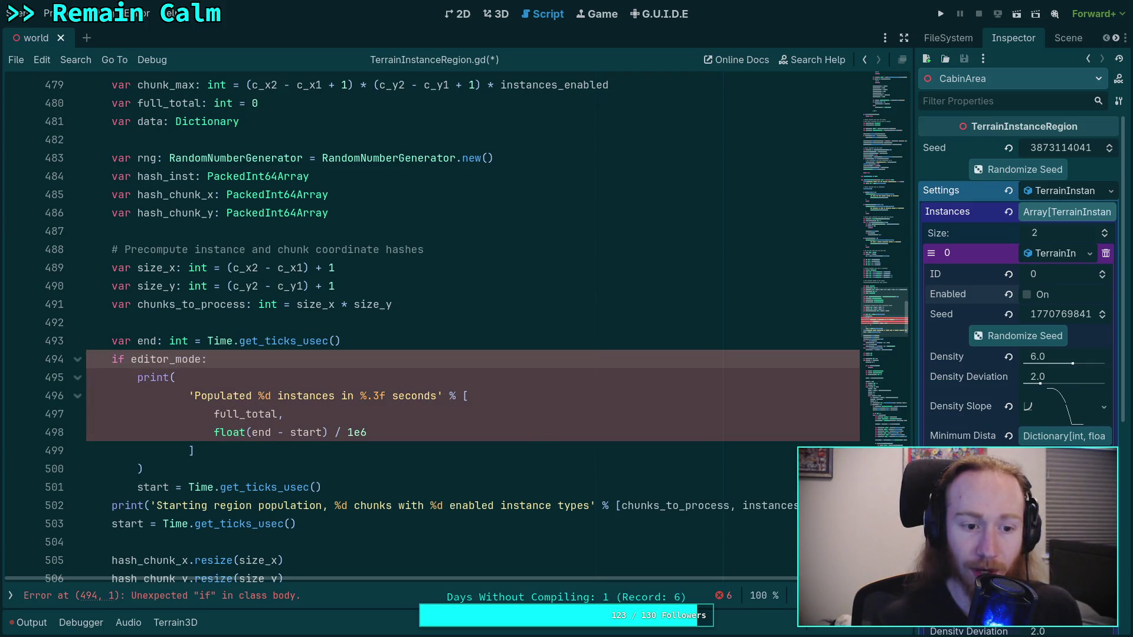
left_click(333, 480)
key("Return")
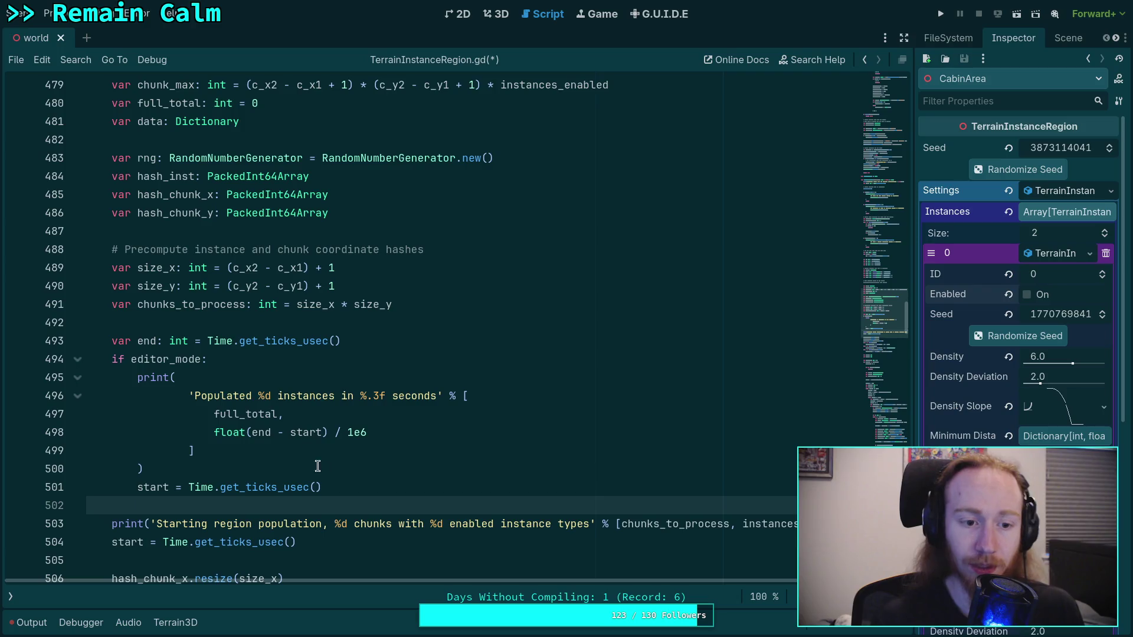
Reword the print message to 'Loaded %d existing instances in %.3f seconds'.
mouse_move(194, 395)
left_mouse_down()
mouse_move(413, 396)
mouse_move(335, 397)
left_mouse_up()
type("P")
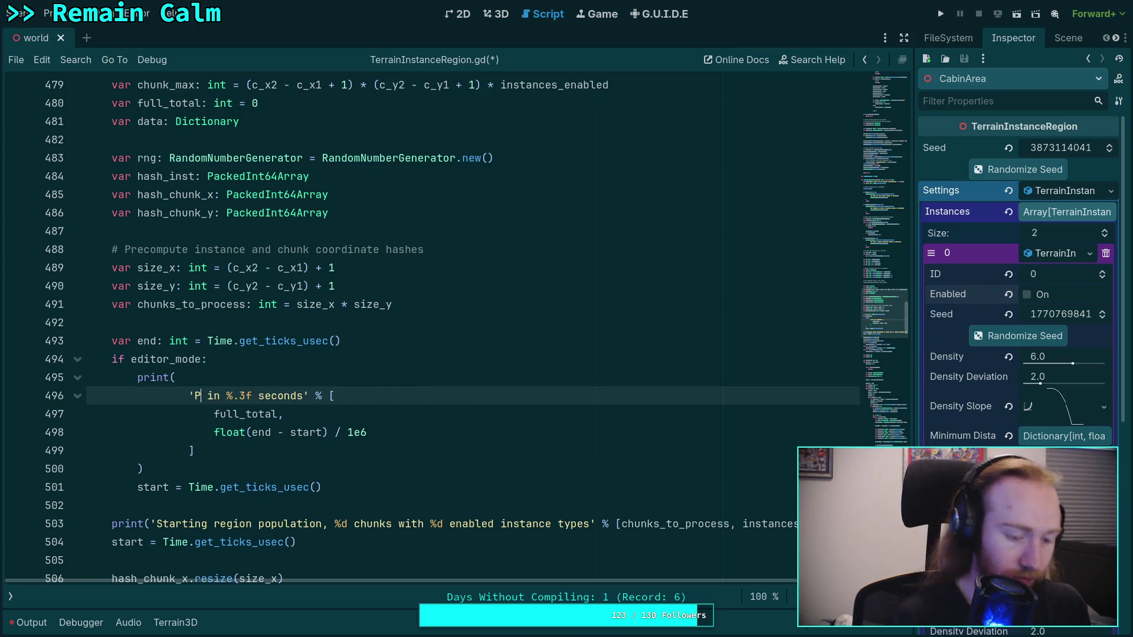
type("repar")
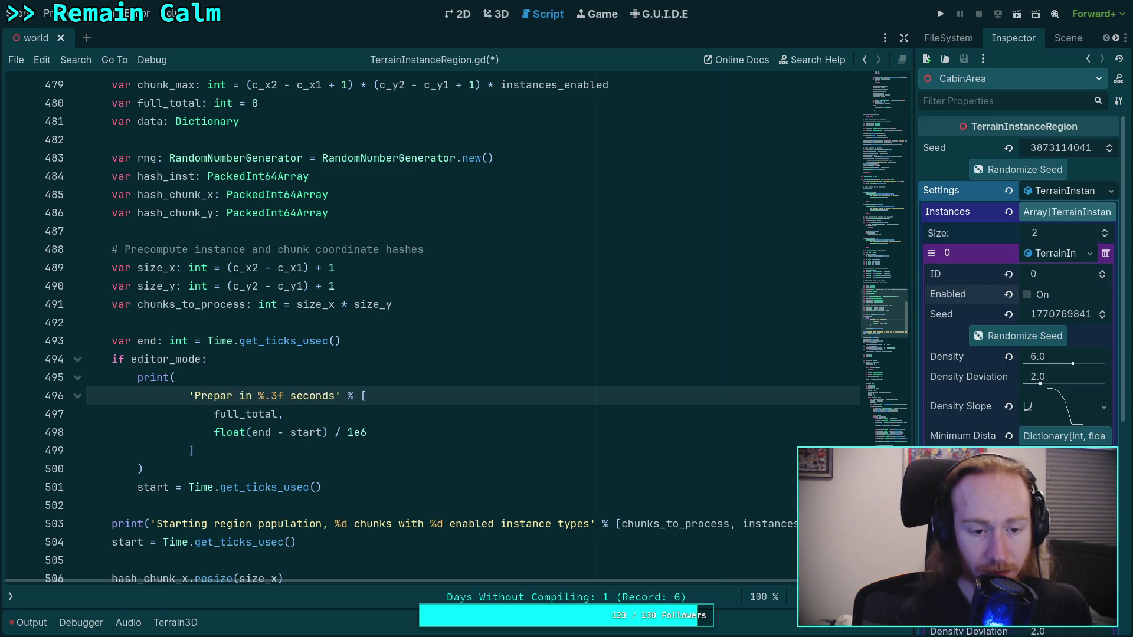
key("BackSpace")
key("BackSpace")
key("BackSpace")
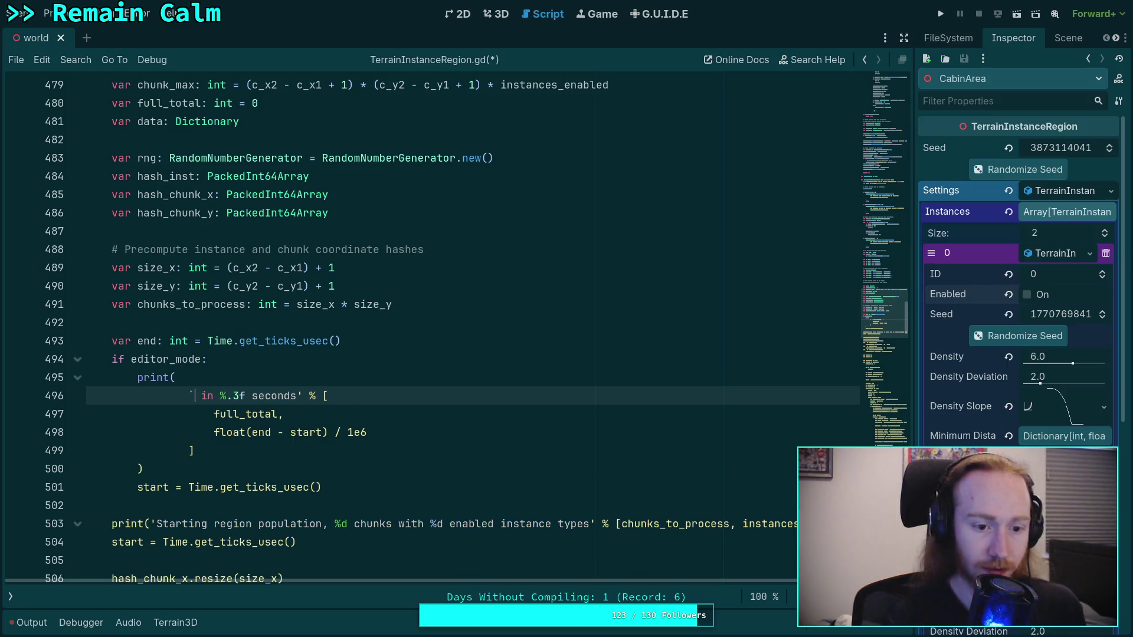
type("'L")
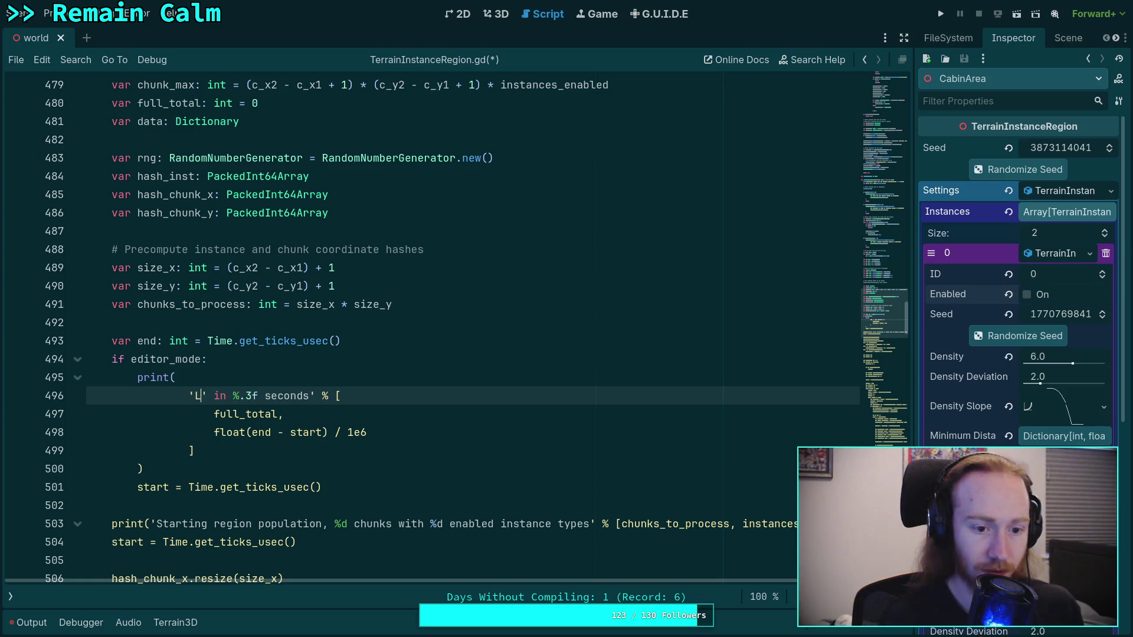
key("Delete")
type("oad")
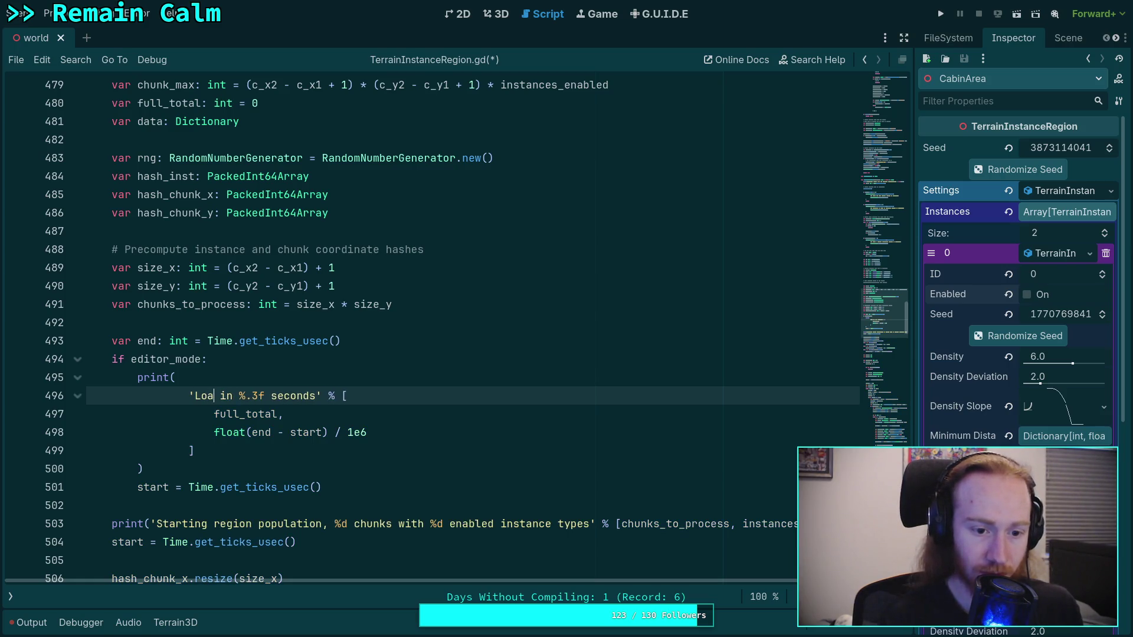
type("ed $")
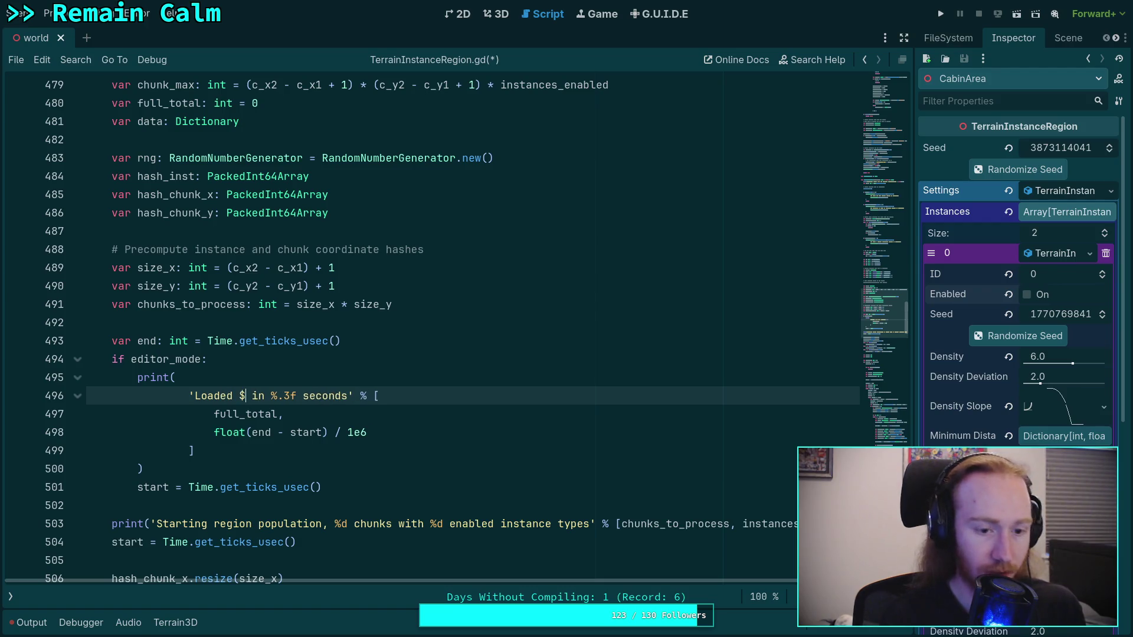
key("BackSpace")
type("%d")
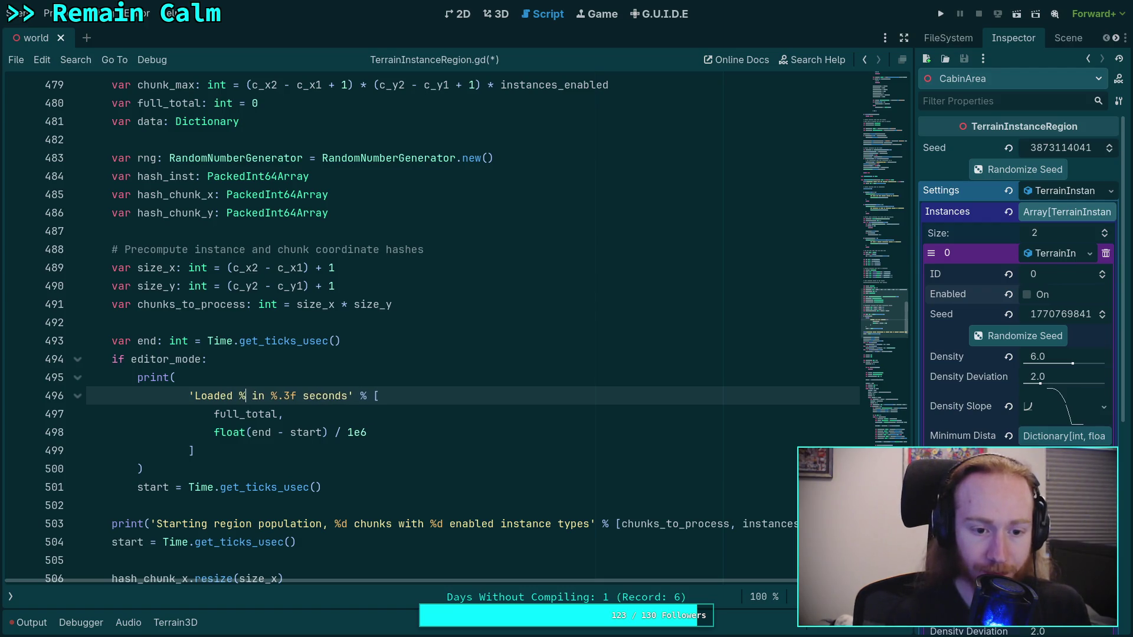
type(" existing")
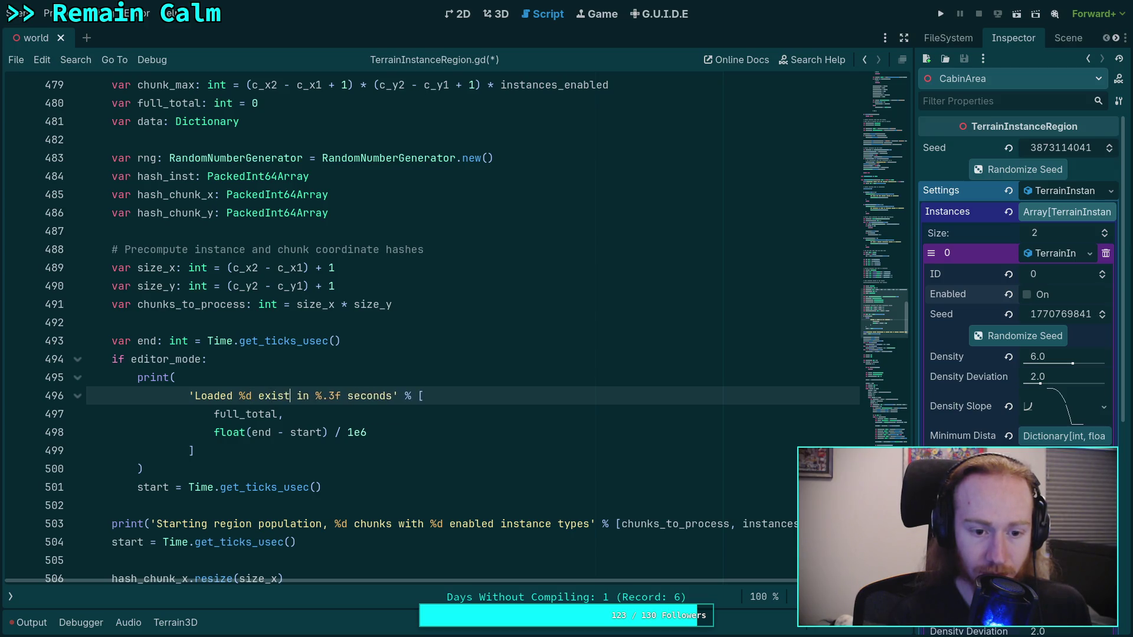
type(" instances ")
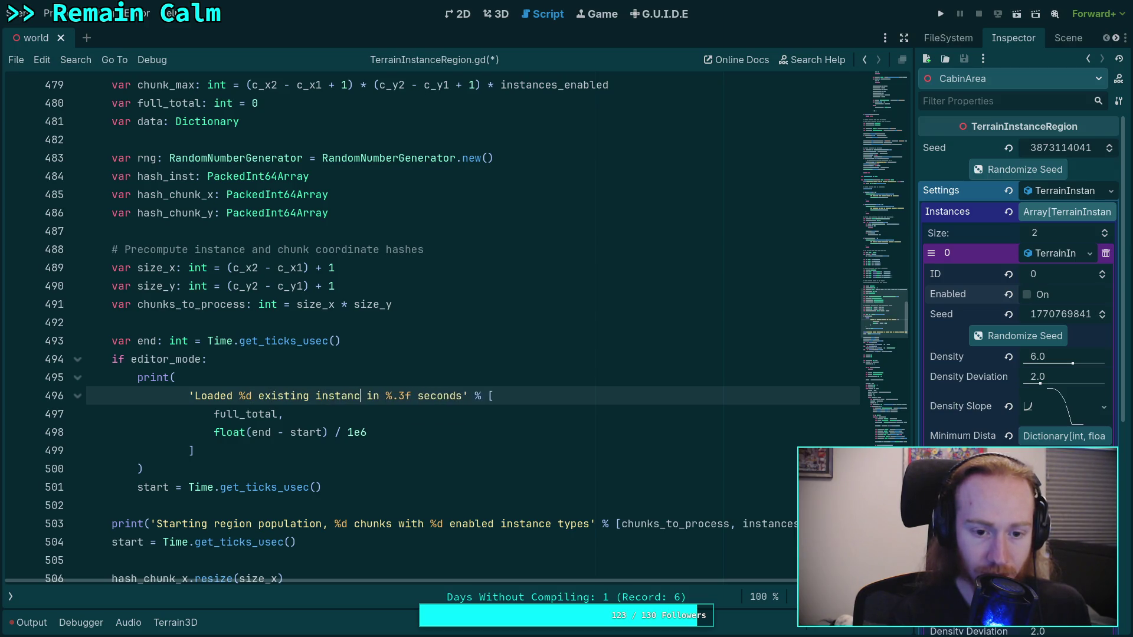
type("in")
key("BackSpace")
key("BackSpace")
key("BackSpace")
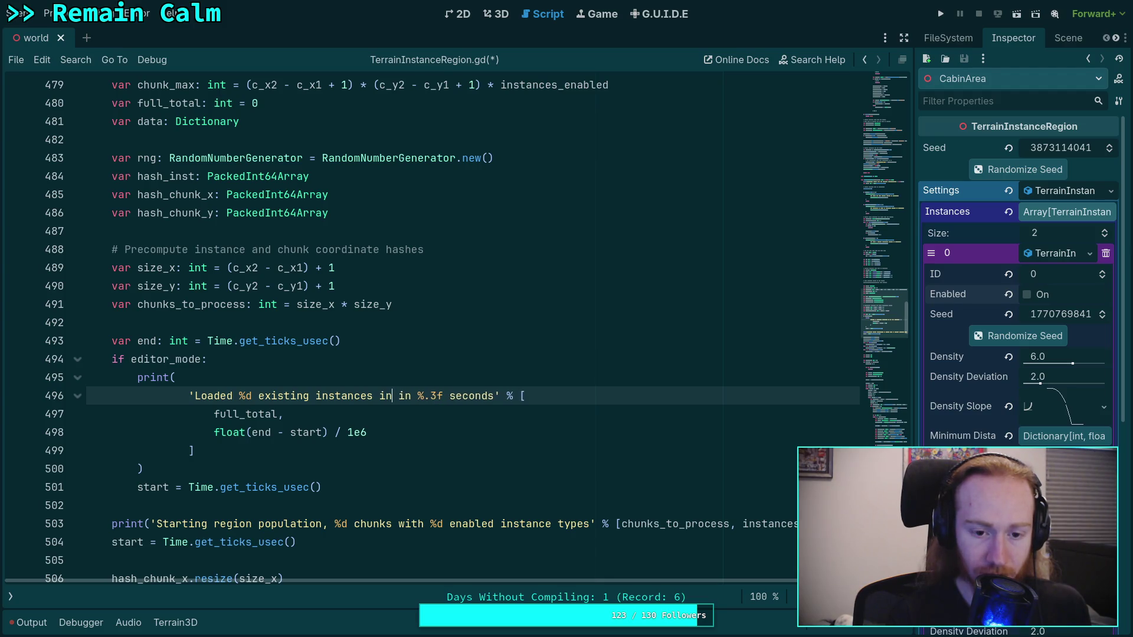
type("for ")
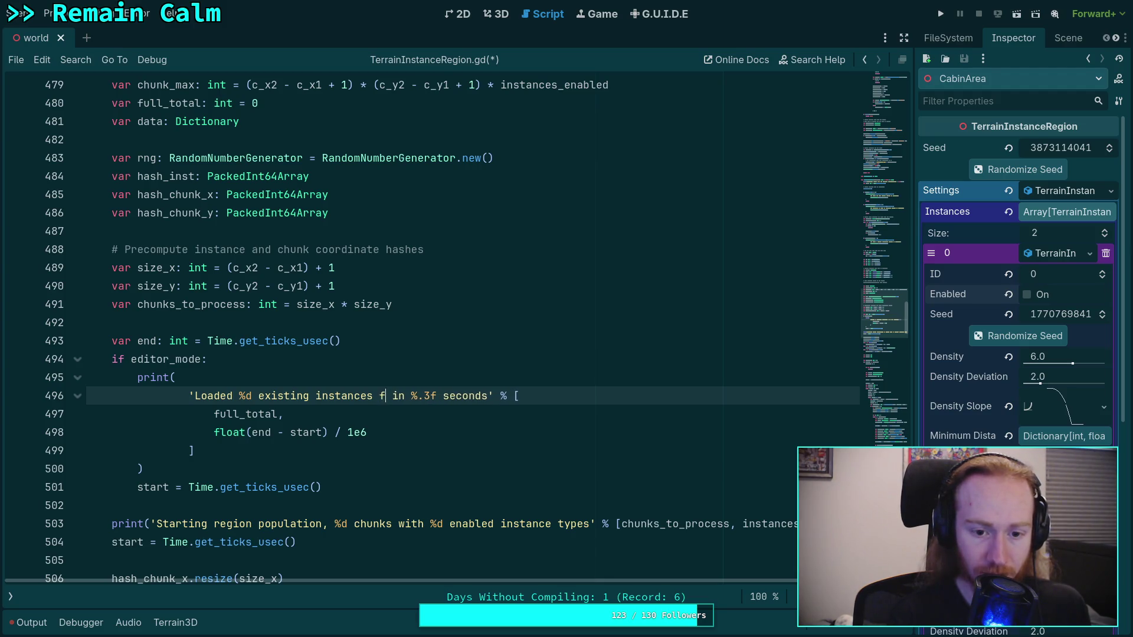
type("%d")
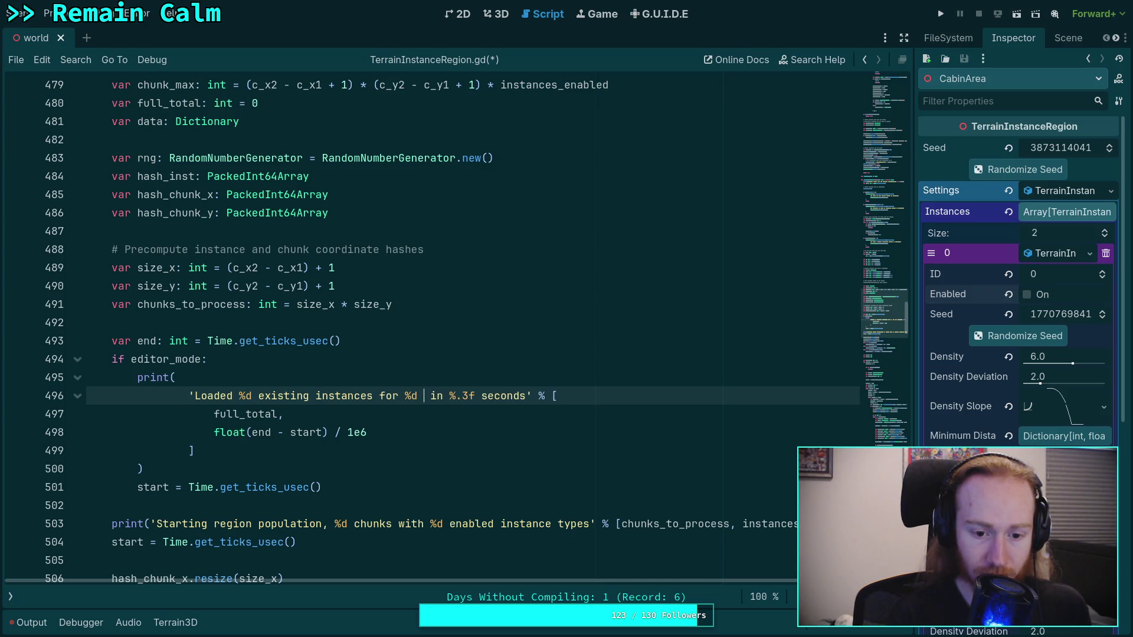
key("BackSpace")
key("BackSpace")
key("BackSpace")
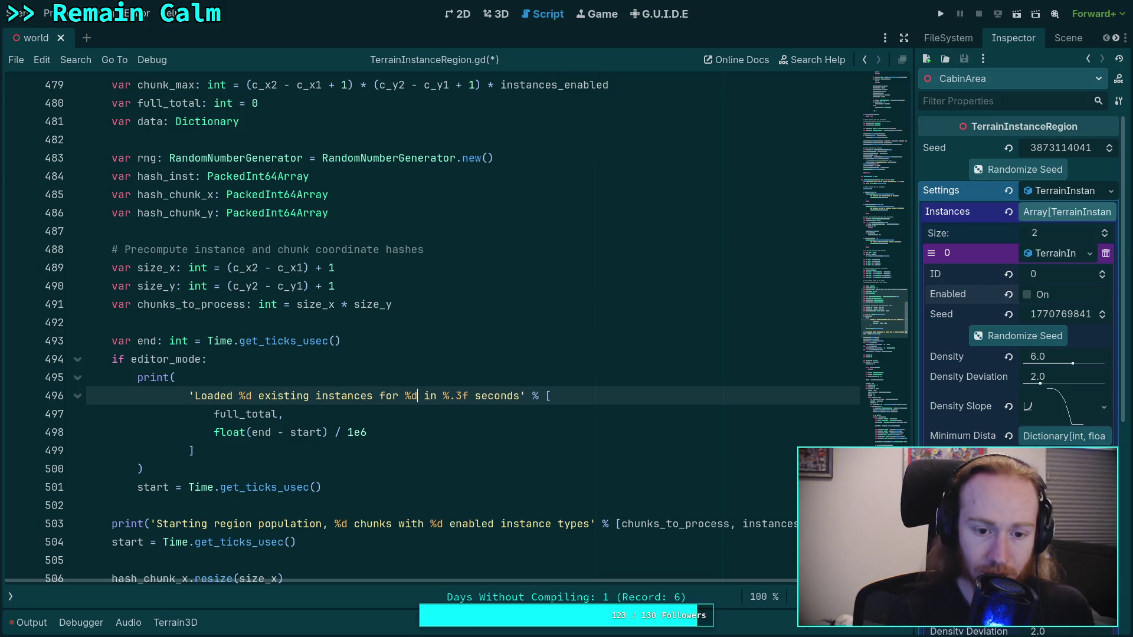
type("s")
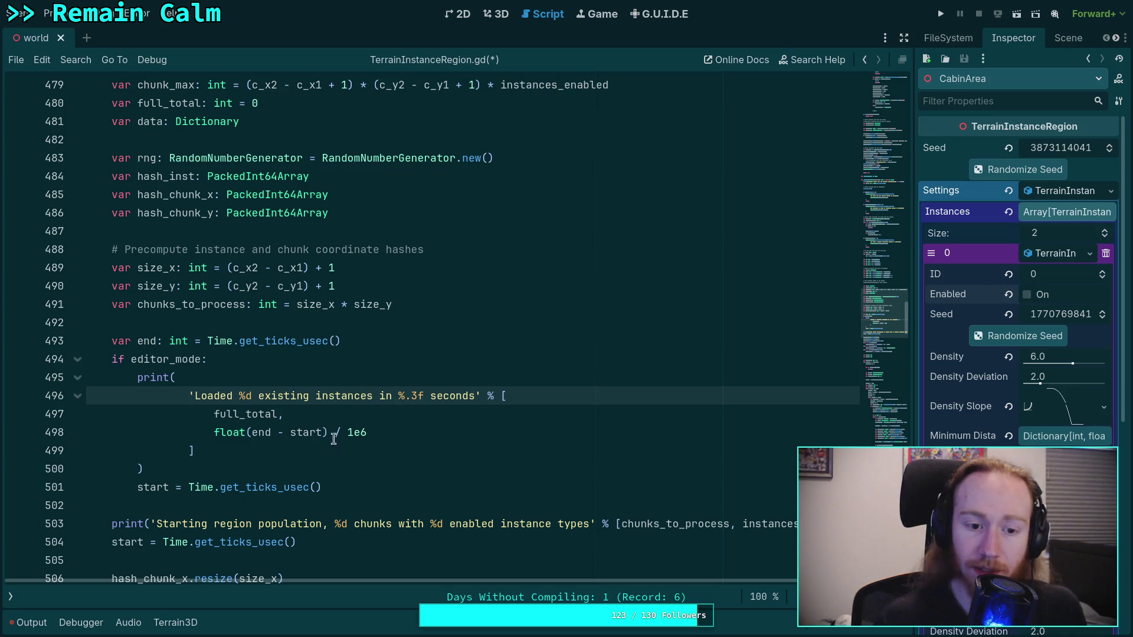
double_click(236, 413)
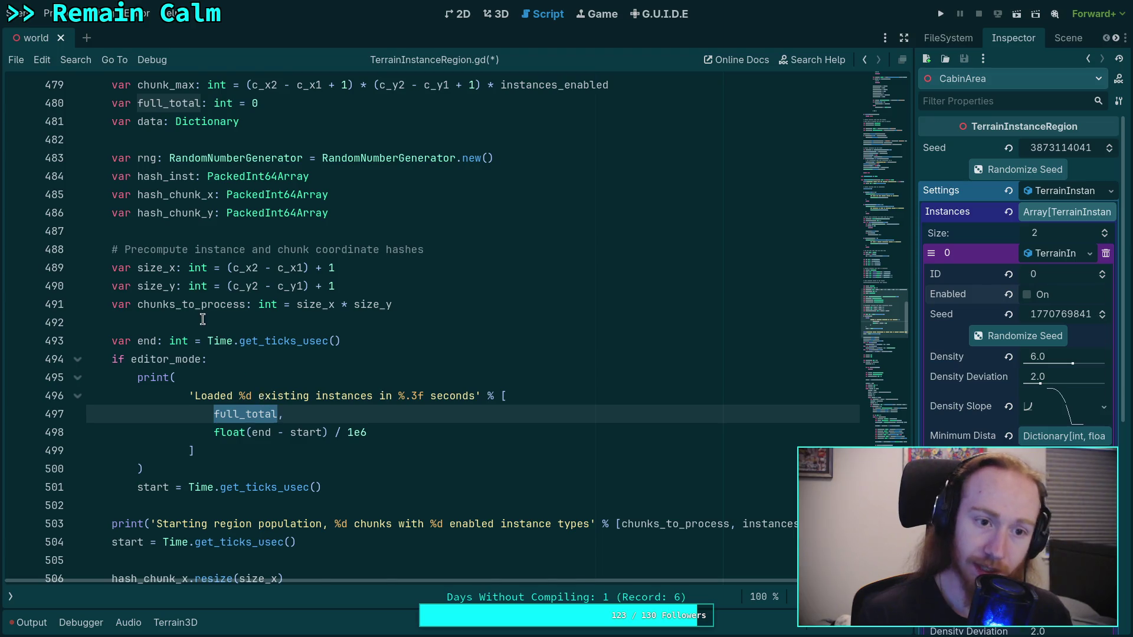
Move the timing block up below the _prepare_chunks comment.
scroll(202, 319, "up", 4)
scroll(127, 287, "down", 2)
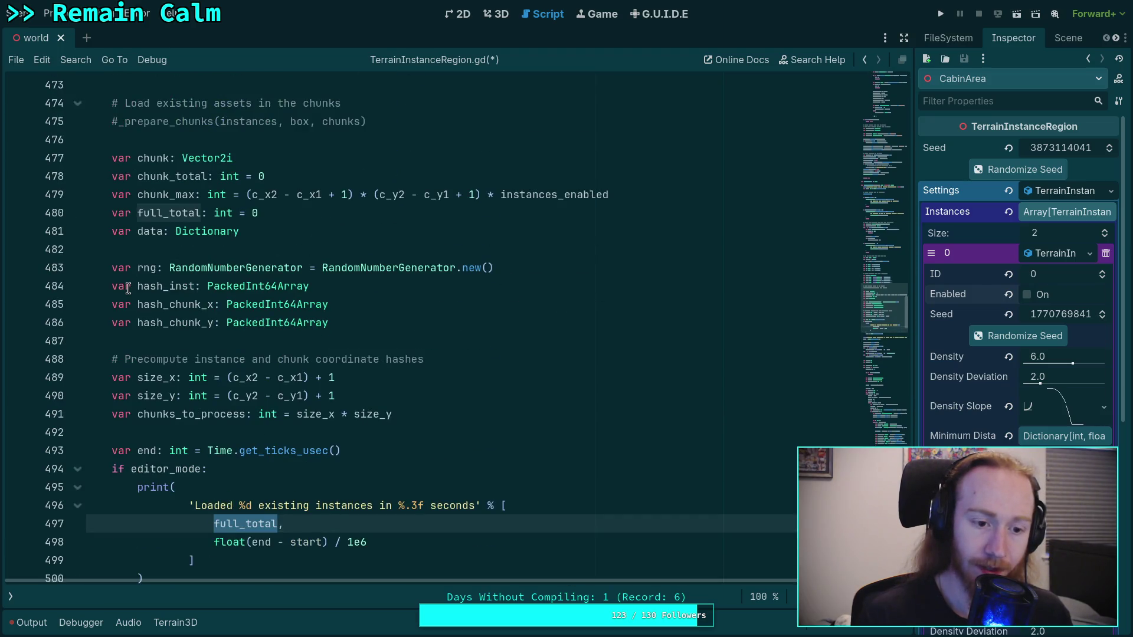
scroll(128, 289, "up", 1)
scroll(140, 308, "down", 2)
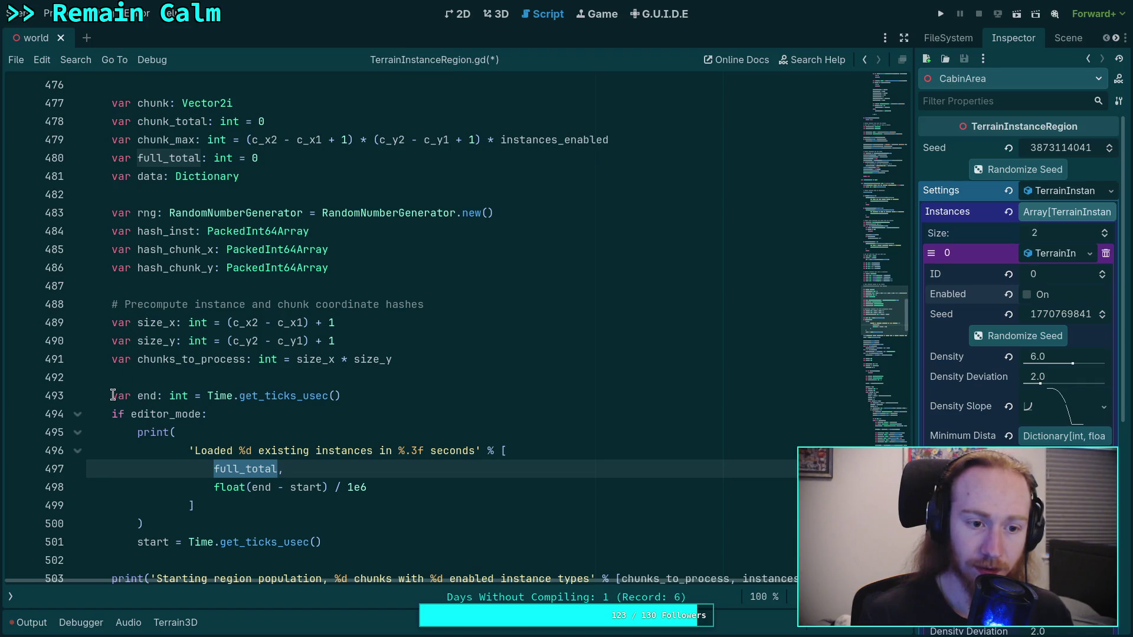
mouse_move(113, 395)
left_mouse_down()
mouse_move(118, 413)
mouse_move(386, 533)
left_mouse_up()
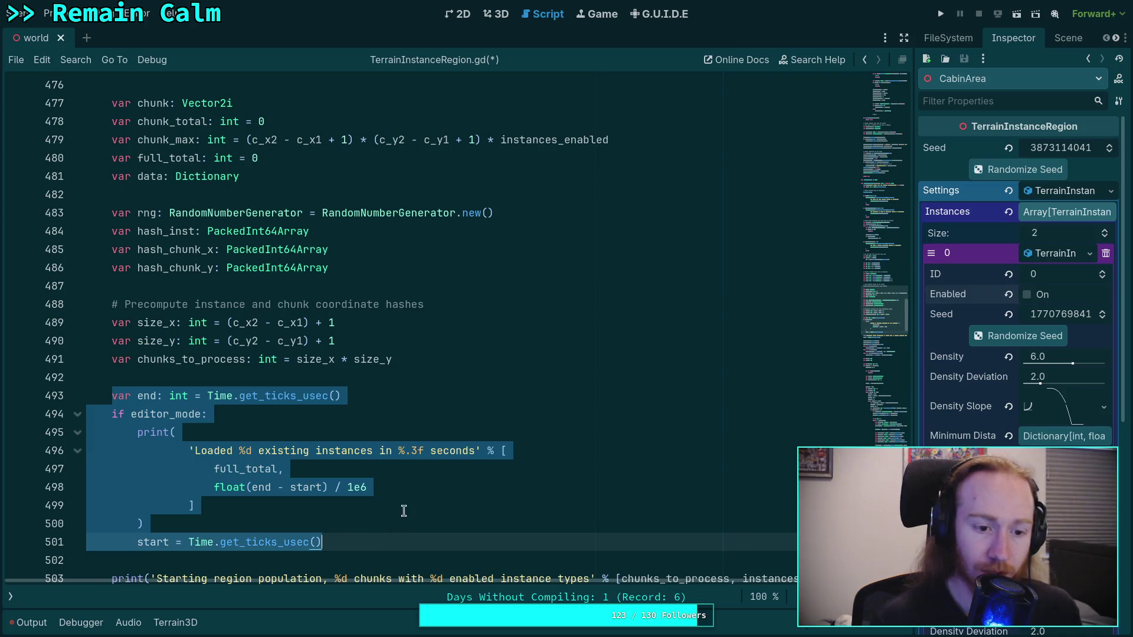
scroll(386, 534, "up", 3)
key("alt+Up")
key("alt+Up")
key("alt+Up")
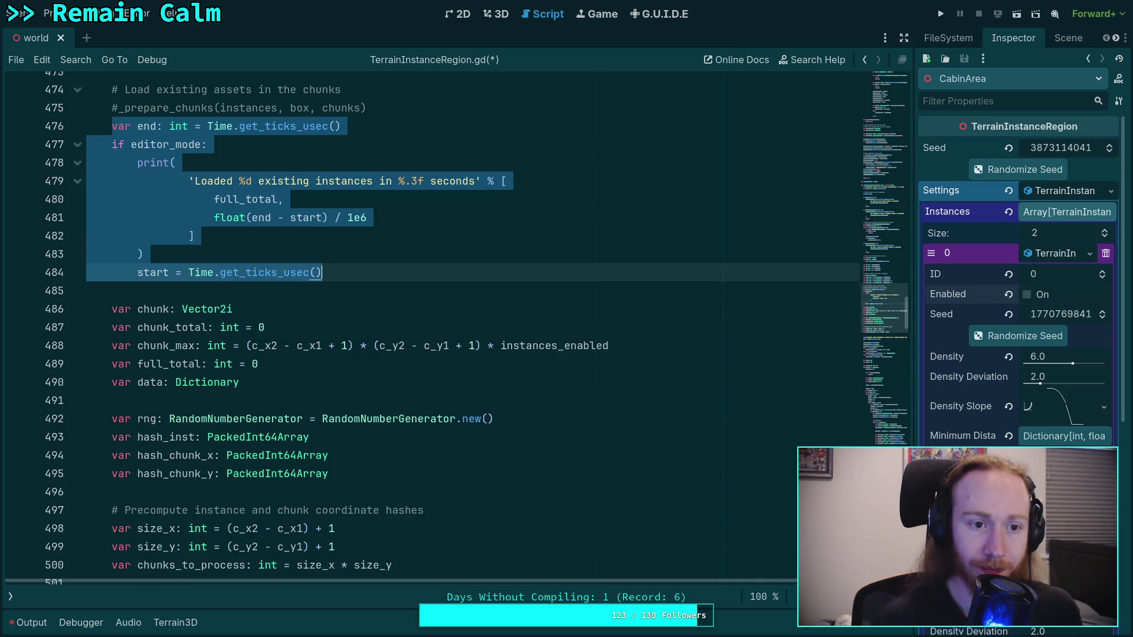
scroll(190, 336, "up", 19)
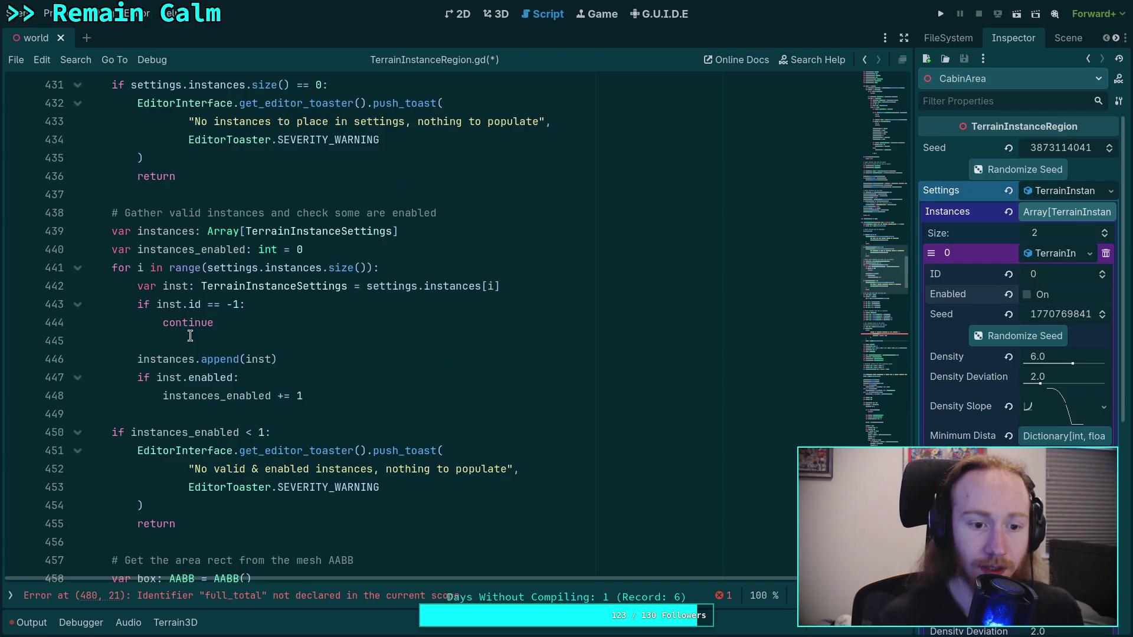
scroll(190, 336, "up", 2)
Move the Preparing print and start-timer lines to just before the chunk preparation.
left_click_drag(214, 230, 184, 245)
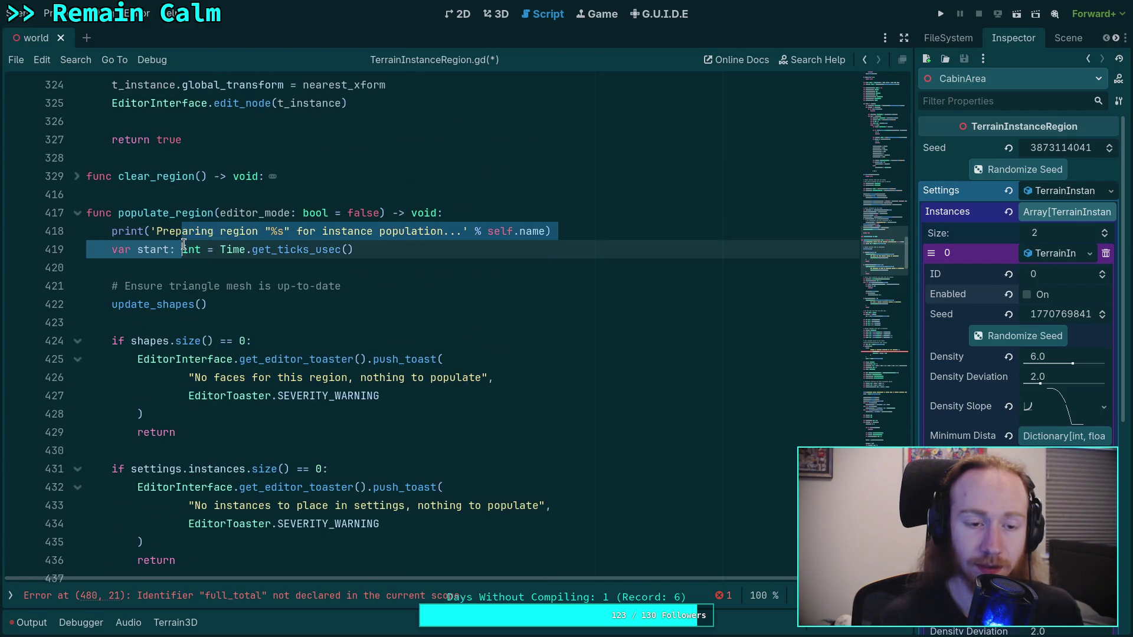
key("alt+Down")
key("alt+Down")
key("alt+Down")
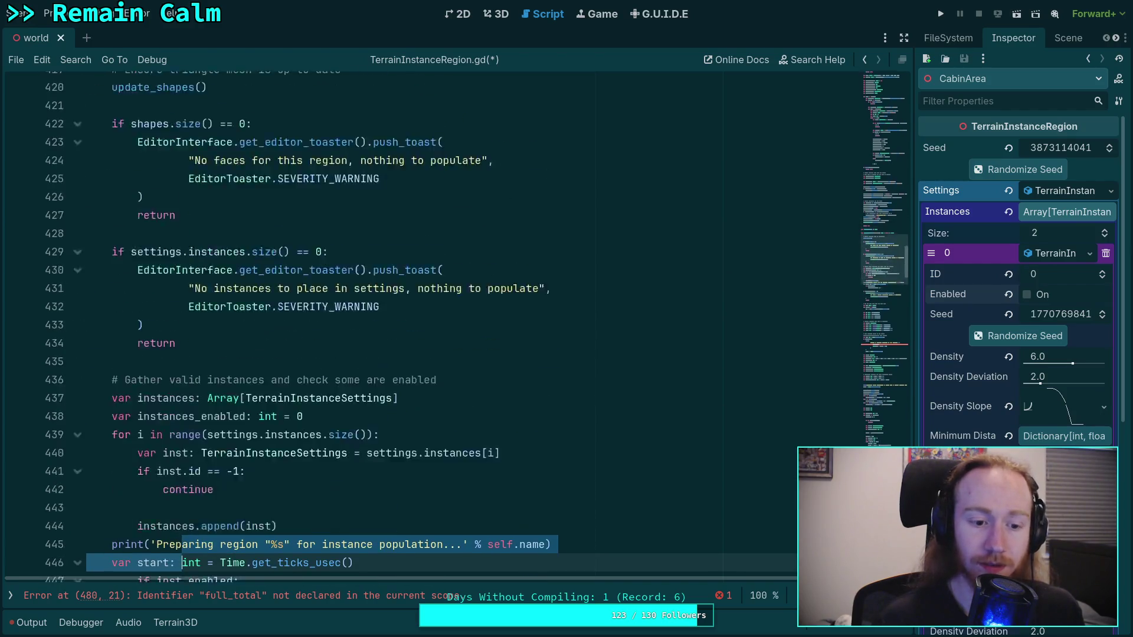
key("alt+Down")
key("alt+Down")
key("alt+Down")
key("alt+Up")
key("alt+Up")
key("alt+Up")
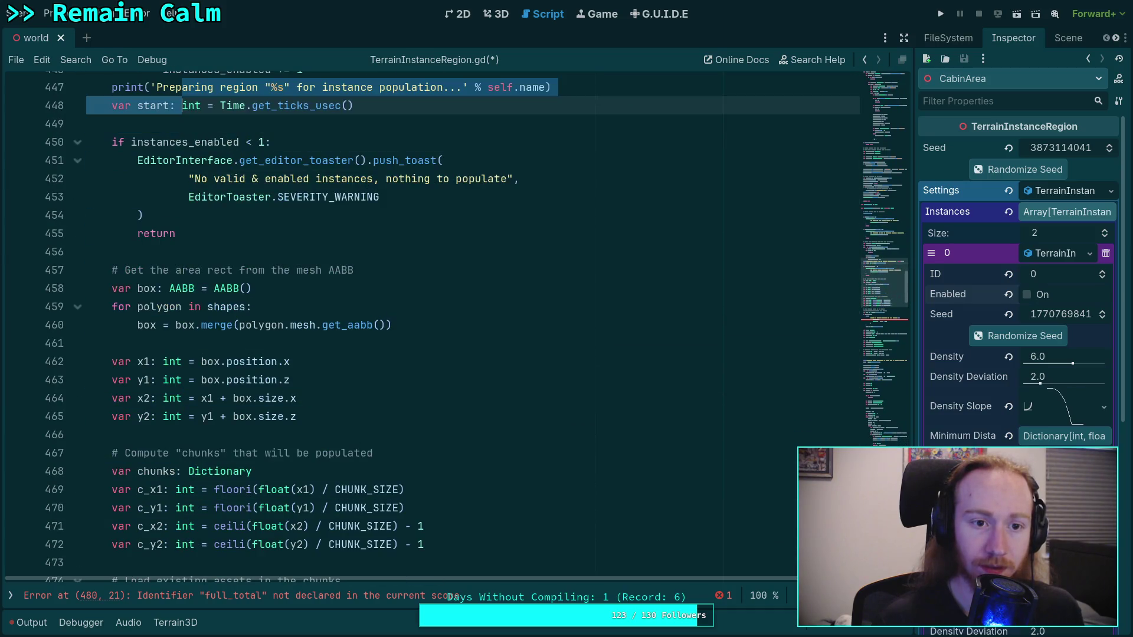
key("alt+Down")
key("alt+Down")
key("alt+Down")
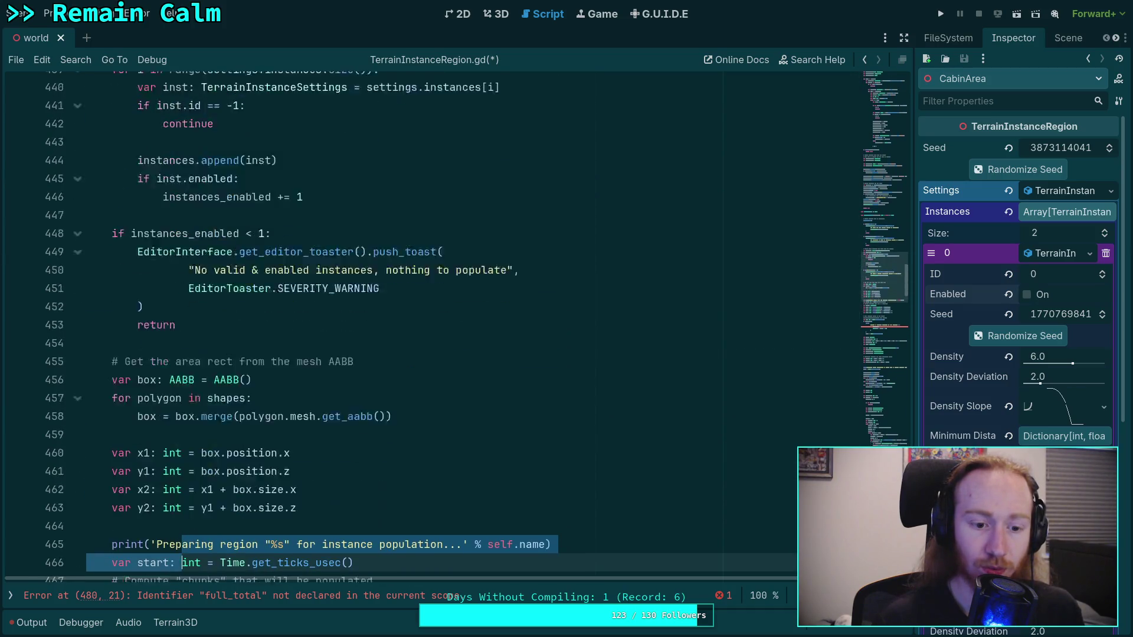
key("alt+Up")
key("alt+Up")
key("alt+Up")
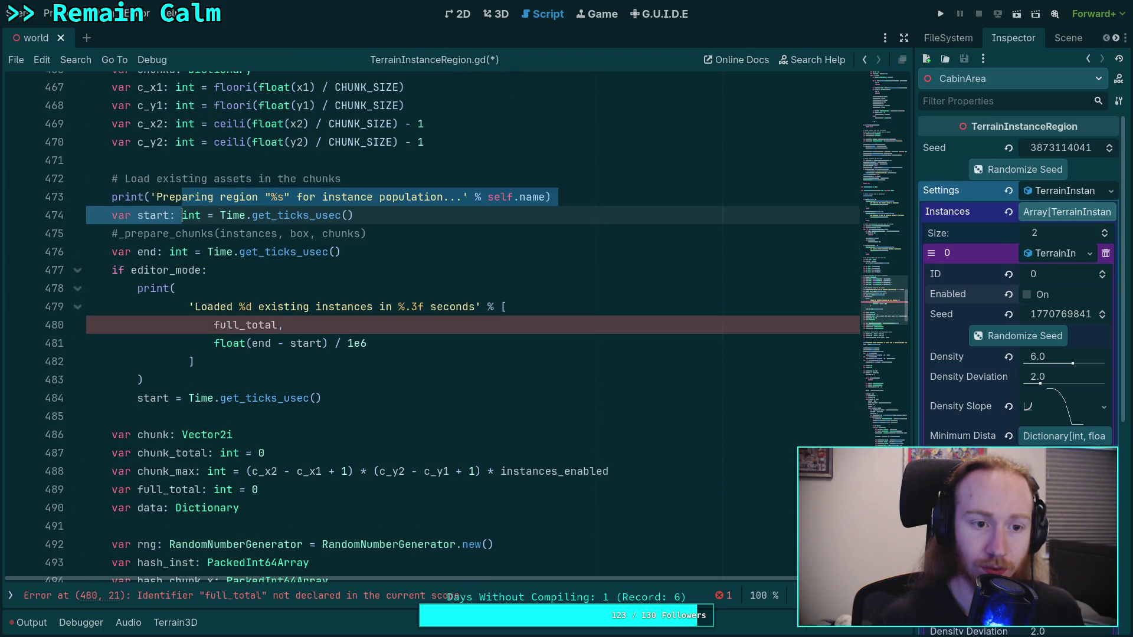
left_click(343, 252)
scroll(295, 348, "up", 1)
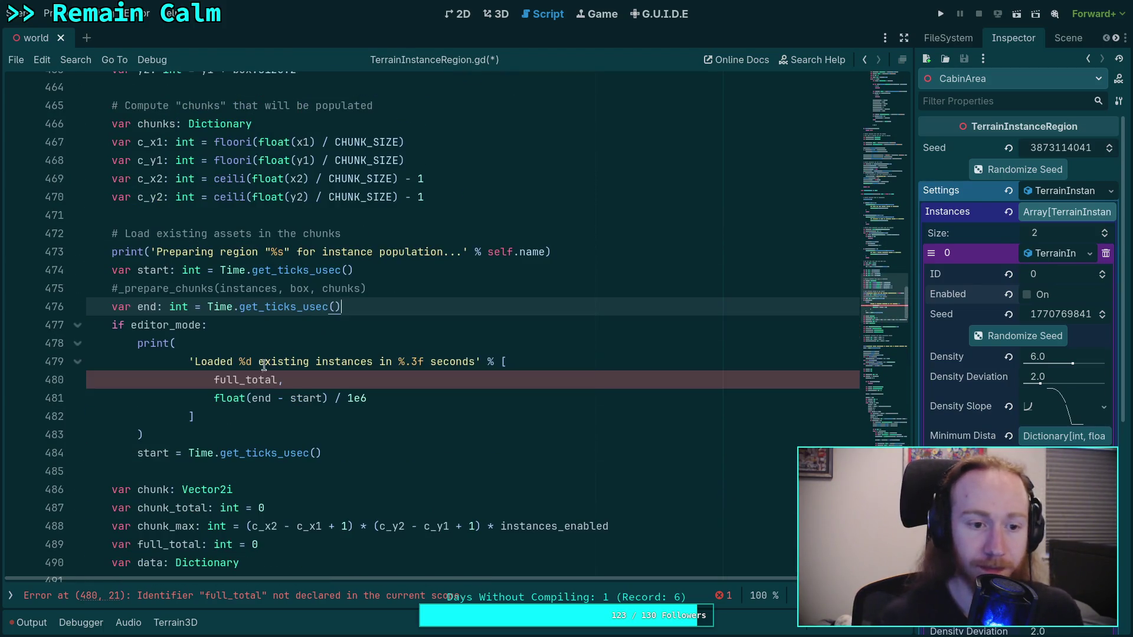
Uncomment the _prepare_chunks call, storing its result in 'var existing_found: int ='.
double_click(232, 380)
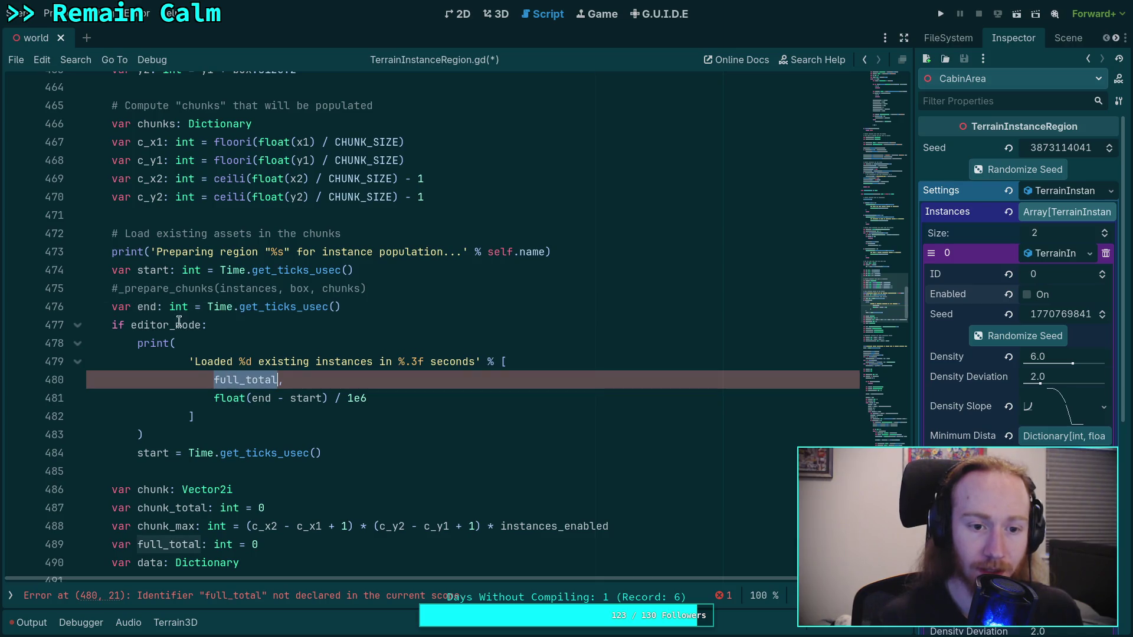
left_click(118, 289)
key("BackSpace")
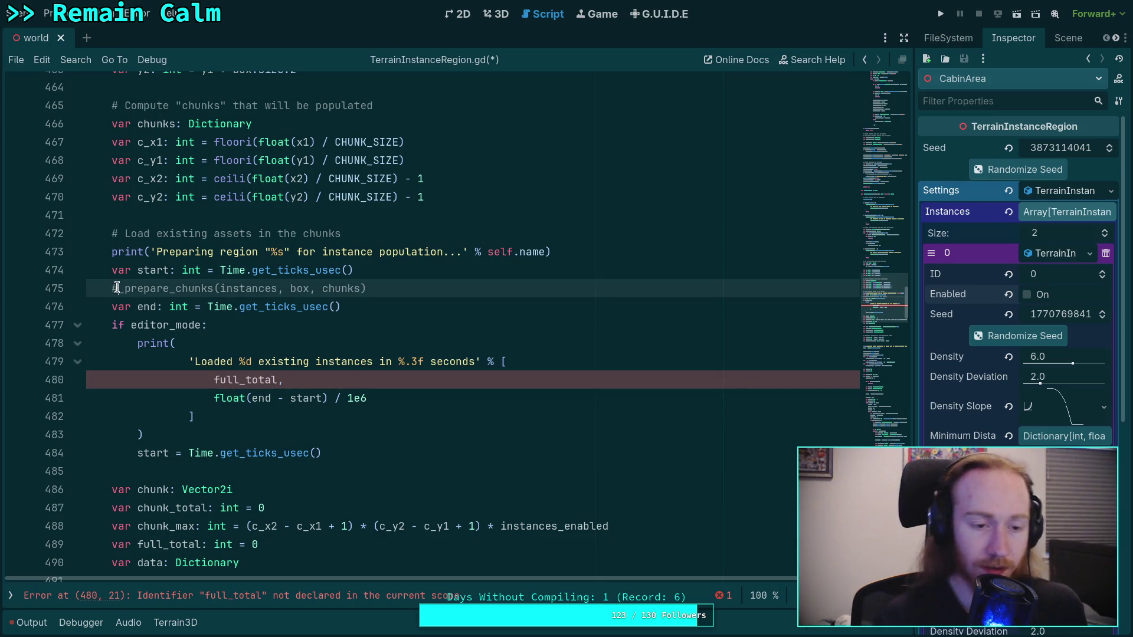
type("var f")
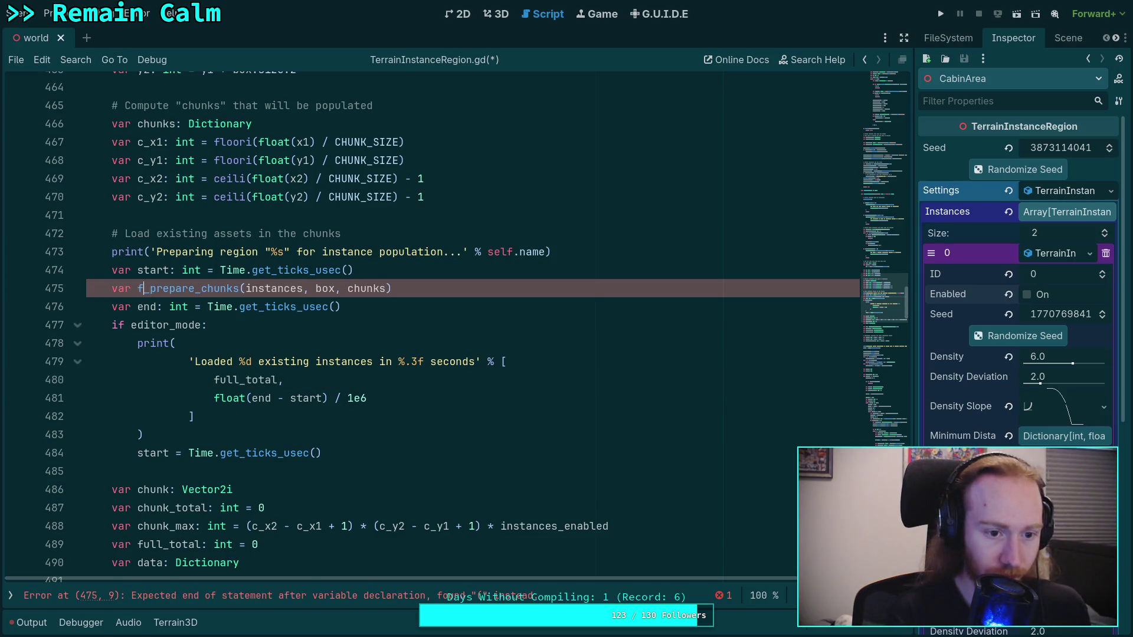
type("instan")
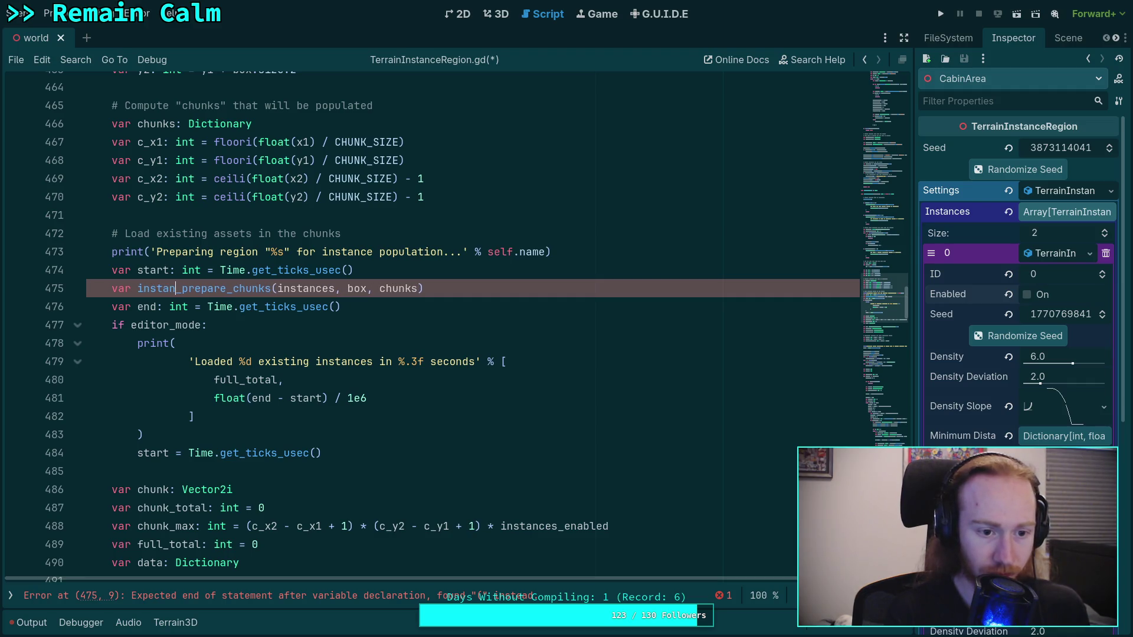
key("BackSpace")
key("BackSpace")
key("BackSpace")
type("existin")
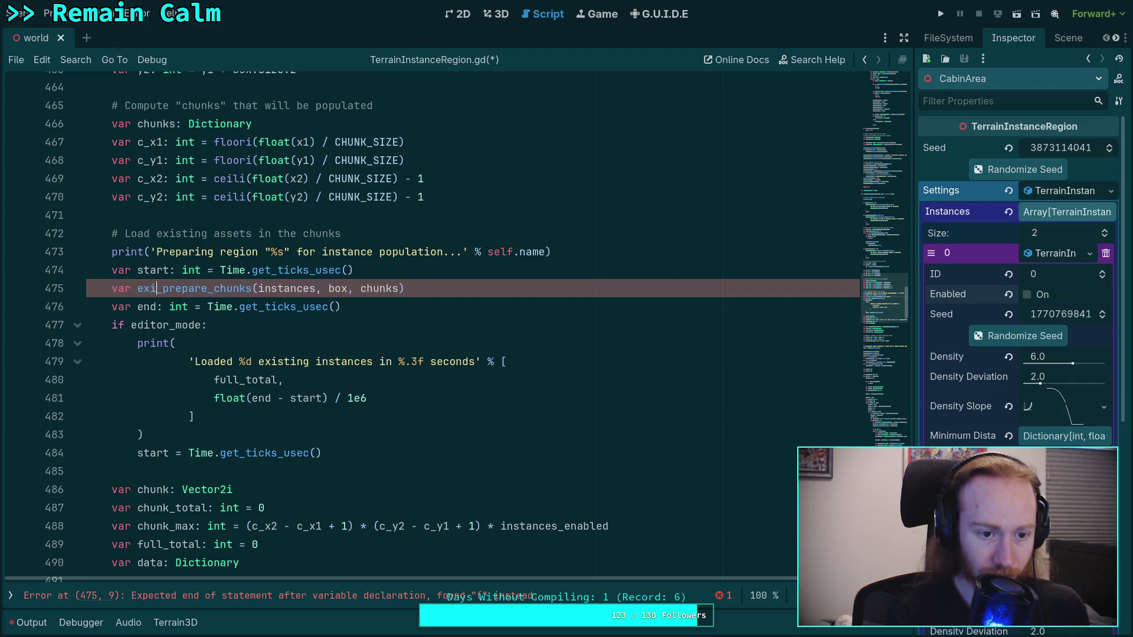
type("g_")
type("found: in")
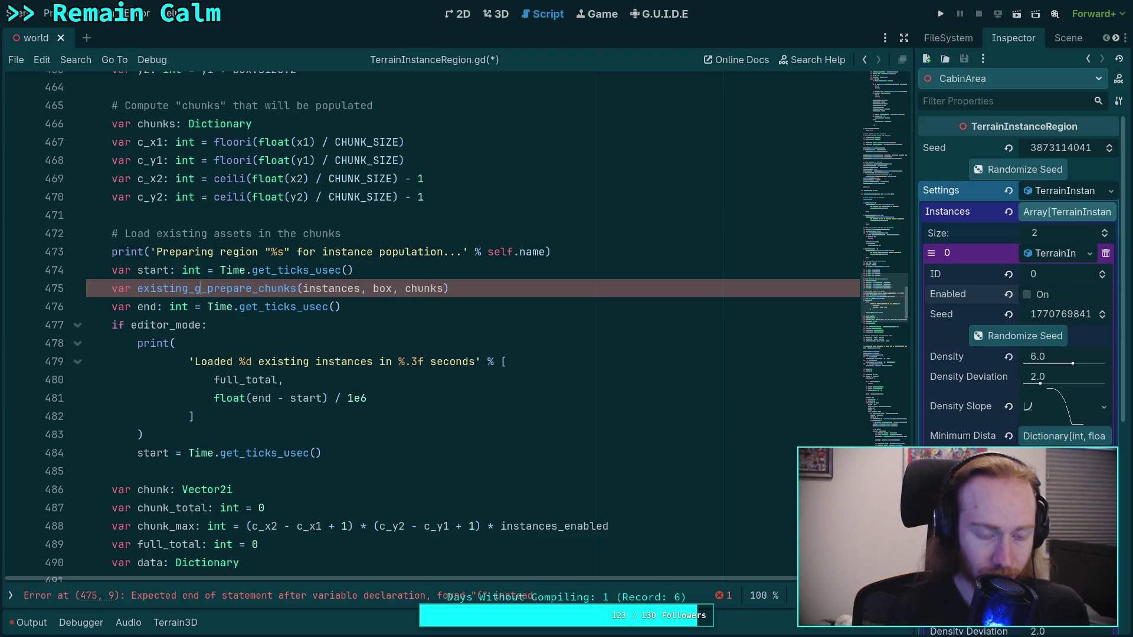
type("t =")
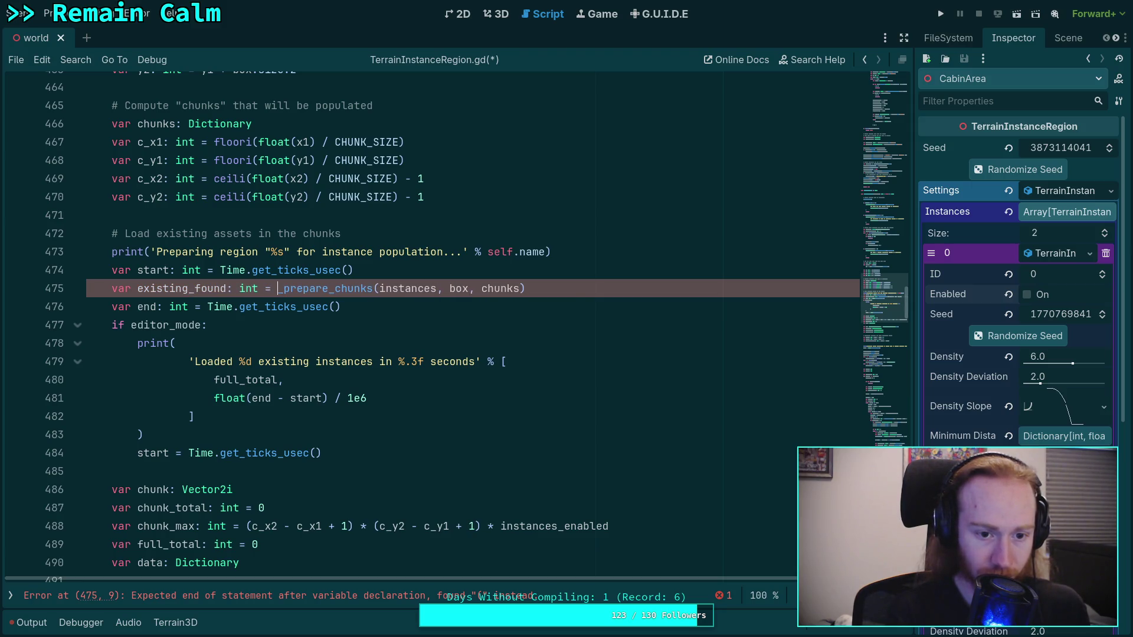
left_click(266, 270)
Replace full_total with existing_found in the loaded-instances print.
double_click(253, 387)
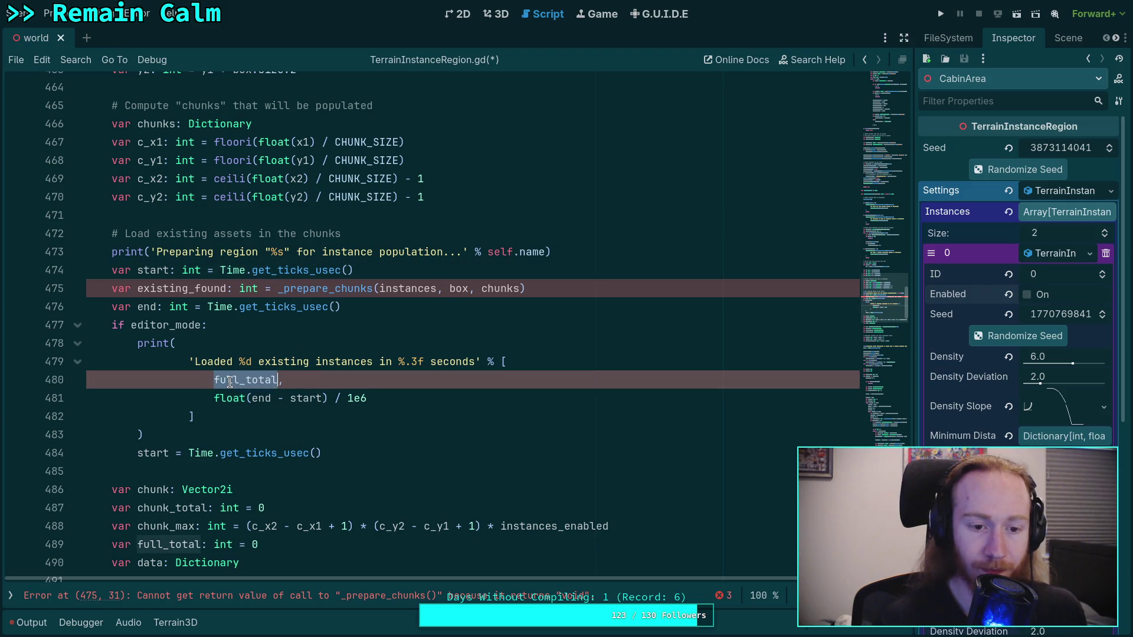
type("ex,")
key("Return")
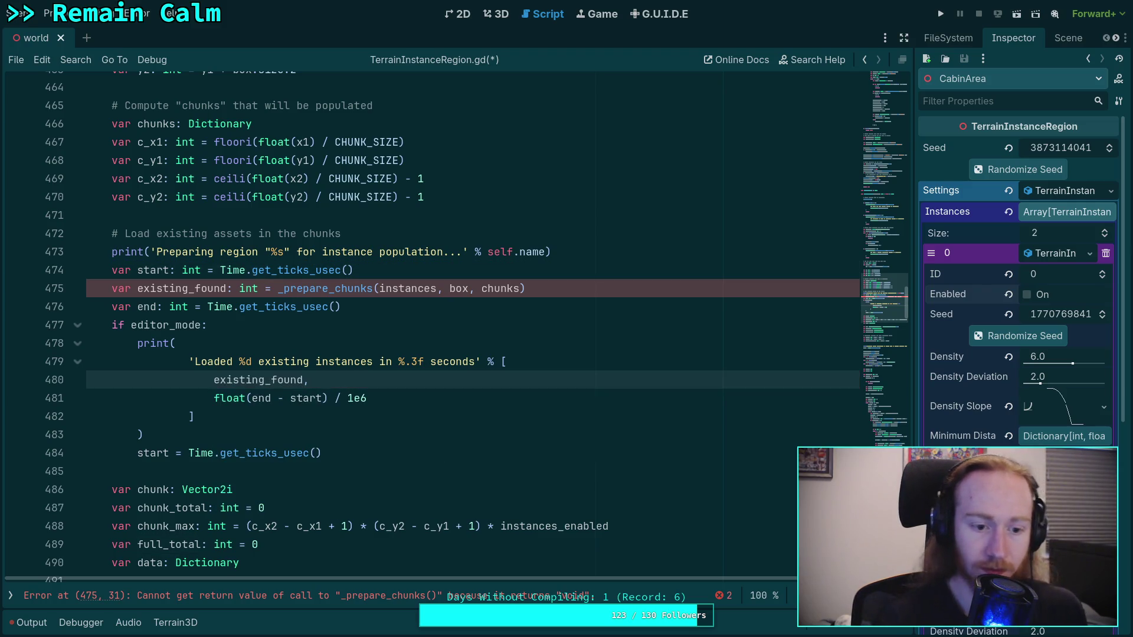
left_click(318, 453)
left_click_drag(902, 307, 904, 472)
Change _prepare_chunks' return type from void to int, add return 0 at its end, and save.
scroll(696, 490, "up", 6)
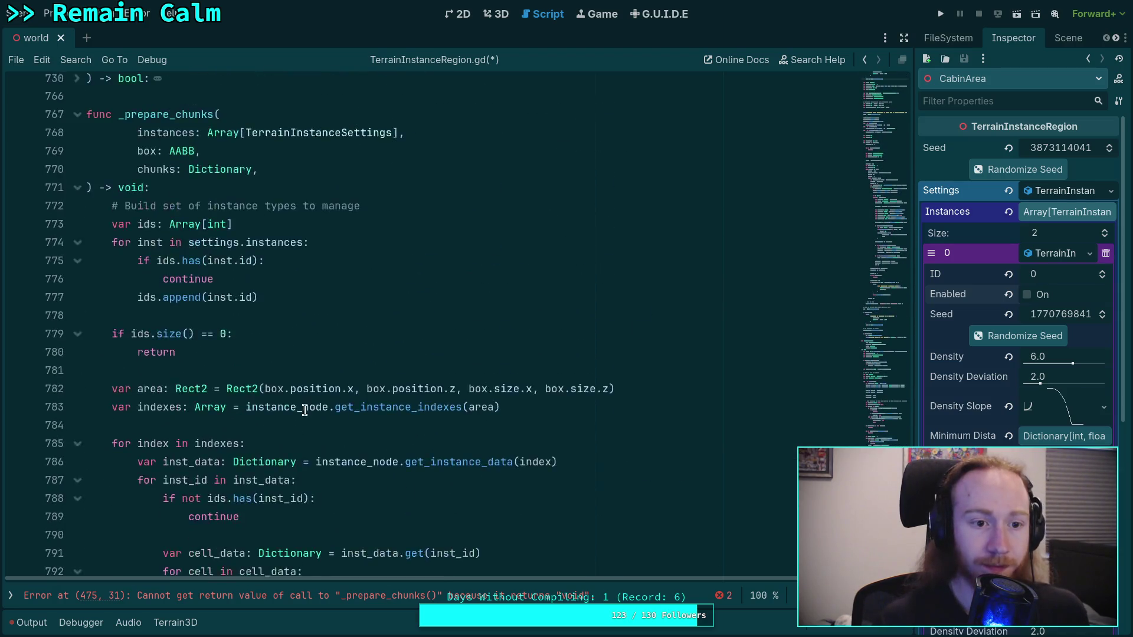
double_click(130, 297)
type("in")
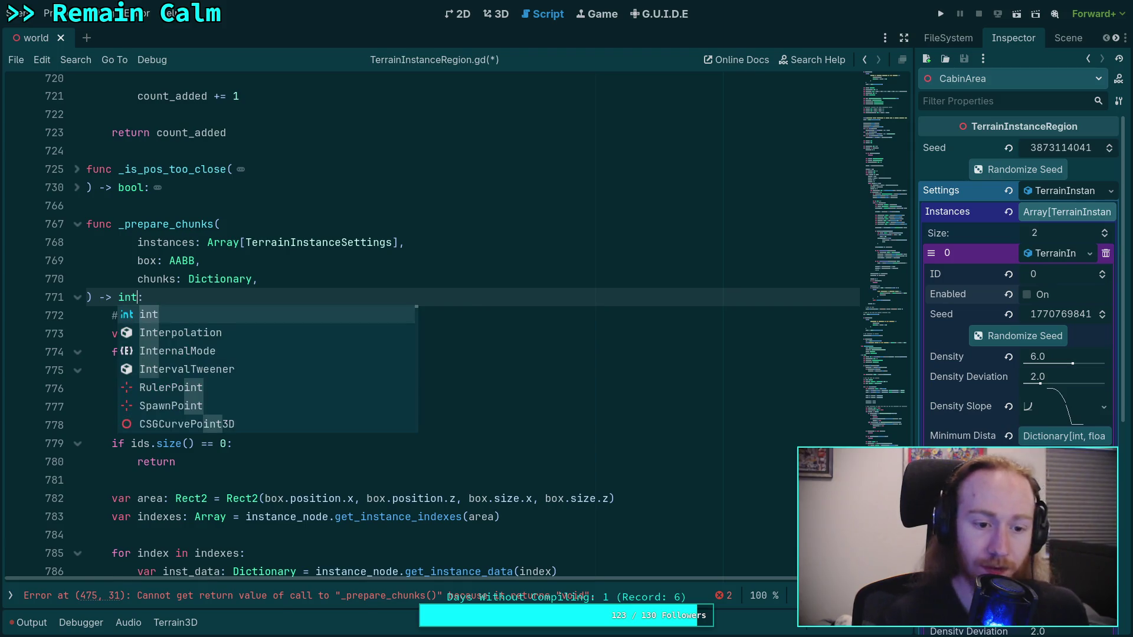
type("t")
left_click(239, 461)
scroll(217, 411, "down", 6)
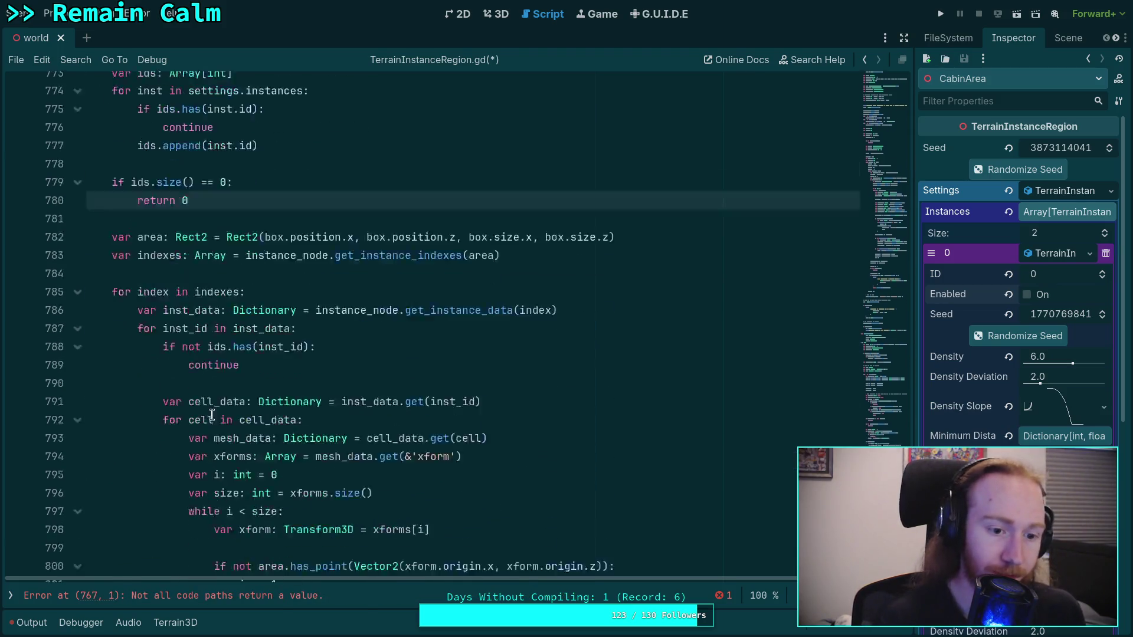
left_click(319, 559)
key("Return")
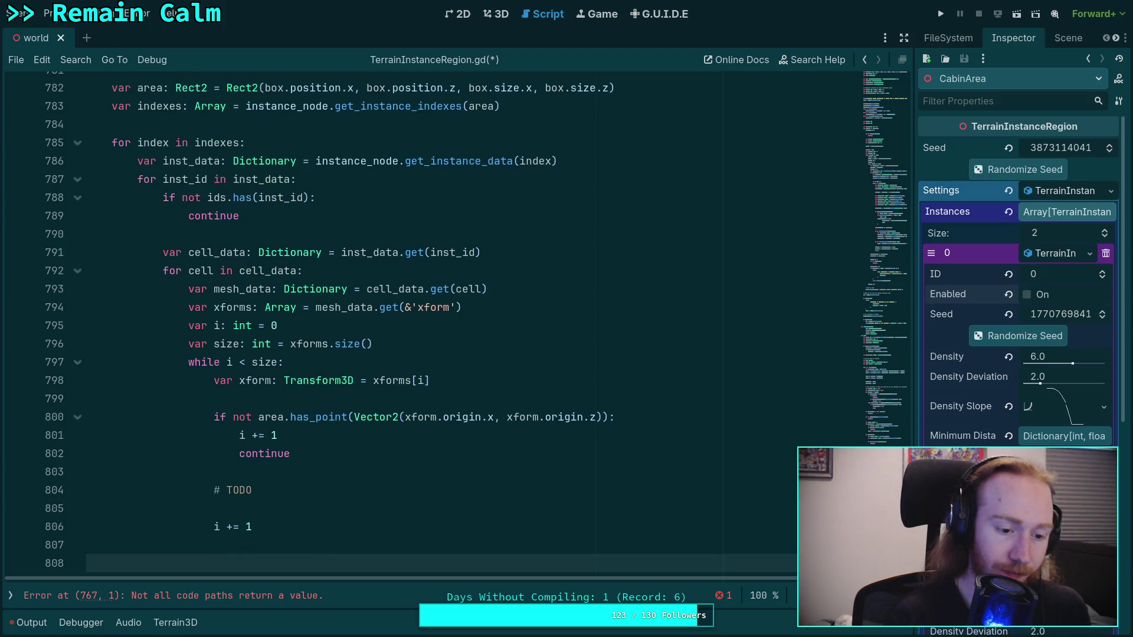
type("re")
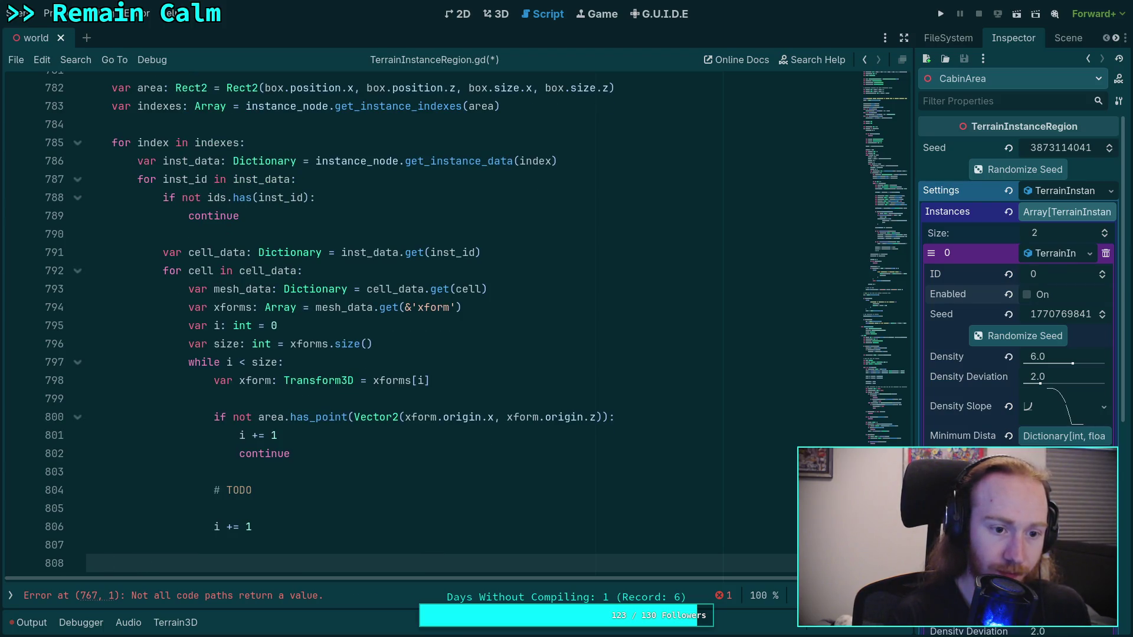
type("turn 0")
key("ctrl+s")
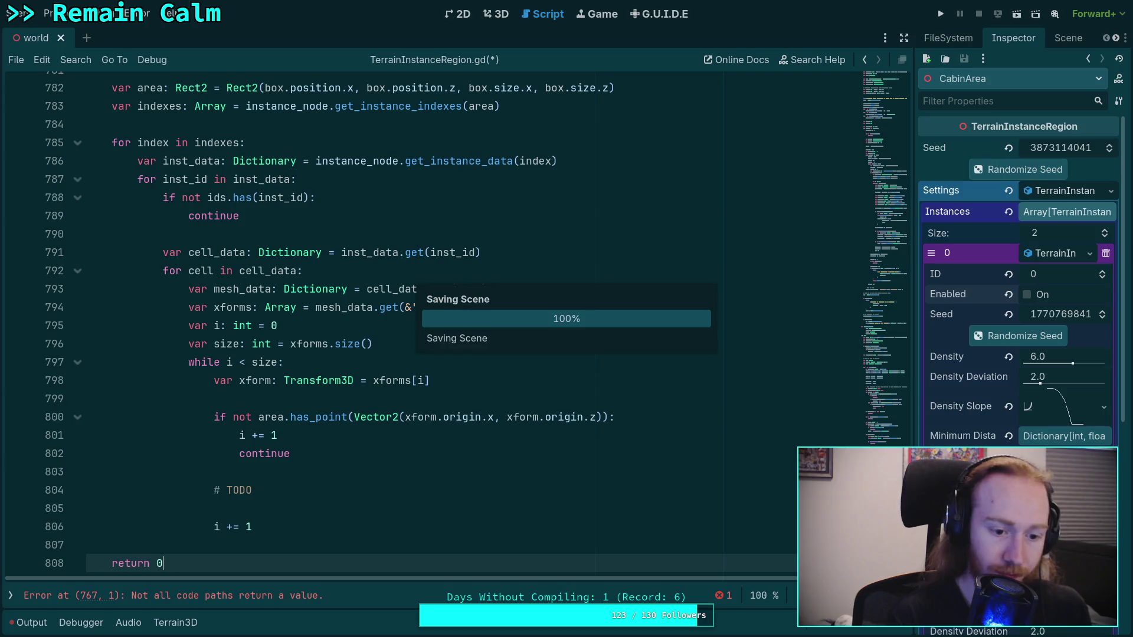
Add a return 0 at the start of _prepare_chunks and save.
scroll(429, 407, "up", 20)
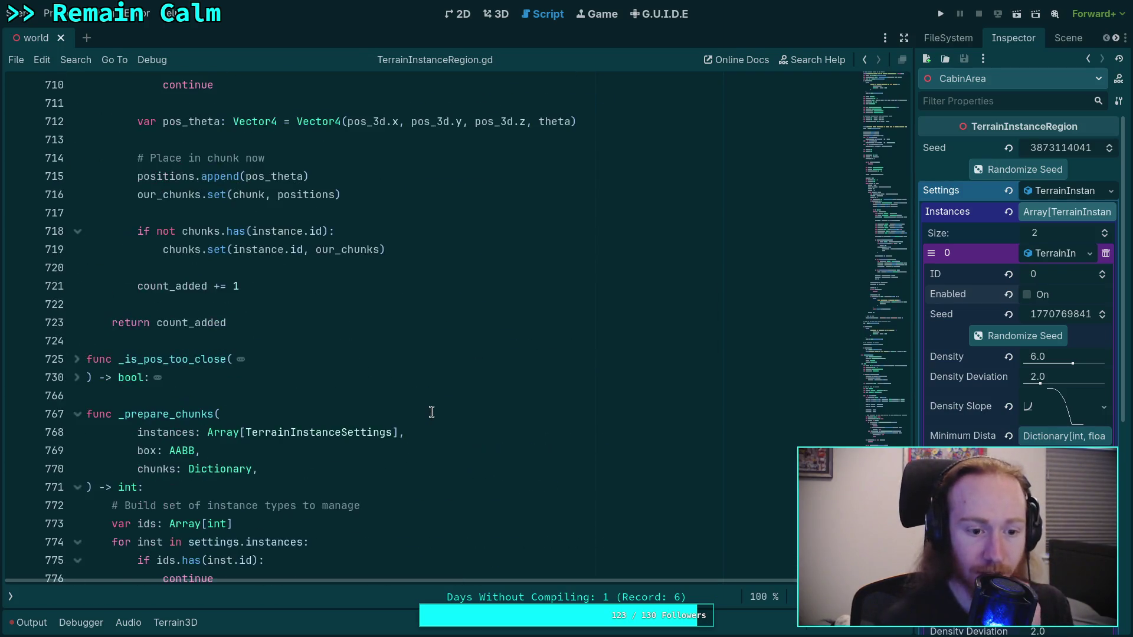
scroll(429, 395, "up", 5)
scroll(430, 379, "down", 15)
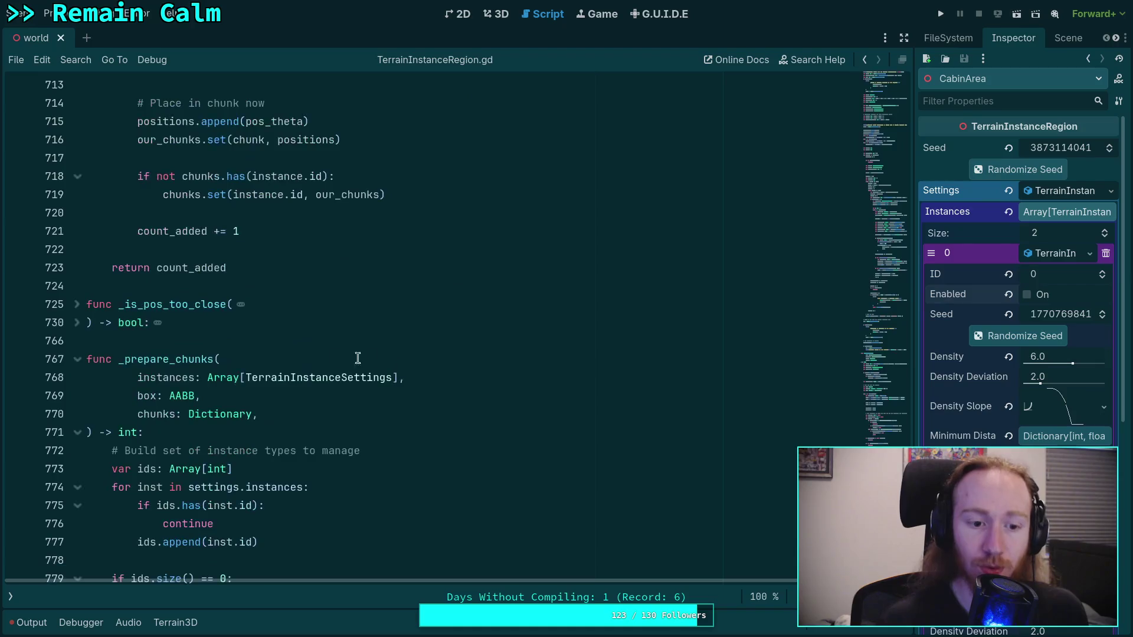
left_click(302, 270)
key("Return")
key("Return")
key("Up")
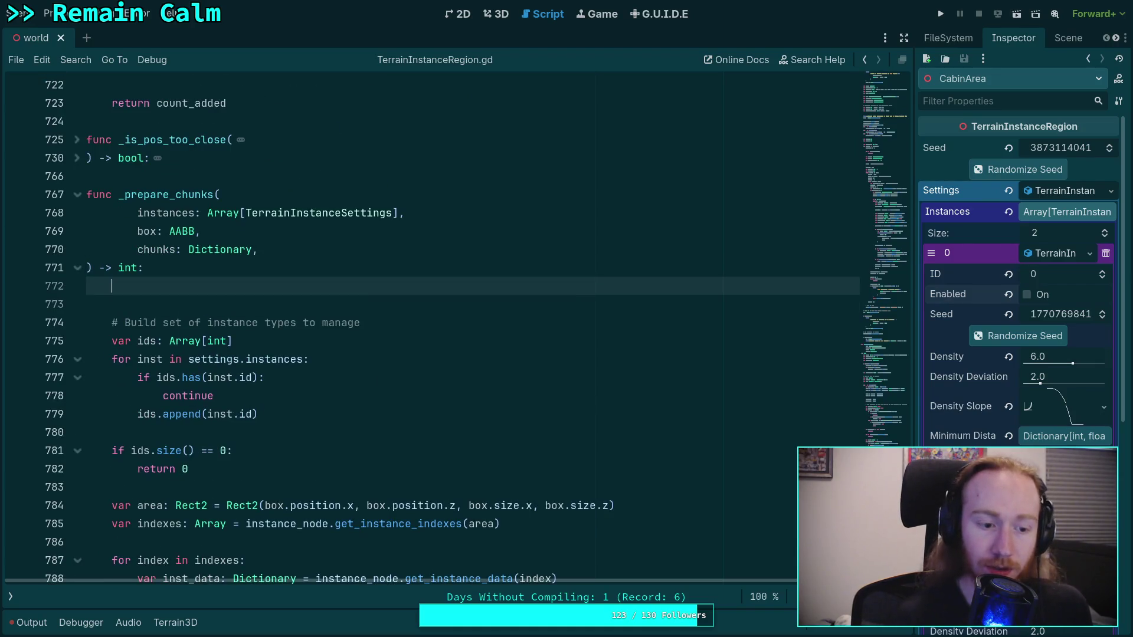
type("return 0")
key("ctrl+s")
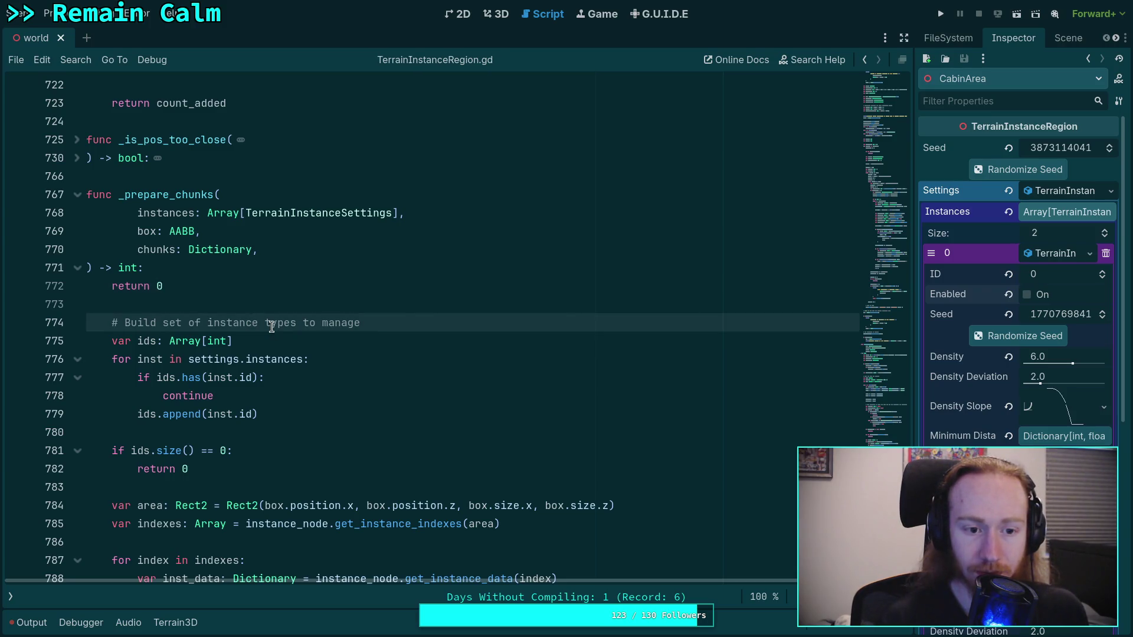
Fold the _populate_chunk function and the for instance in instances block.
scroll(366, 372, "up", 9)
scroll(365, 373, "up", 20)
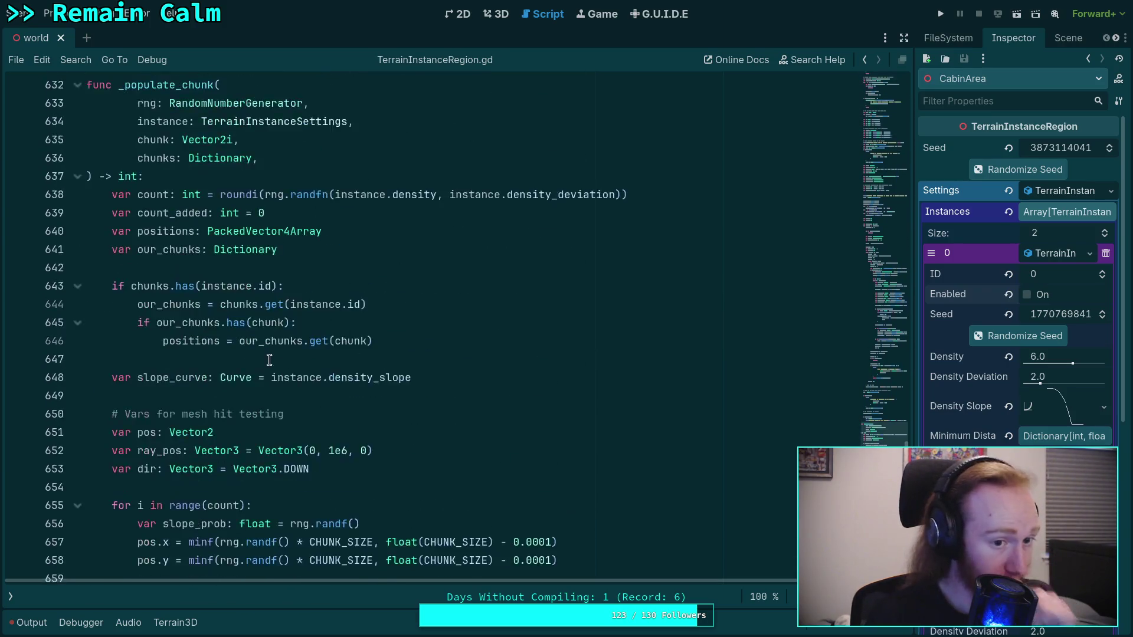
left_click(78, 341)
left_click(77, 250)
scroll(214, 316, "up", 5)
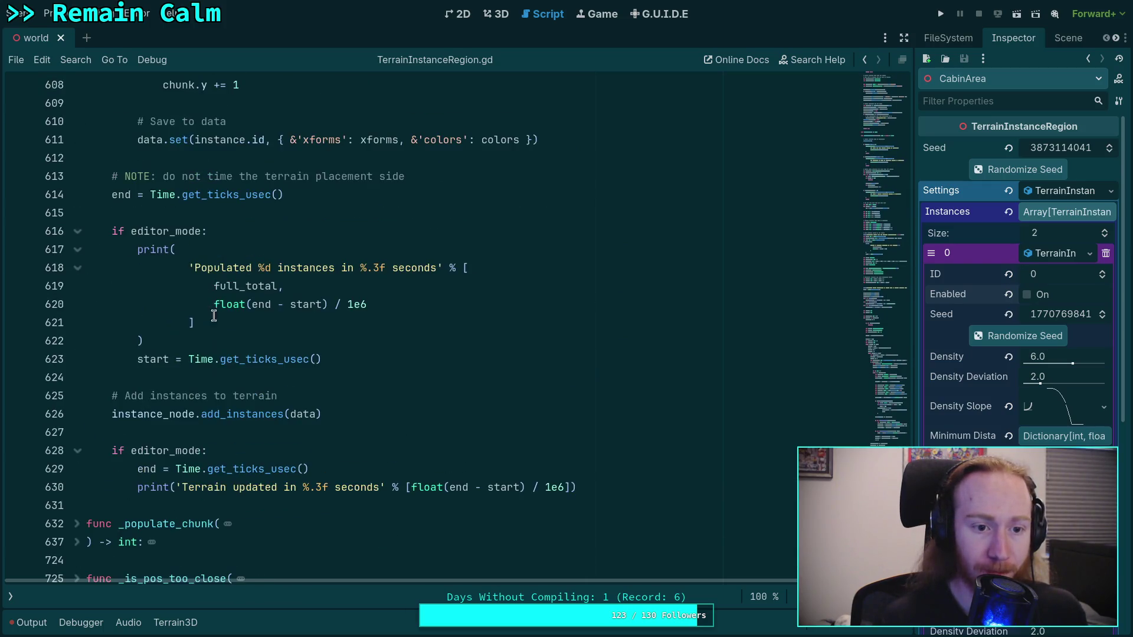
scroll(245, 335, "up", 20)
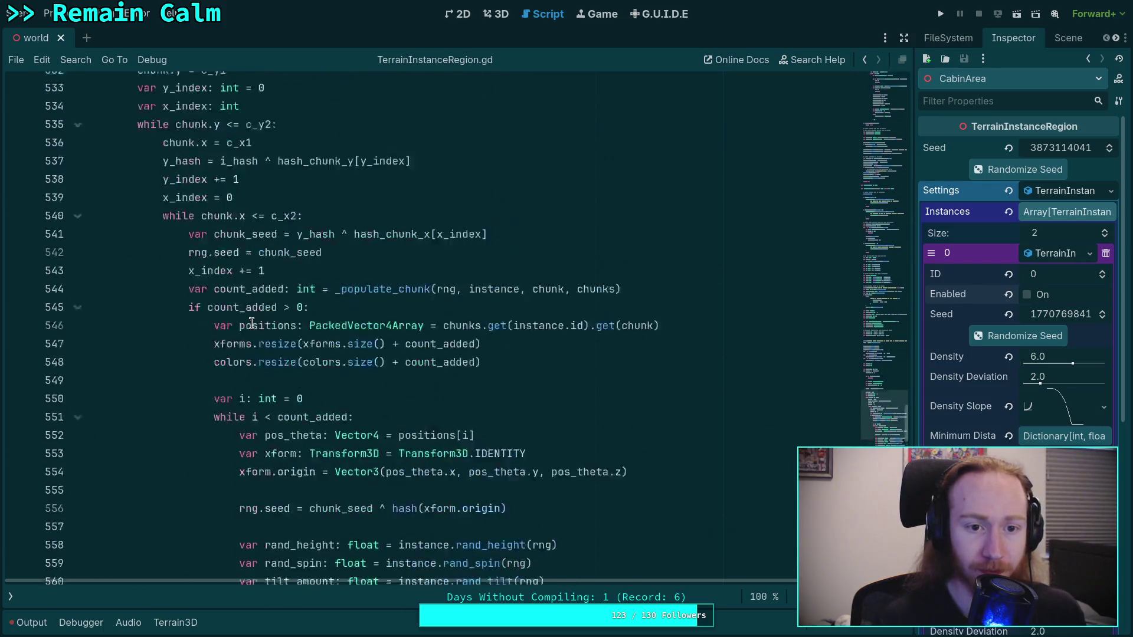
left_click(81, 177)
scroll(301, 271, "up", 4)
scroll(295, 319, "up", 8)
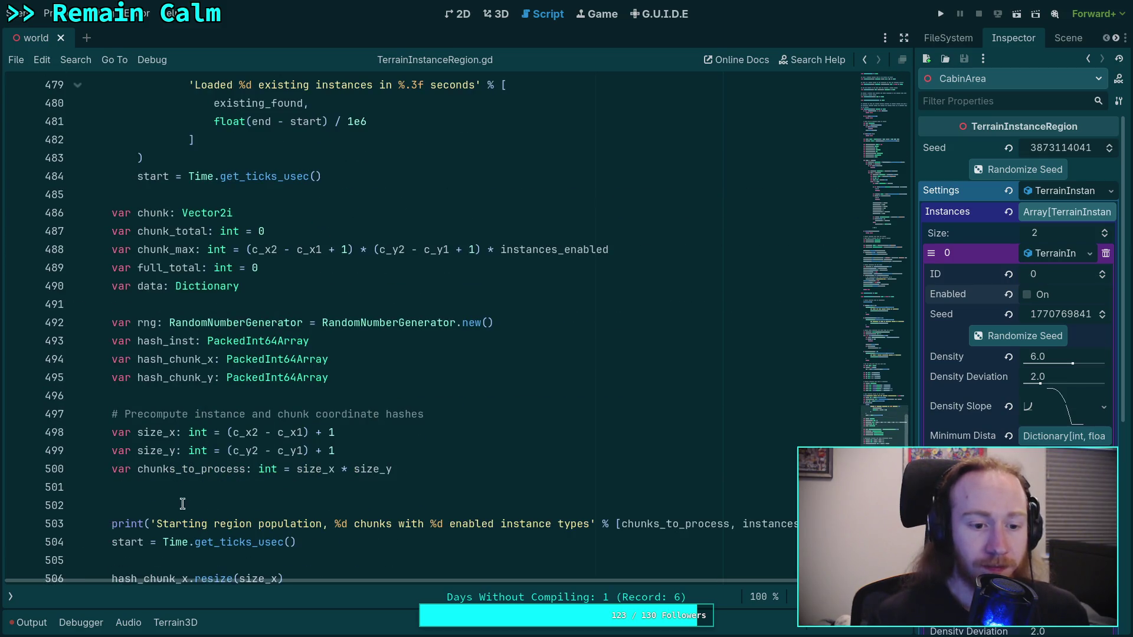
Delete the extra blank line before the print and add one after line 471.
left_click(182, 503)
key("BackSpace")
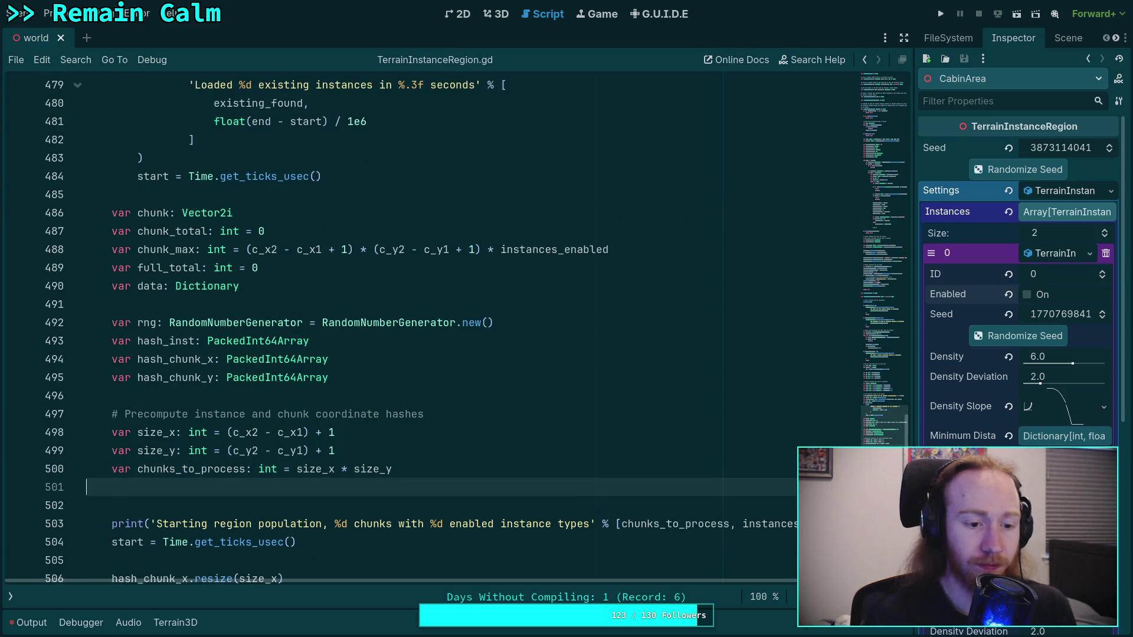
scroll(265, 413, "up", 6)
left_click(247, 272)
key("Return")
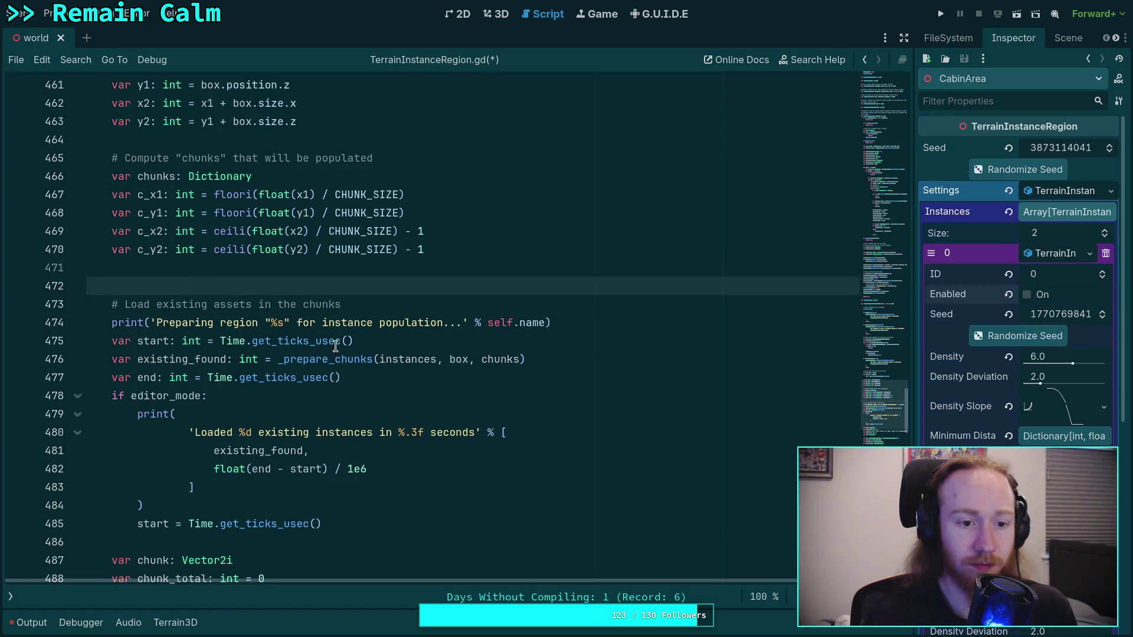
Delete the Load existing assets comment and make the Preparing region print populate_region's first line.
scroll(439, 371, "down", 2)
left_click_drag(344, 194, 24, 198)
key("BackSpace")
key("BackSpace")
left_click(481, 320)
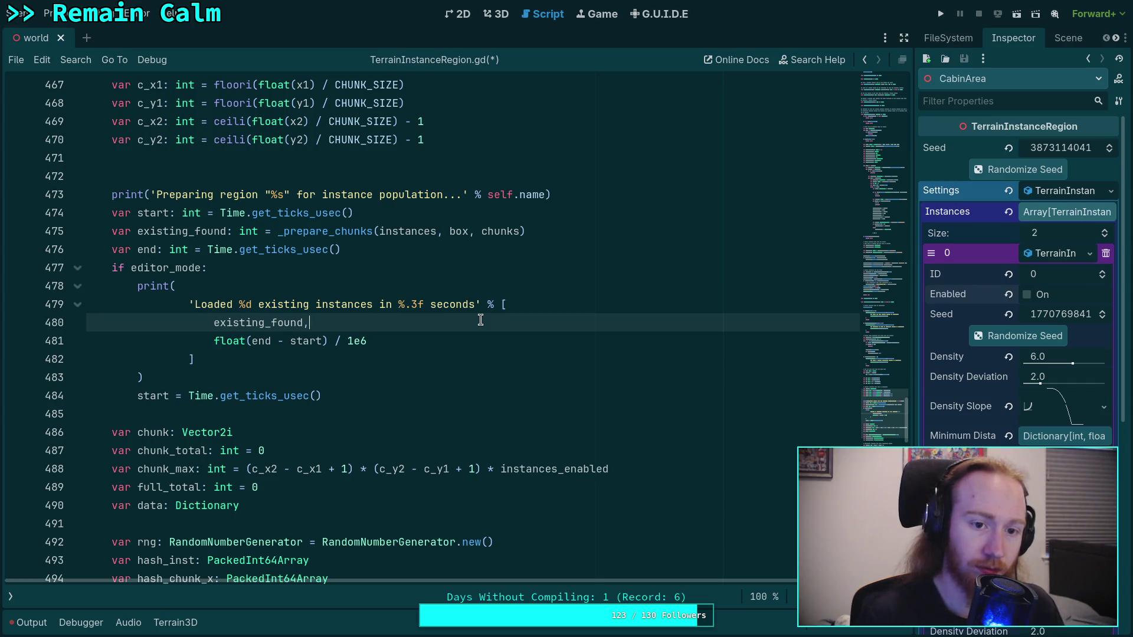
key("Up")
key("Up")
key("Up")
scroll(480, 320, "up", 5)
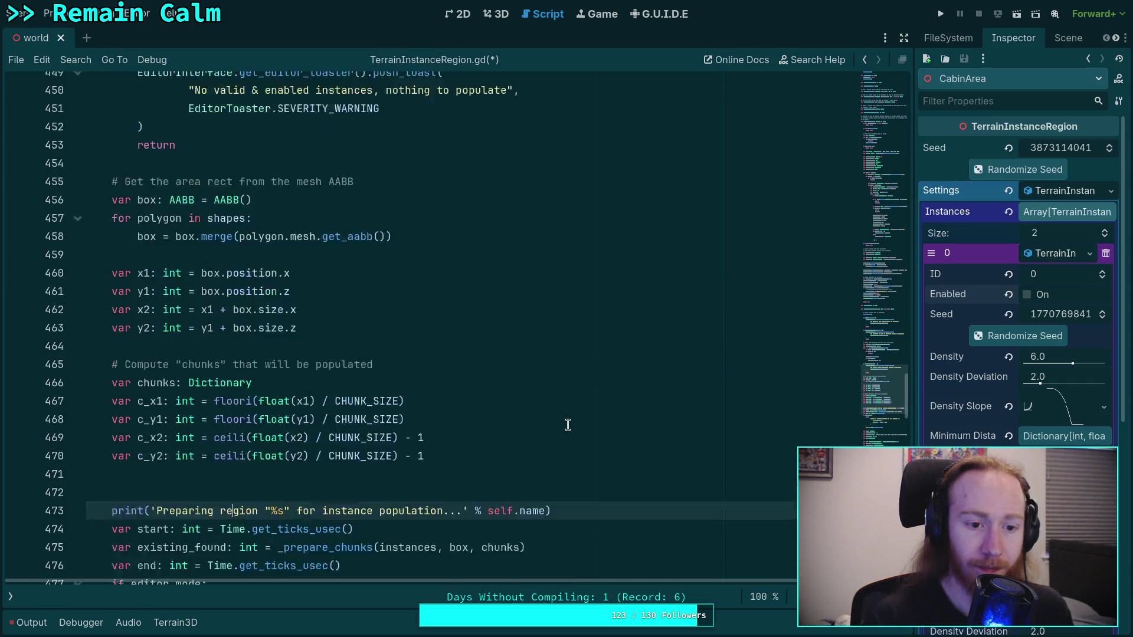
key("alt+Up")
key("alt+Up")
key("alt+Up")
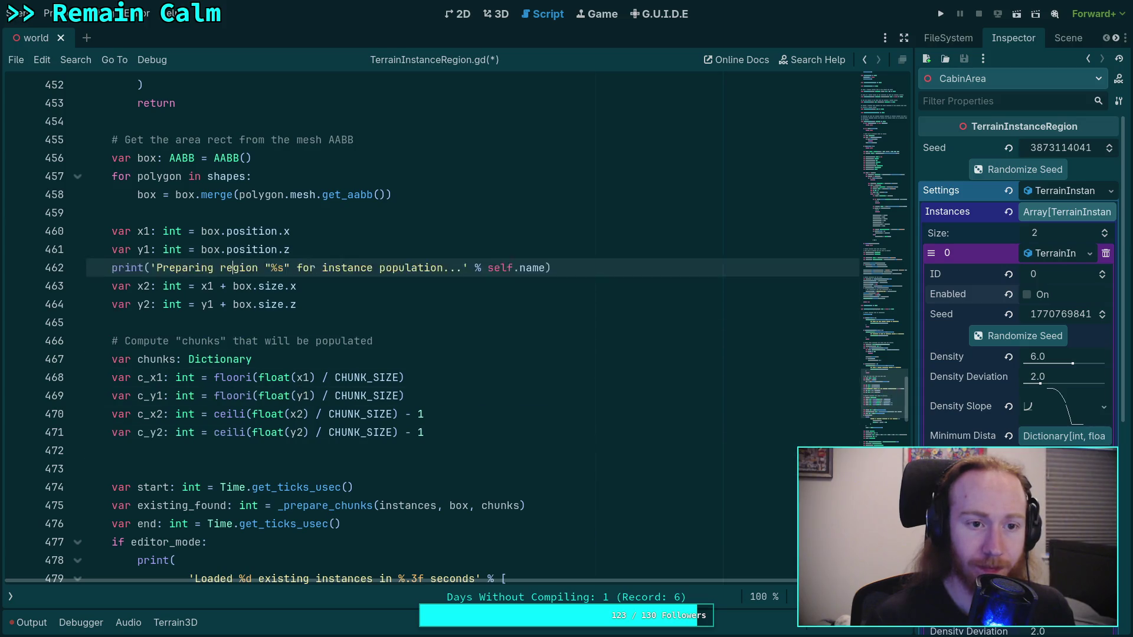
key("alt+Up")
key("alt+Up")
key("alt+Up")
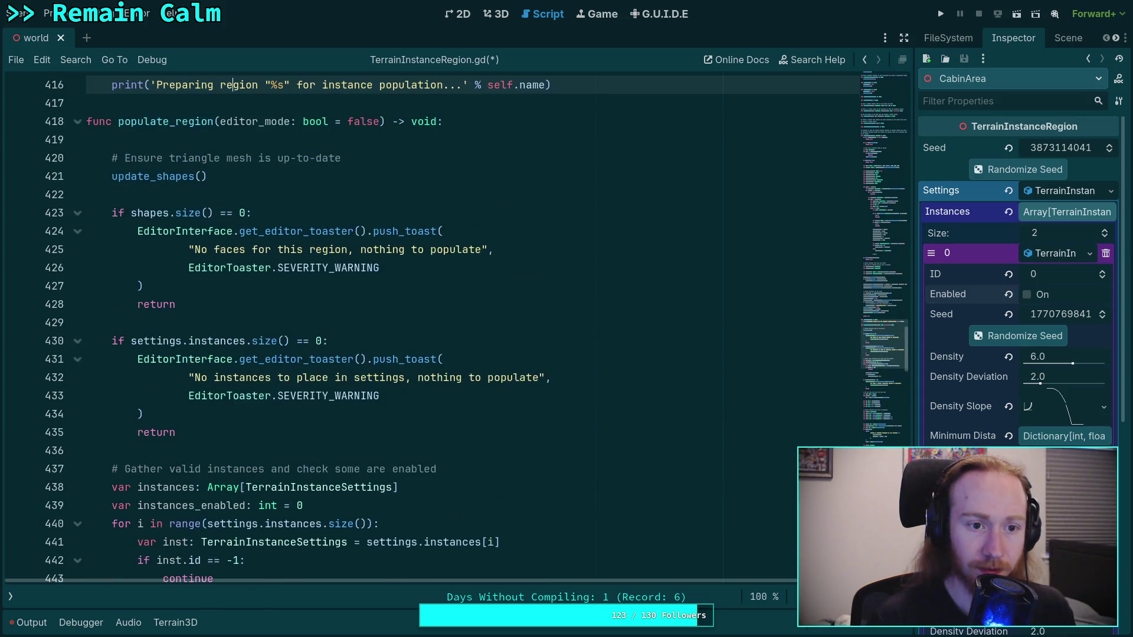
key("alt+Down")
key("alt+Down")
key("alt+Down")
key("alt+Up")
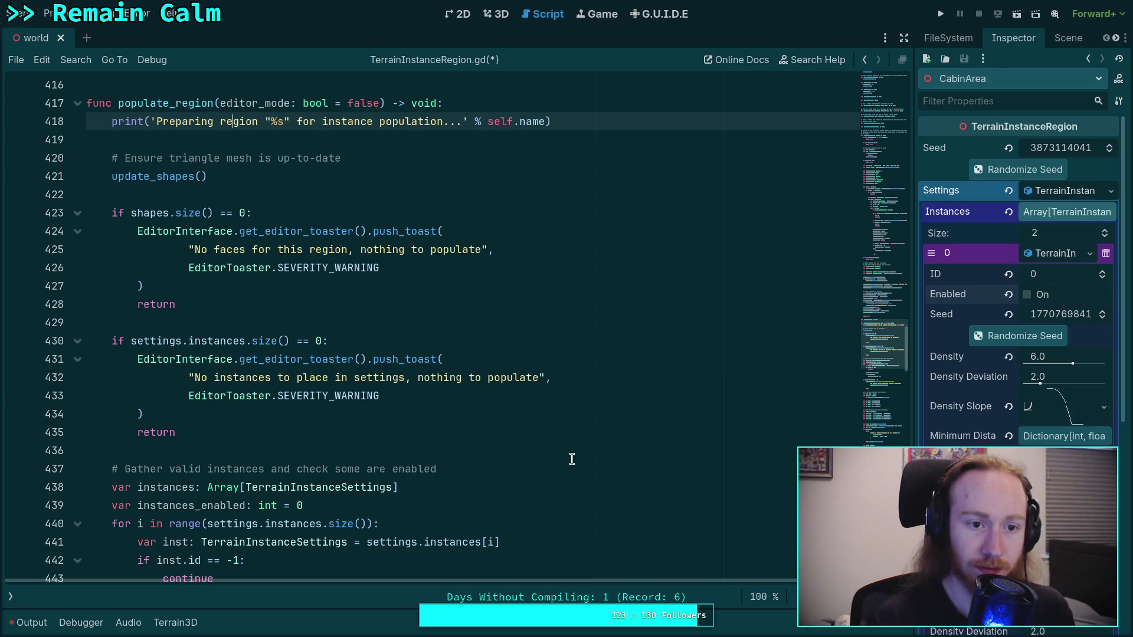
Delete the redundant start timer reset line and save the script.
scroll(571, 459, "down", 20)
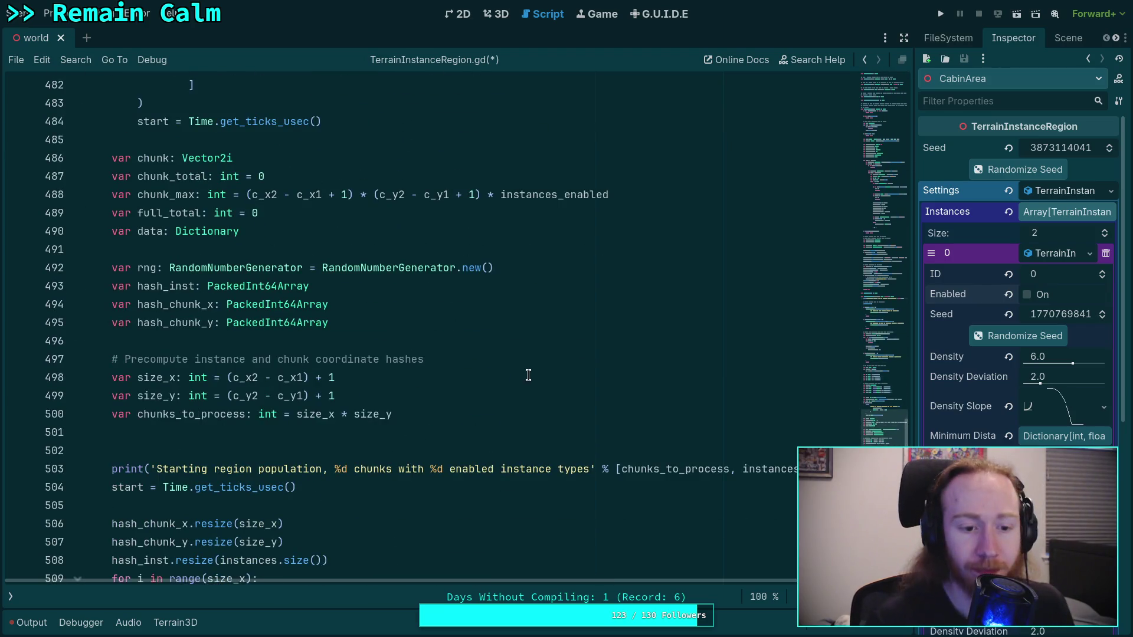
scroll(528, 375, "up", 4)
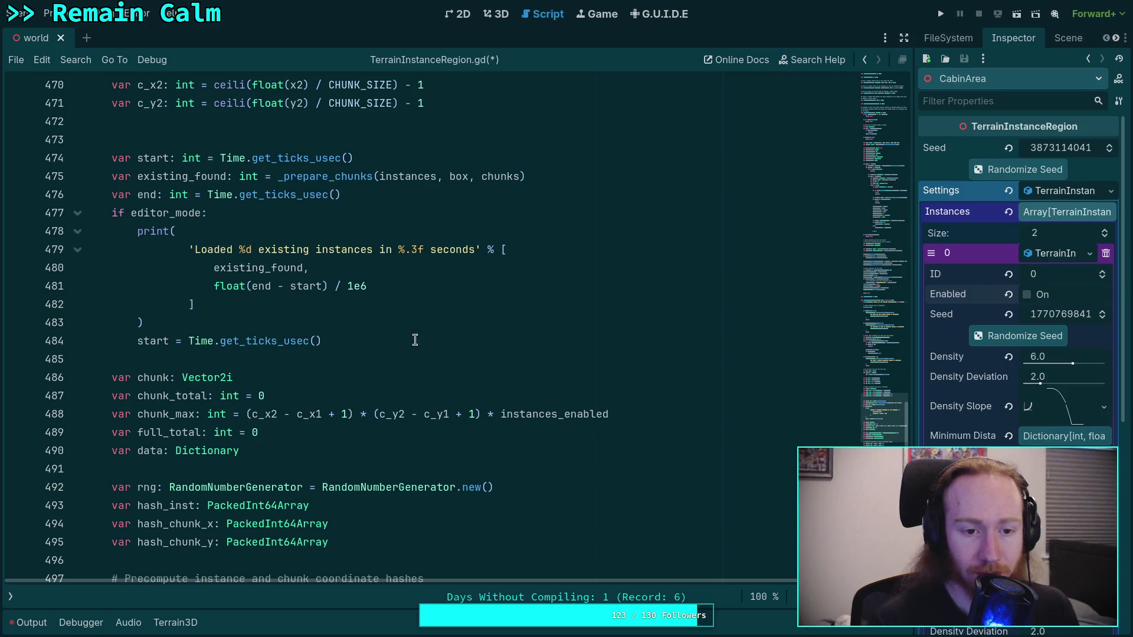
scroll(392, 334, "up", 2)
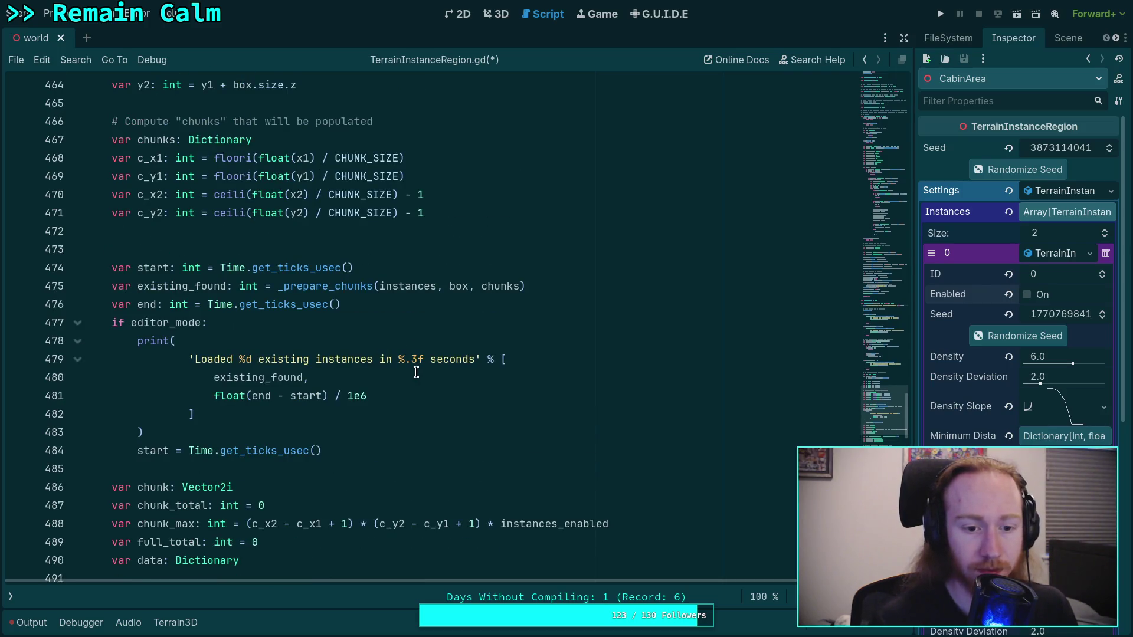
scroll(416, 372, "down", 2)
left_click(233, 341)
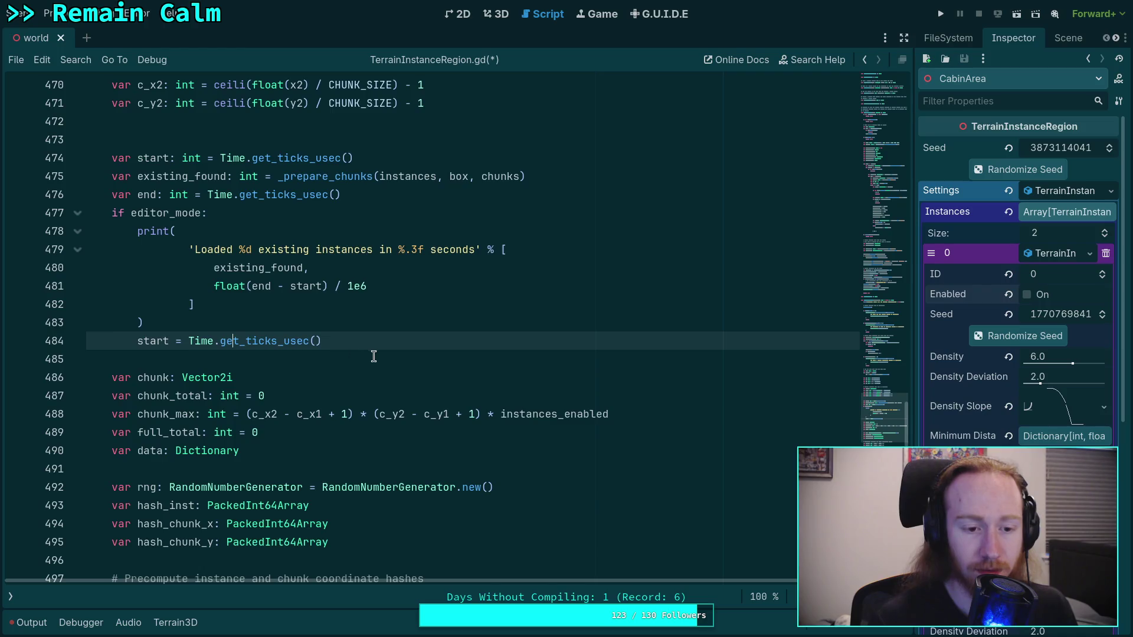
scroll(389, 354, "down", 4)
scroll(416, 353, "up", 2)
left_click_drag(320, 231, 144, 213)
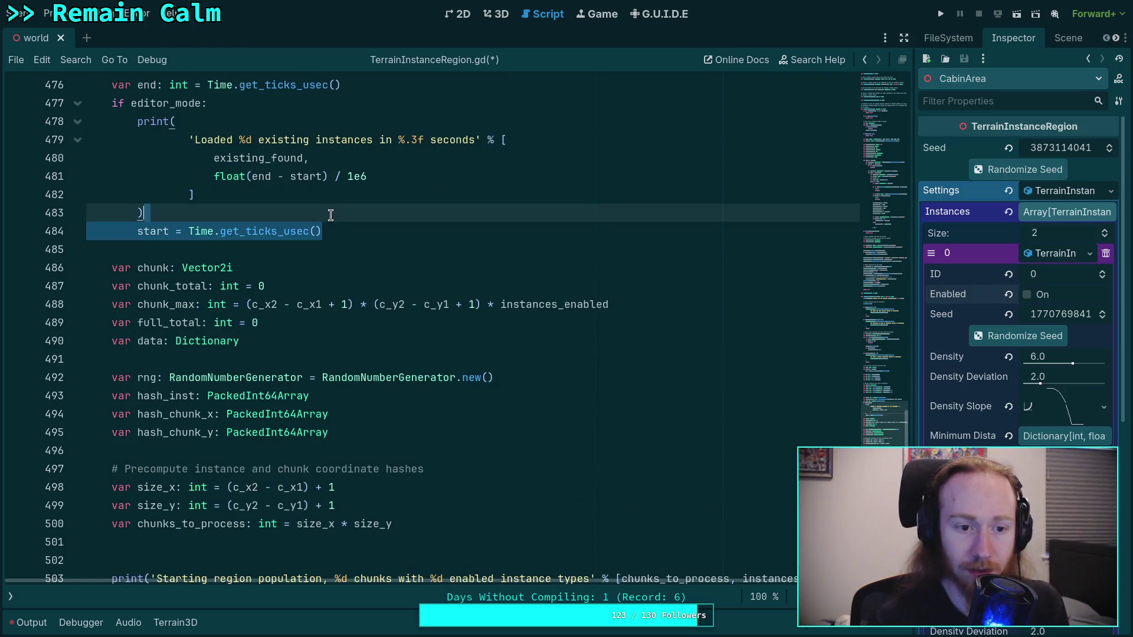
key("BackSpace")
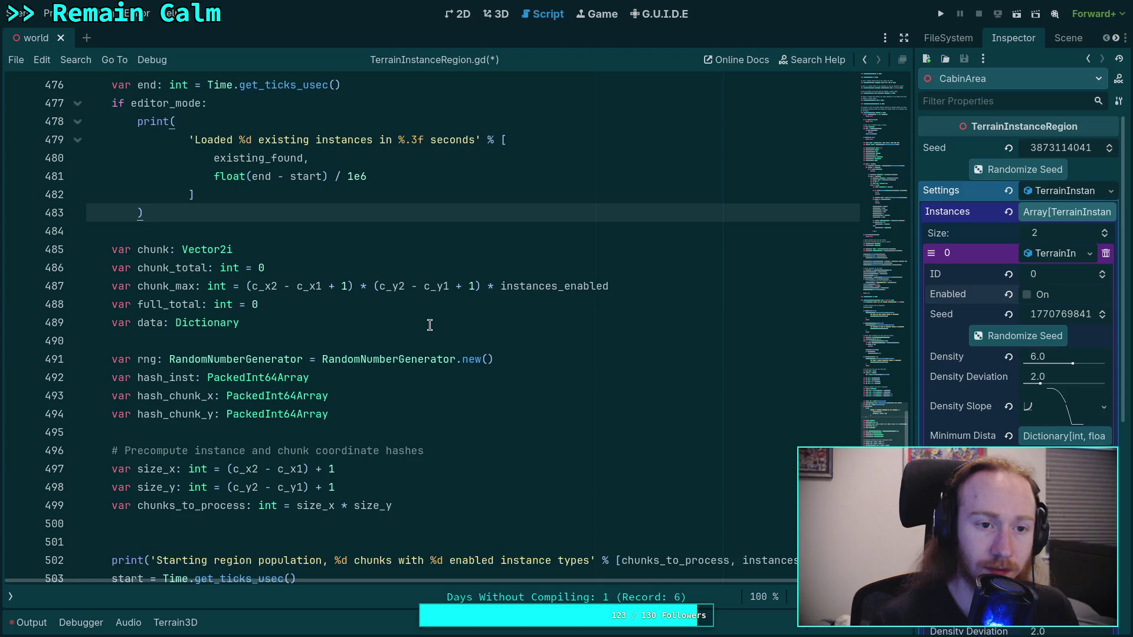
scroll(430, 325, "up", 3)
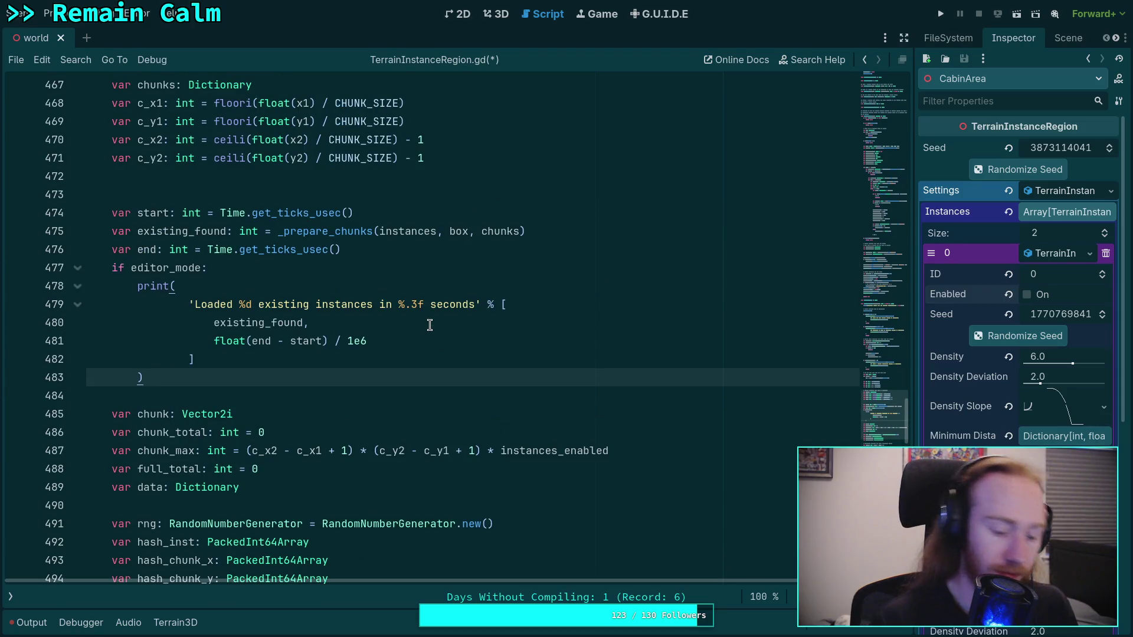
key("ctrl+s")
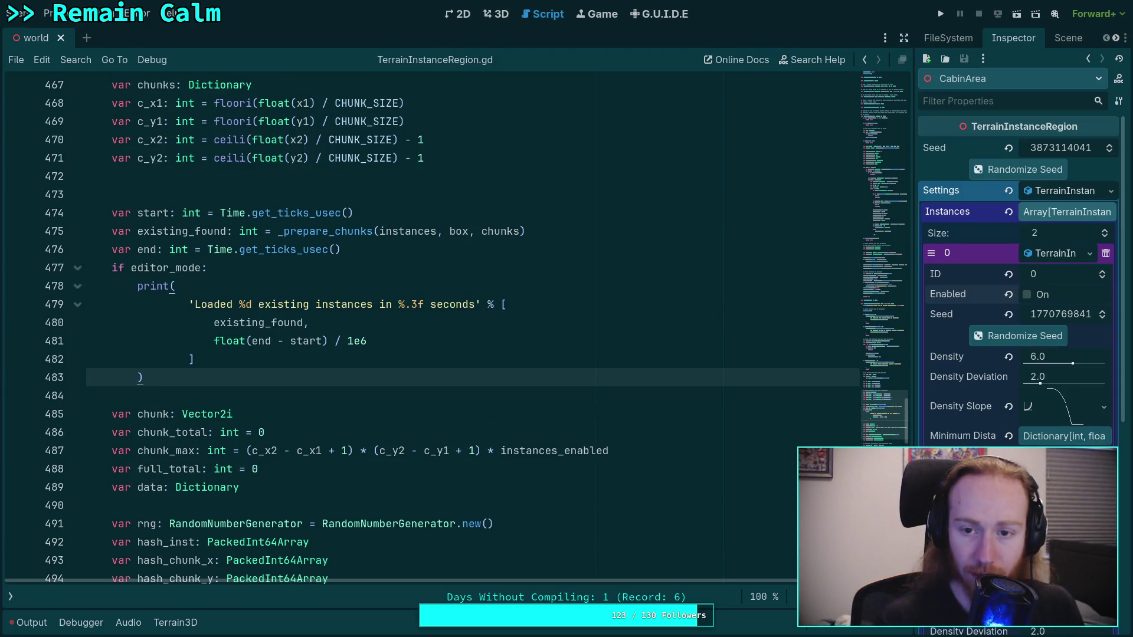
Check the output log for errors, then switch to the 3D scene view.
left_click(29, 629)
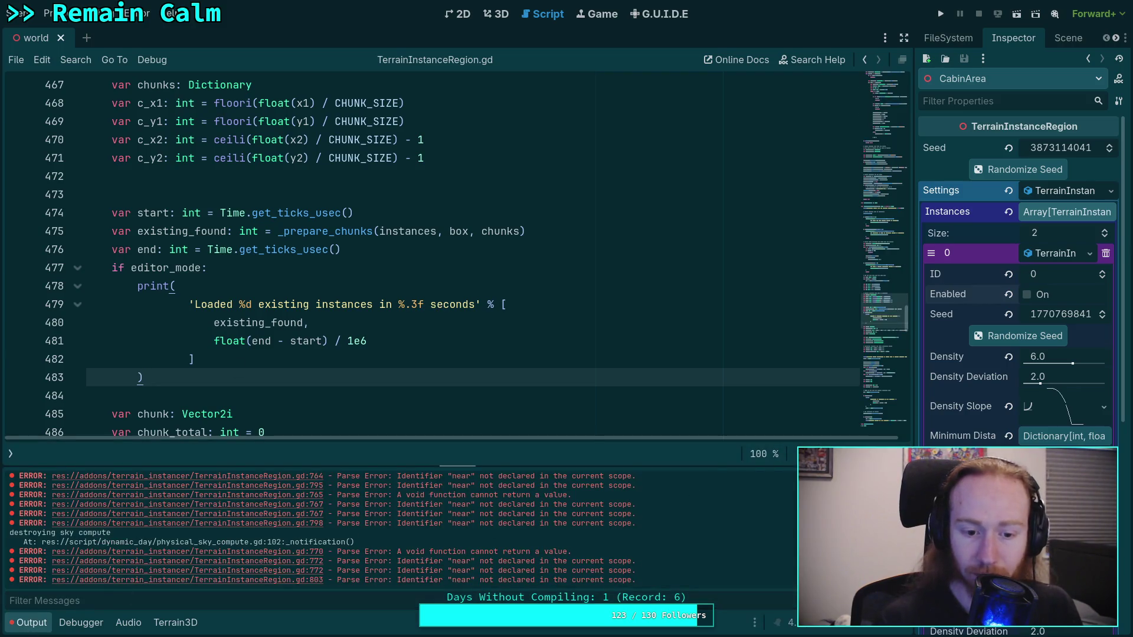
left_click(42, 616)
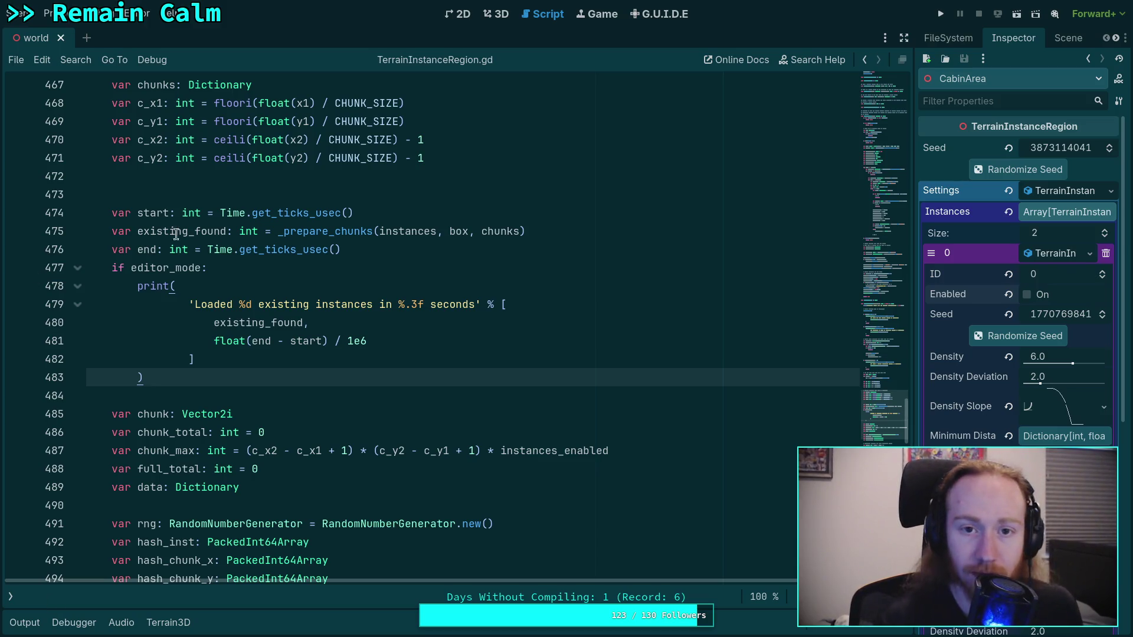
left_click(497, 15)
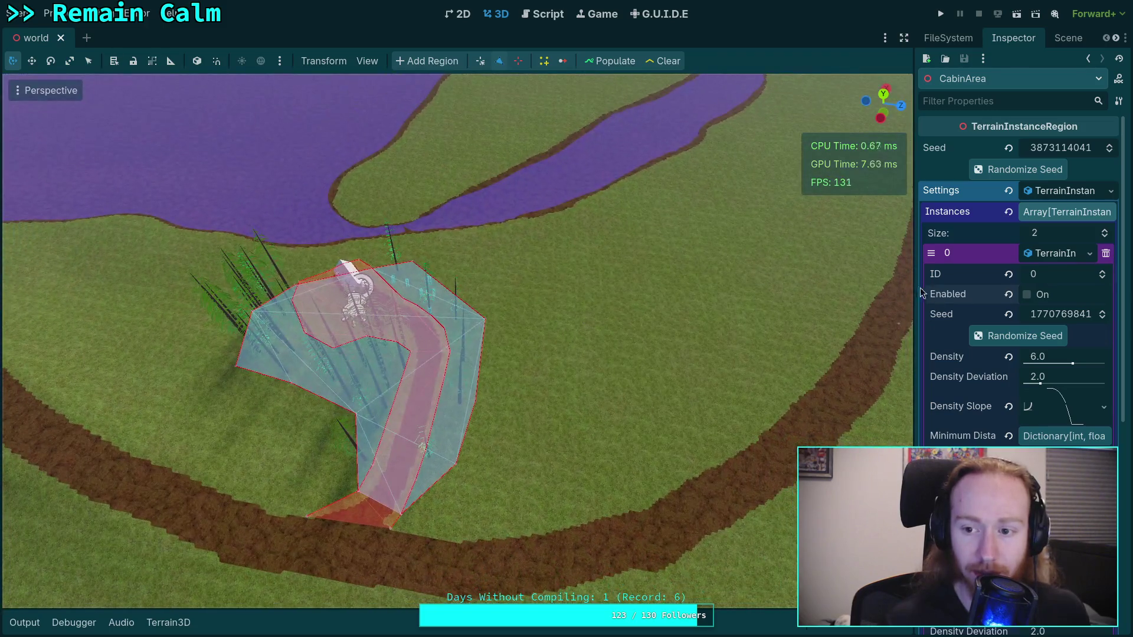
Select TerrainInstanceNode in the Scene dock and add a TerrainInstanceRegion child under it.
left_click_drag(915, 299, 778, 300)
left_click(934, 37)
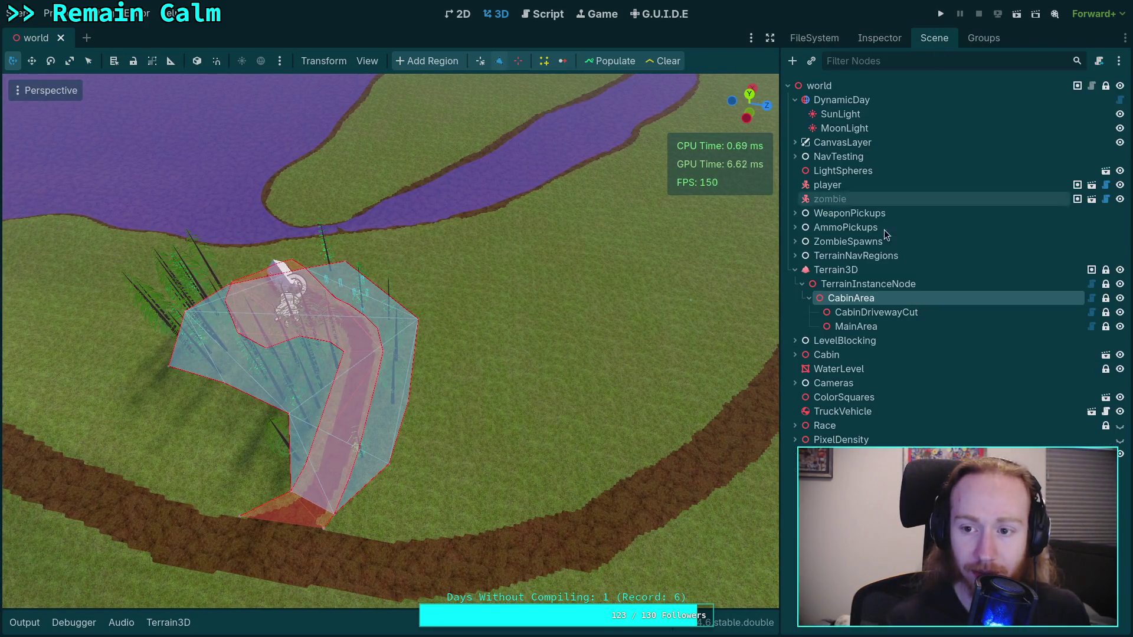
left_click(882, 284)
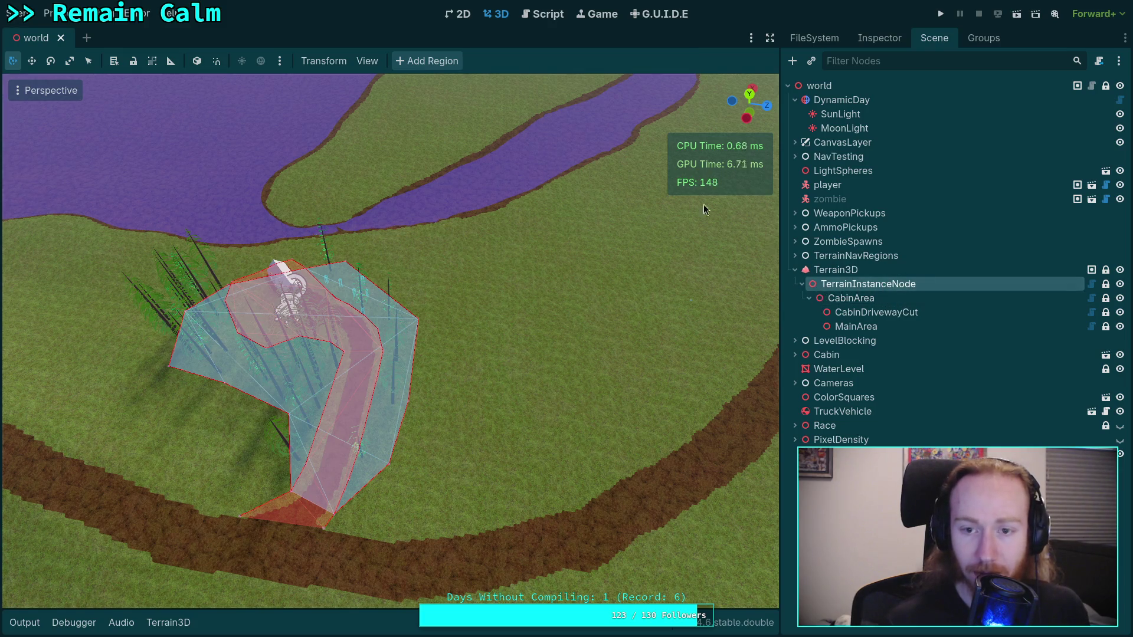
left_click(426, 61)
double_click(891, 340)
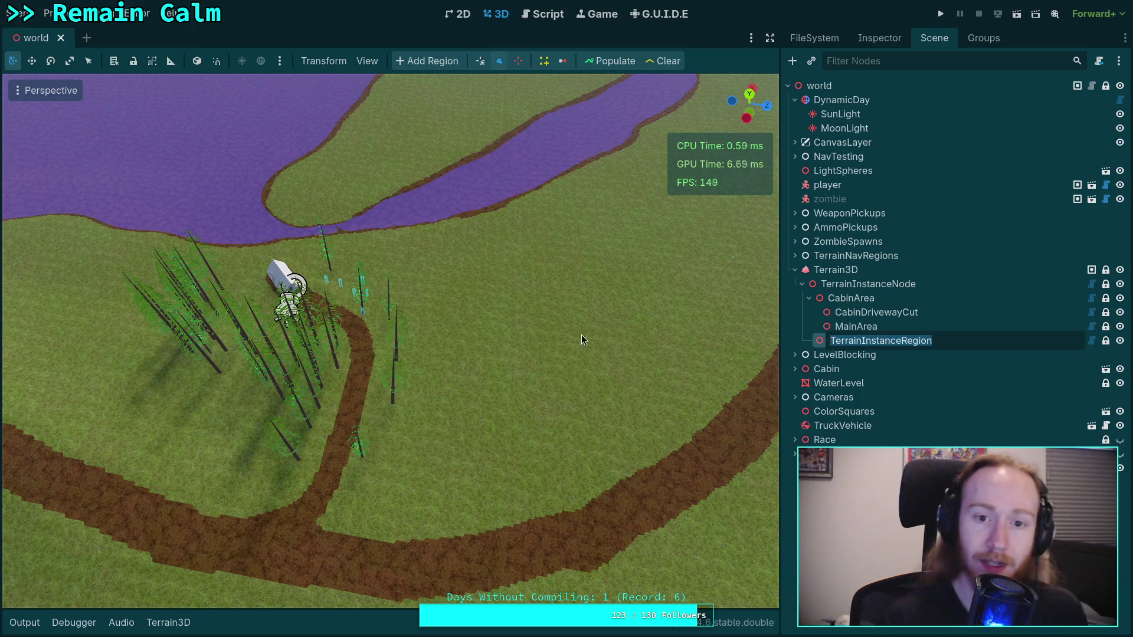
left_click(581, 313)
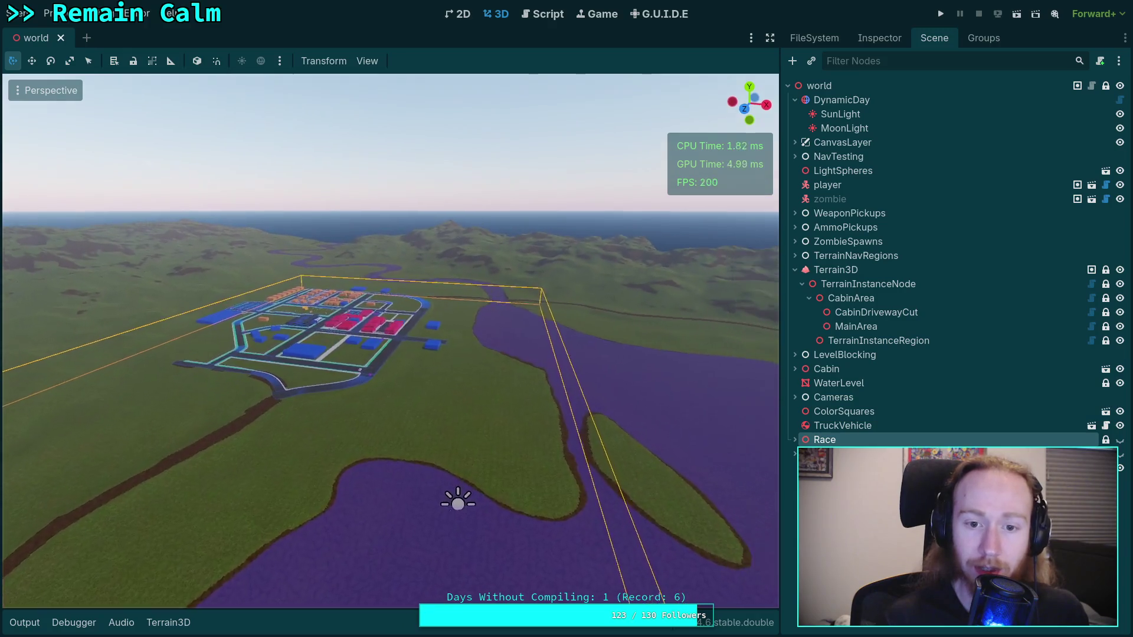
Rename the new region node to EastForest and create a RegionPolygon child under it.
scroll(389, 341, "up", 3)
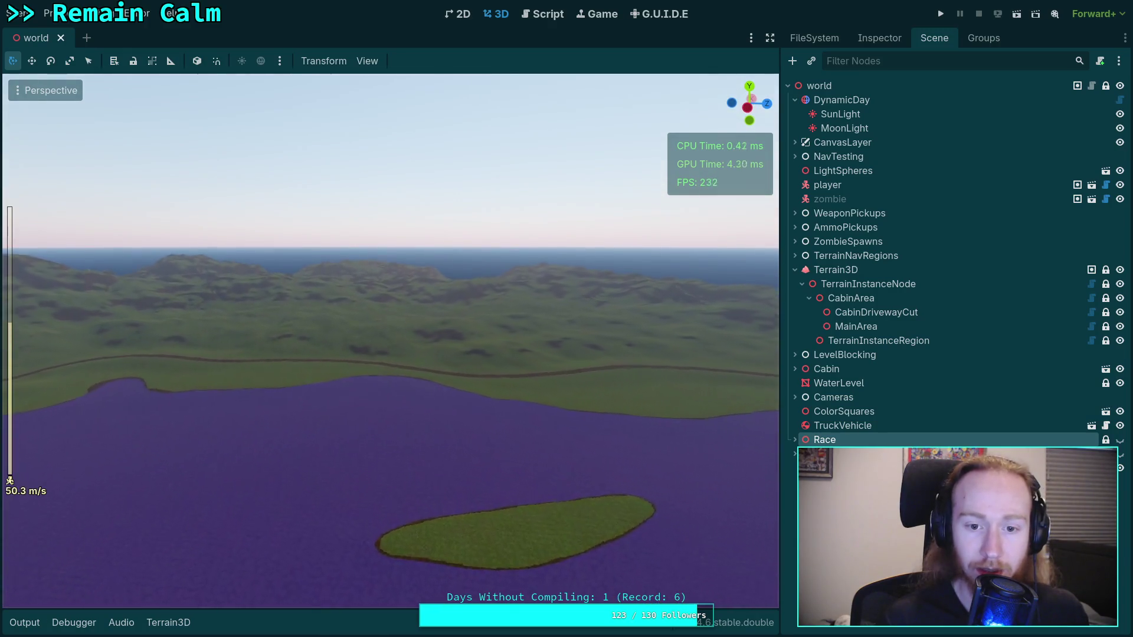
key("w")
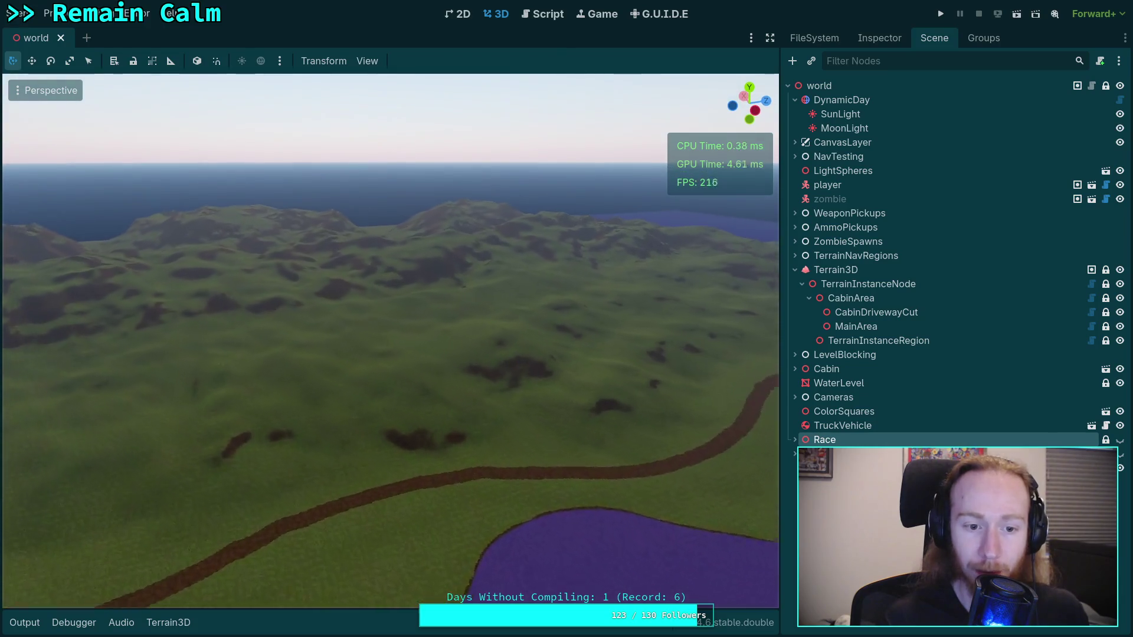
key("w")
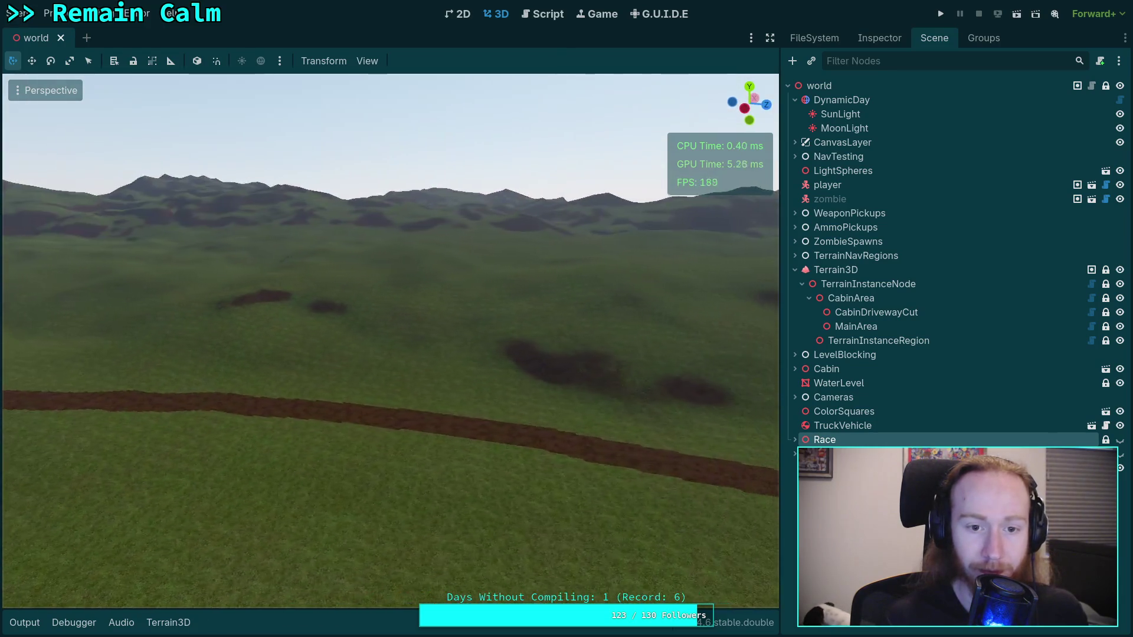
key("w")
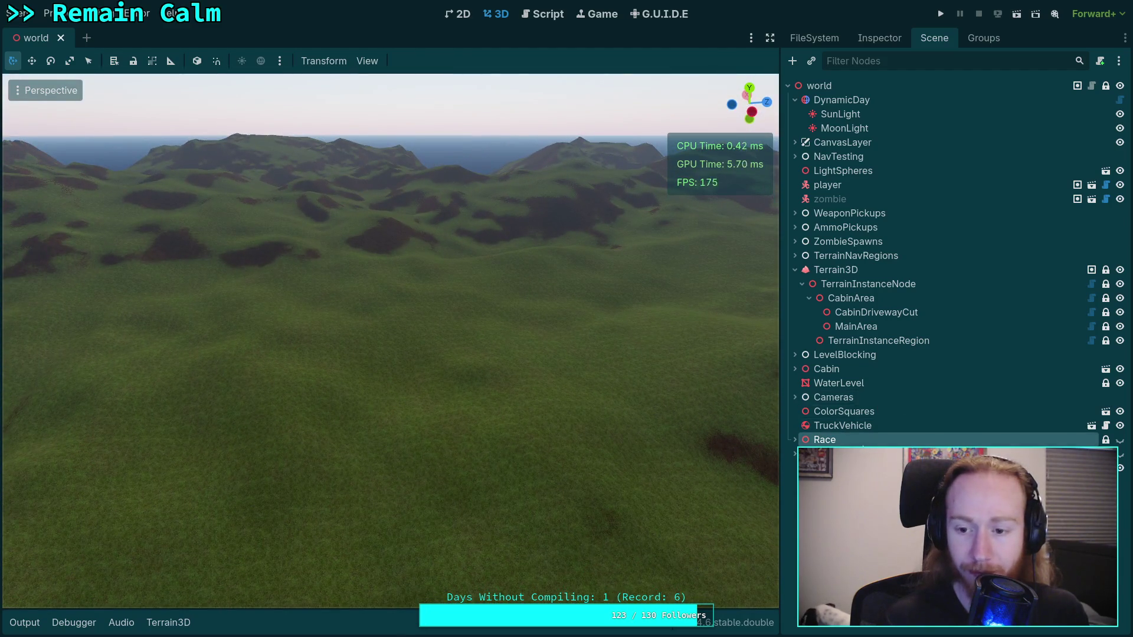
left_click(860, 341)
left_click(860, 341)
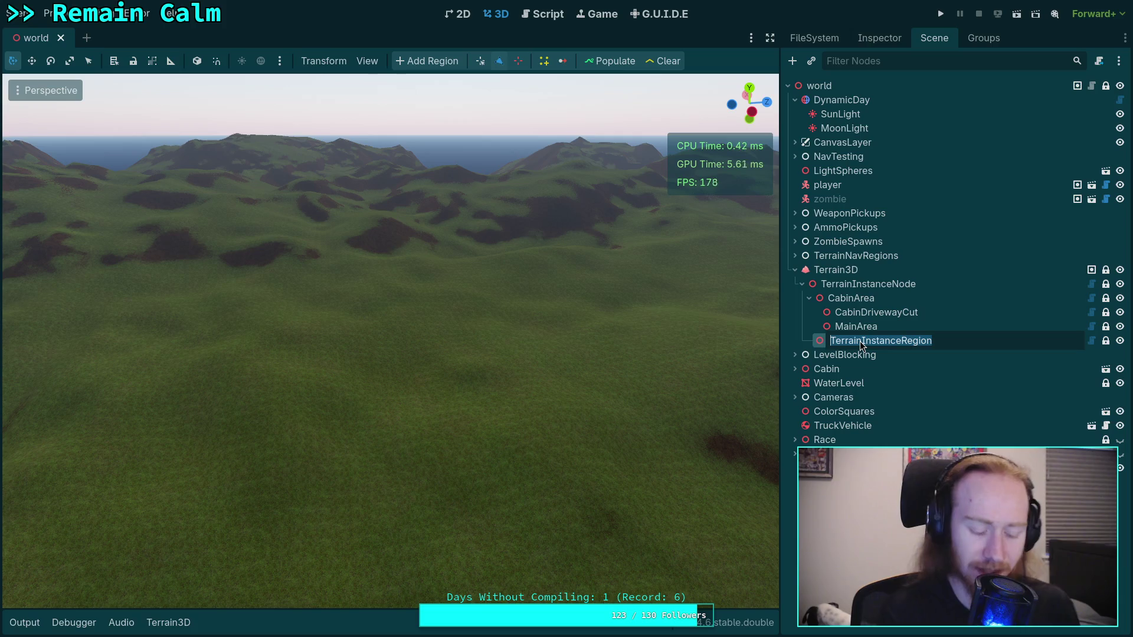
type("East")
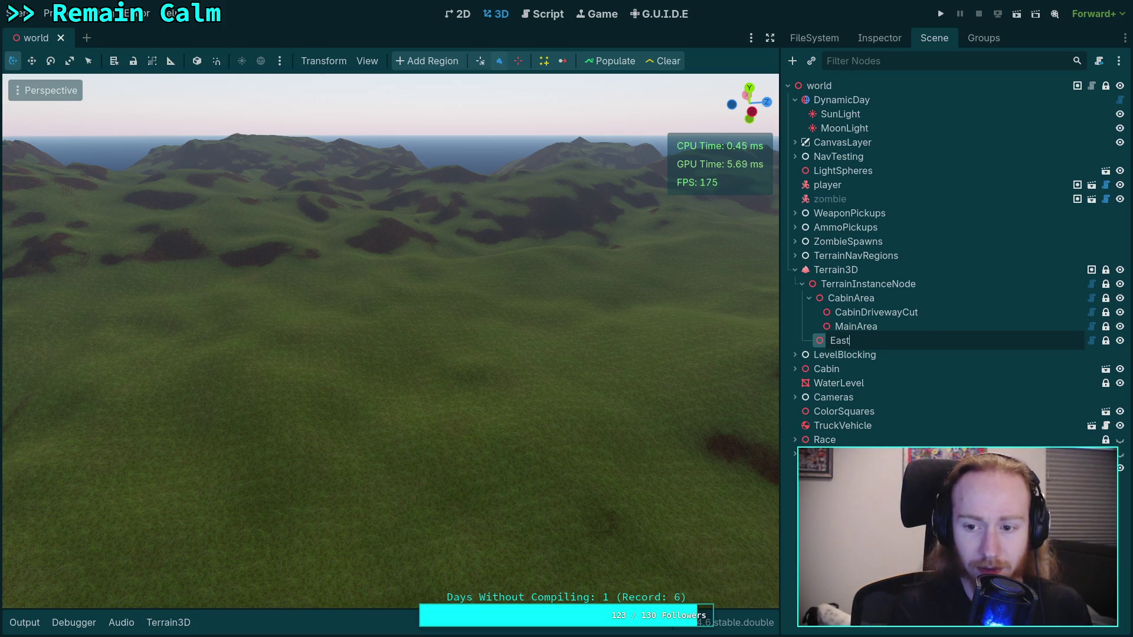
type("Forest")
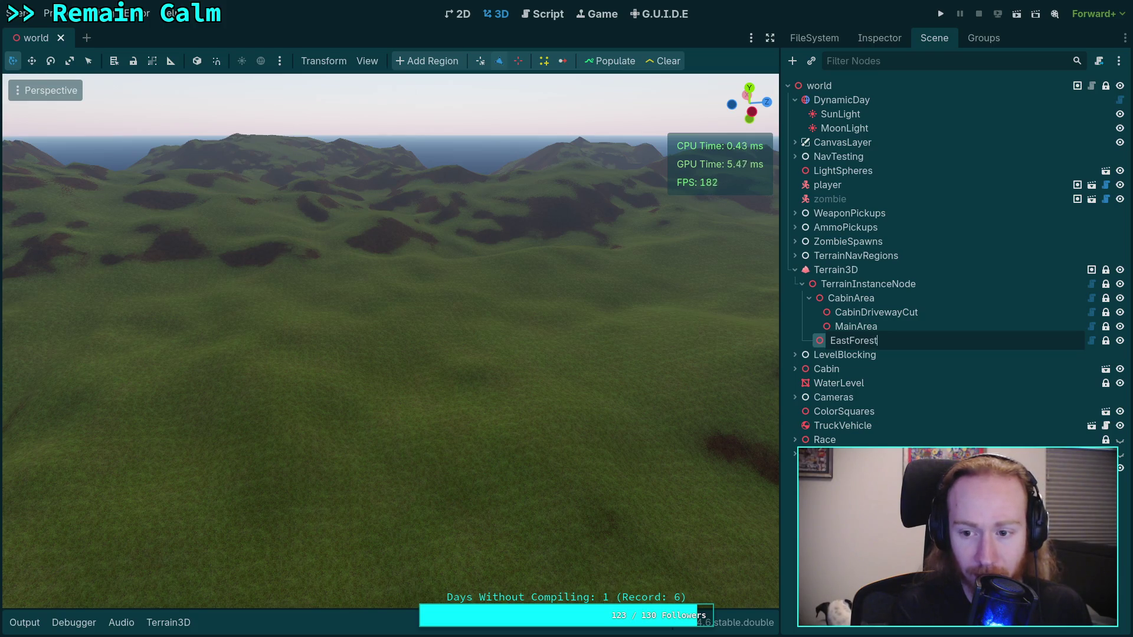
key("Return")
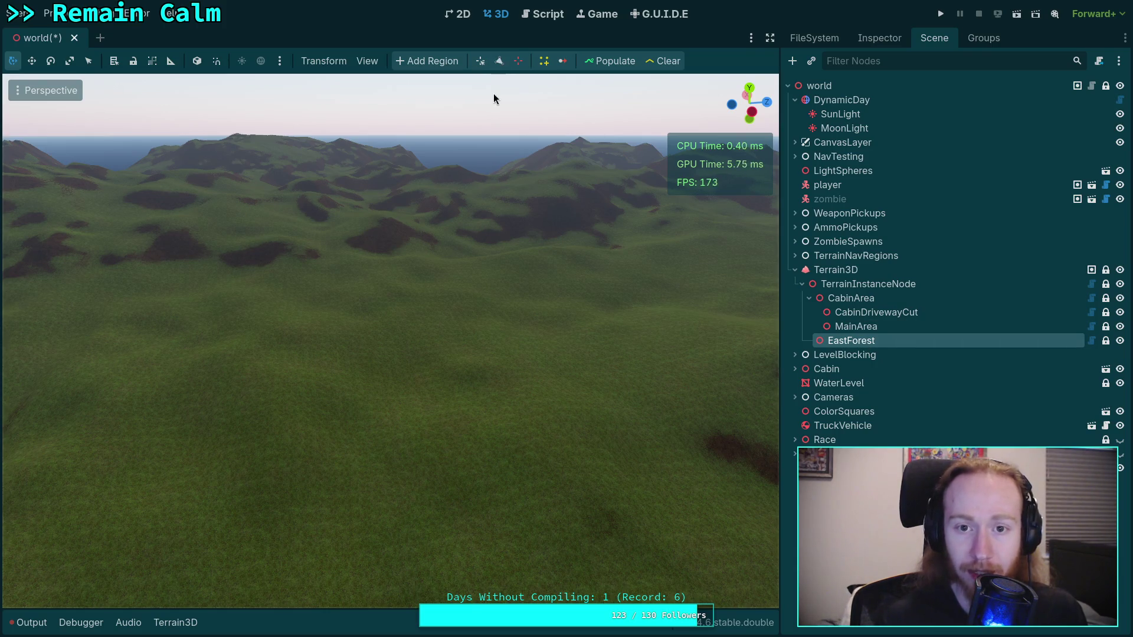
left_click_drag(405, 471, 391, 430)
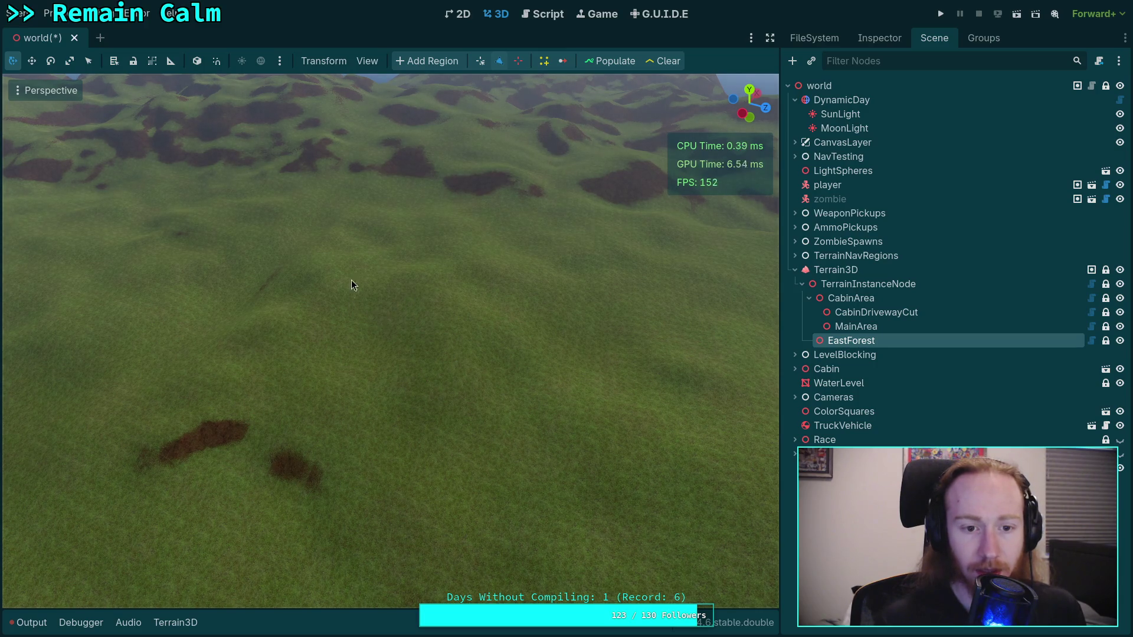
left_click(356, 248)
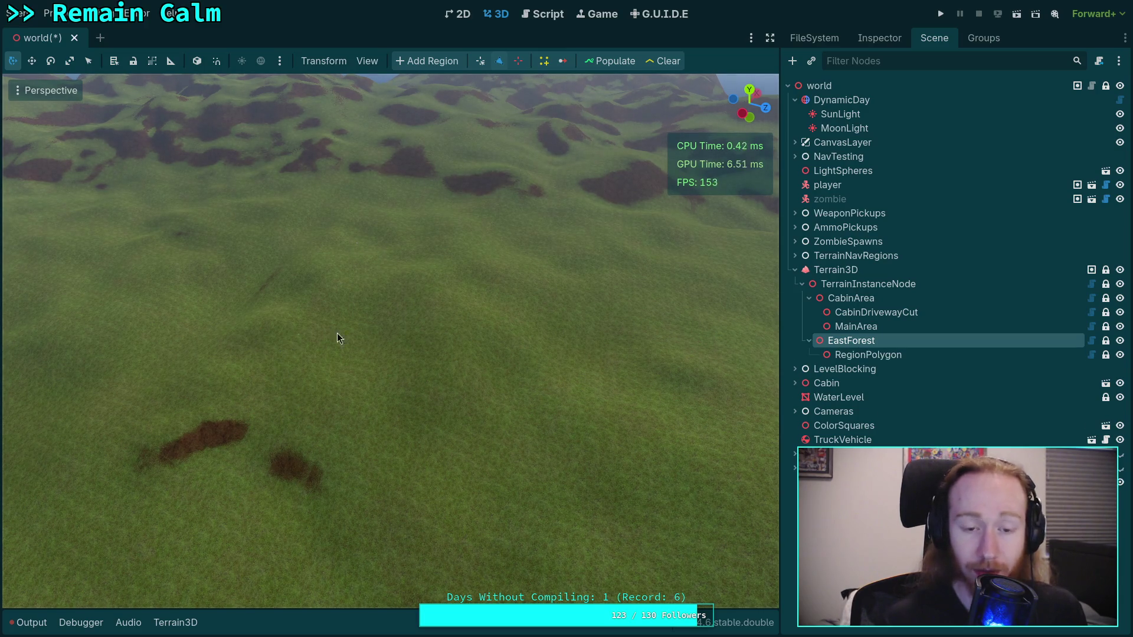
Place the first vertices of EastForest's region outline on the terrain.
left_click(391, 465)
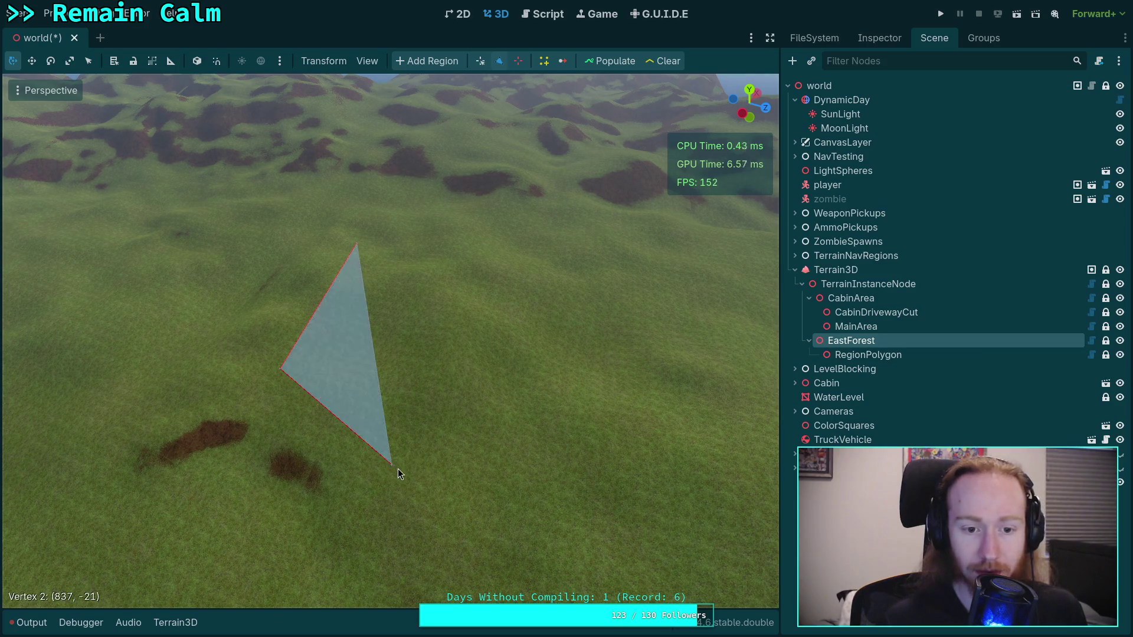
left_click(600, 473)
left_click(693, 349)
left_click(600, 257)
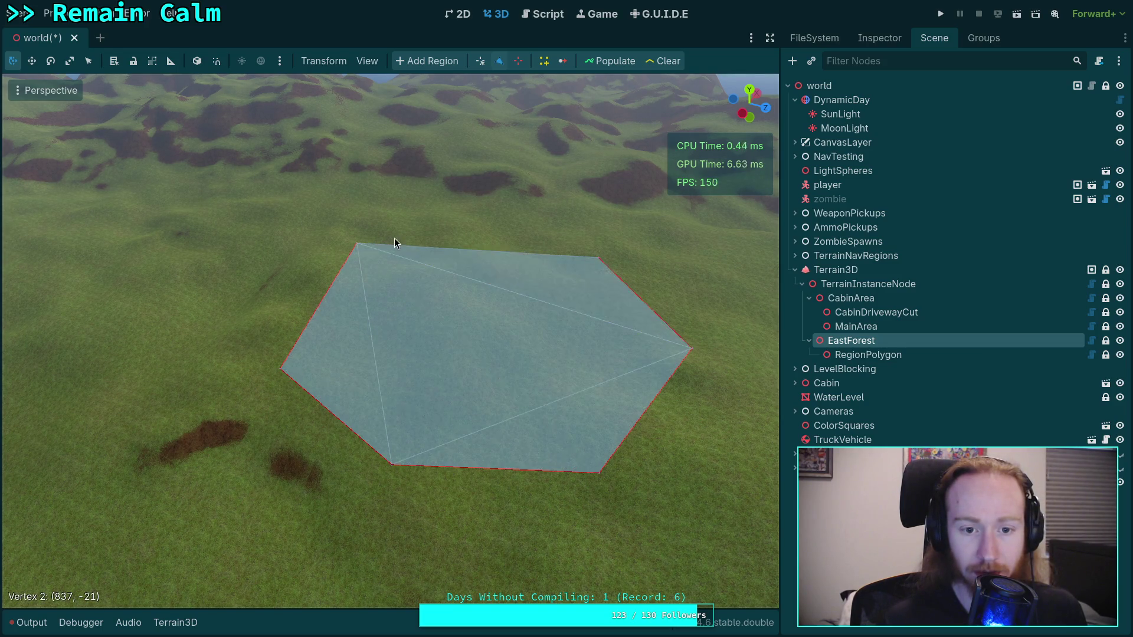
Drag the outline's lower vertices out toward the dirt road's edge.
key("d")
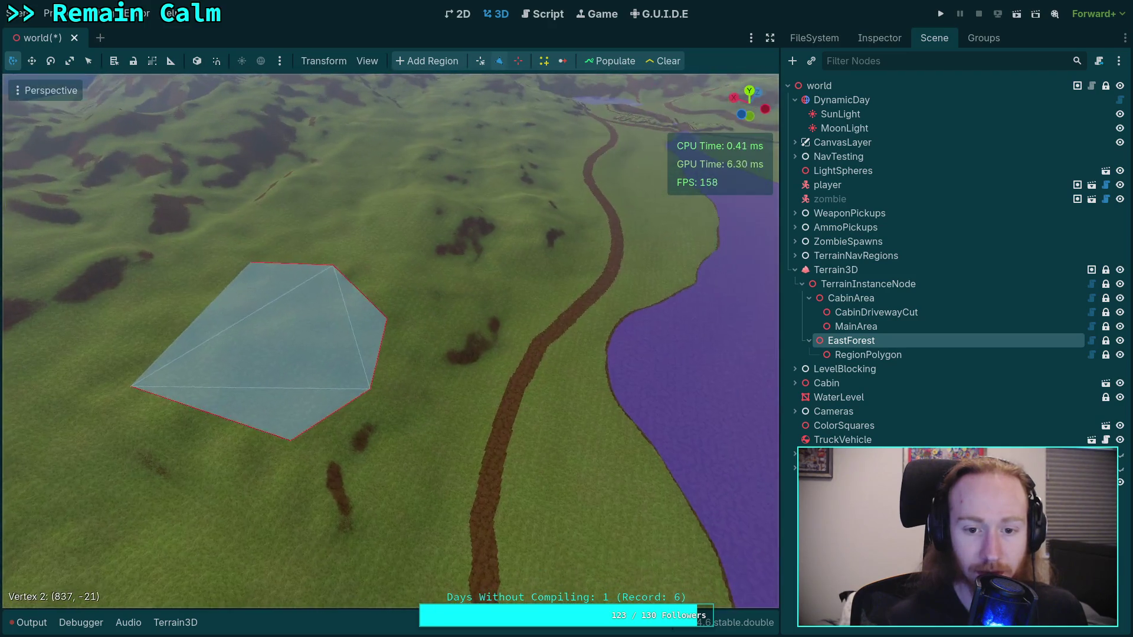
key("w")
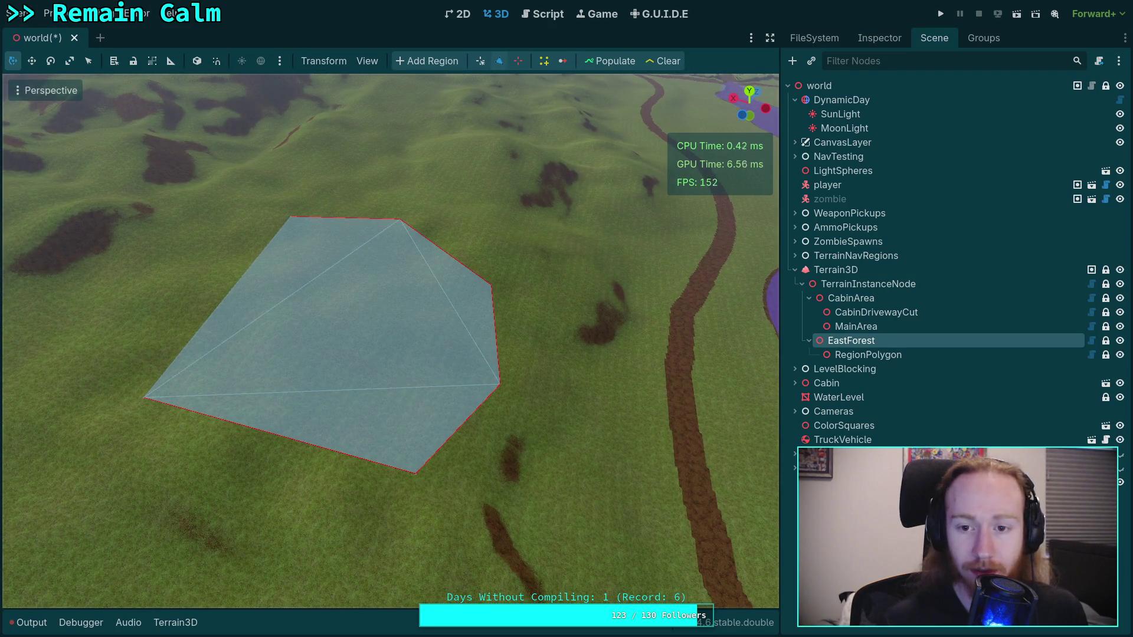
key("s")
key("a")
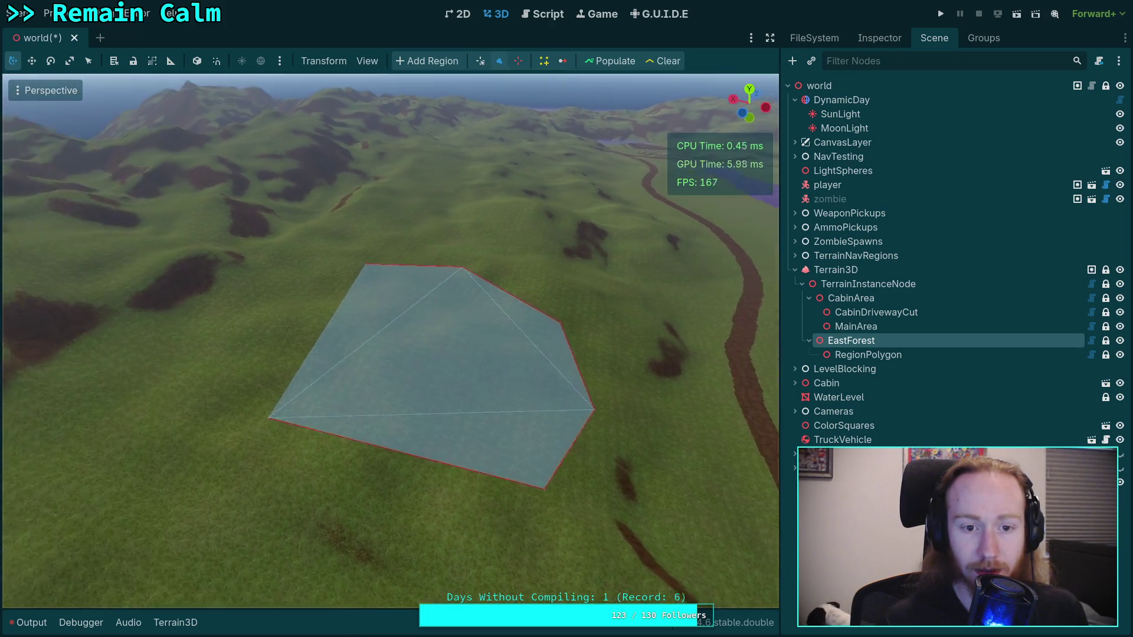
key("w")
key("d")
key("s")
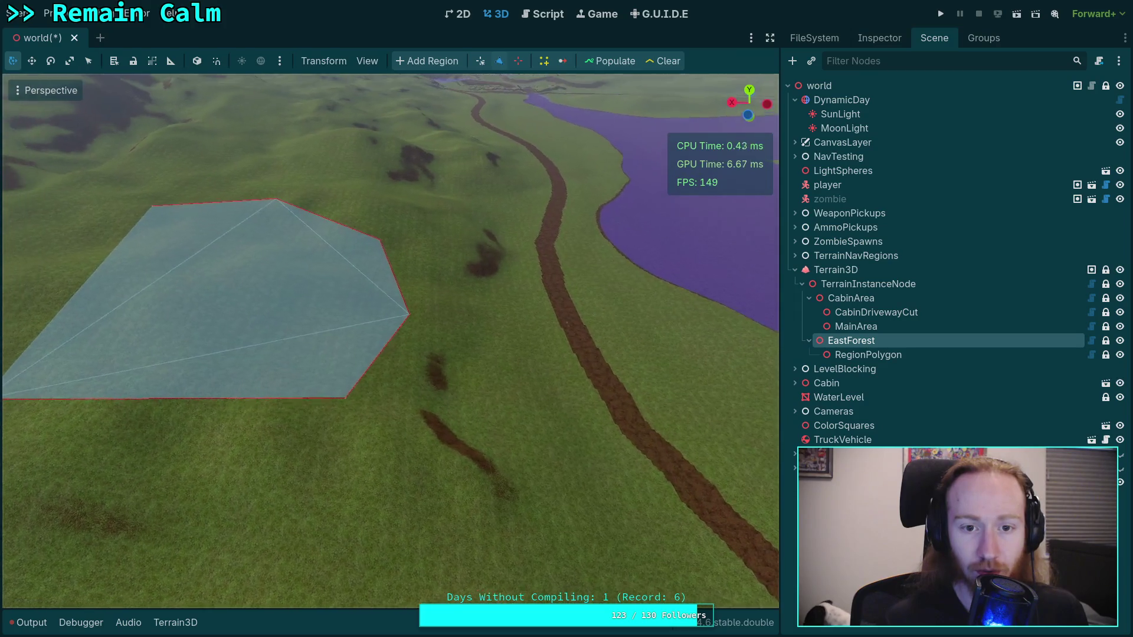
key("s")
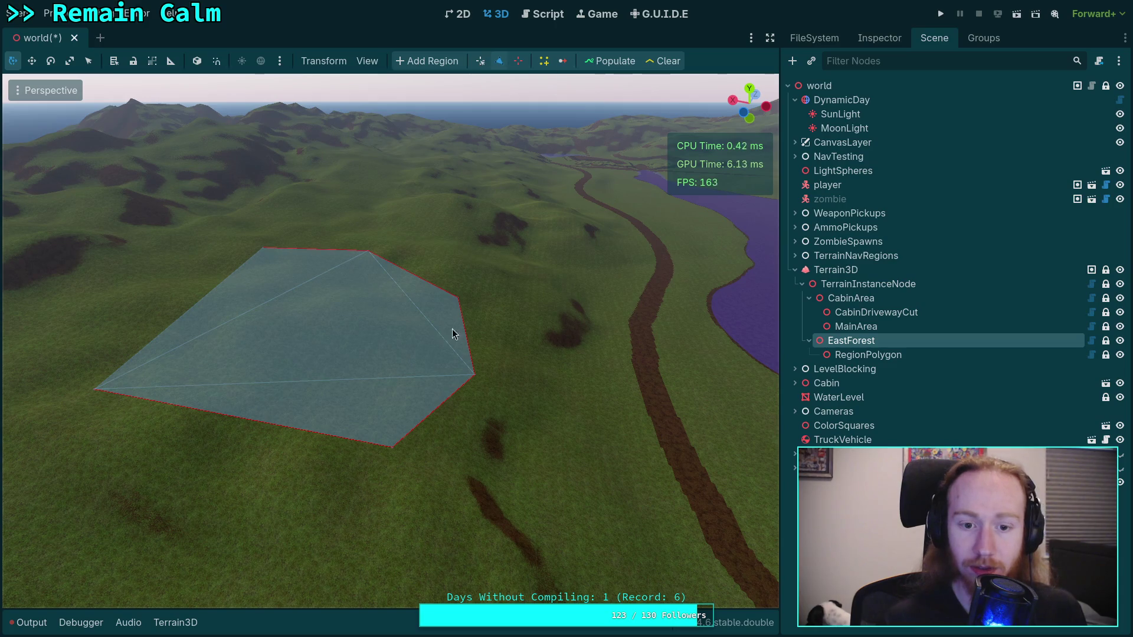
left_click_drag(394, 448, 370, 501)
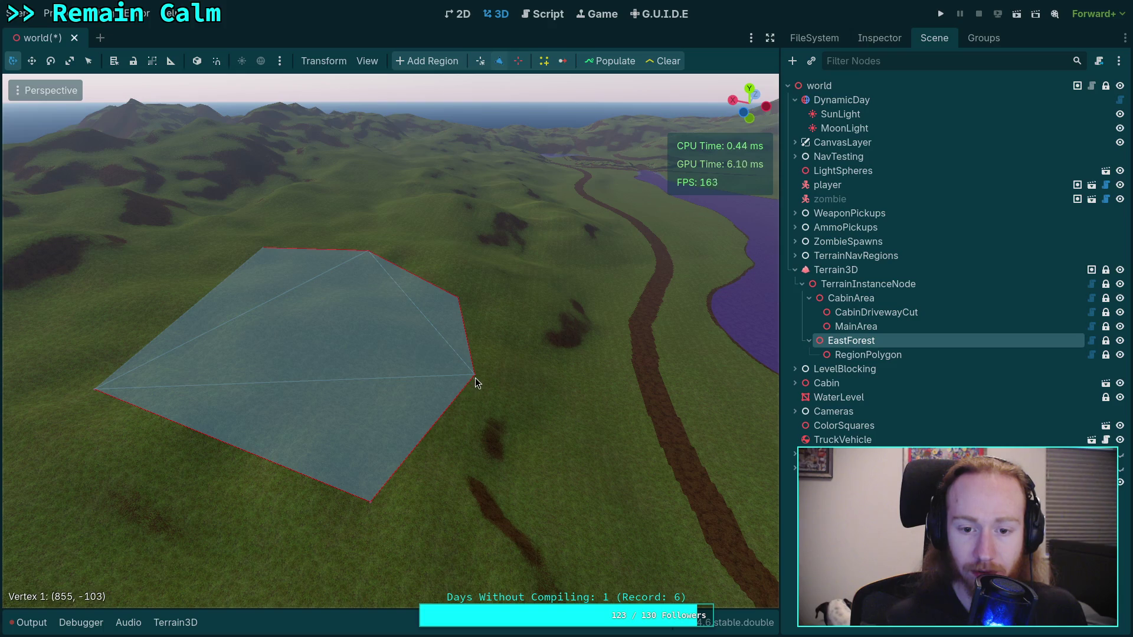
mouse_move(476, 380)
left_mouse_down()
mouse_move(748, 457)
mouse_move(773, 481)
left_mouse_up()
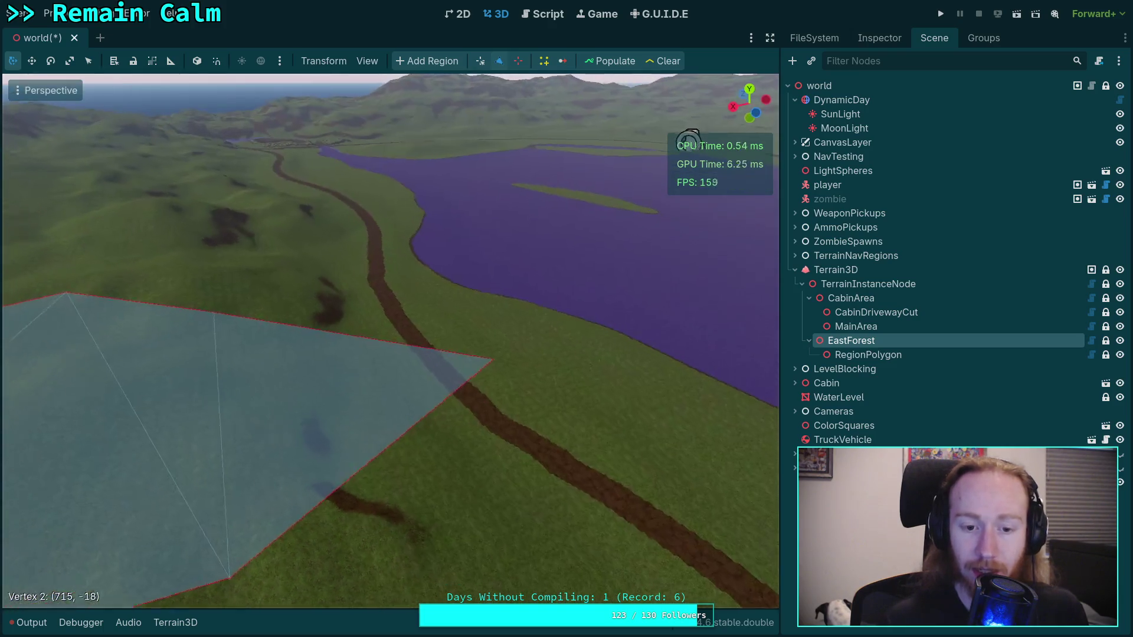
key("a")
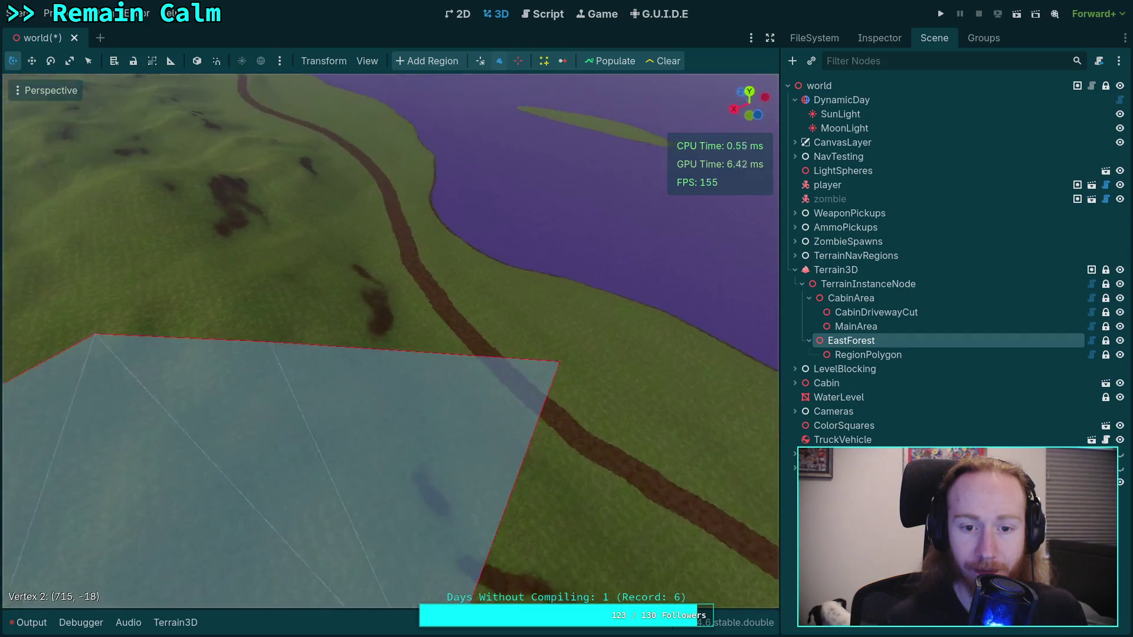
key("s")
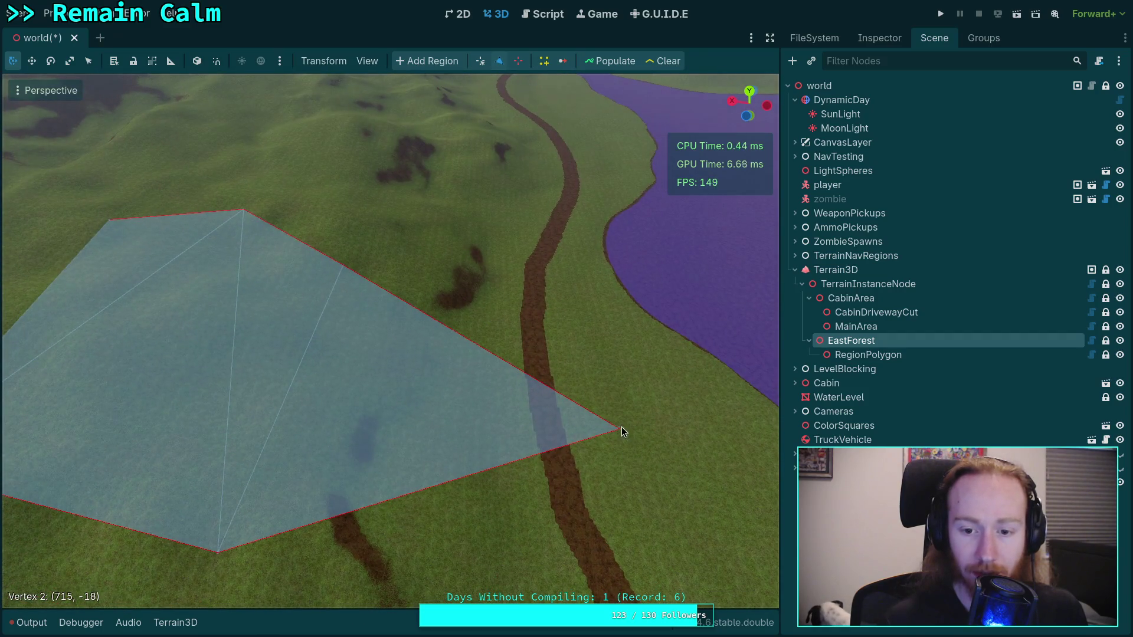
mouse_move(621, 430)
left_mouse_down()
mouse_move(540, 498)
mouse_move(550, 539)
left_mouse_up()
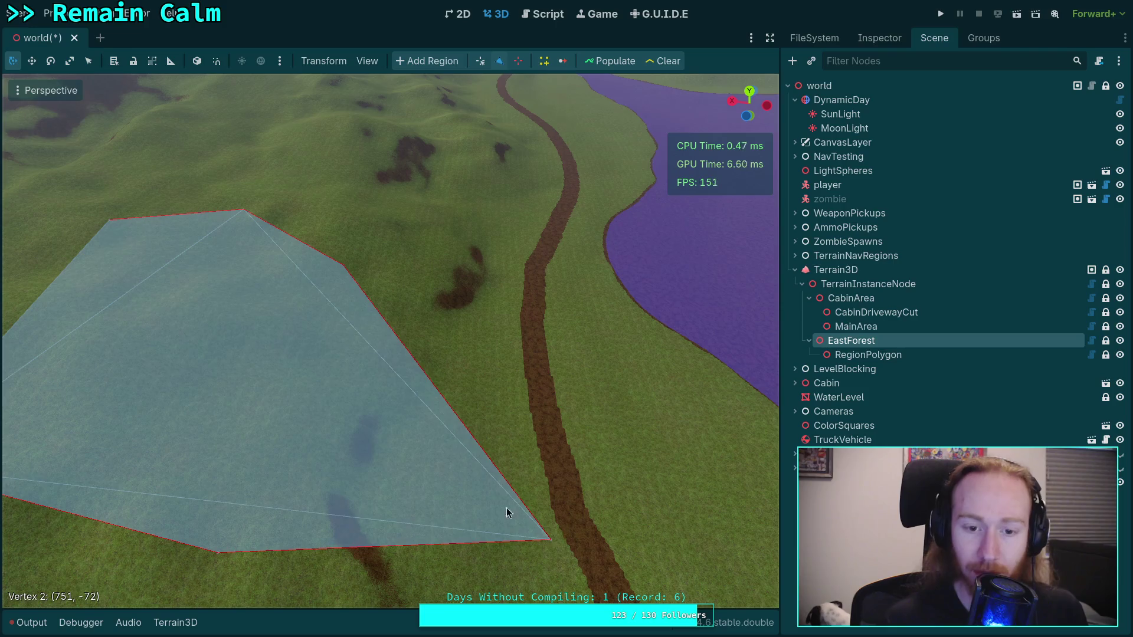
mouse_move(344, 270)
left_mouse_down()
mouse_move(519, 468)
mouse_move(528, 464)
left_mouse_up()
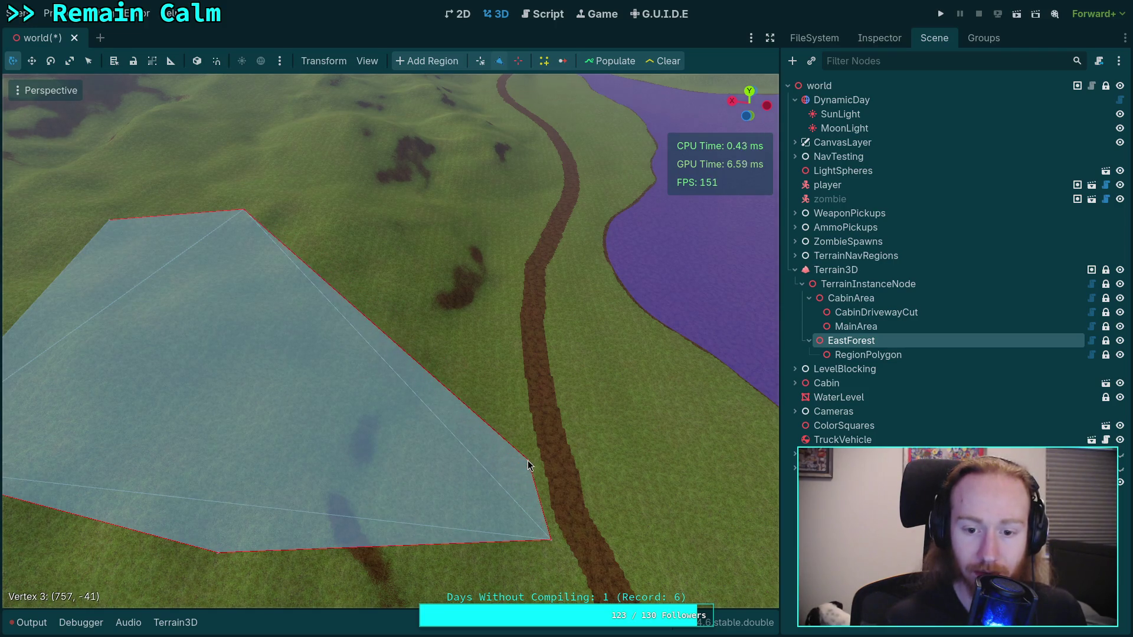
Move the top and left vertices over to the road, inserting extra edge vertices.
left_click(511, 327)
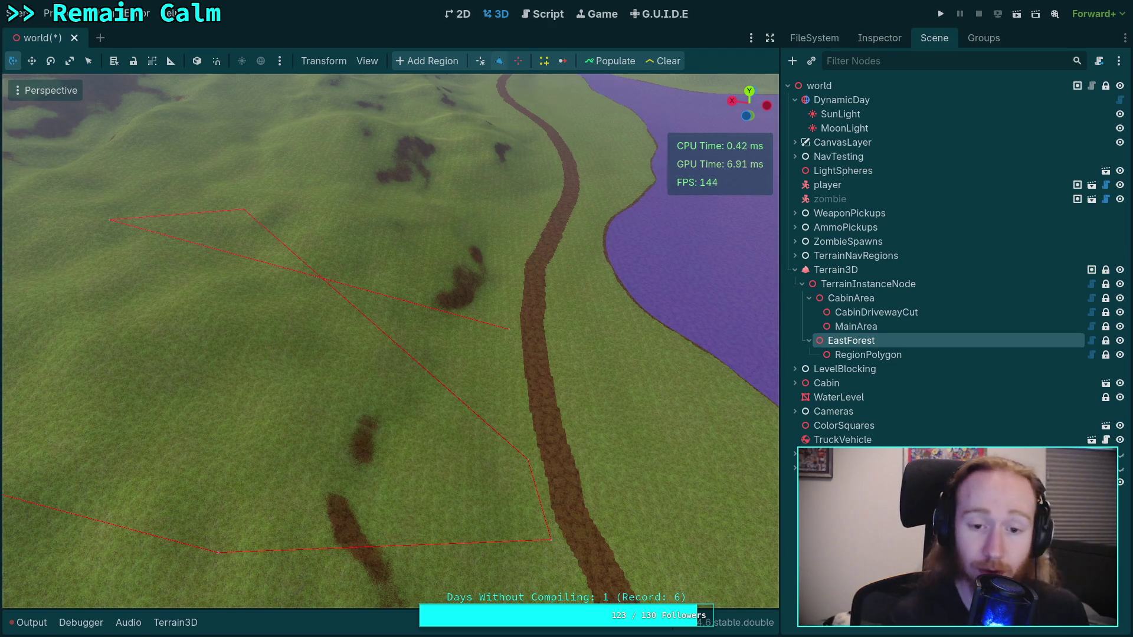
key("ctrl+z")
mouse_move(338, 297)
left_mouse_down()
mouse_move(471, 273)
mouse_move(502, 296)
left_mouse_up()
mouse_move(240, 210)
left_mouse_down()
mouse_move(523, 211)
mouse_move(513, 250)
left_mouse_up()
mouse_move(110, 221)
left_mouse_down()
mouse_move(546, 210)
mouse_move(550, 195)
left_mouse_up()
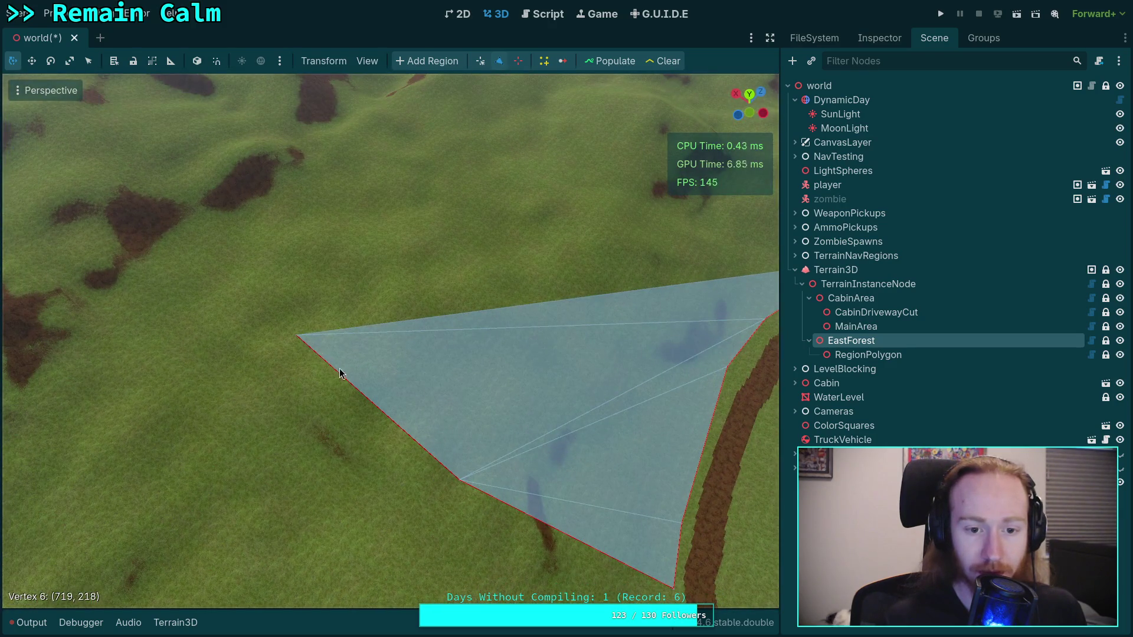
mouse_move(296, 335)
left_mouse_down()
mouse_move(342, 256)
mouse_move(546, 94)
left_mouse_up()
mouse_move(498, 281)
left_mouse_down()
mouse_move(307, 313)
mouse_move(260, 347)
left_mouse_up()
Extend the outline up along the road with new vertices through vertex 13.
key("w")
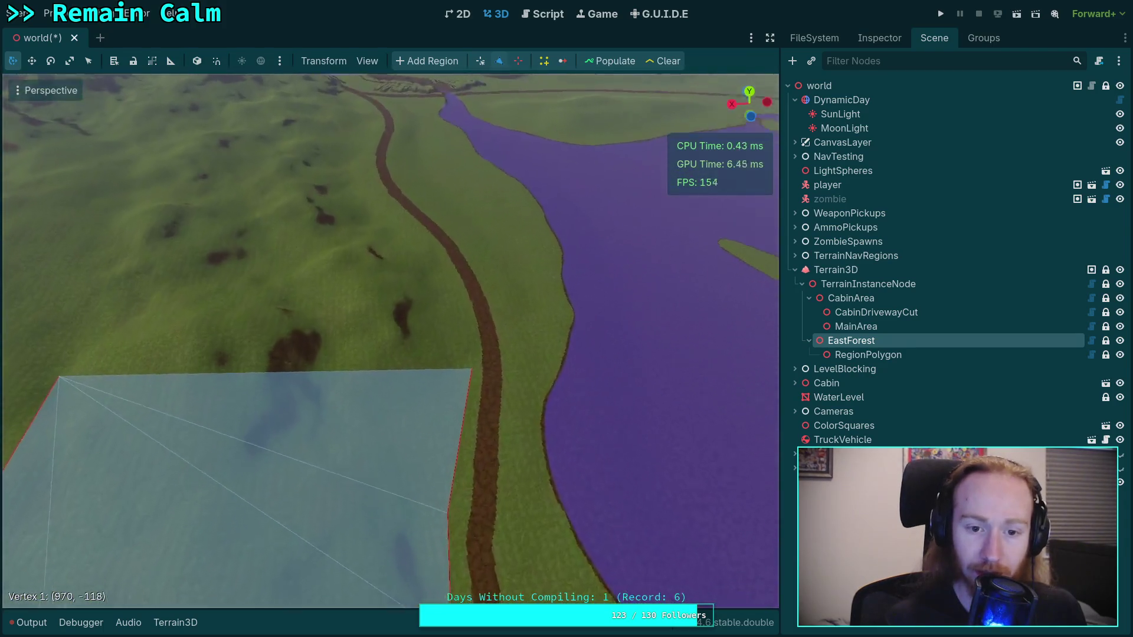
left_click(499, 375)
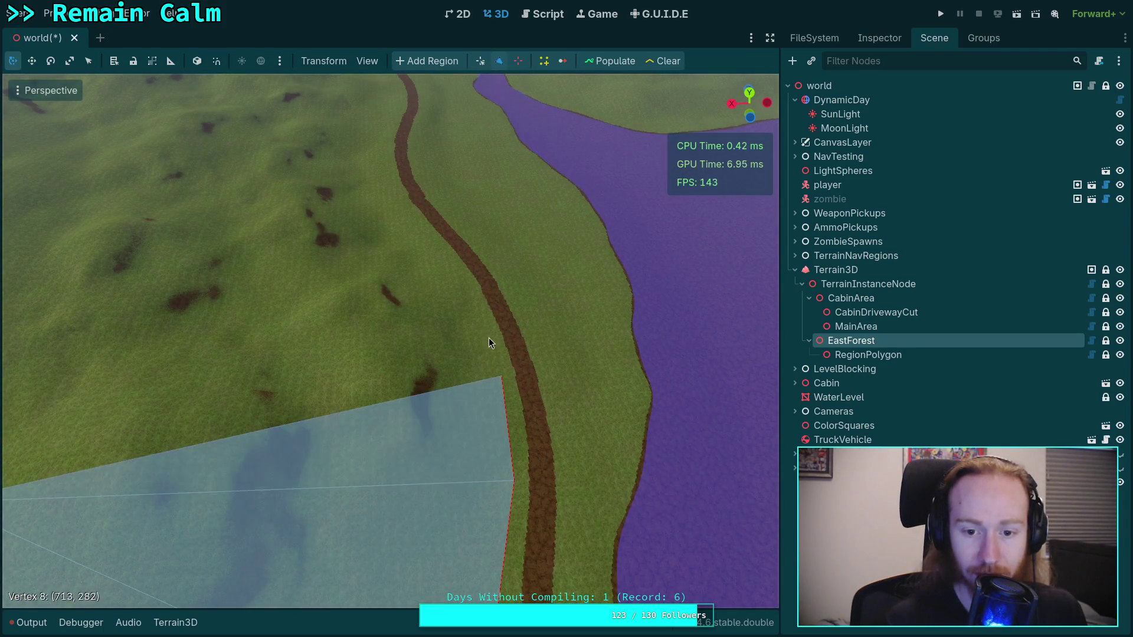
left_click(472, 299)
left_click(419, 237)
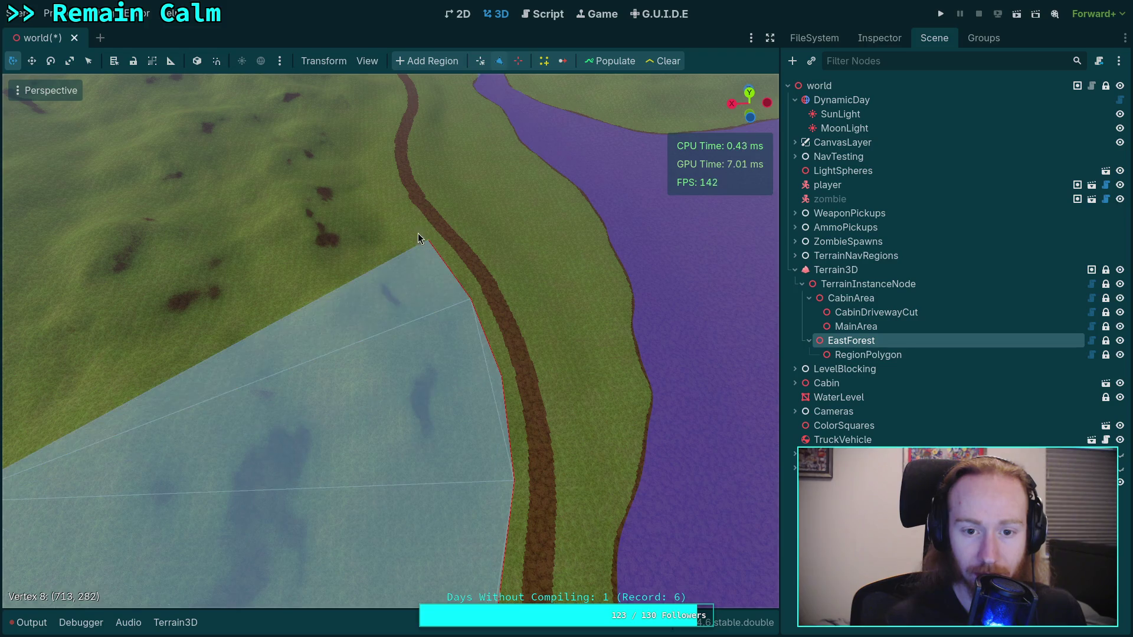
left_click(389, 189)
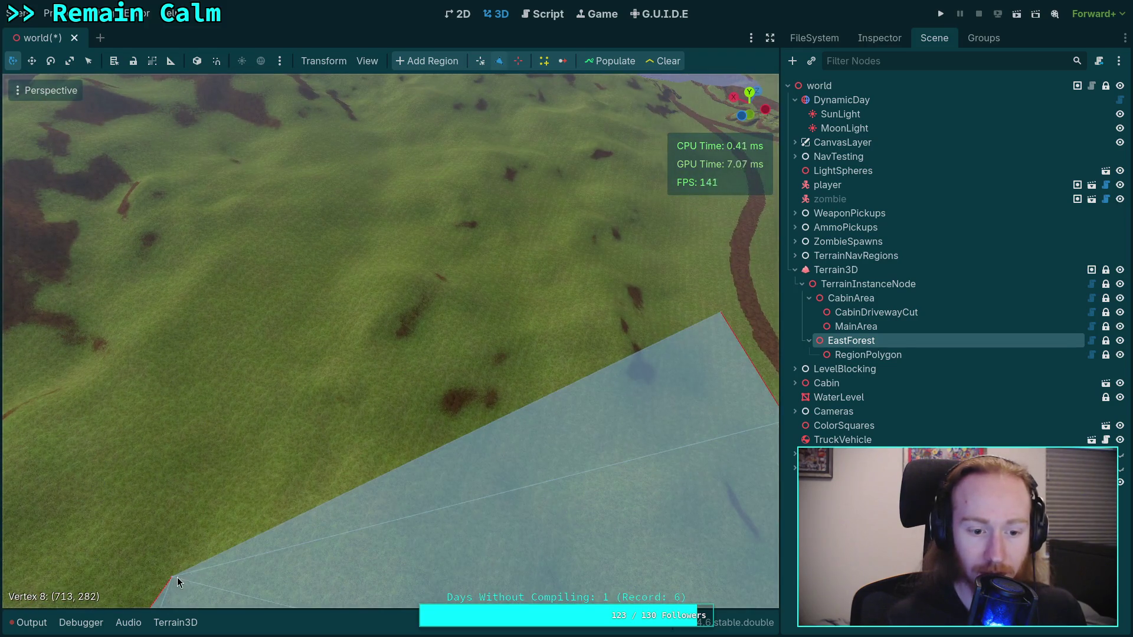
left_click_drag(171, 575, 236, 508)
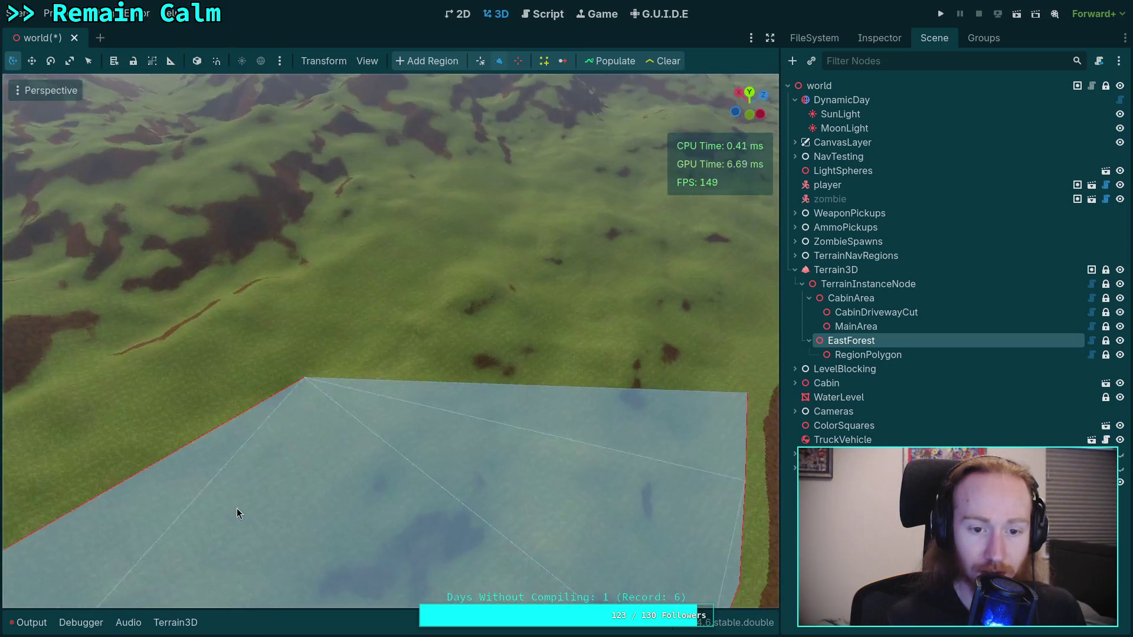
left_click_drag(334, 361, 556, 164)
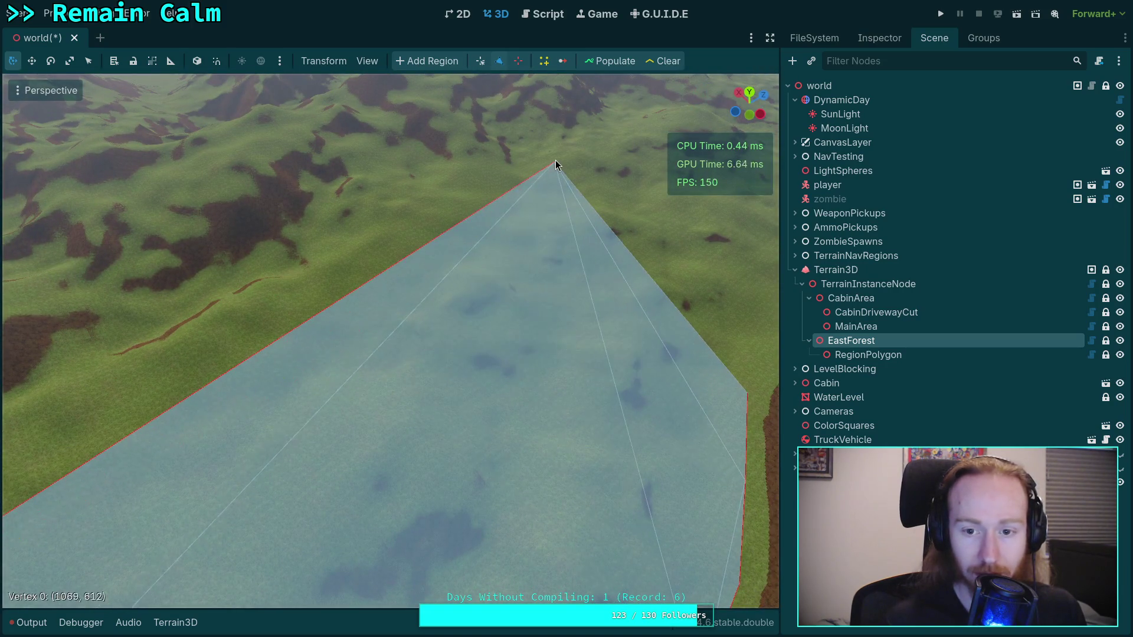
right_click(497, 219)
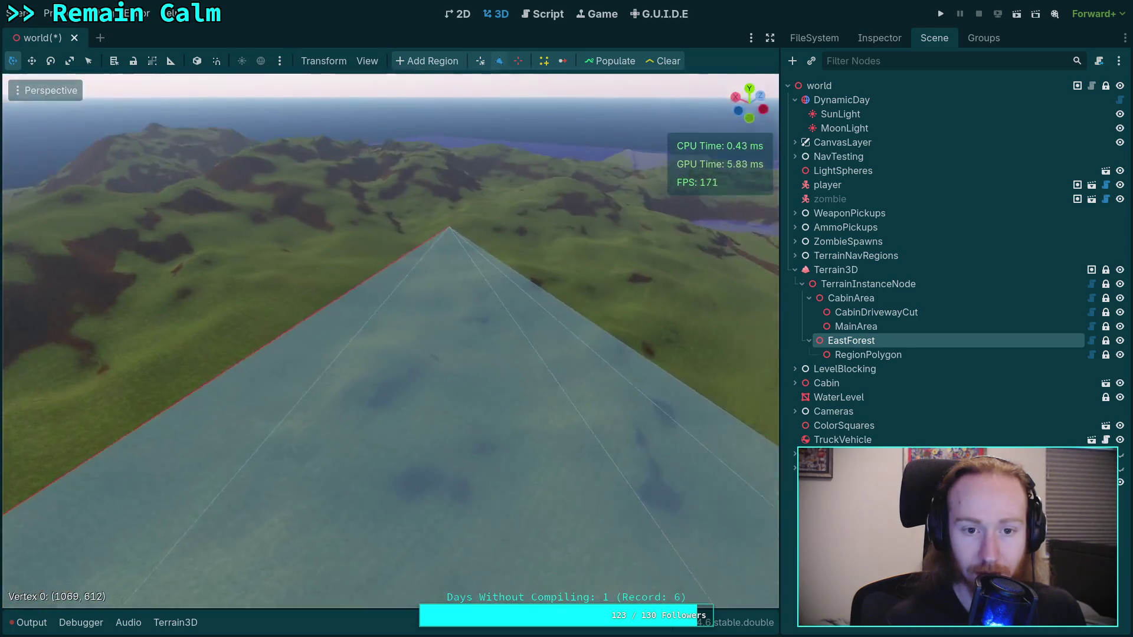
key("w")
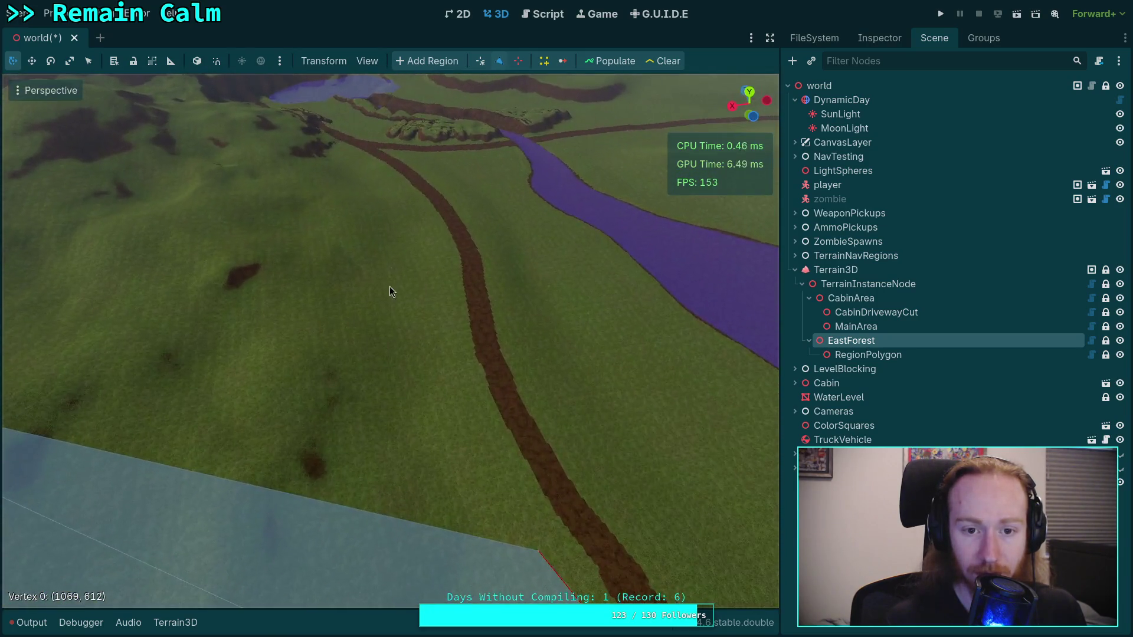
left_click(451, 352)
left_click(448, 265)
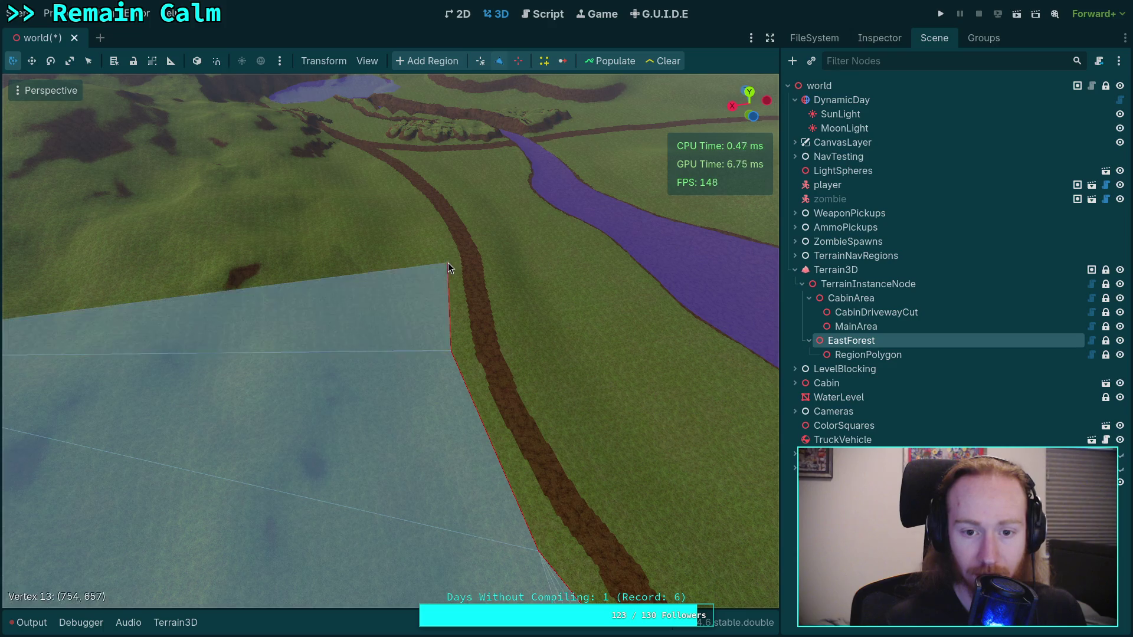
Pull vertices 11 and 9 against the road and insert vertex 10 along its edge.
right_click(448, 263)
key("s")
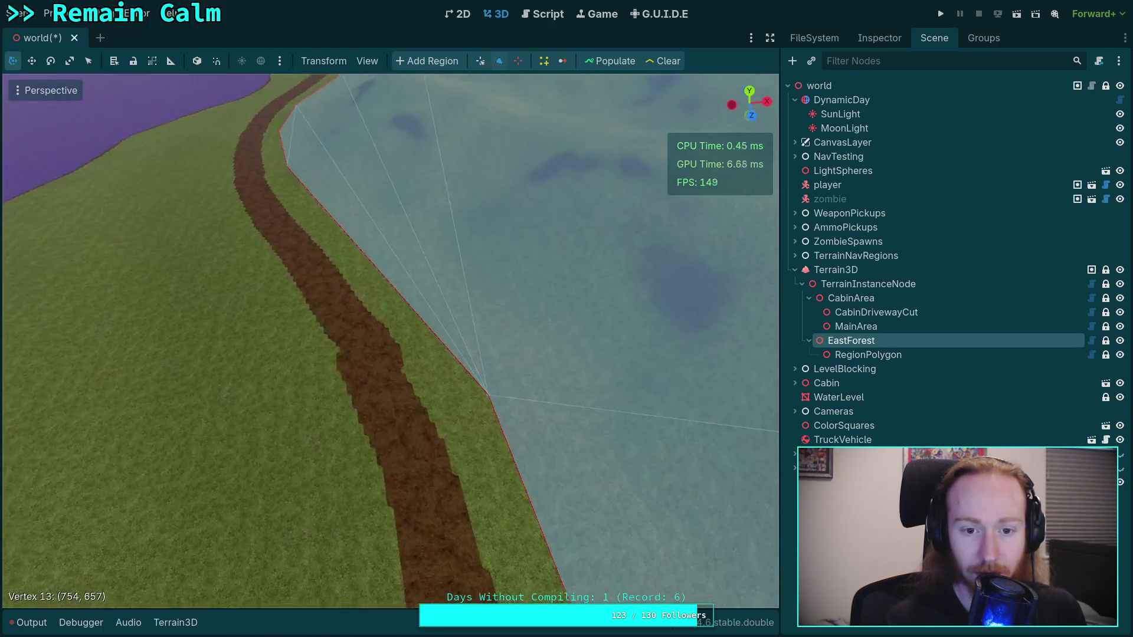
left_click_drag(481, 401, 446, 402)
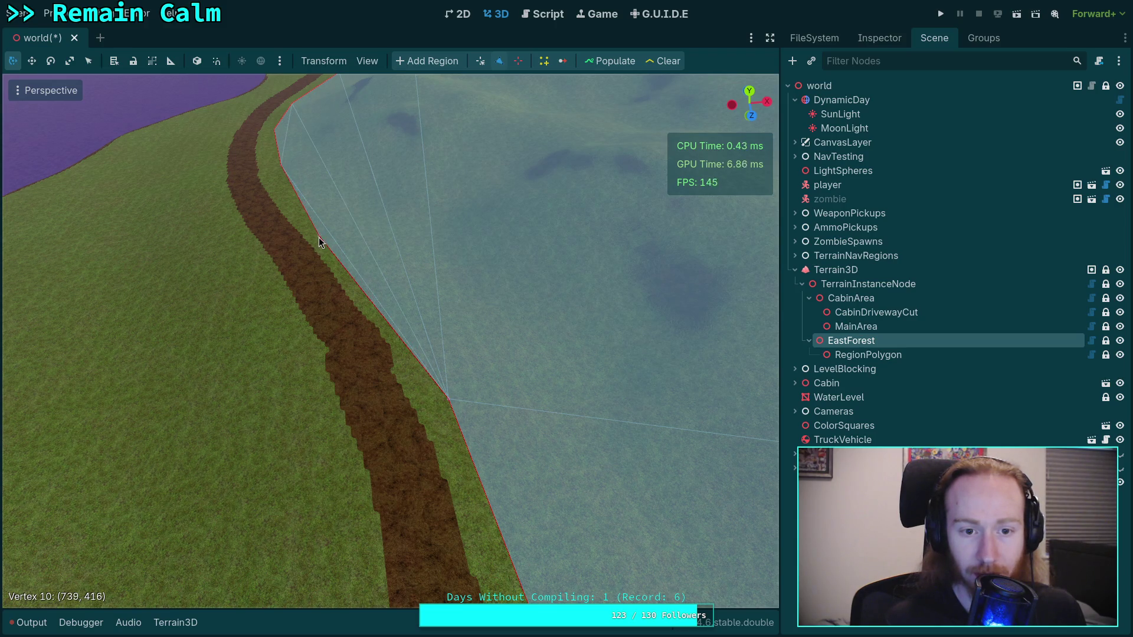
mouse_move(278, 164)
left_mouse_down()
mouse_move(269, 176)
mouse_move(377, 206)
left_mouse_up()
mouse_move(579, 306)
left_mouse_down()
mouse_move(584, 324)
mouse_move(565, 292)
mouse_move(571, 309)
left_mouse_up()
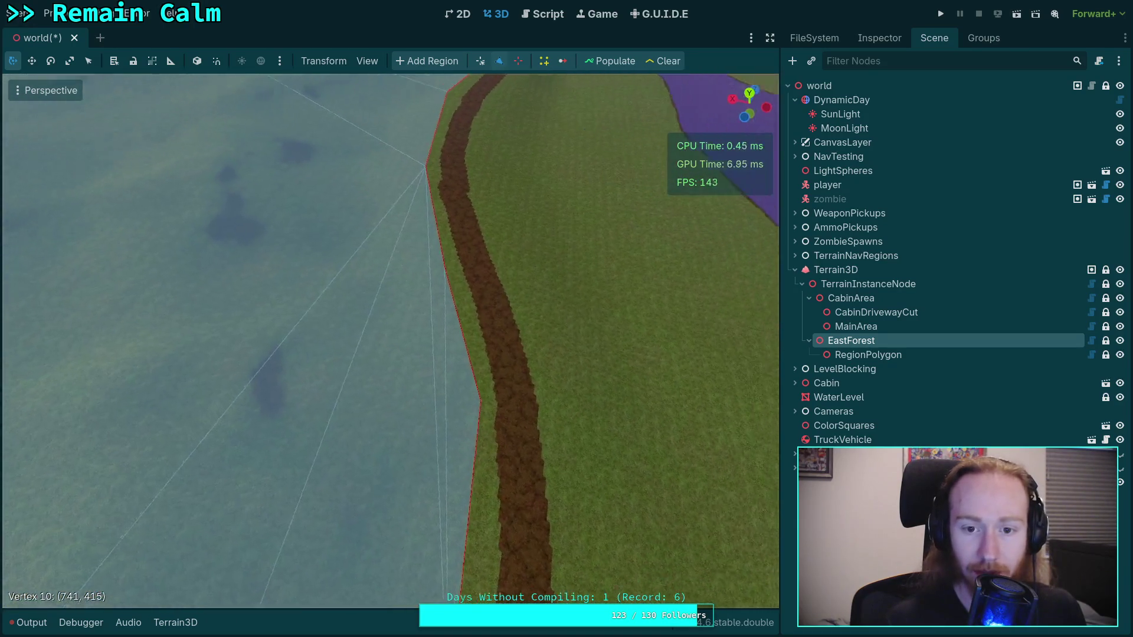
mouse_move(475, 255)
left_mouse_down()
mouse_move(483, 268)
mouse_move(294, 317)
left_mouse_up()
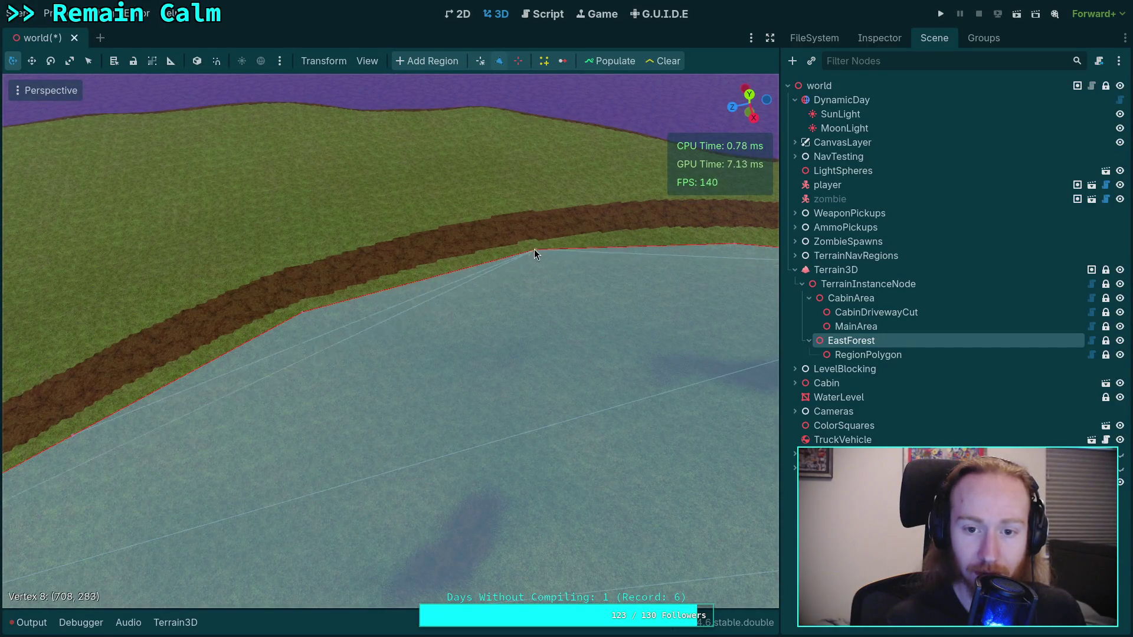
Align vertices 8, 9, 7 and 5 with the dirt road's edge.
mouse_move(529, 249)
left_mouse_down()
mouse_move(465, 318)
mouse_move(458, 357)
mouse_move(440, 360)
left_mouse_up()
left_click_drag(482, 328, 289, 390)
mouse_move(446, 355)
left_mouse_down()
mouse_move(473, 327)
mouse_move(567, 318)
mouse_move(466, 398)
left_mouse_up()
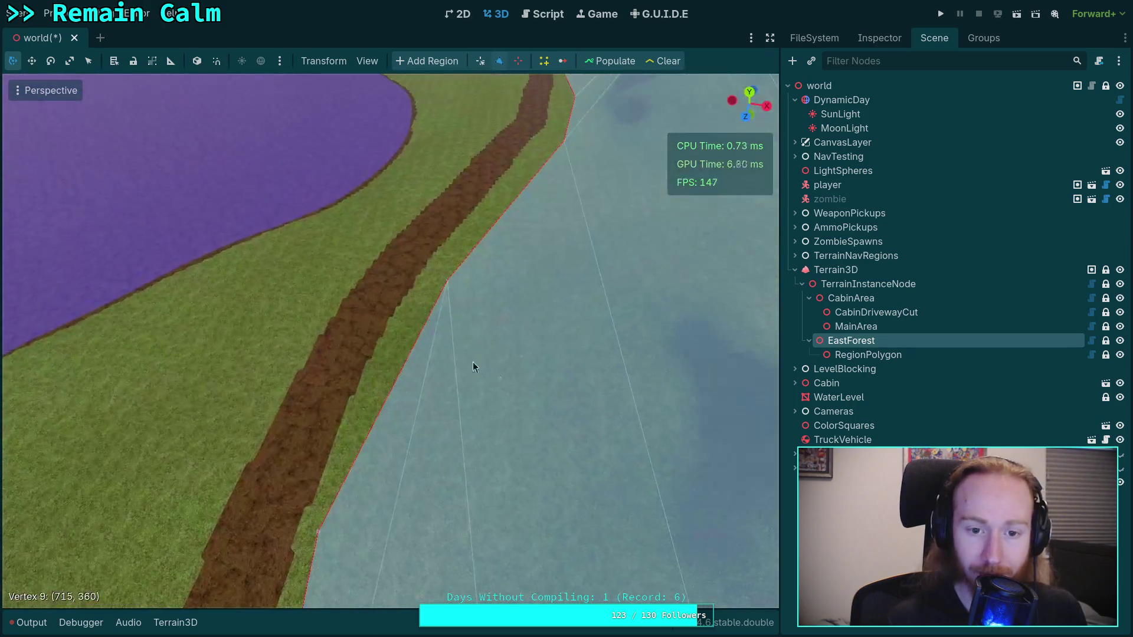
left_click_drag(431, 285, 411, 334)
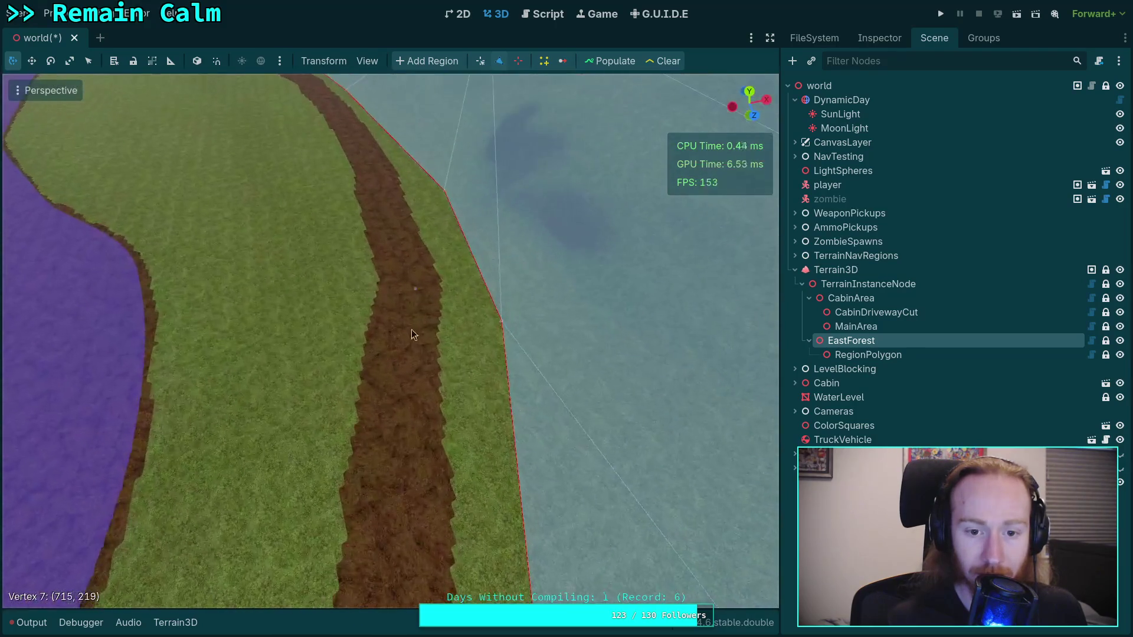
left_click_drag(502, 328, 453, 354)
mouse_move(447, 194)
left_mouse_down()
mouse_move(418, 193)
mouse_move(447, 213)
mouse_move(430, 211)
left_mouse_up()
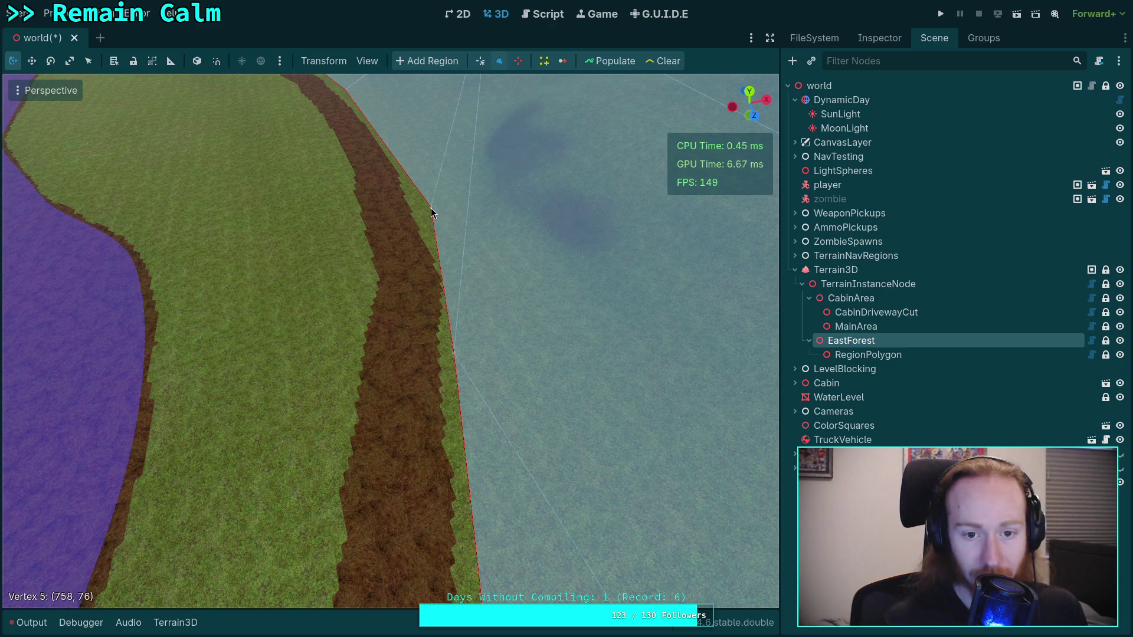
Orbit around the region to verify its boundary follows the road.
left_click_drag(399, 295, 438, 303)
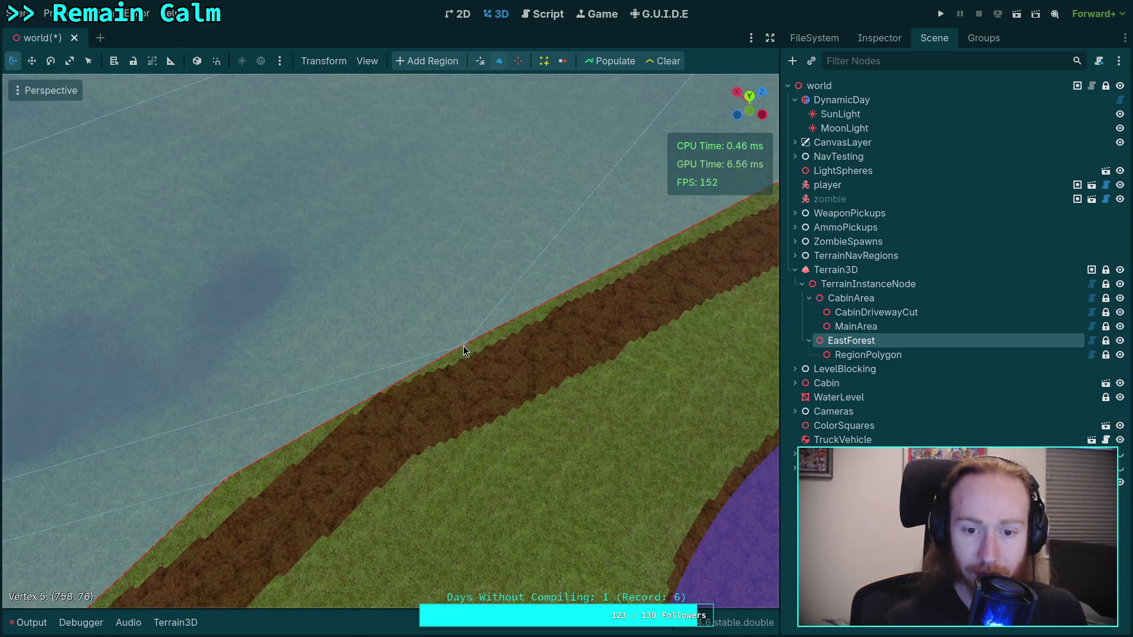
left_click_drag(434, 342, 389, 319)
mouse_move(531, 302)
left_mouse_down()
mouse_move(507, 294)
mouse_move(531, 302)
left_mouse_up()
mouse_move(339, 407)
left_mouse_down()
mouse_move(372, 421)
mouse_move(436, 419)
mouse_move(471, 447)
mouse_move(452, 469)
mouse_move(475, 460)
mouse_move(448, 413)
left_mouse_up()
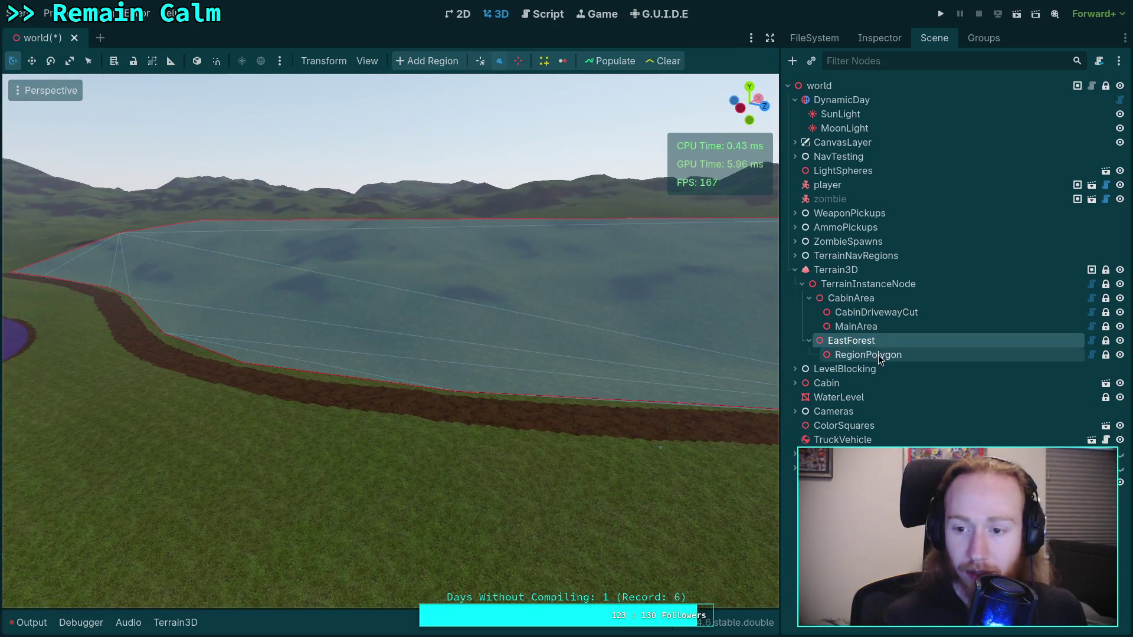
double_click(878, 355)
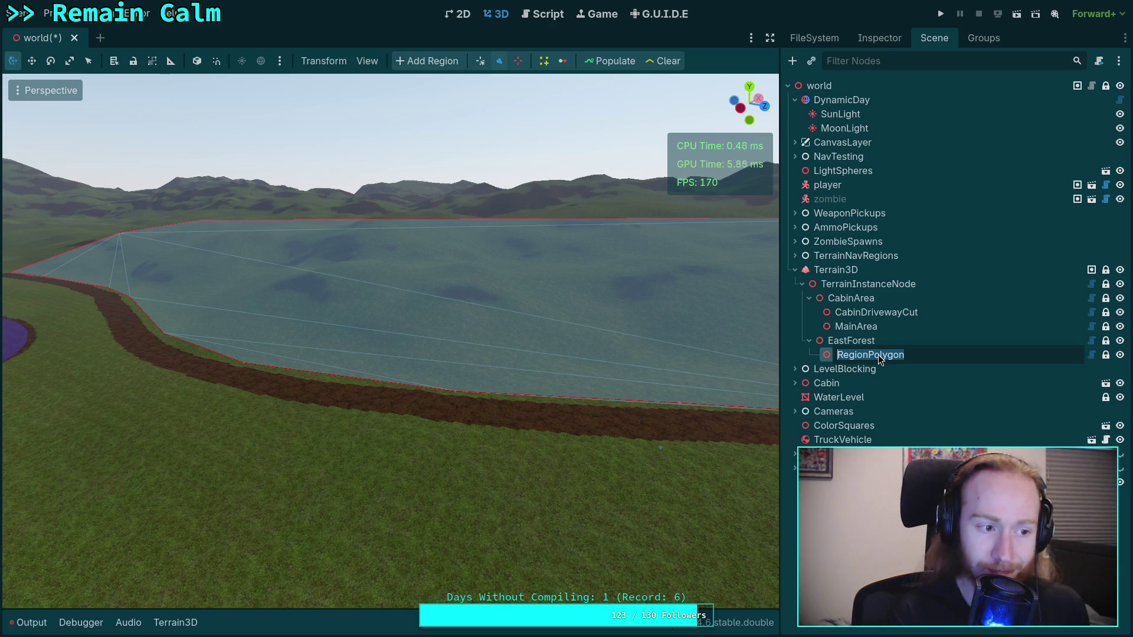
Rename RegionPolygon to EastArea, check its properties, then select EastForest.
type("MainArea")
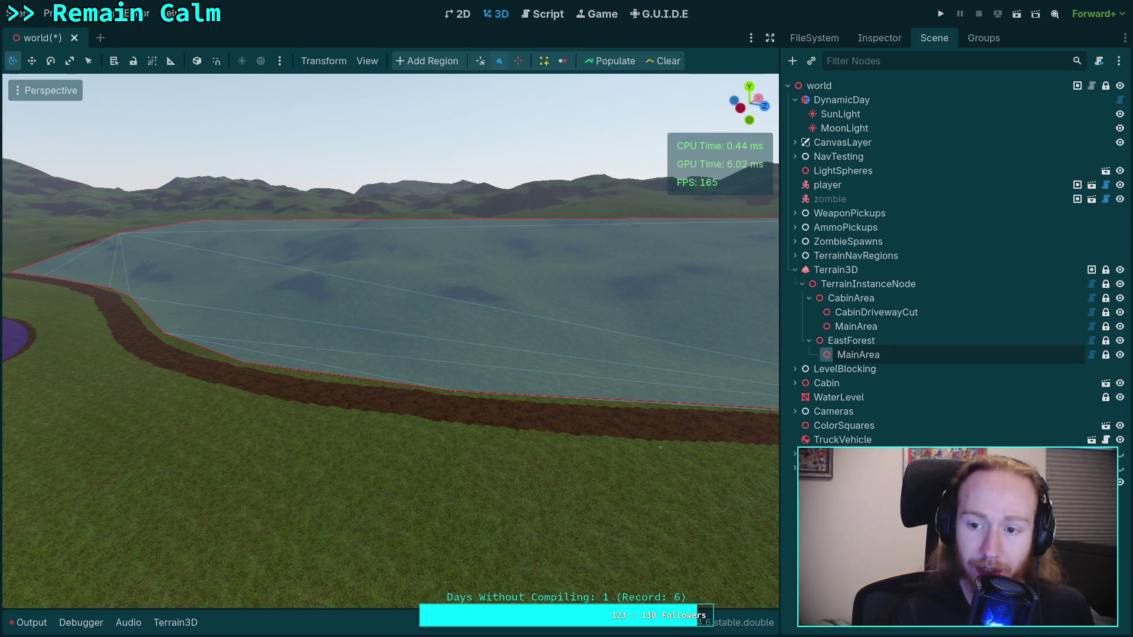
key("BackSpace")
key("BackSpace")
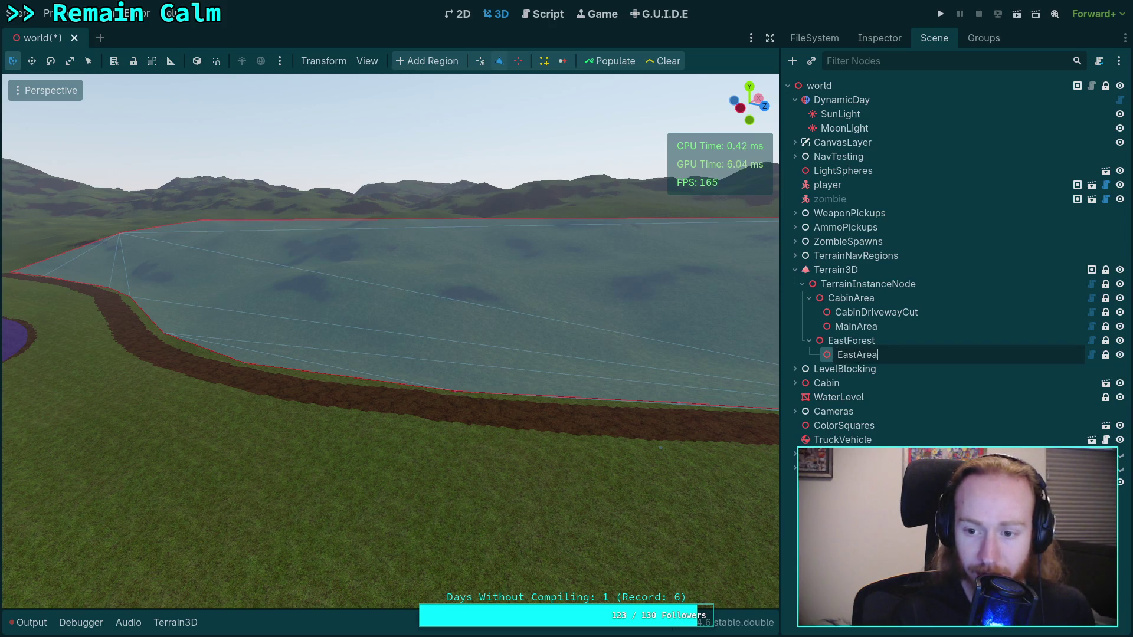
key("Return")
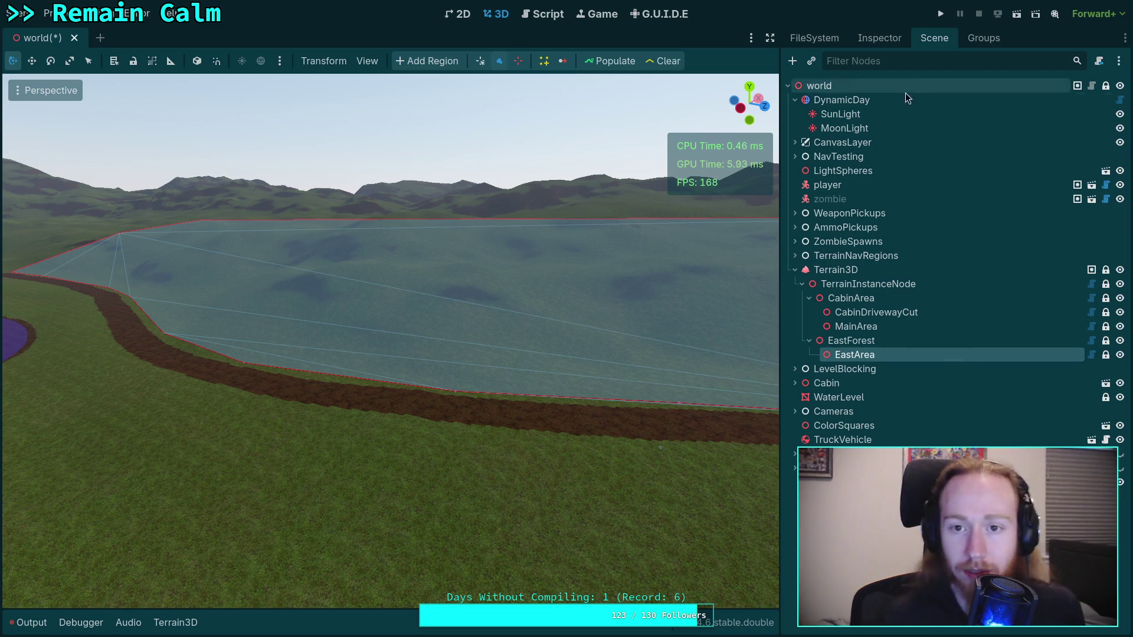
left_click(879, 37)
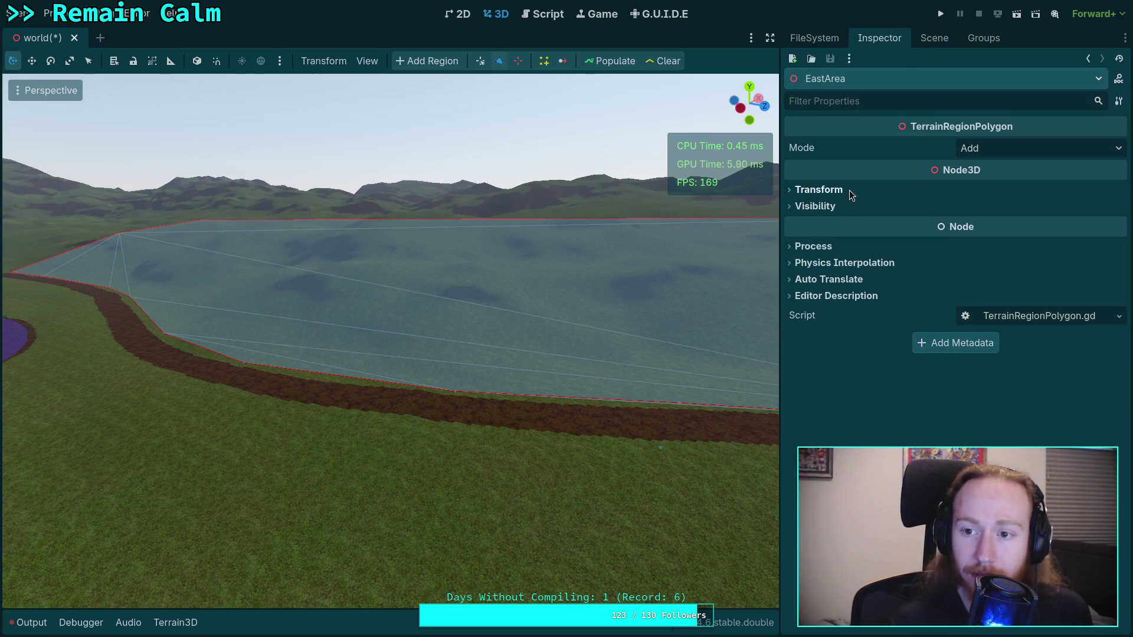
left_click(934, 38)
left_click(862, 339)
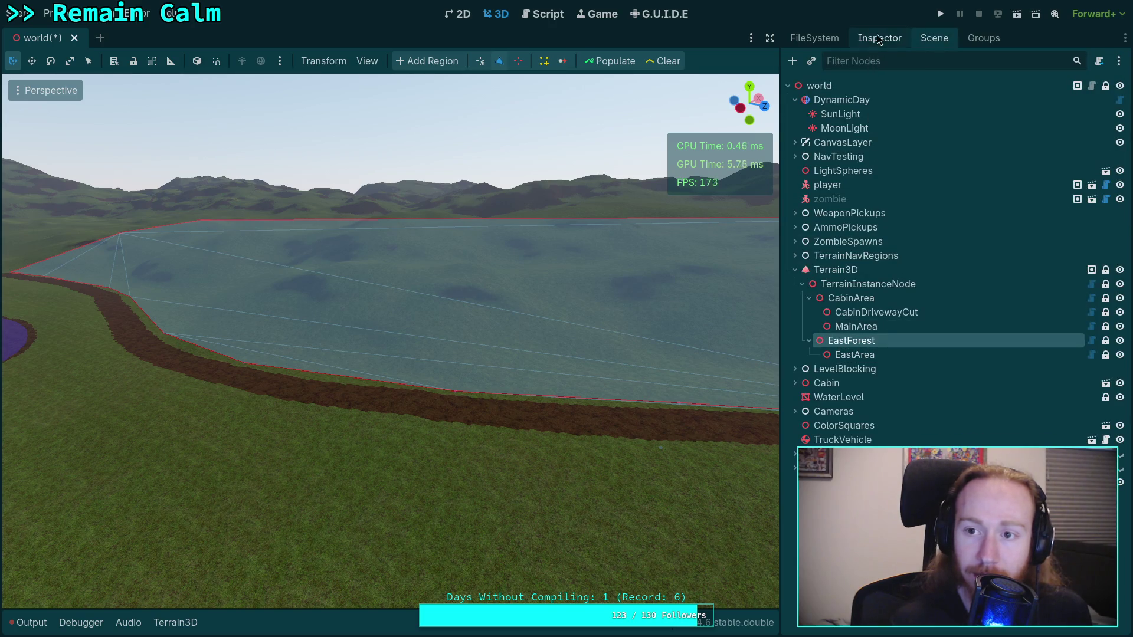
left_click(879, 38)
left_click(954, 168)
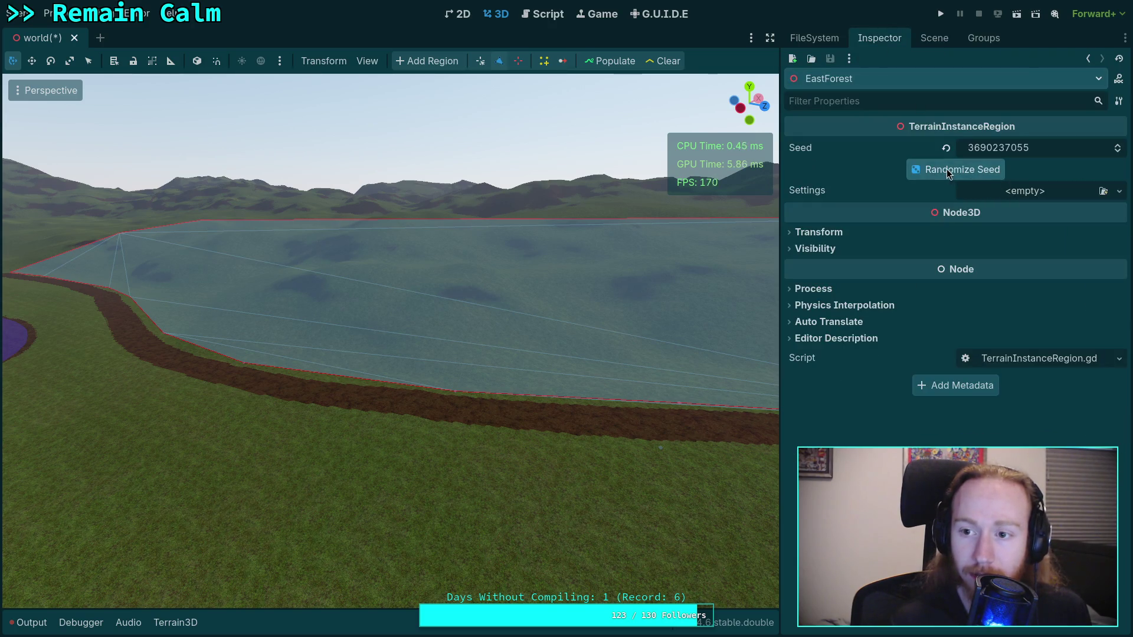
left_click(954, 168)
left_click(1035, 191)
left_click(1006, 244)
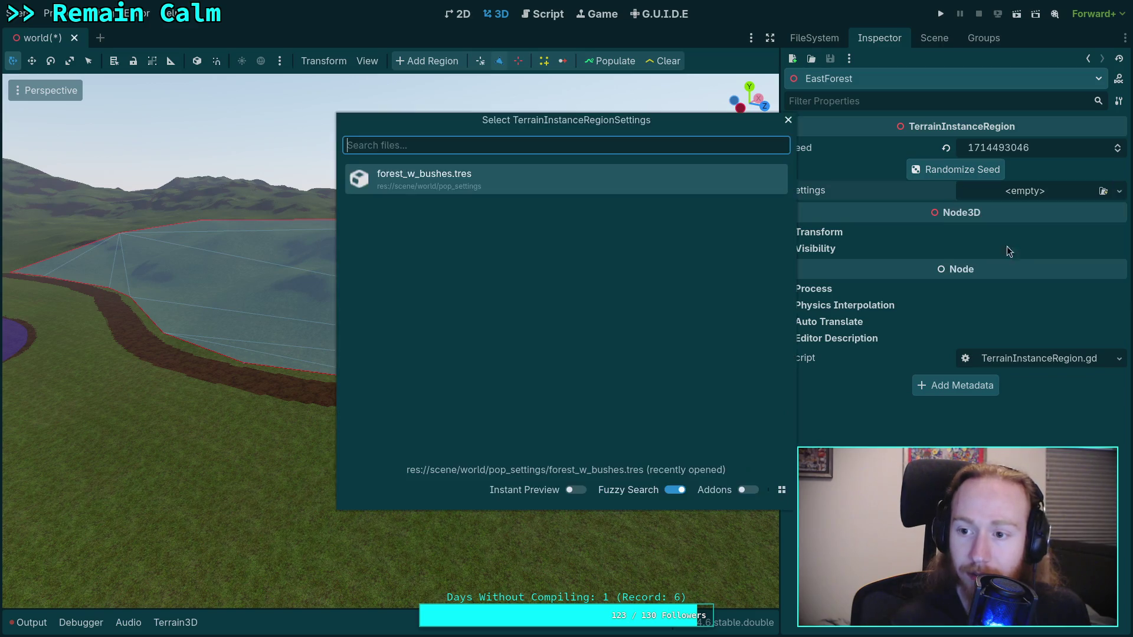
double_click(433, 173)
left_click(1003, 192)
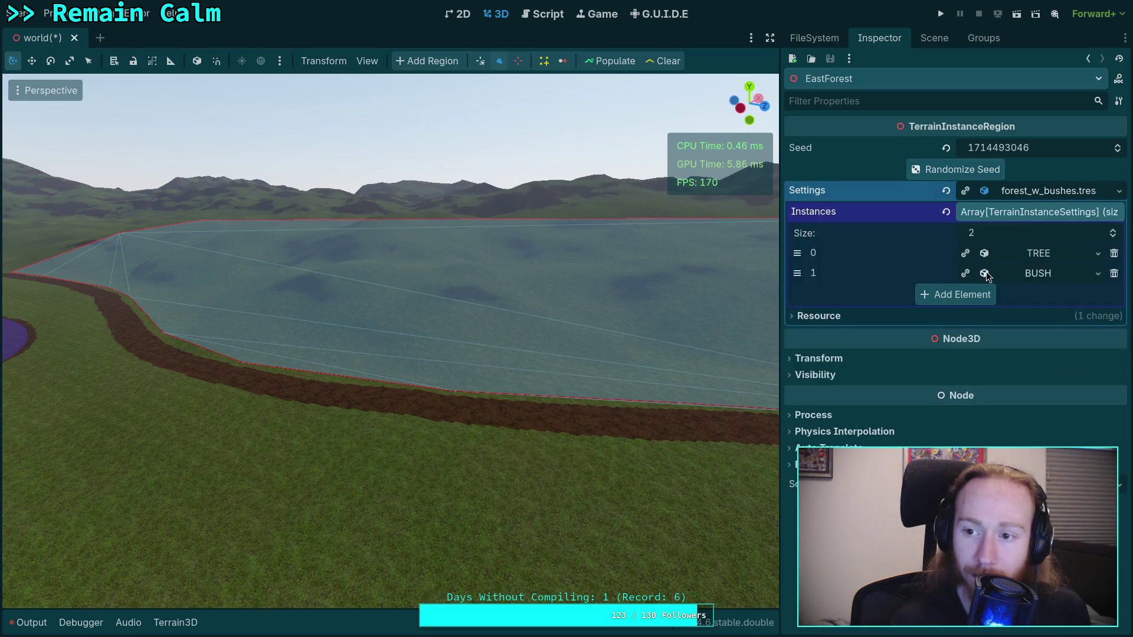
left_click(946, 189)
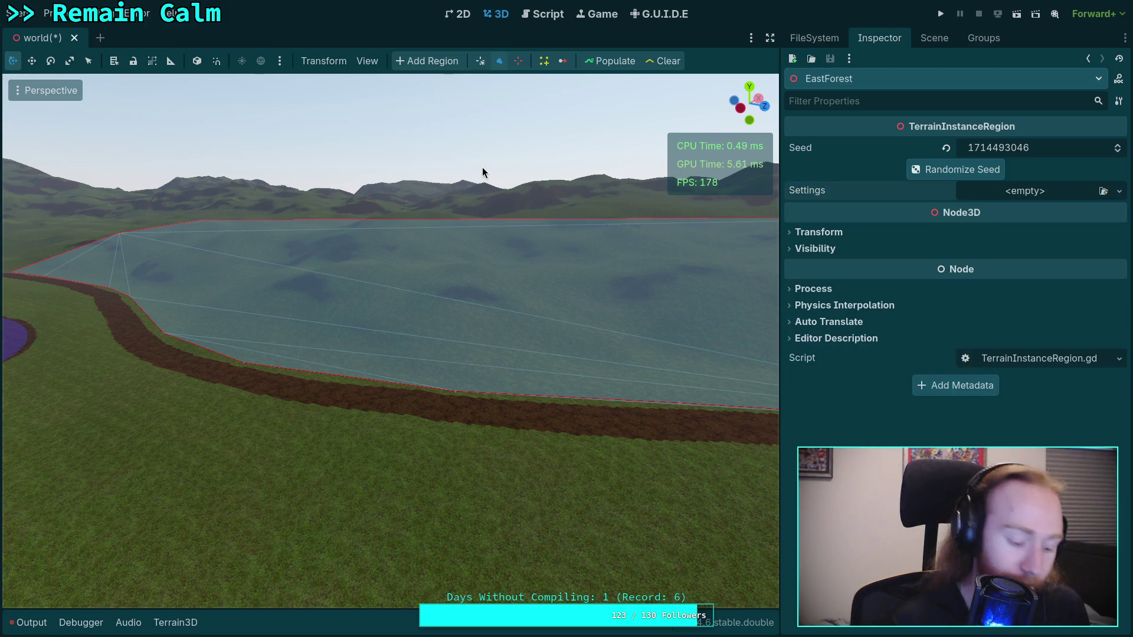
key("ctrl+s")
left_click(932, 39)
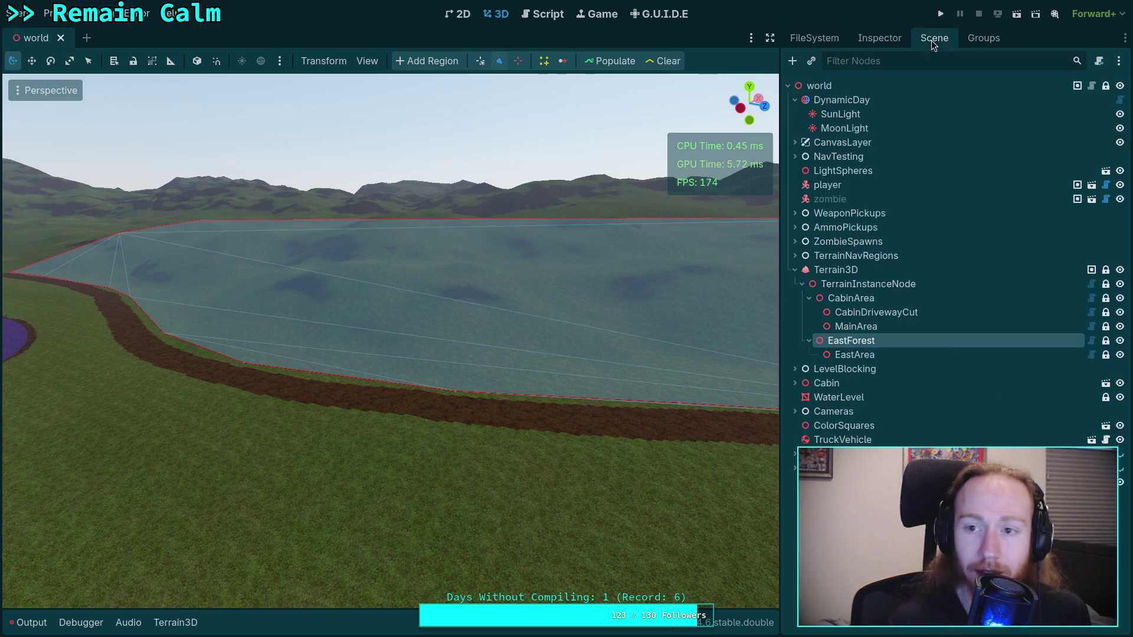
Choose Save As for the settings of CabinArea's Instances element 0.
left_click(882, 298)
left_click(883, 39)
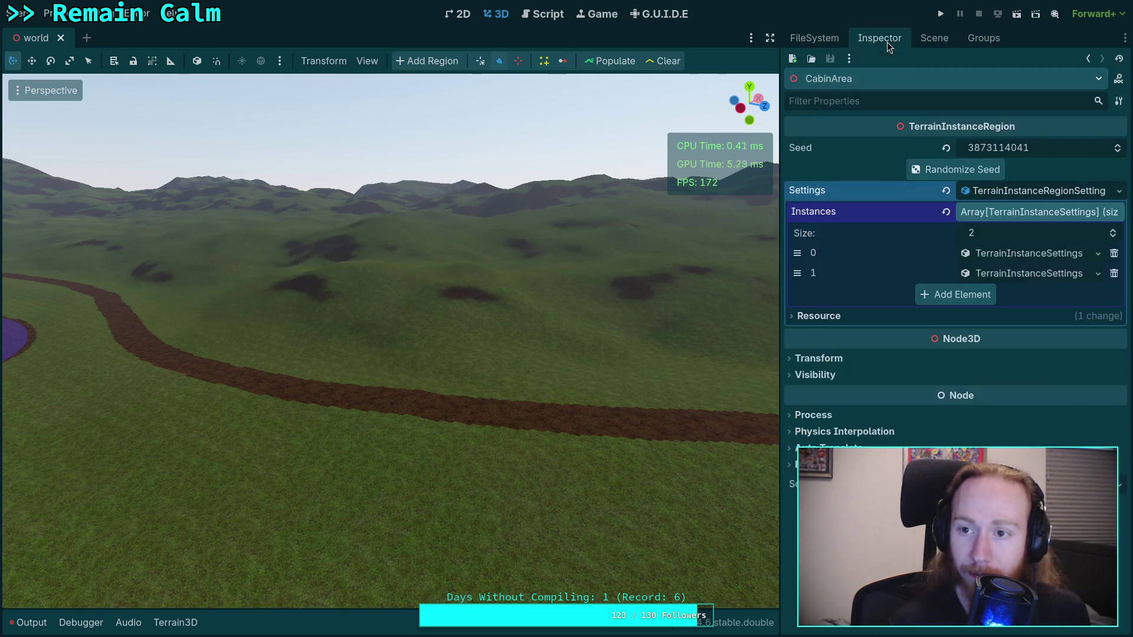
left_click(1065, 193)
left_click(1065, 193)
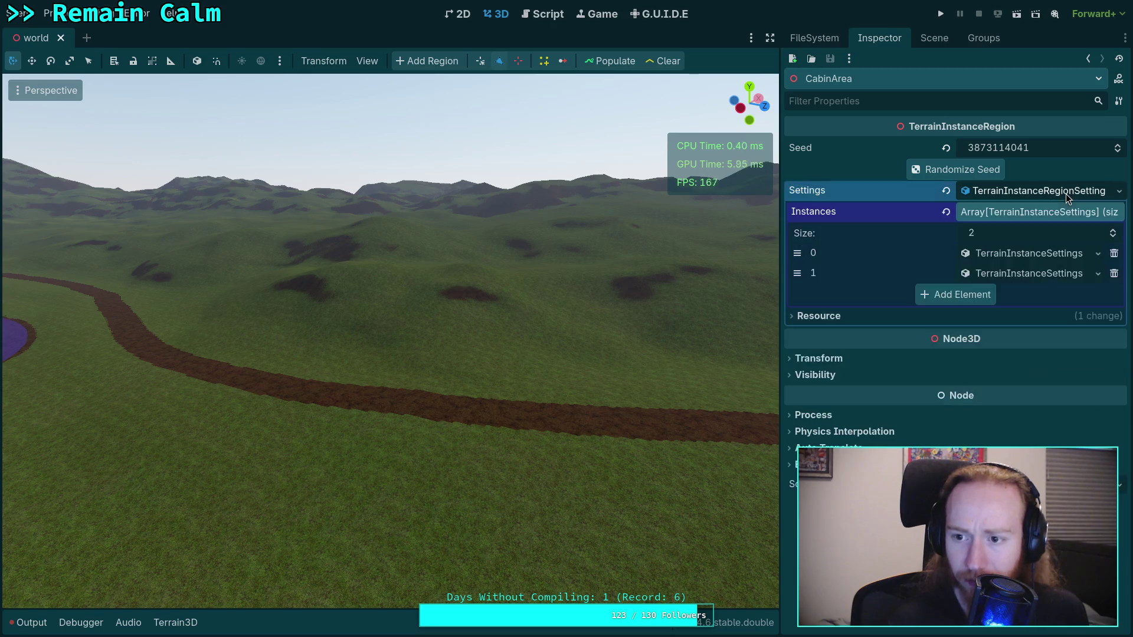
left_click(1014, 253)
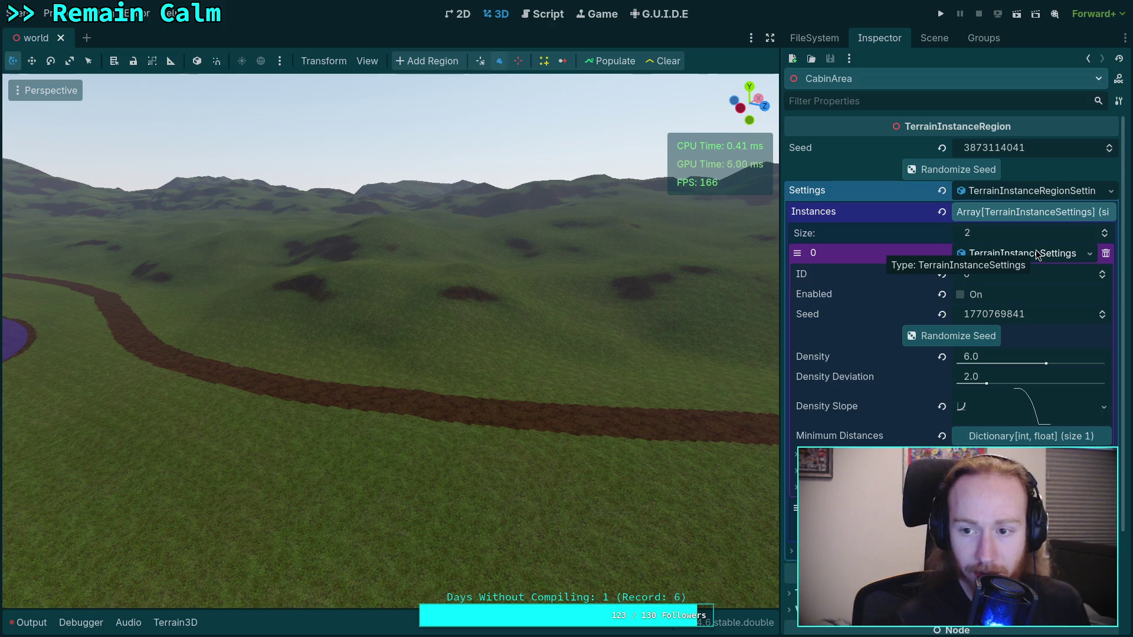
left_click(1089, 253)
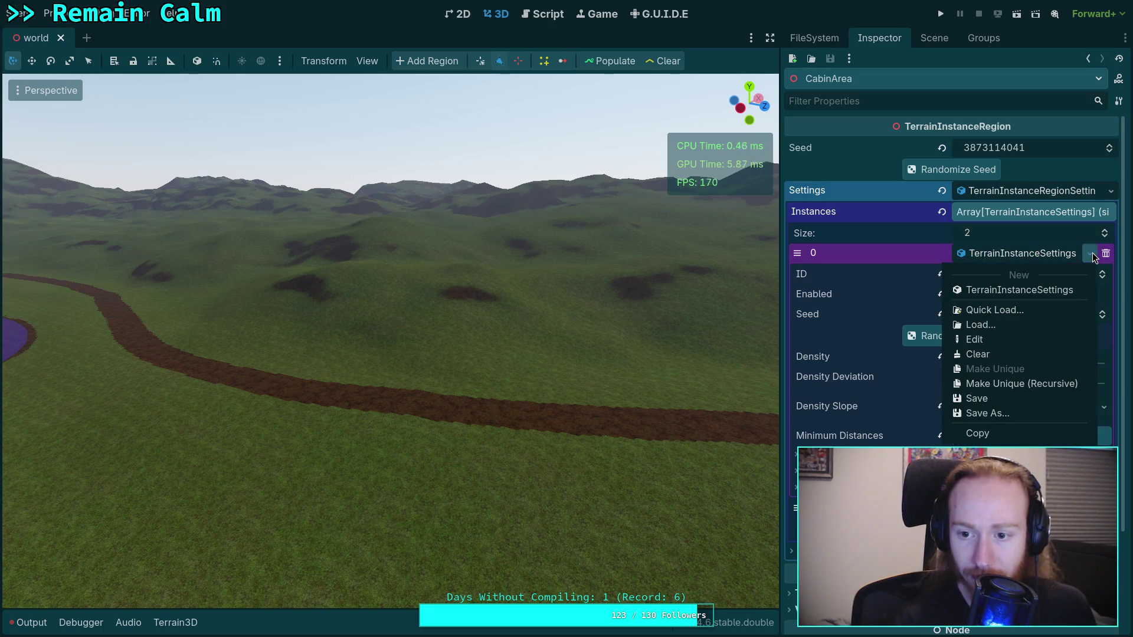
left_click(1007, 414)
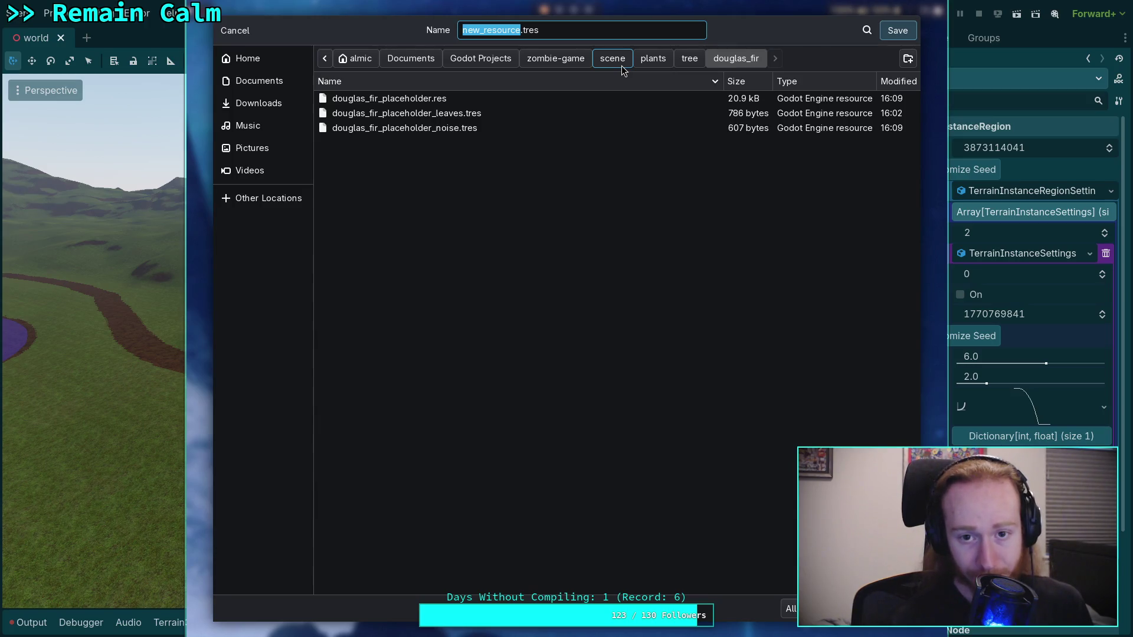
Browse the save dialog to the zombie-game project's data folder.
left_click_drag(661, 306, 523, 310)
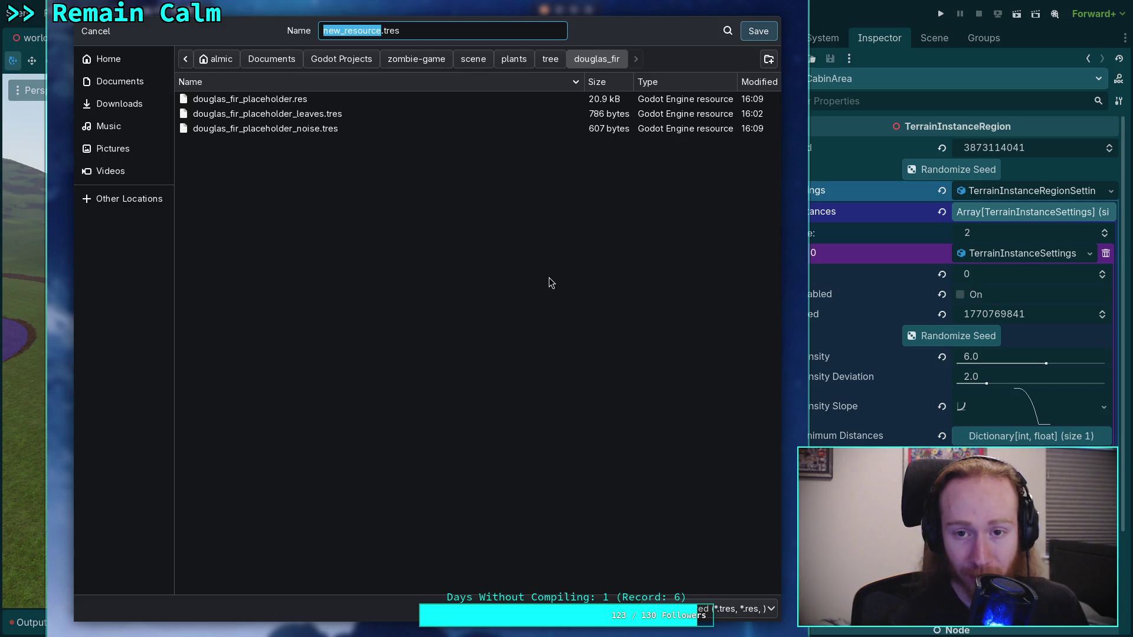
left_click(445, 59)
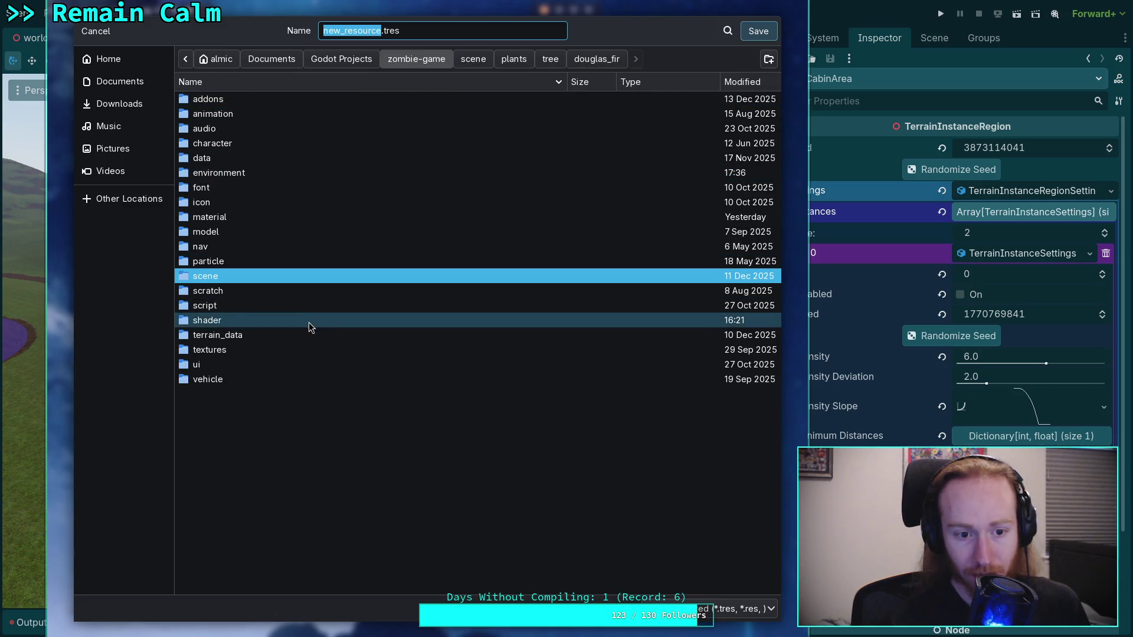
double_click(215, 159)
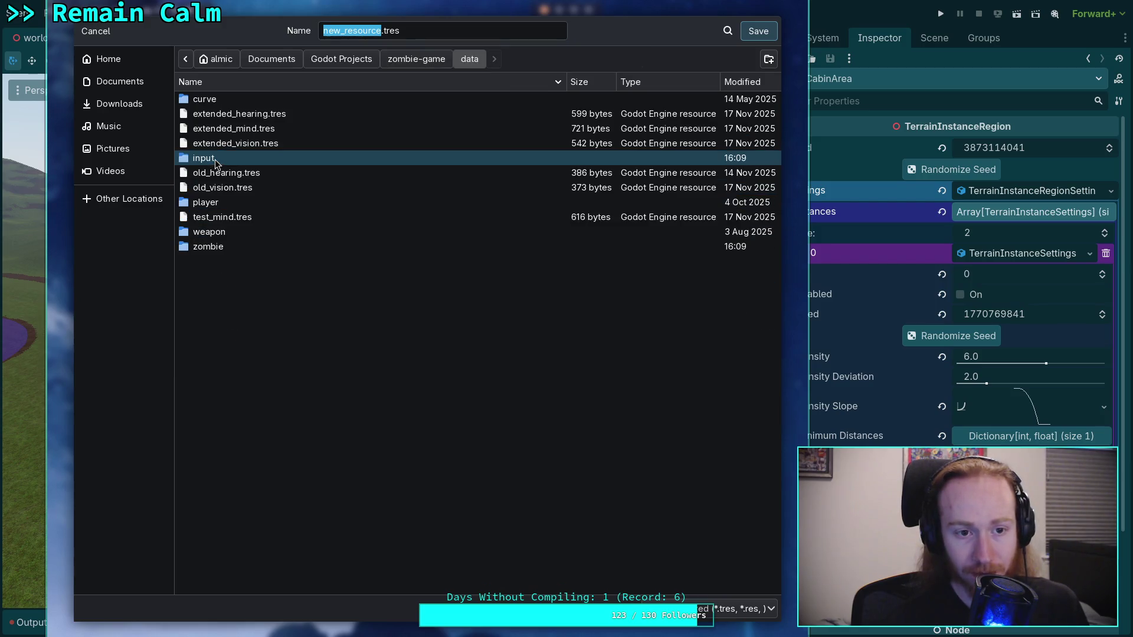
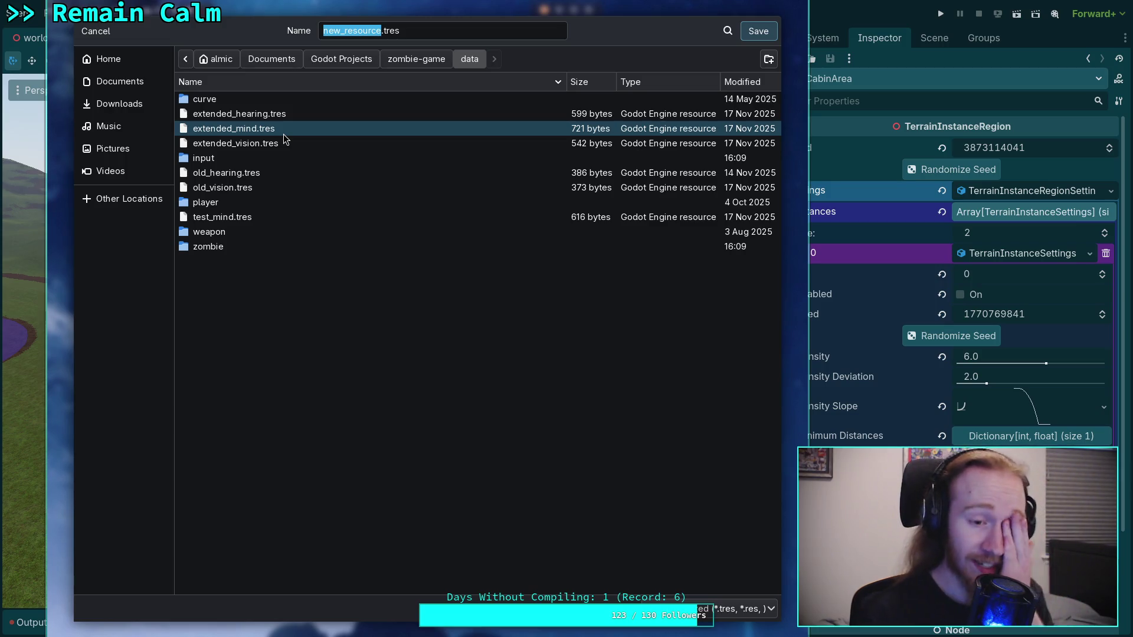
Navigate the Save dialog to zombie-game/scene/plants/tree/douglas_fir.
left_click(394, 65)
double_click(257, 276)
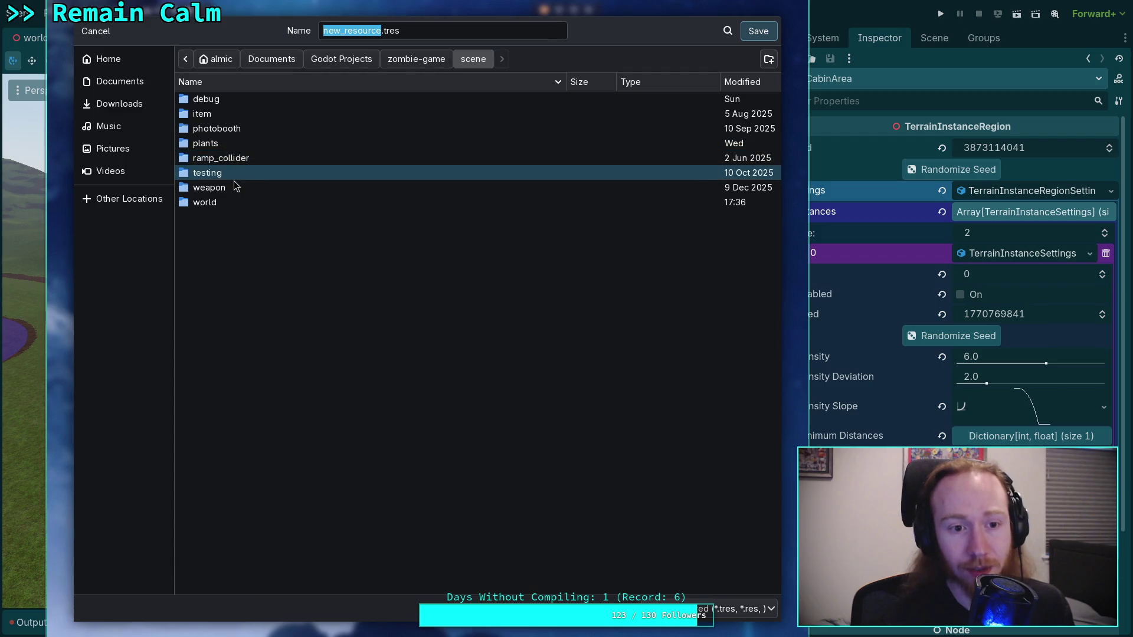
double_click(234, 143)
left_click(212, 120)
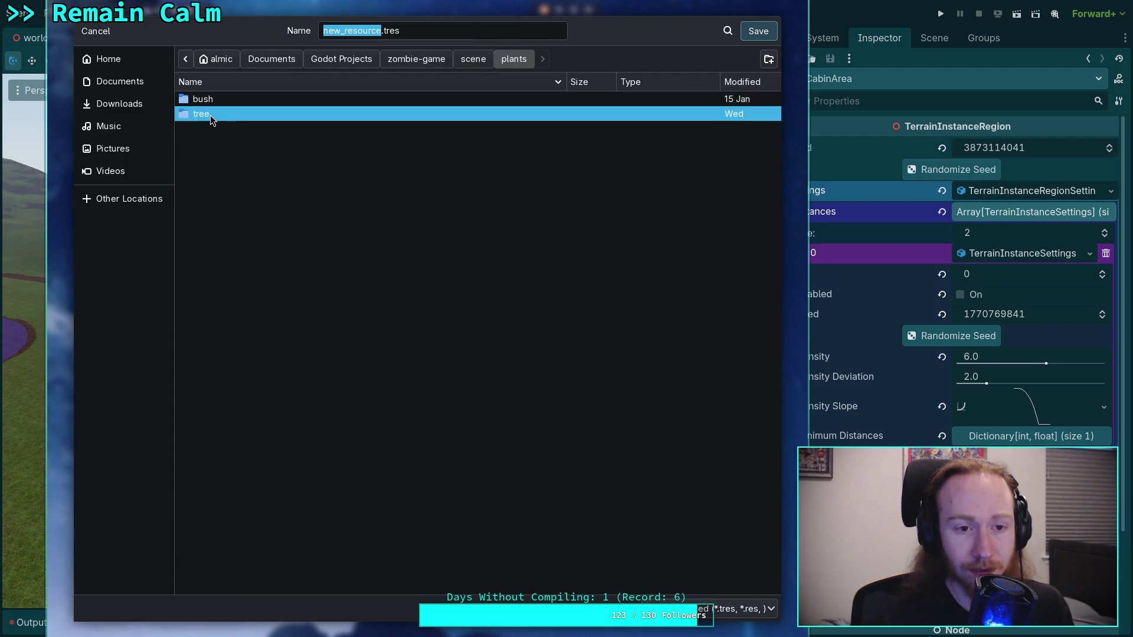
double_click(212, 117)
double_click(283, 99)
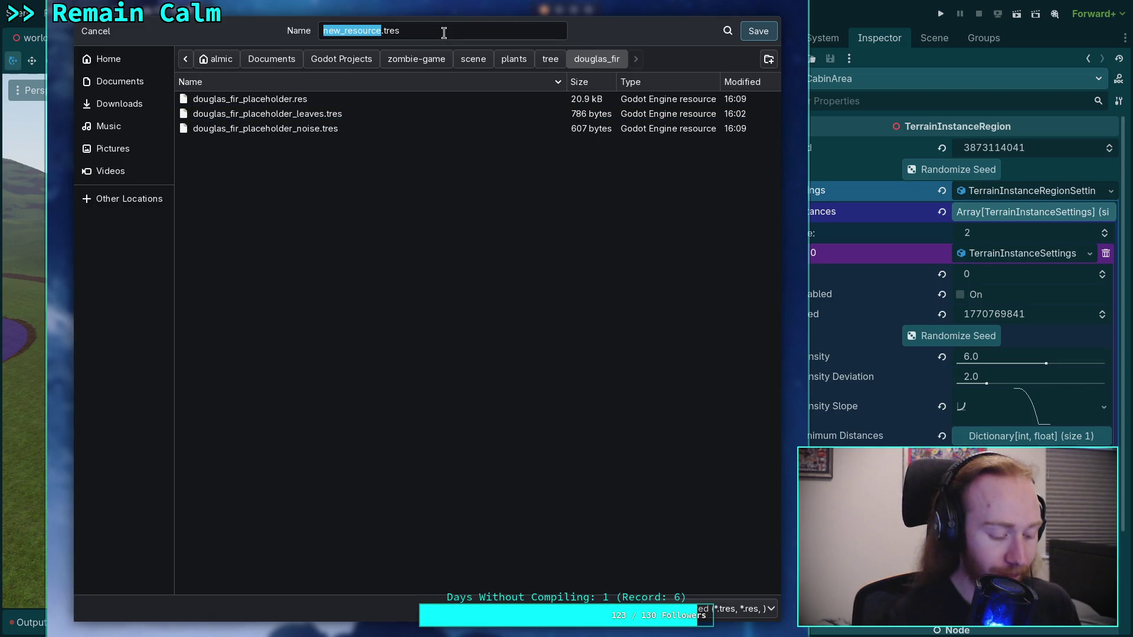
key("ctrl+f")
type("dou")
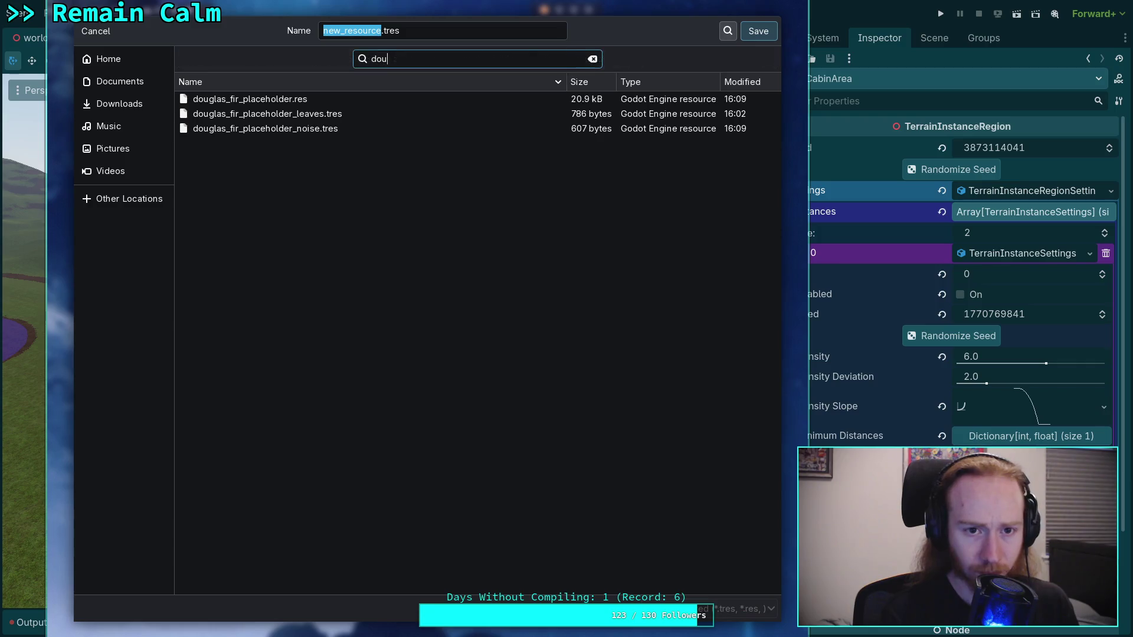
Name the resource douglas_fir_settings_normal.tres and save it into that folder.
left_click(354, 34)
left_click_drag(380, 32, 324, 33)
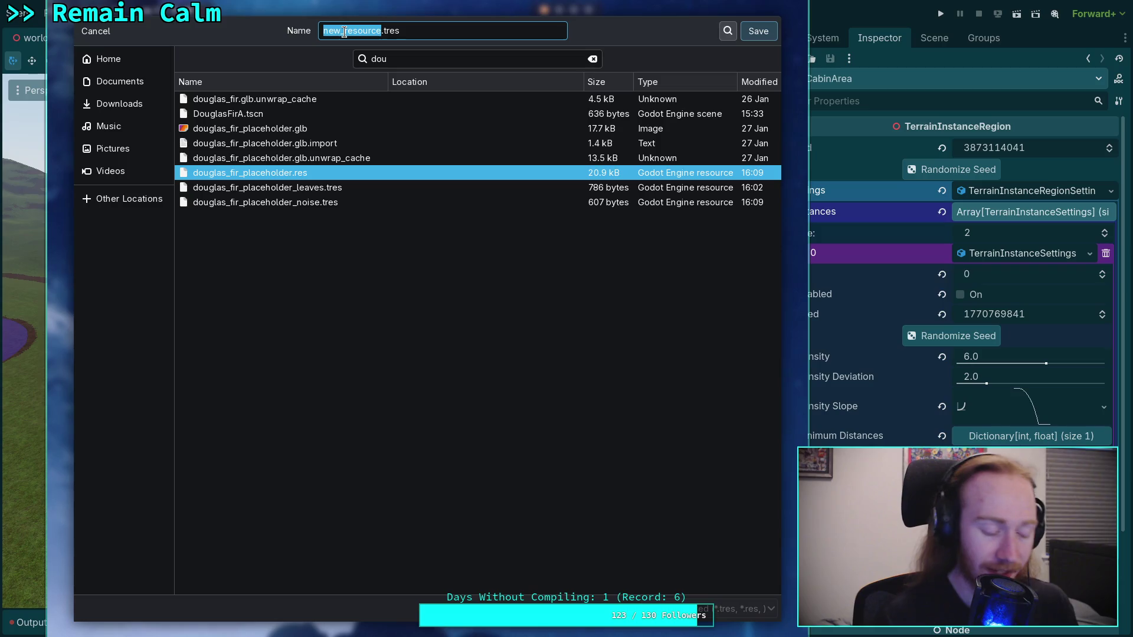
type("douglas")
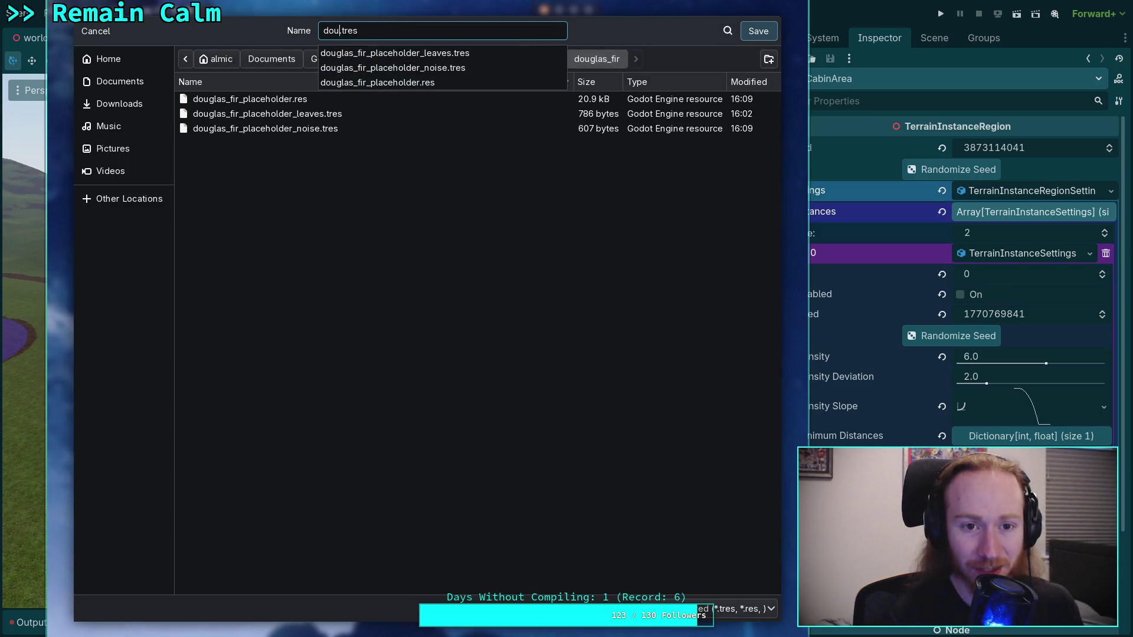
type("_fir_")
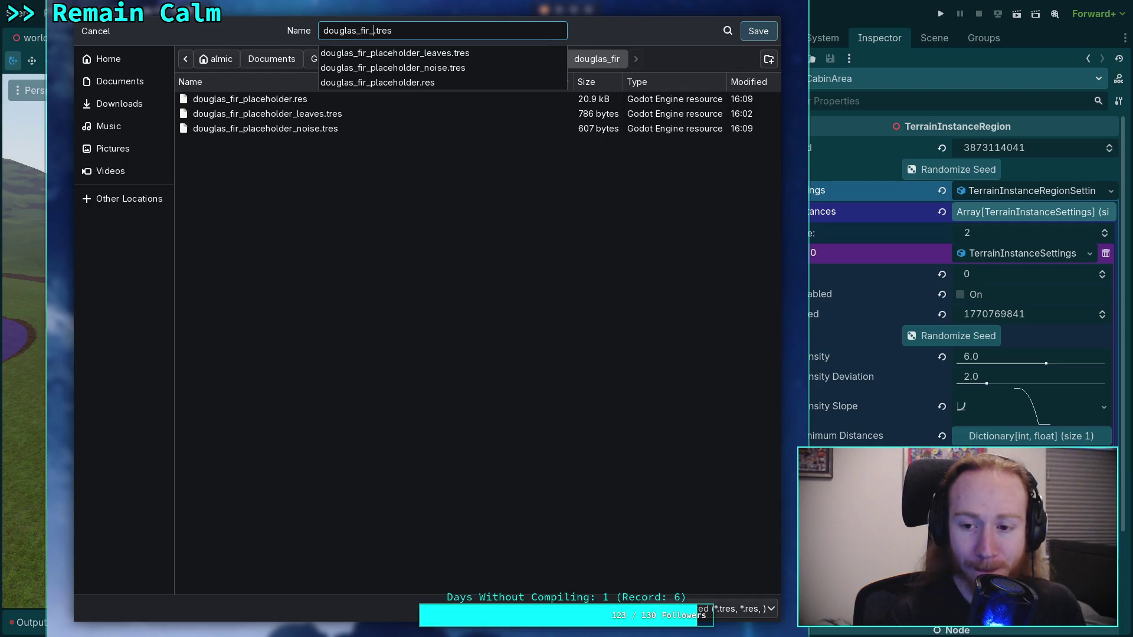
type("no")
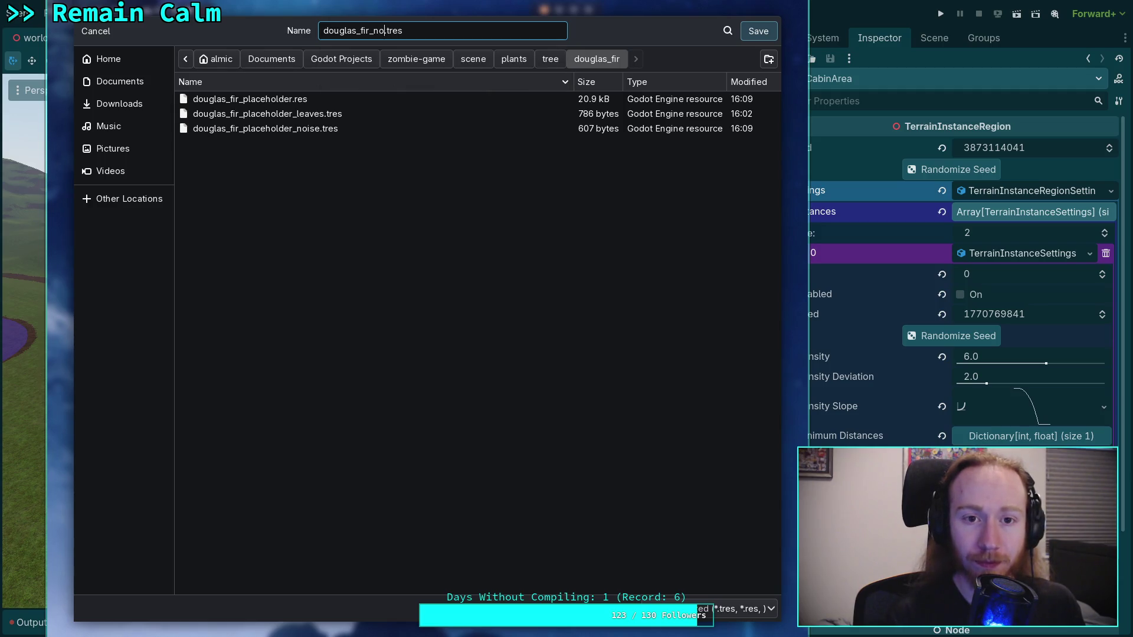
key("BackSpace")
key("BackSpace")
key("BackSpace")
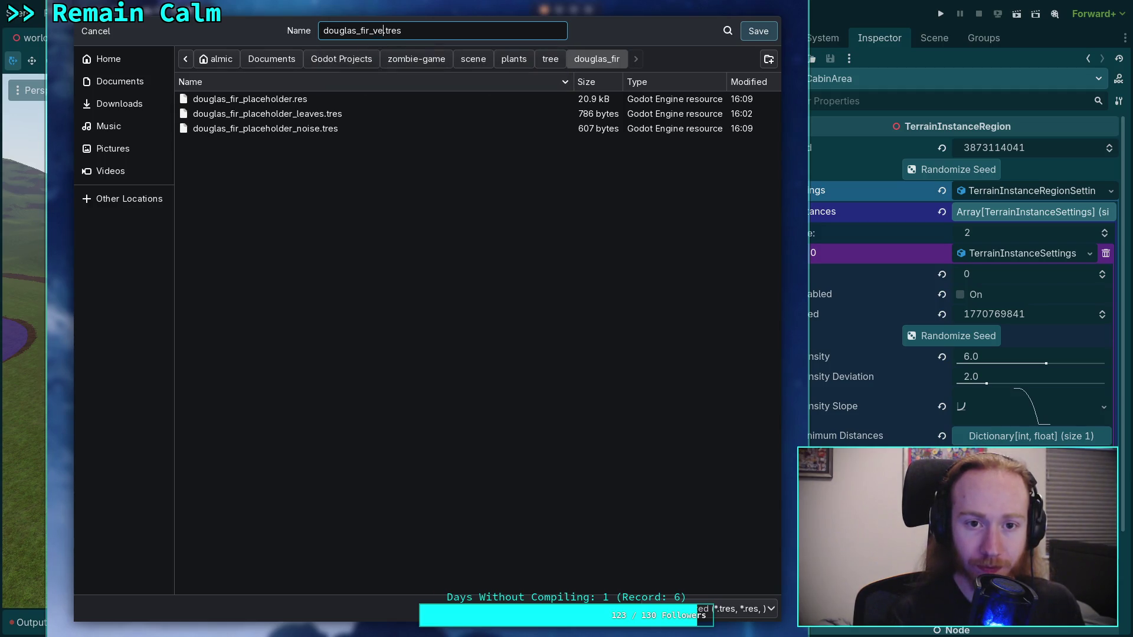
type("settings_normal")
left_click(758, 31)
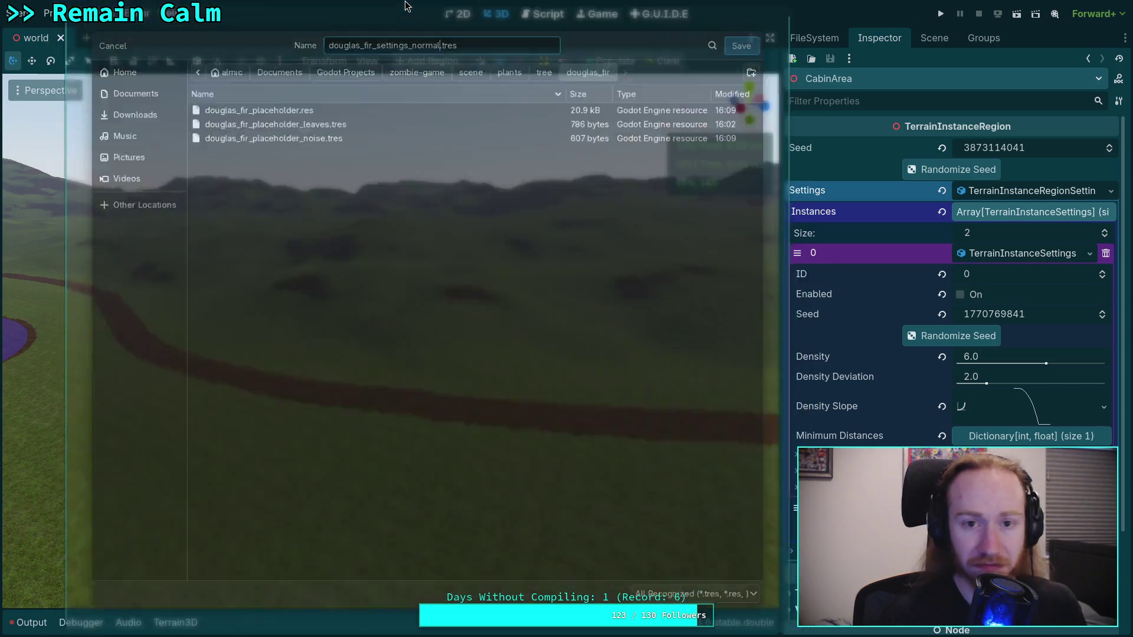
left_click(1005, 255)
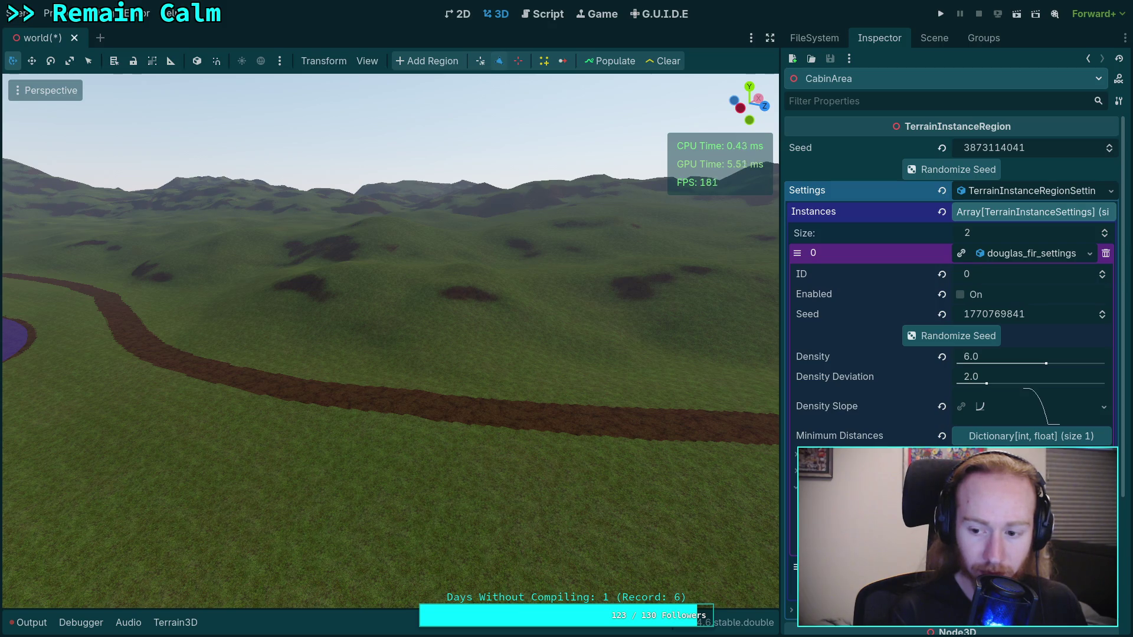
Save the world scene and open the resource options of the second instance (ID 3).
key("ctrl+s")
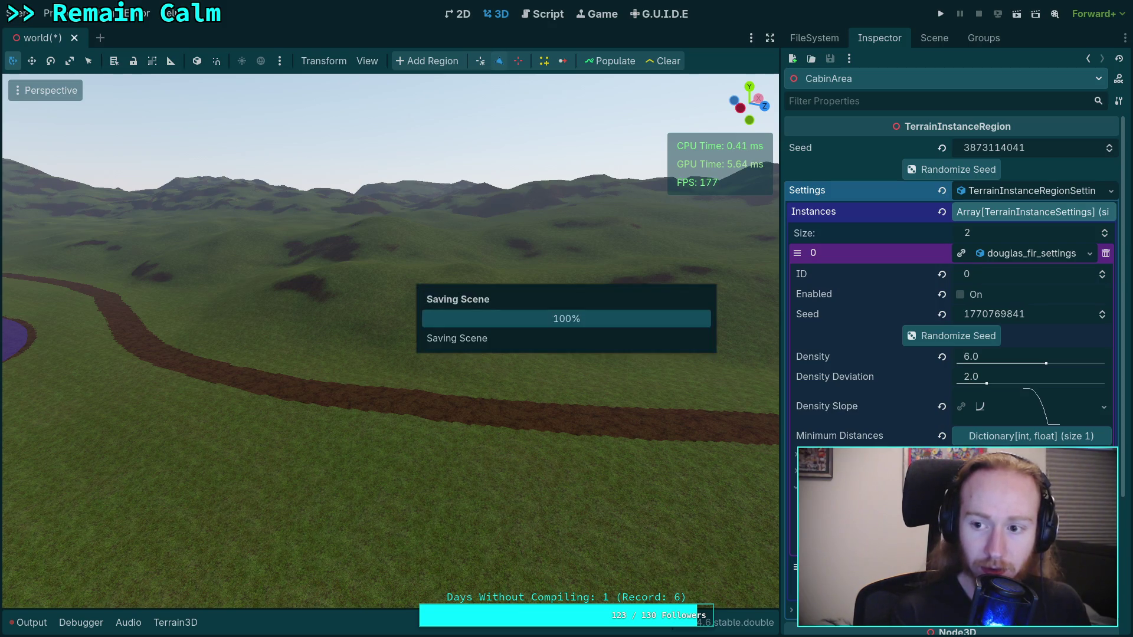
left_click(1023, 258)
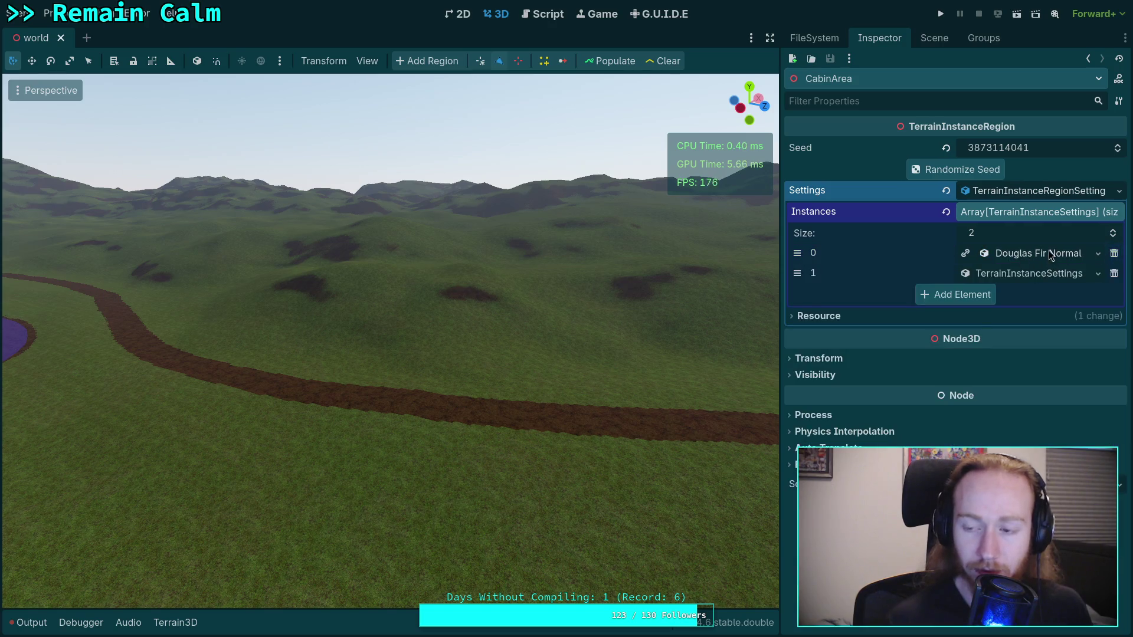
left_click(1050, 253)
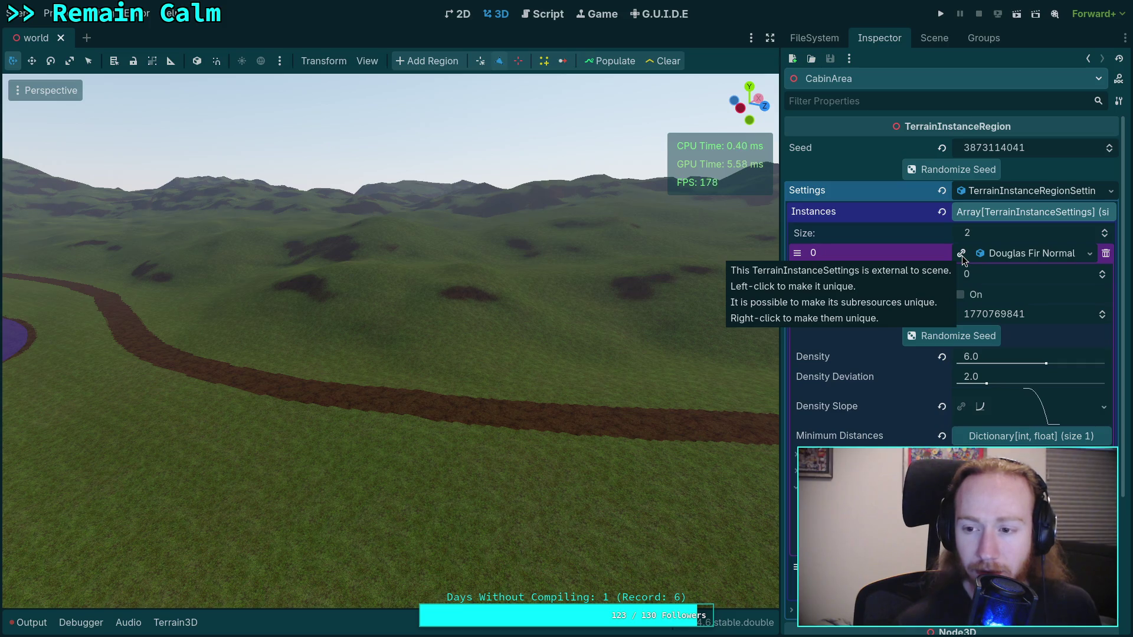
left_click(1046, 253)
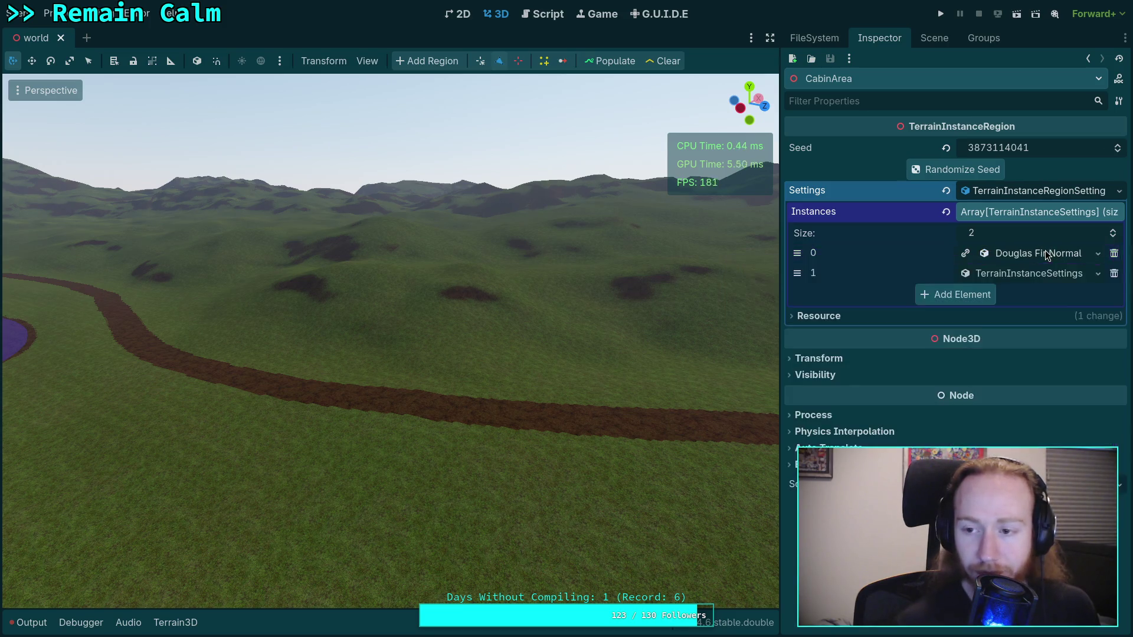
left_click(1036, 275)
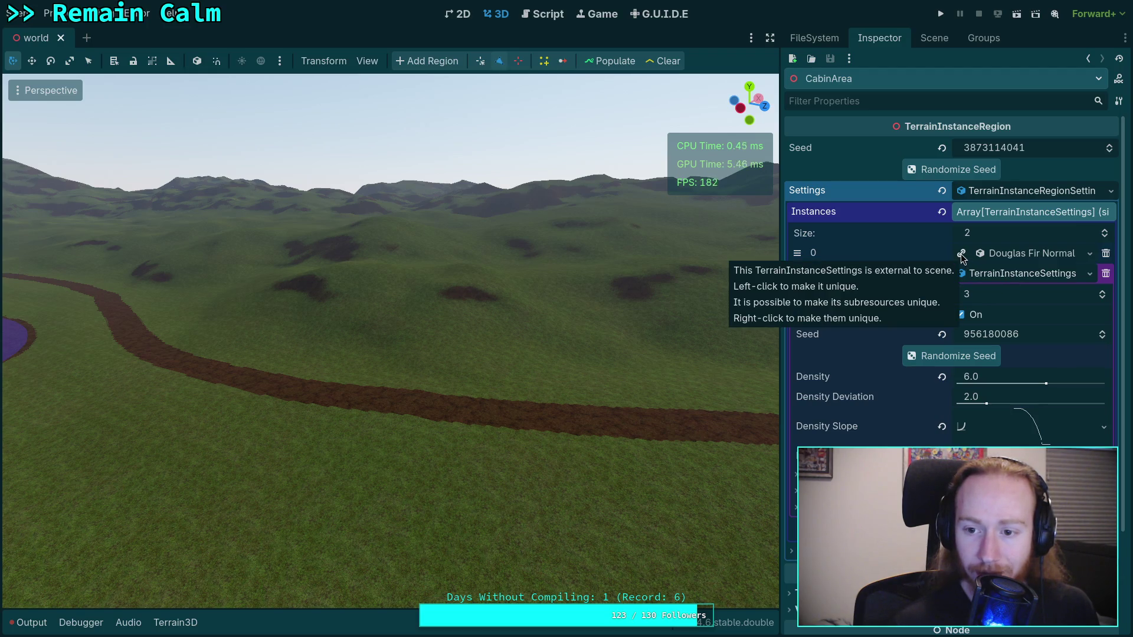
left_click(1085, 274)
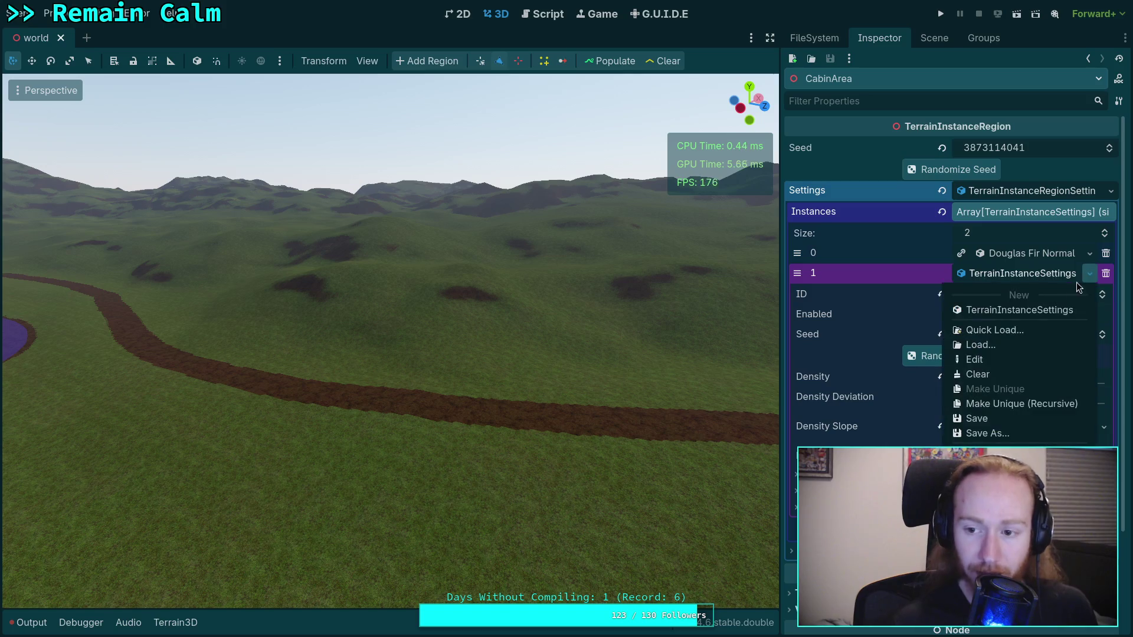
Save the second instance's resource as white_fir_settings_normal.tres in plants/tree/white_fir.
left_click(1001, 432)
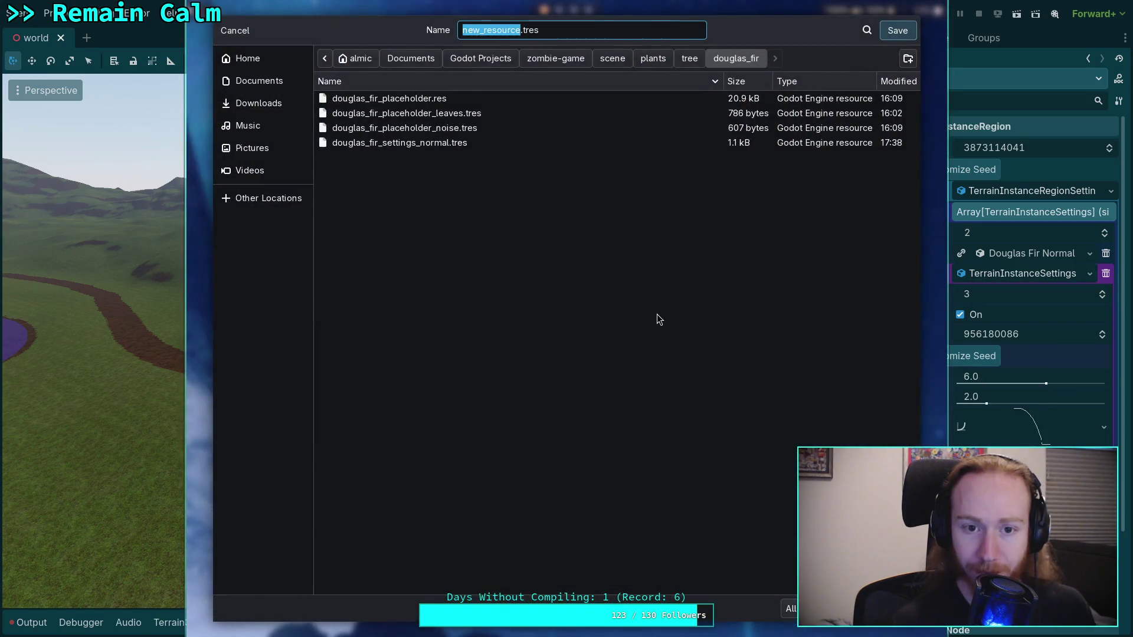
left_click(689, 58)
double_click(392, 142)
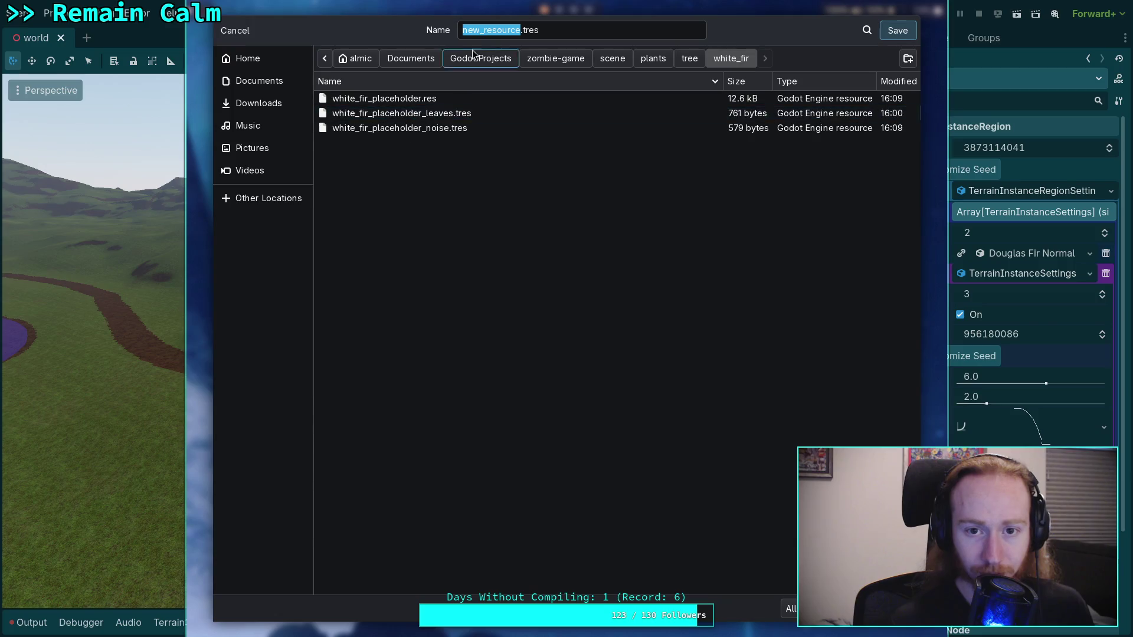
type("h")
left_click(519, 28)
left_click_drag(519, 29, 464, 28)
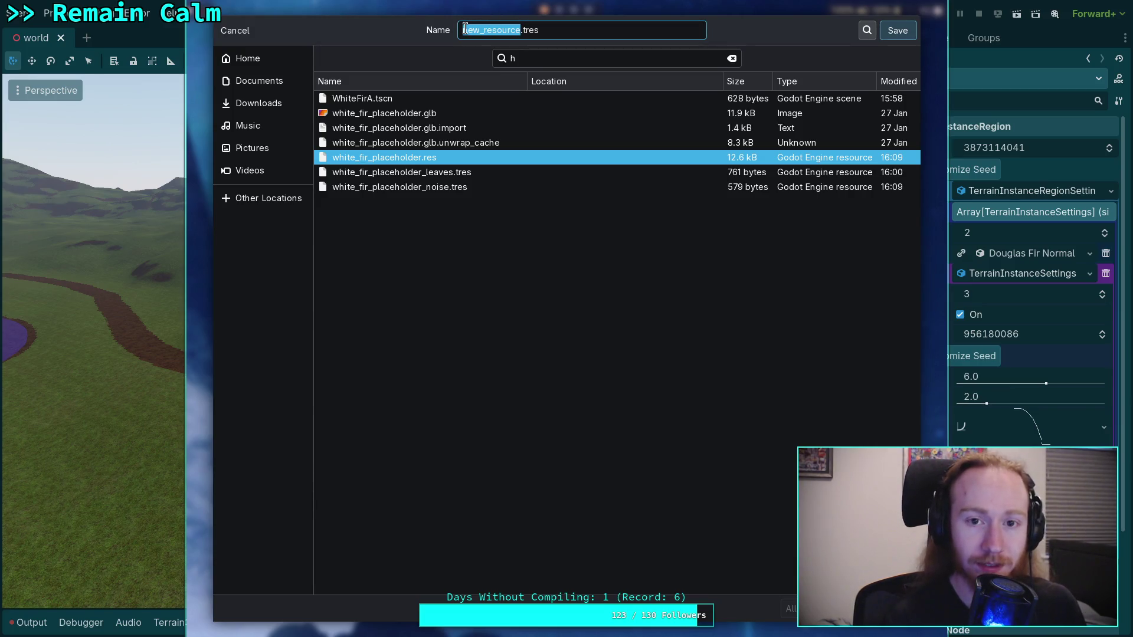
type("white_")
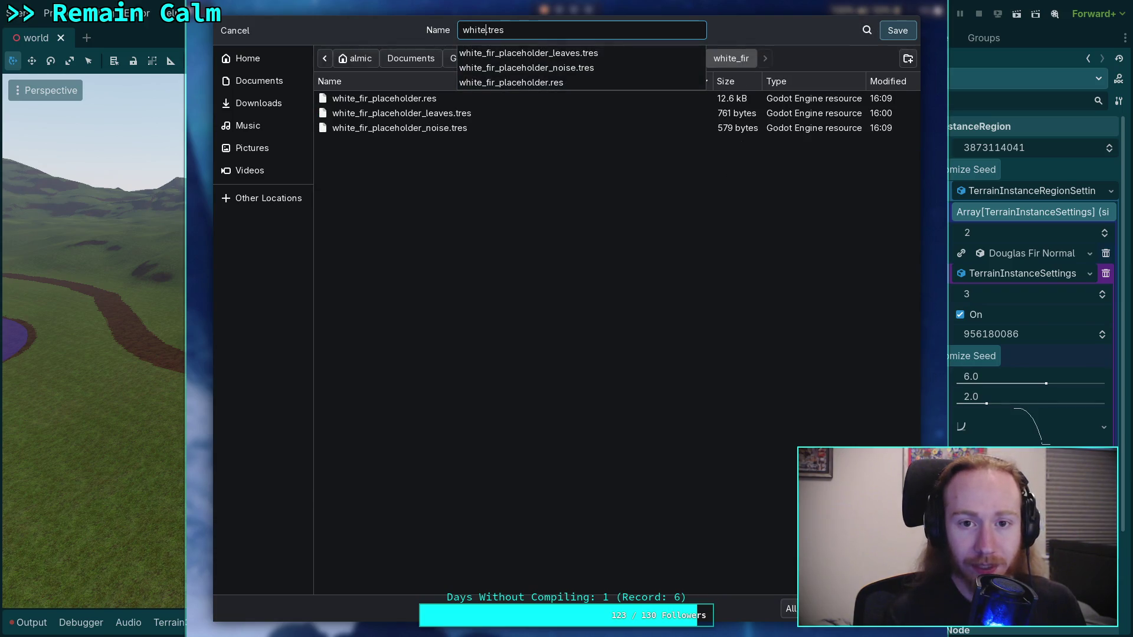
type("fir_")
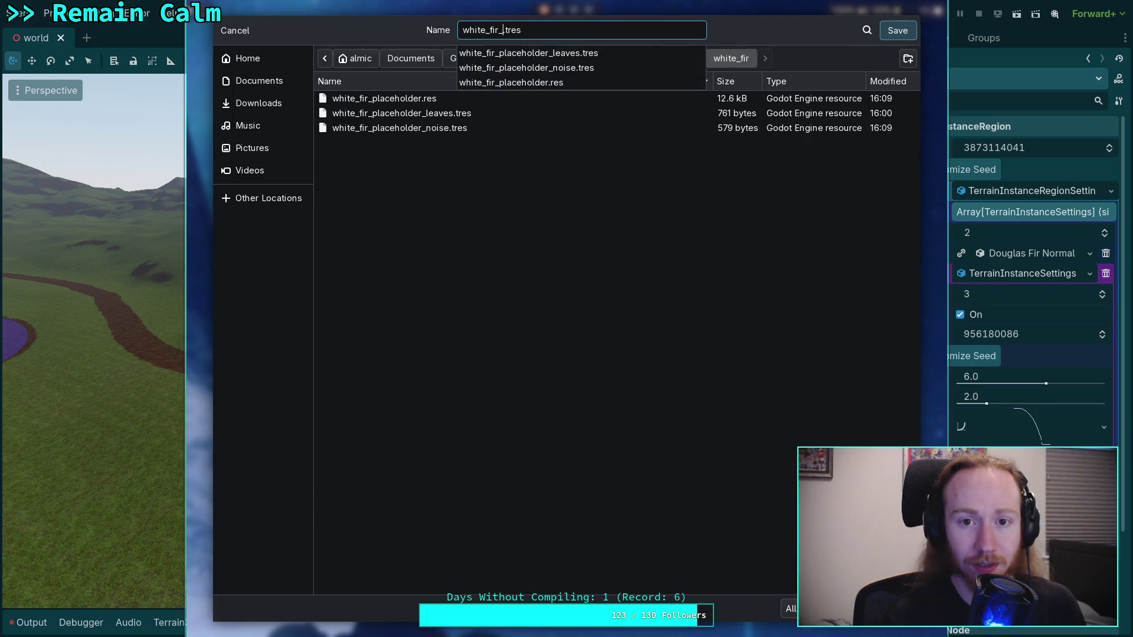
type("settings_normal")
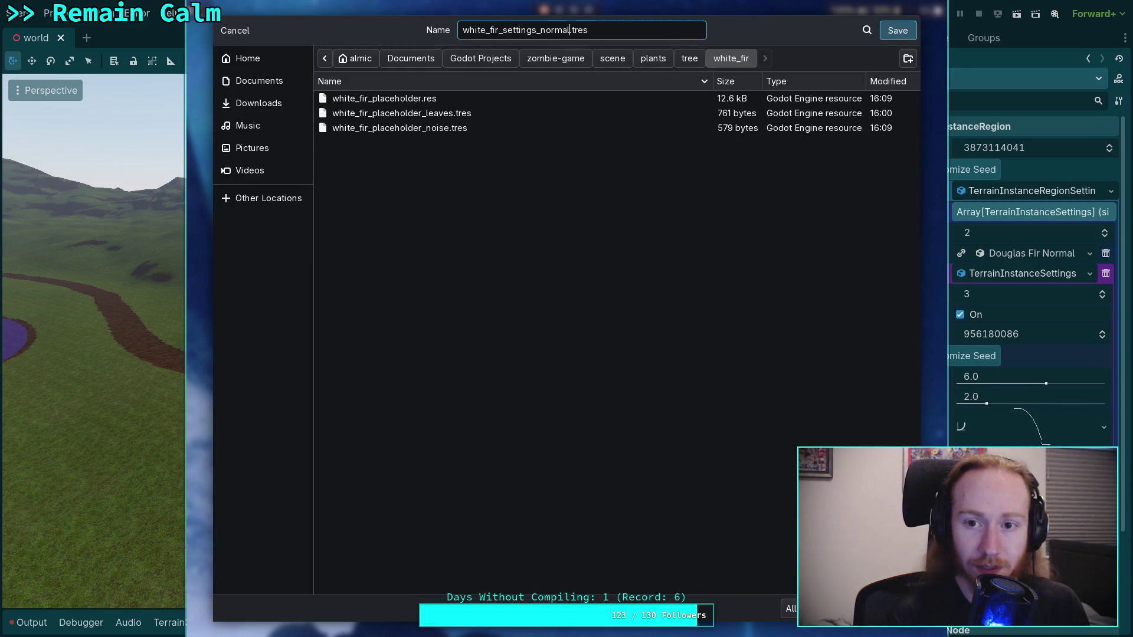
key("Return")
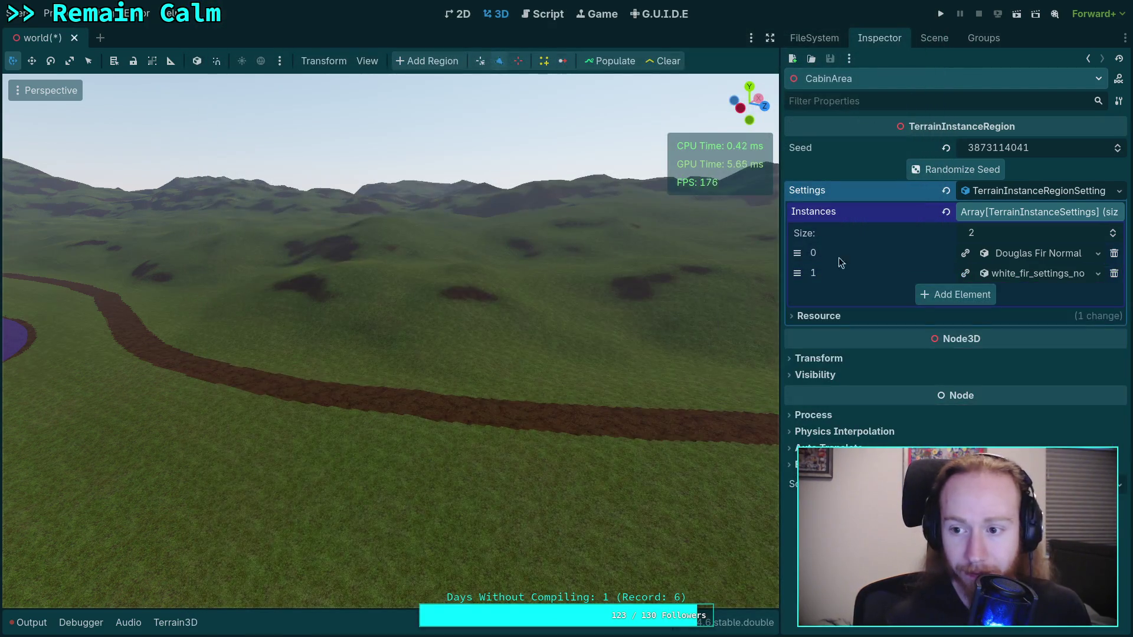
left_click(1036, 256)
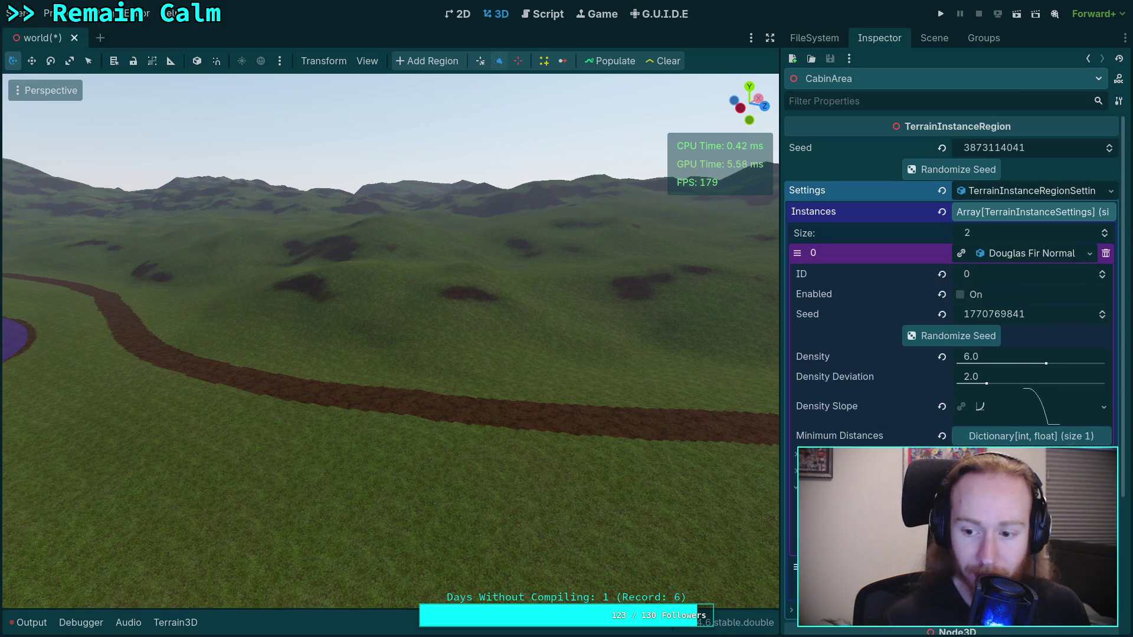
Check the White Fir Normal instance, save the scene, then show Douglas Fir Normal and the Scene tree.
left_click(1015, 253)
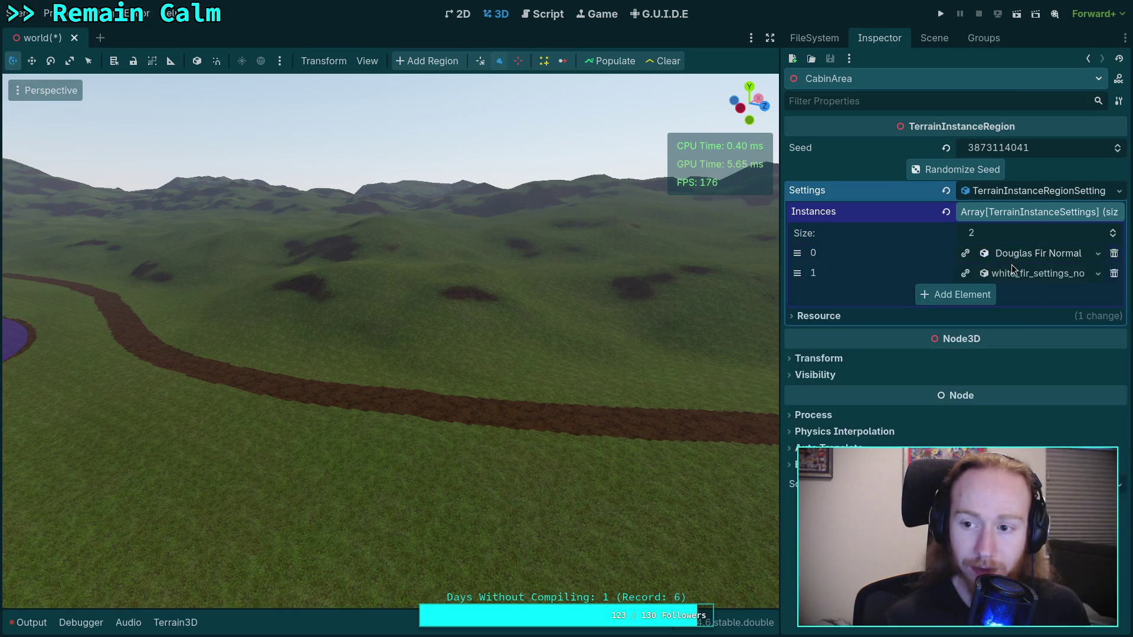
left_click(1029, 274)
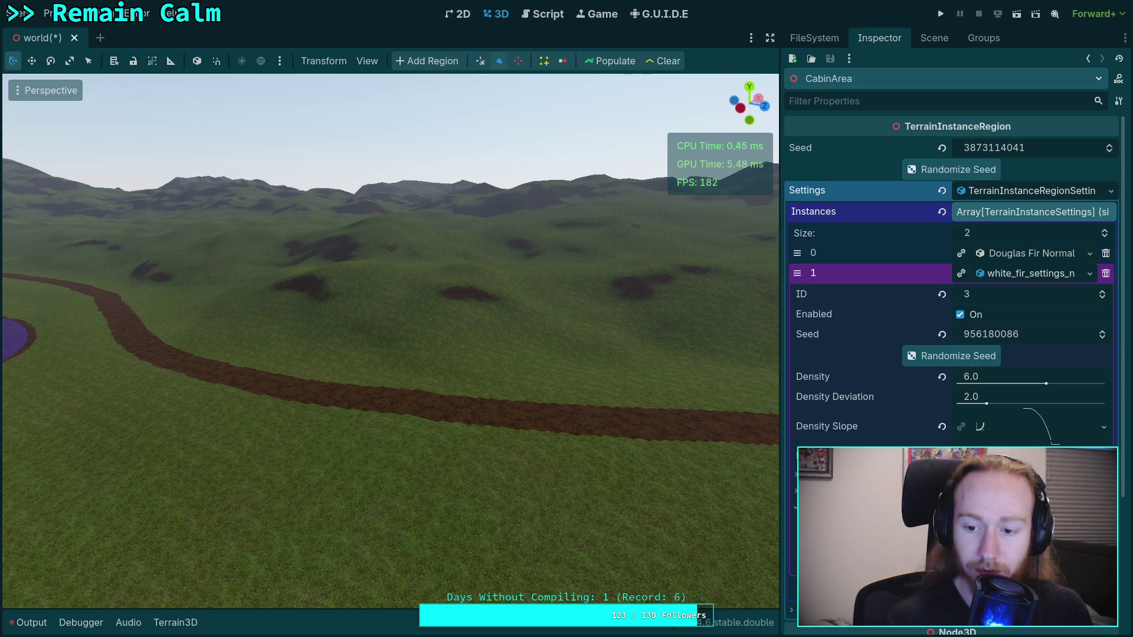
key("ctrl+s")
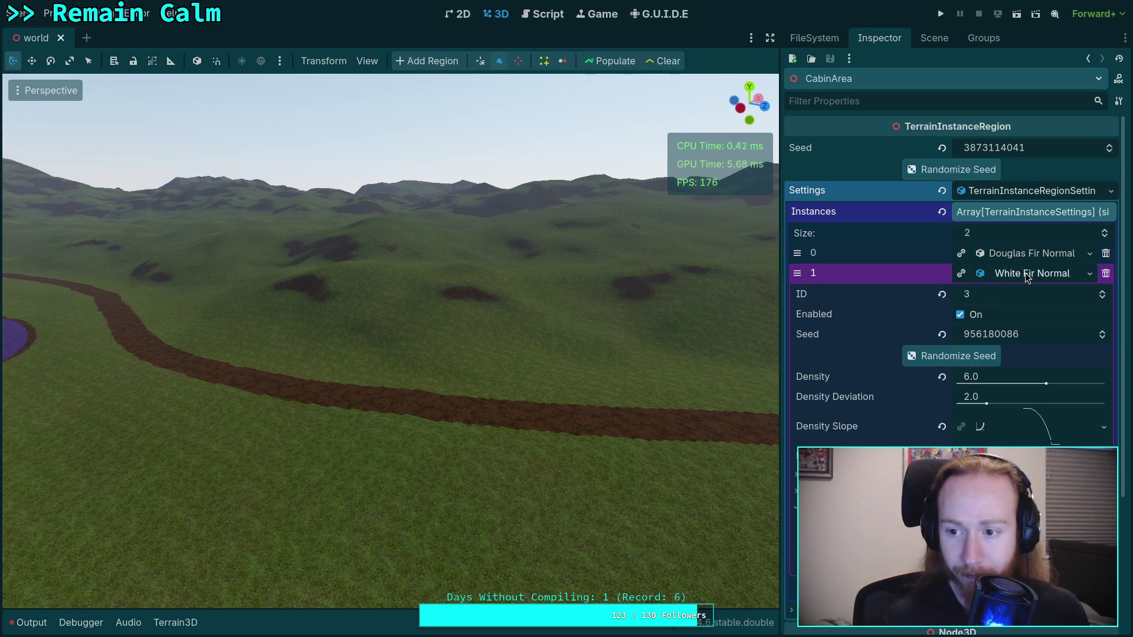
left_click(1025, 272)
left_click(1017, 253)
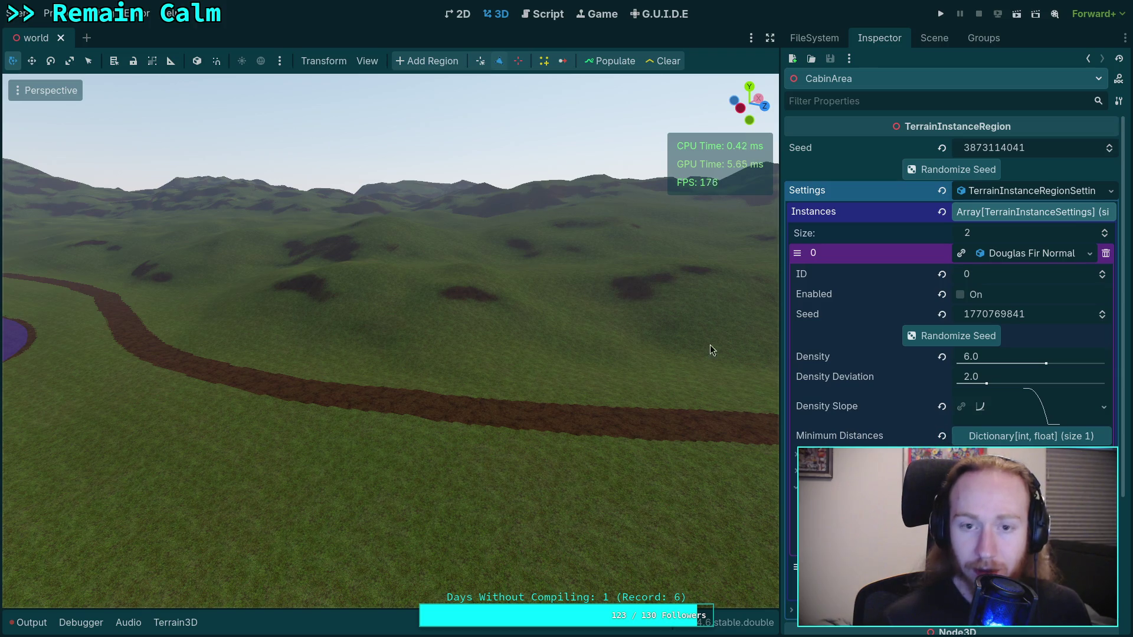
left_click(934, 37)
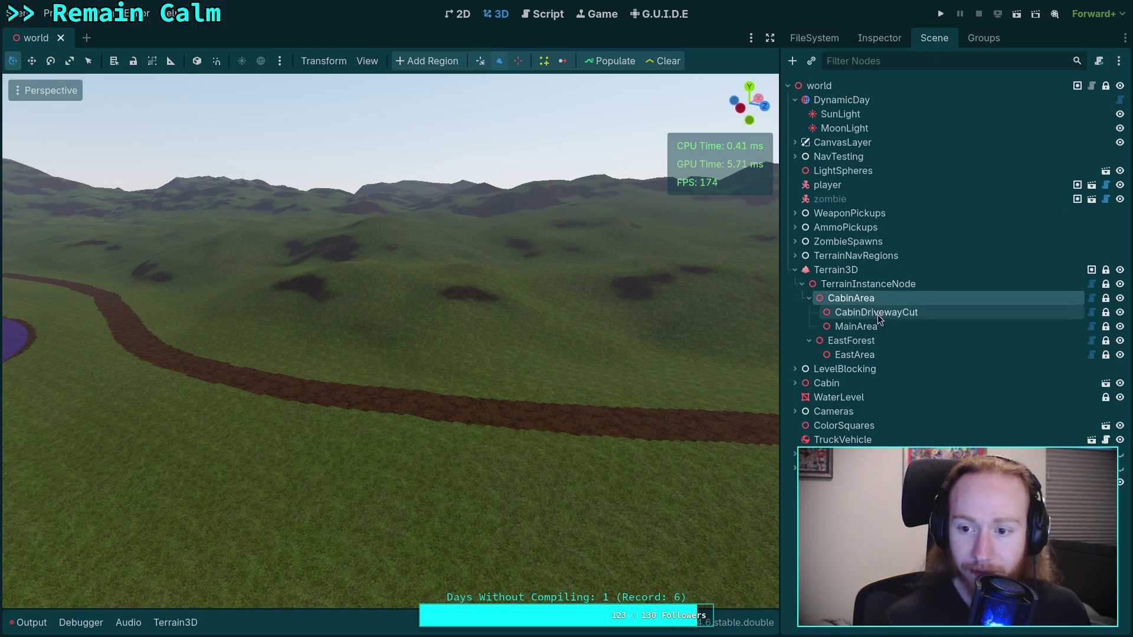
Give EastForest a new TerrainInstanceRegionSettings with two empty instance slots.
left_click(869, 355)
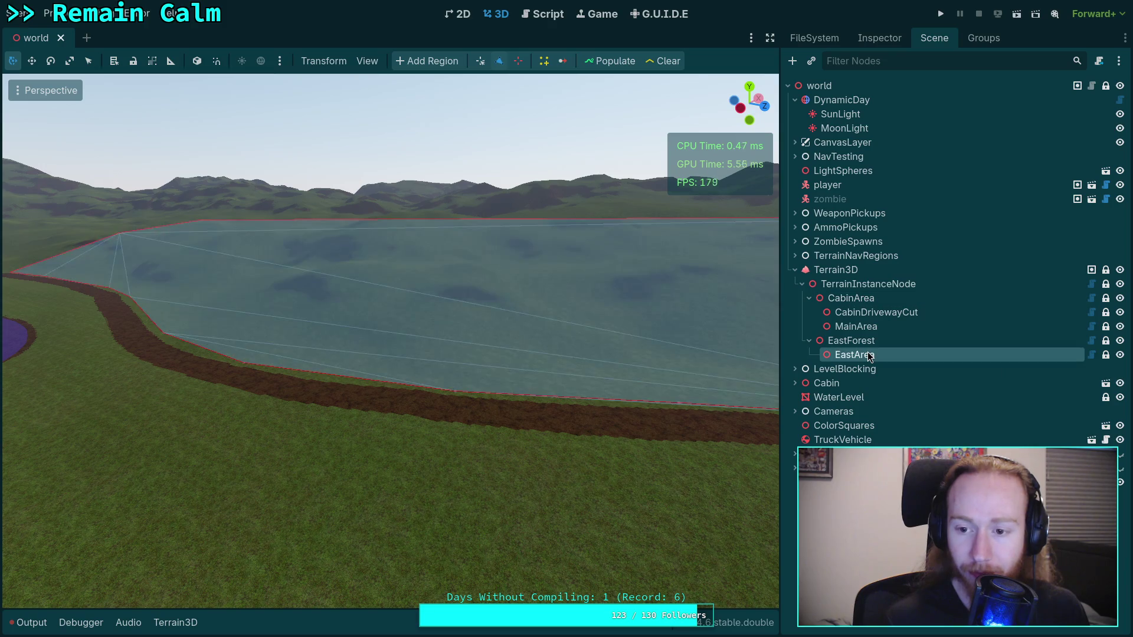
left_click(851, 340)
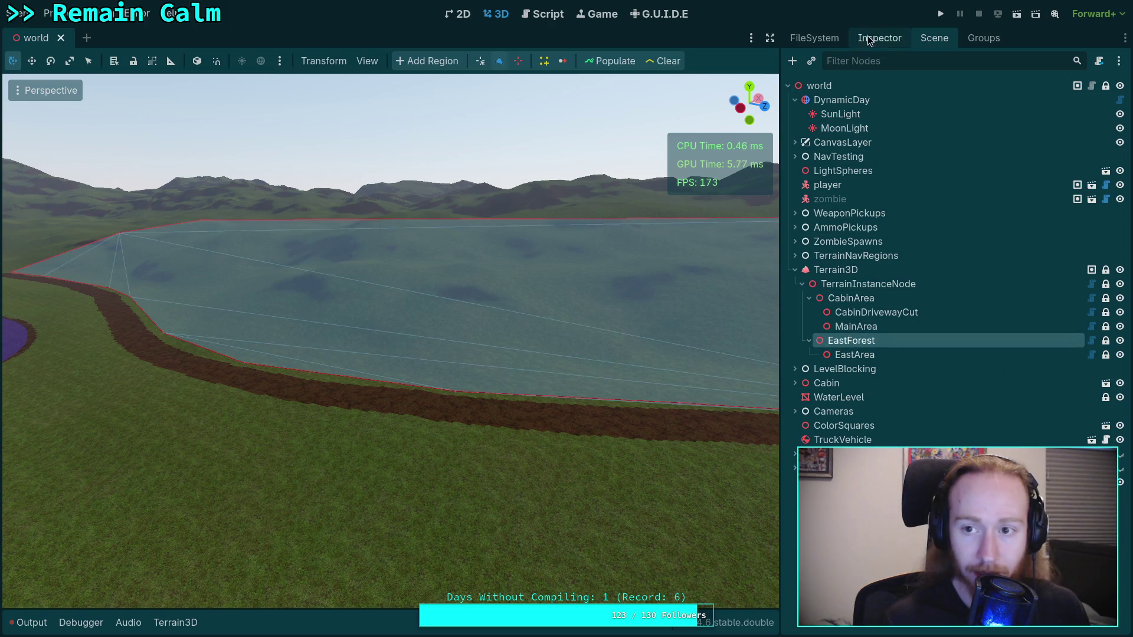
left_click(879, 37)
left_click(976, 192)
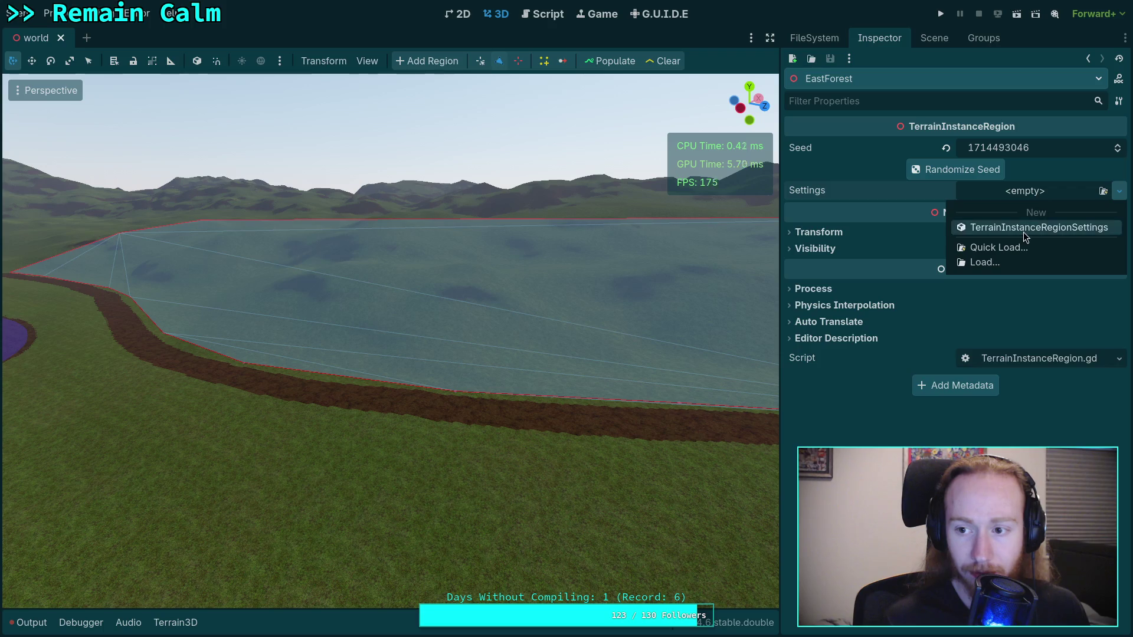
left_click(1023, 228)
left_click(1028, 211)
left_click(957, 255)
left_click(962, 274)
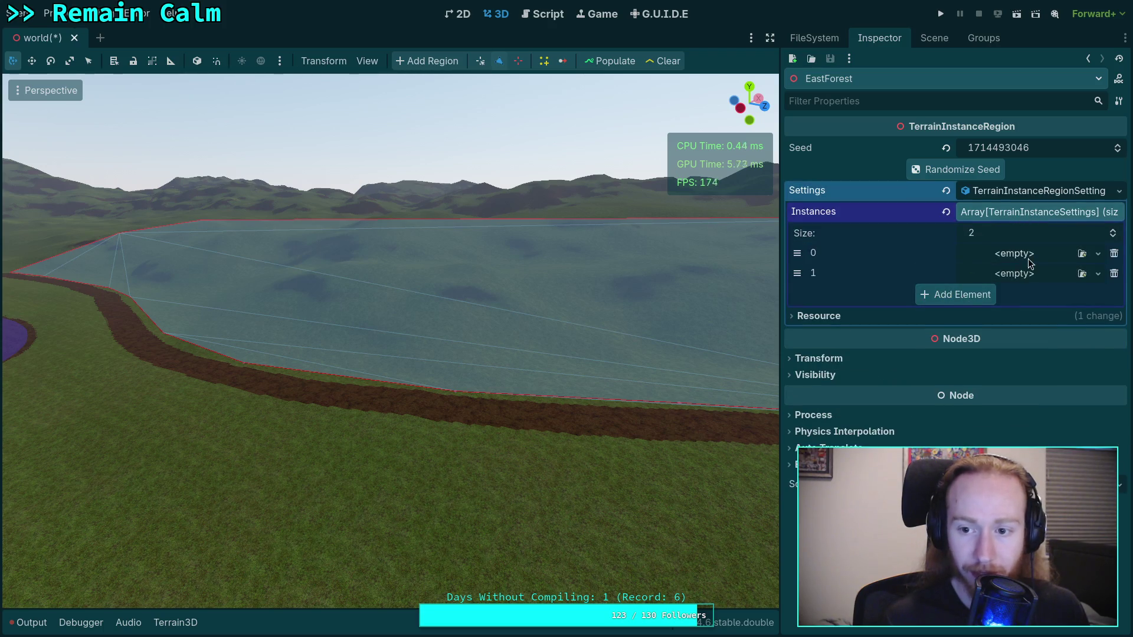
Quick Load the Douglas fir and White fir settings files into instance slots 0 and 1.
left_click(1097, 253)
left_click(1011, 313)
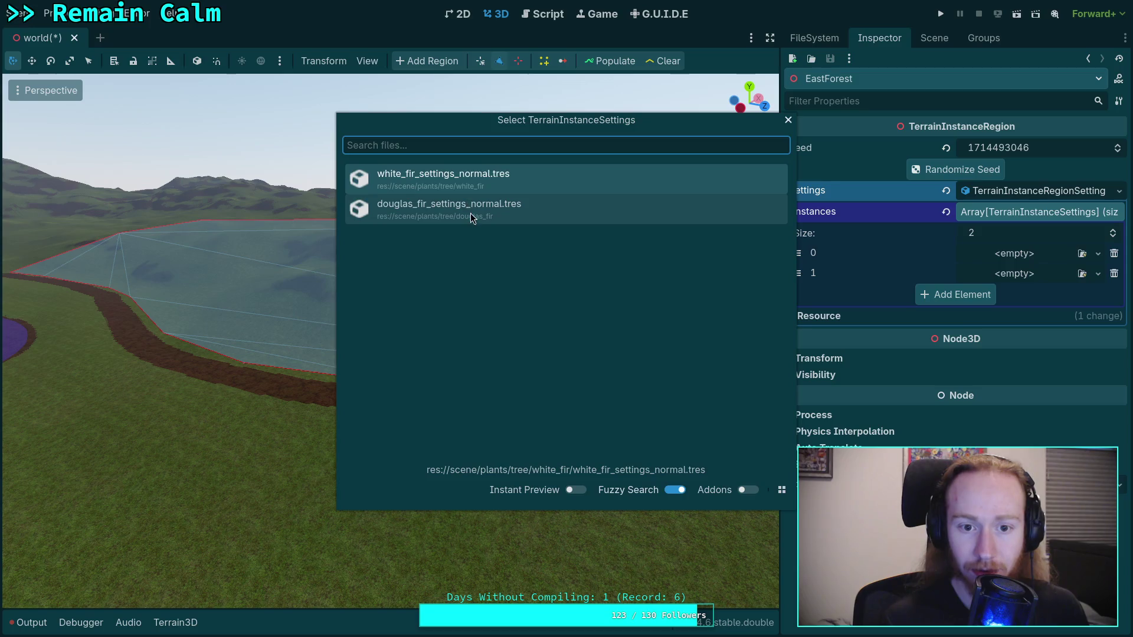
left_click(472, 208)
left_click(1097, 273)
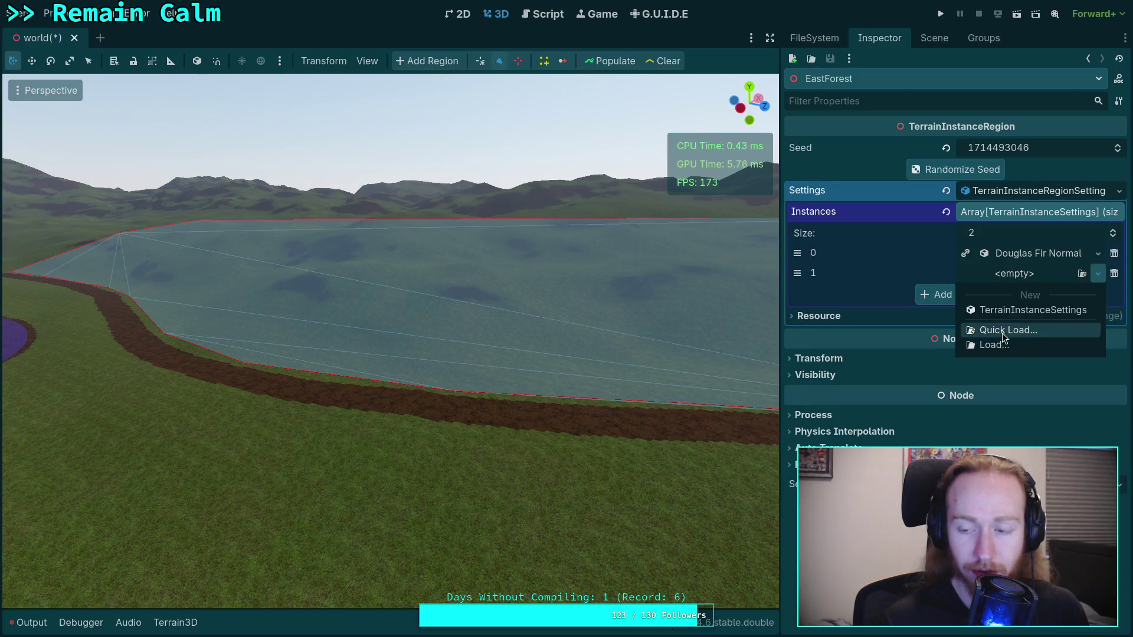
left_click(1008, 330)
left_click(506, 212)
left_click(1032, 254)
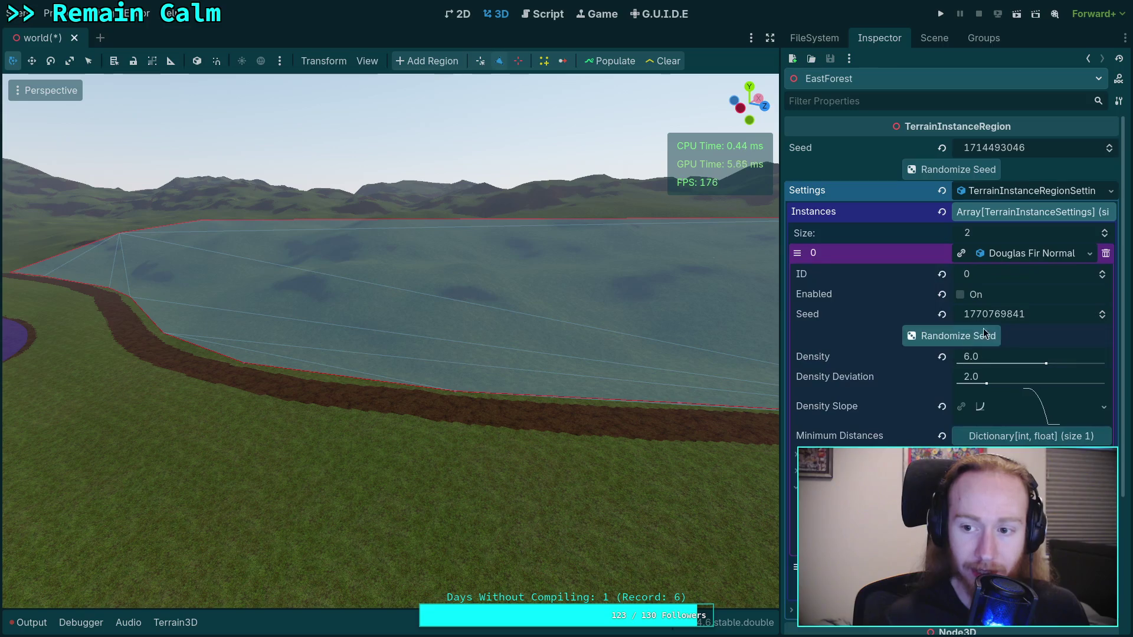
Widen the property panel and fly the camera down close over EastForest.
left_click_drag(786, 323, 723, 314)
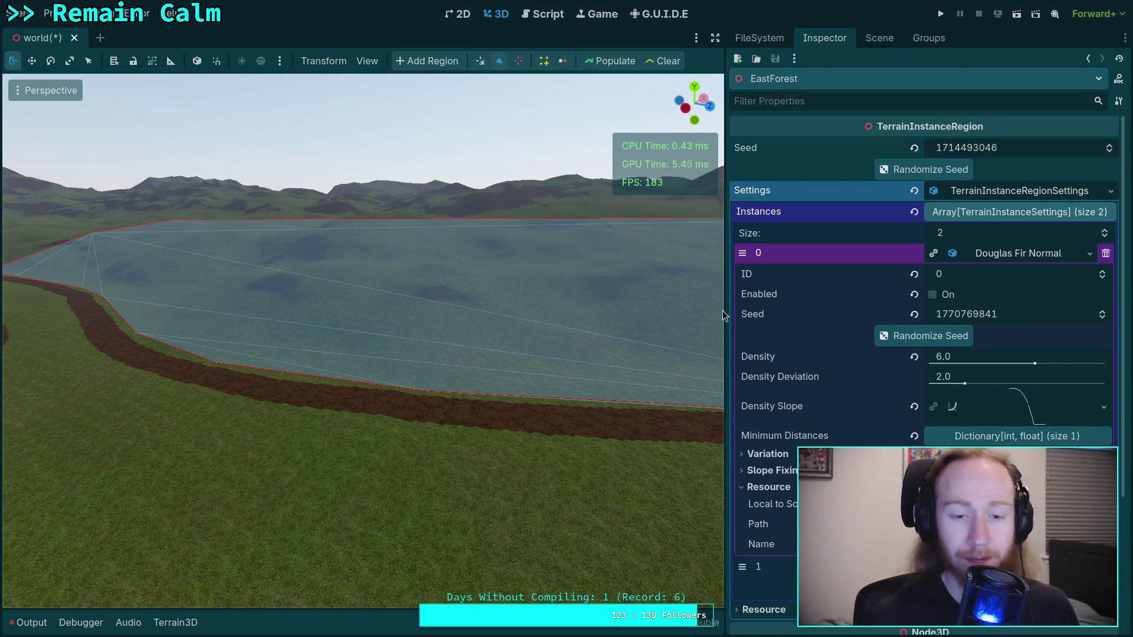
key("w")
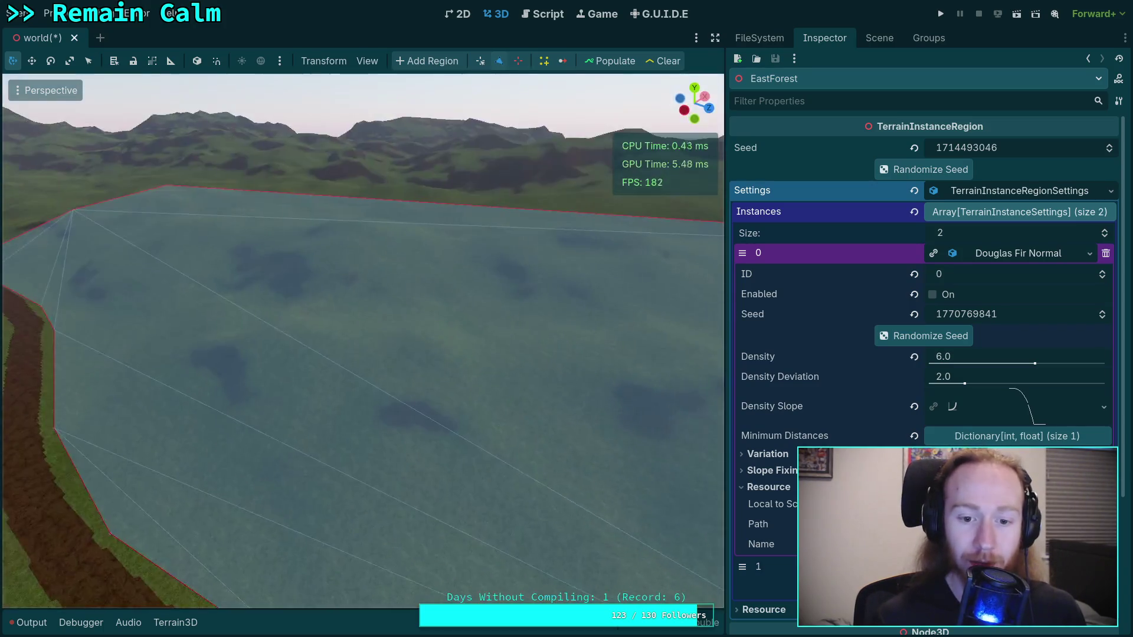
key("w")
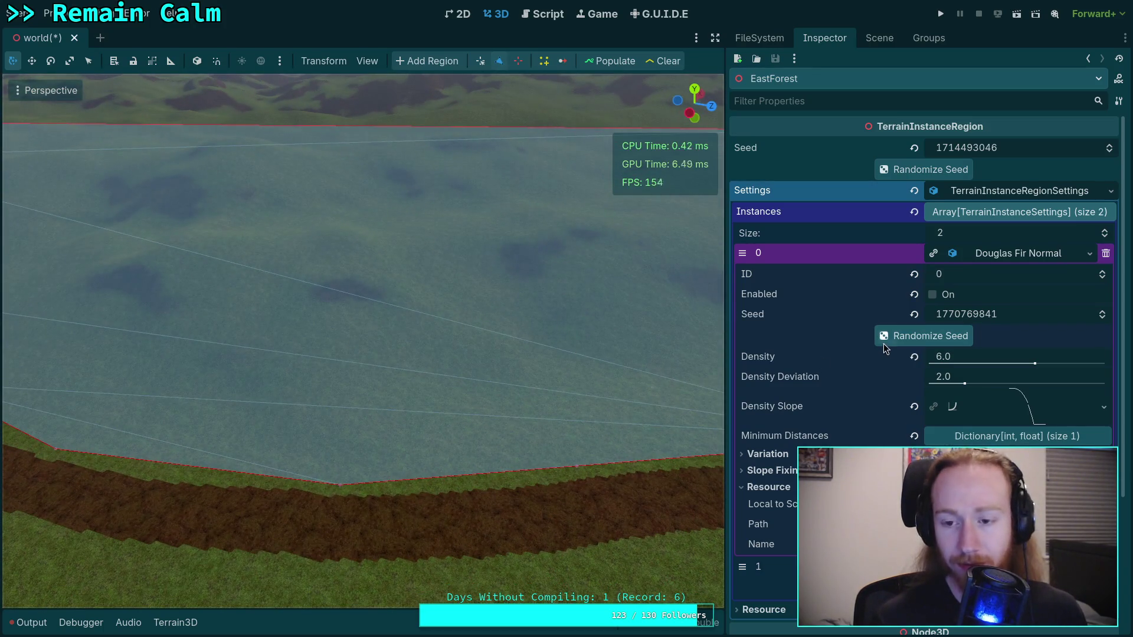
scroll(807, 392, "down", 1)
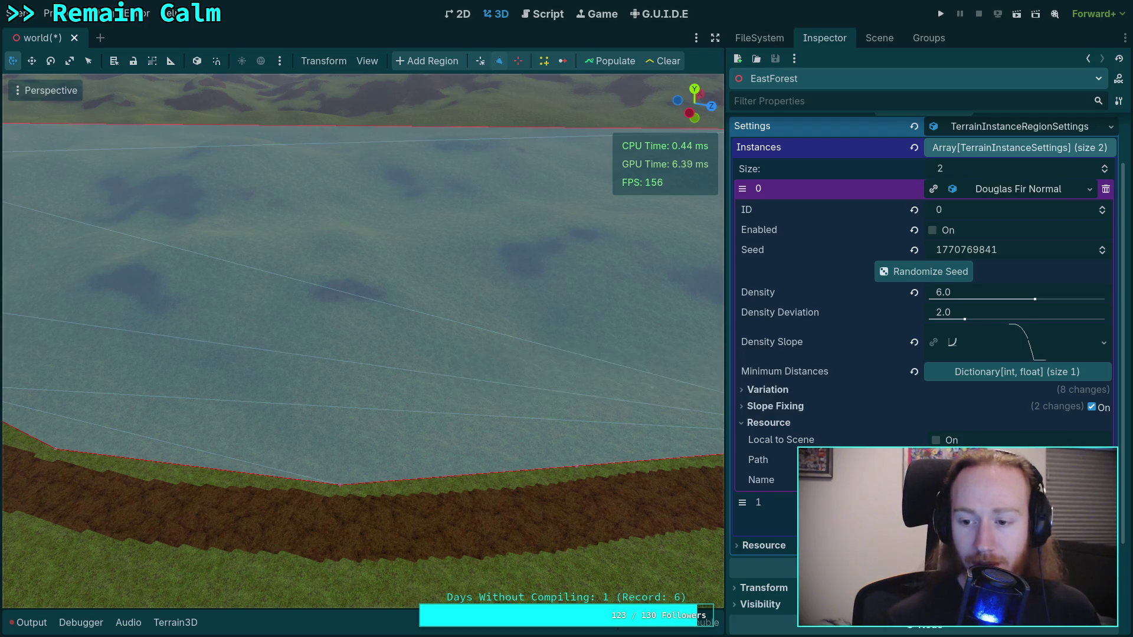
Enter new key 3 in Douglas Fir's Minimum Distances and compare White Fir's distances.
left_click(769, 423)
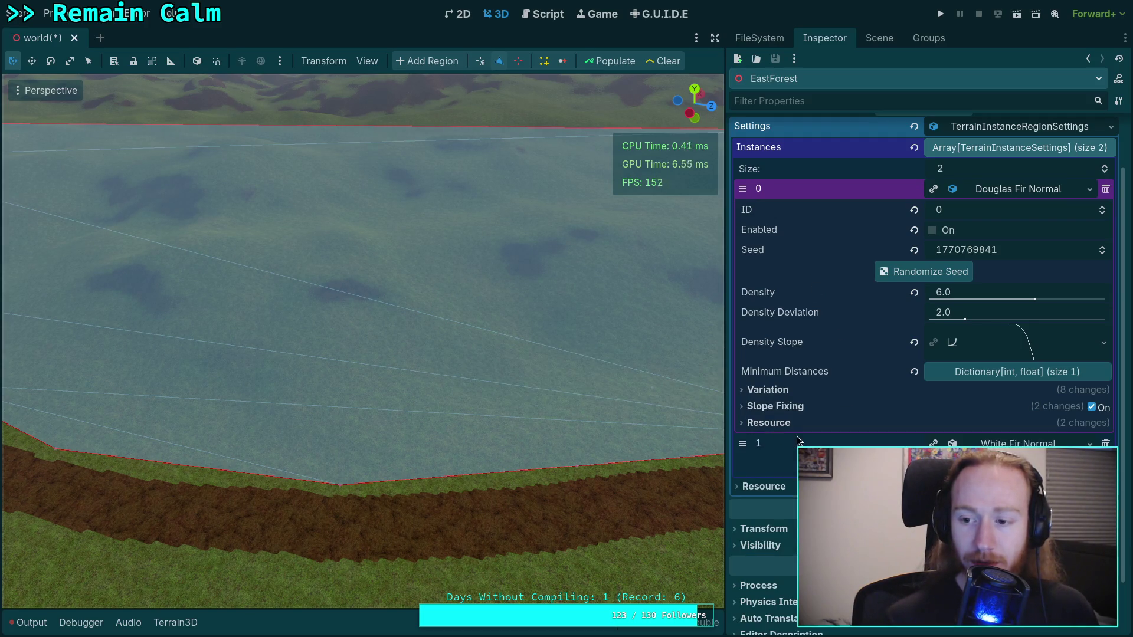
left_click(961, 375)
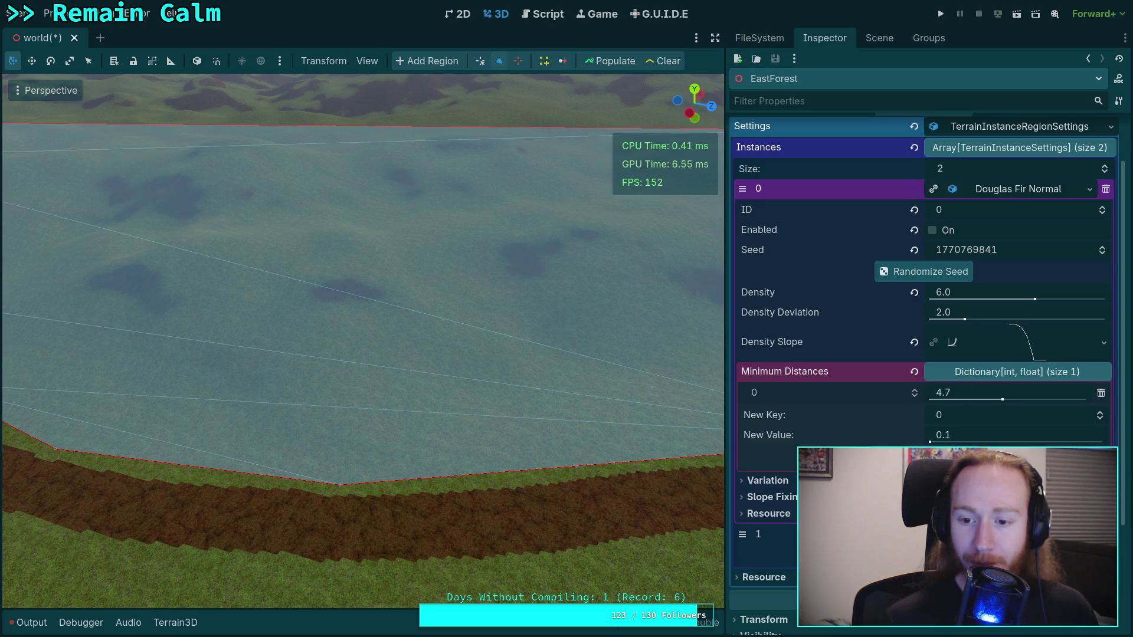
left_click(971, 415)
type("3")
left_click(969, 434)
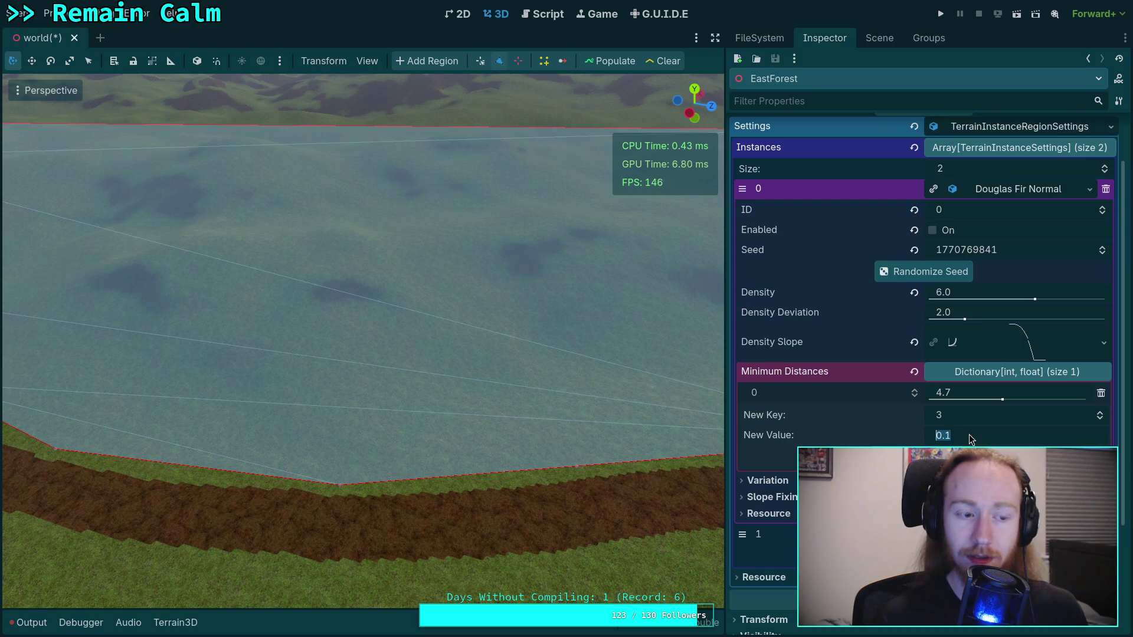
left_click(855, 534)
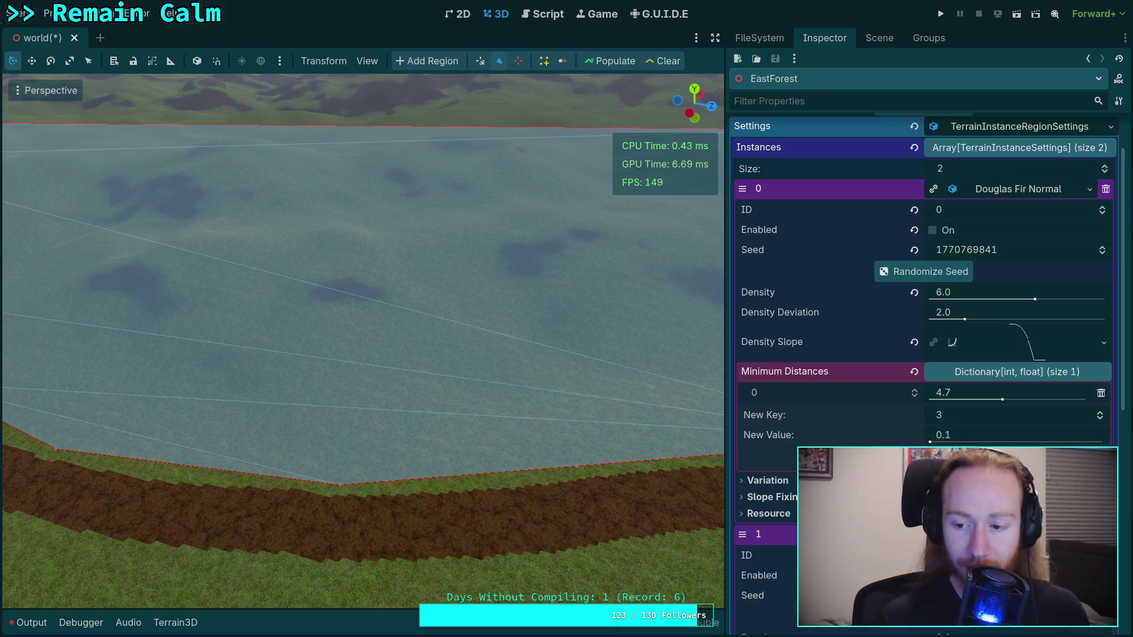
scroll(983, 370, "down", 7)
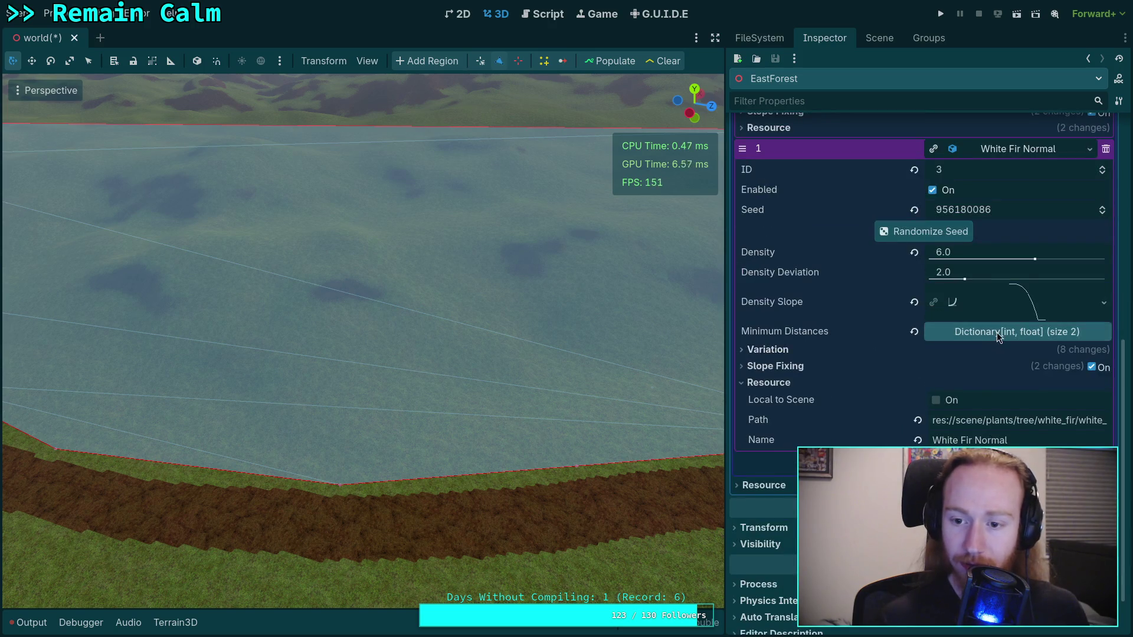
left_click(997, 332)
scroll(932, 407, "up", 2)
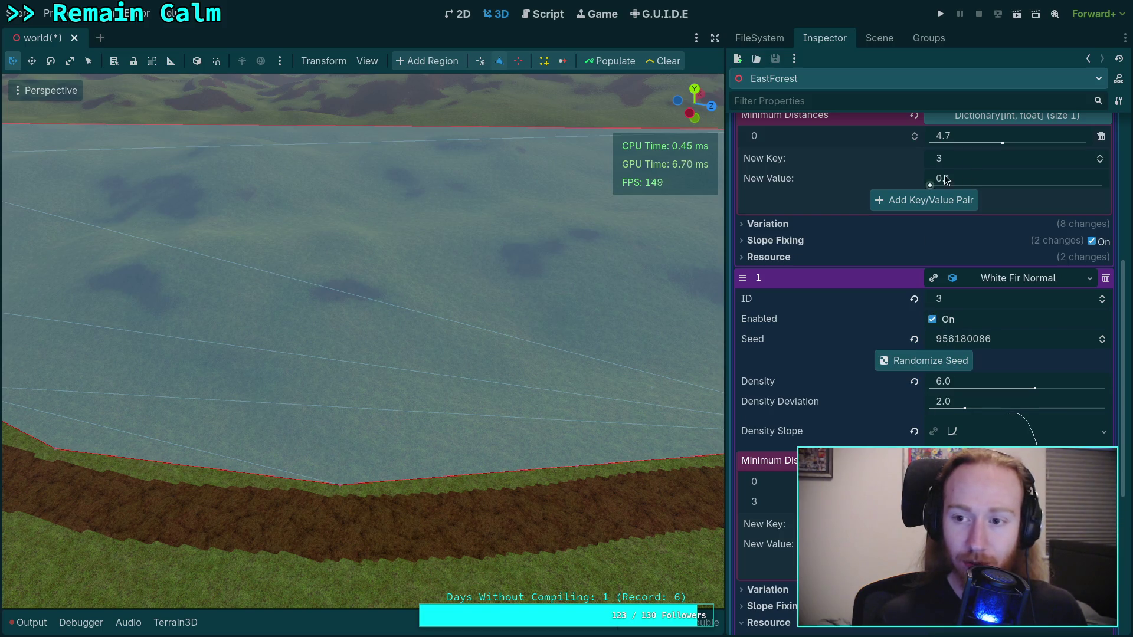
Set the new value to 5 and add the 3: 5.0 pair to Douglas Fir's distances.
left_click(975, 175)
type("5")
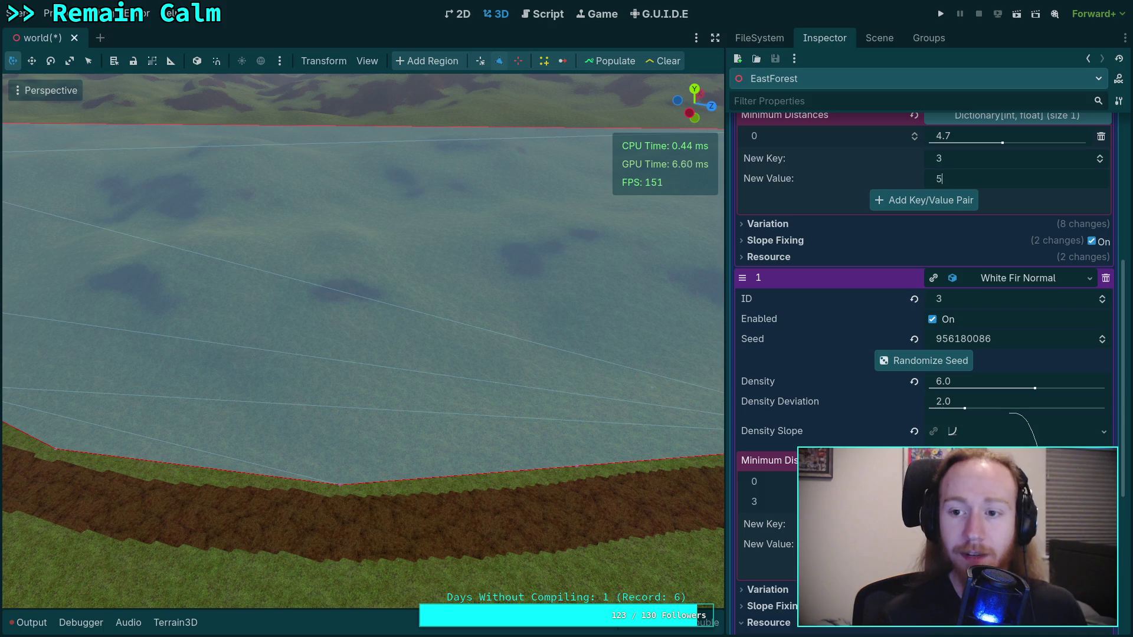
key("Return")
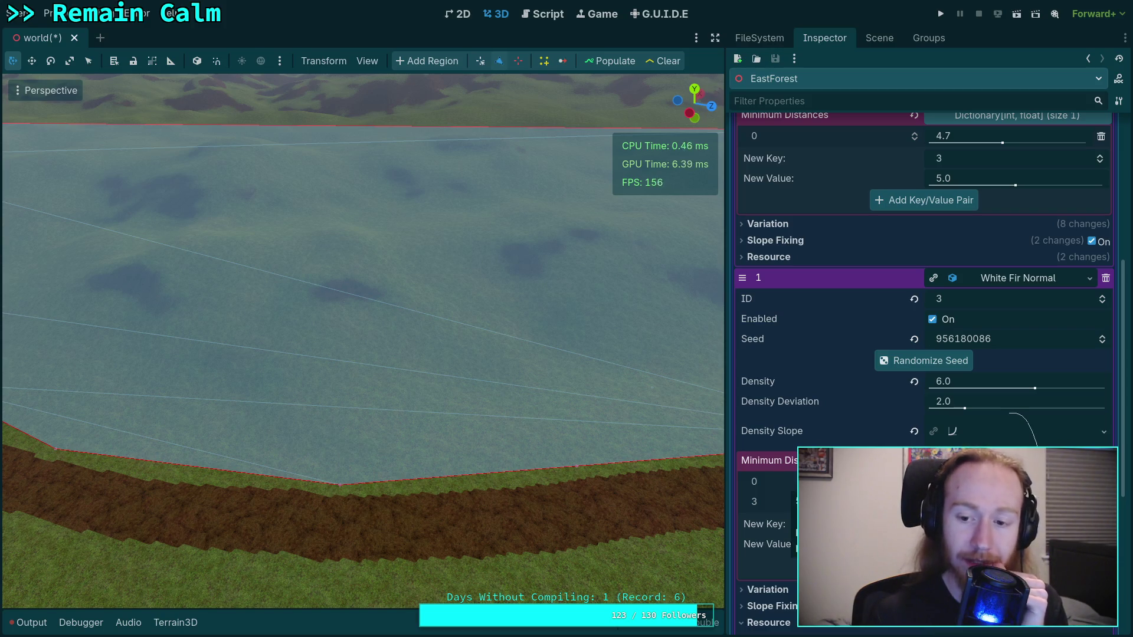
left_click(928, 200)
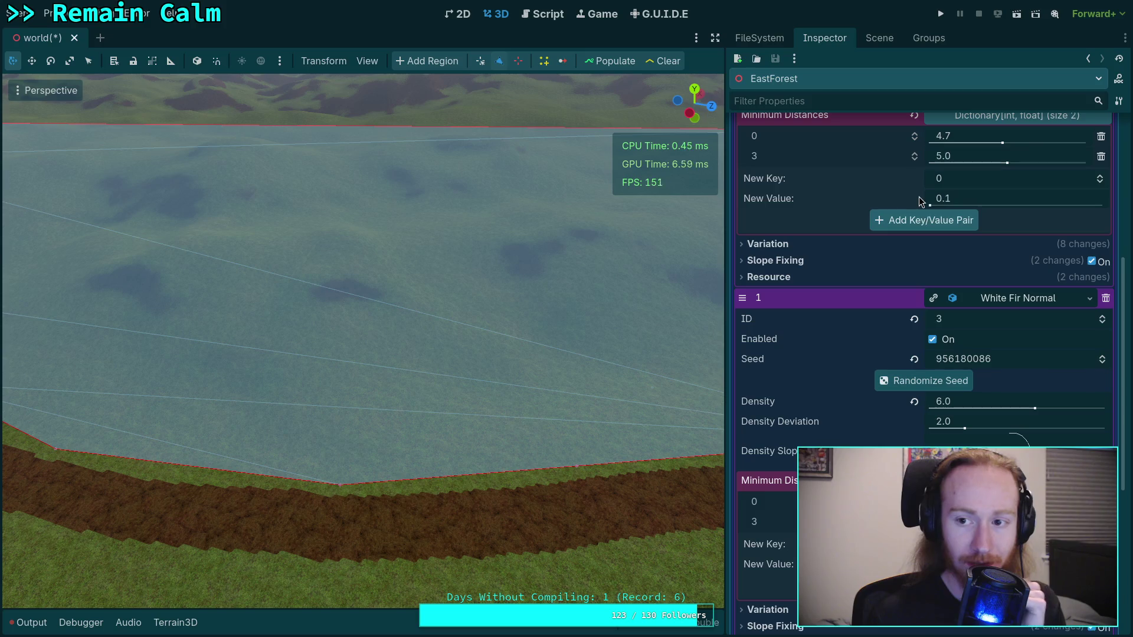
scroll(915, 330, "up", 1)
scroll(907, 328, "up", 1)
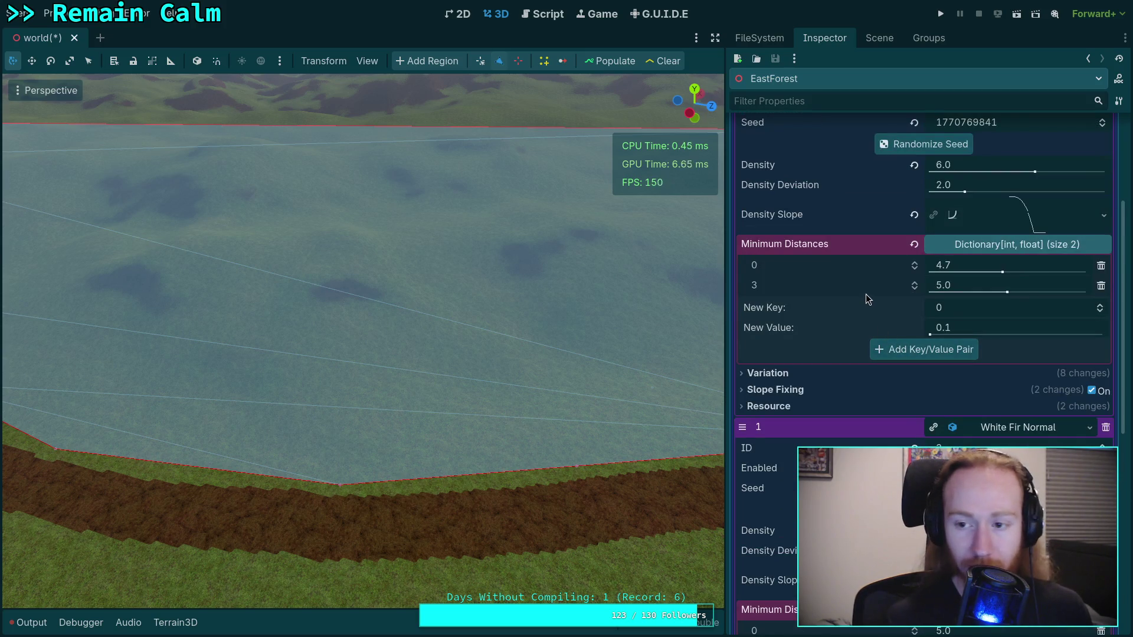
left_click(997, 247)
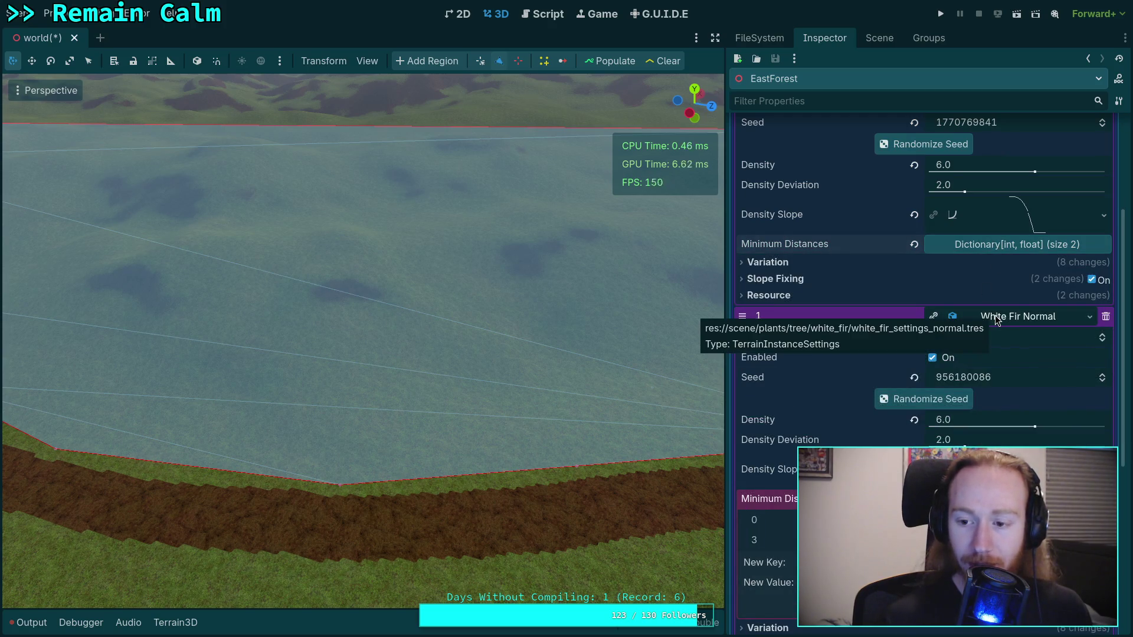
Save the scene, widen the 3D viewport, and populate EastForest with fir trees.
scroll(996, 319, "up", 3)
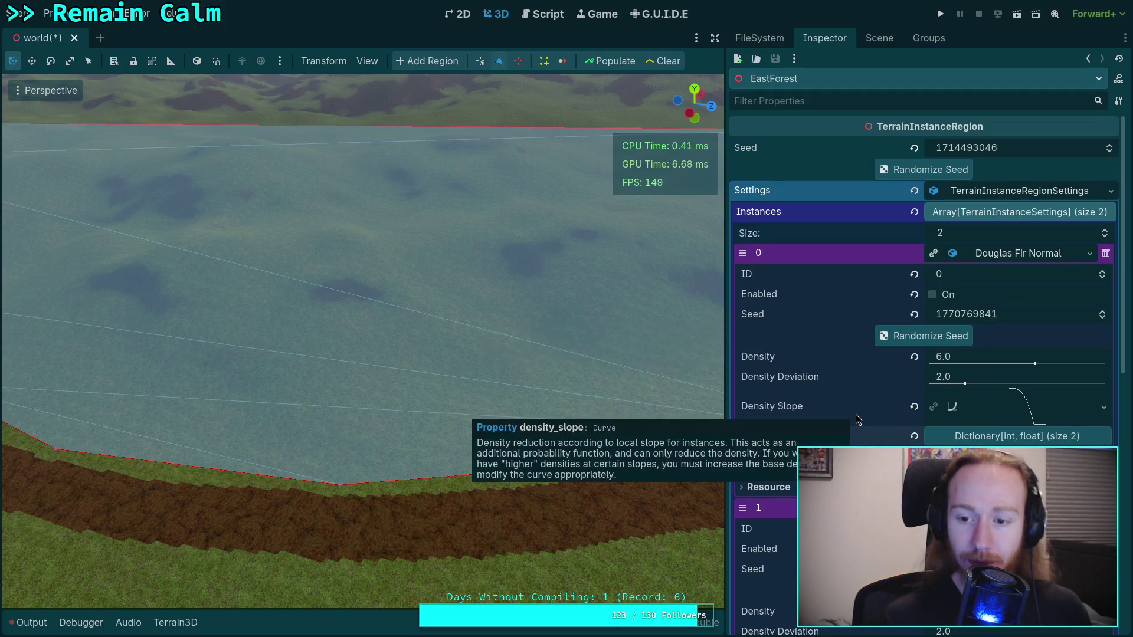
left_click(1018, 508)
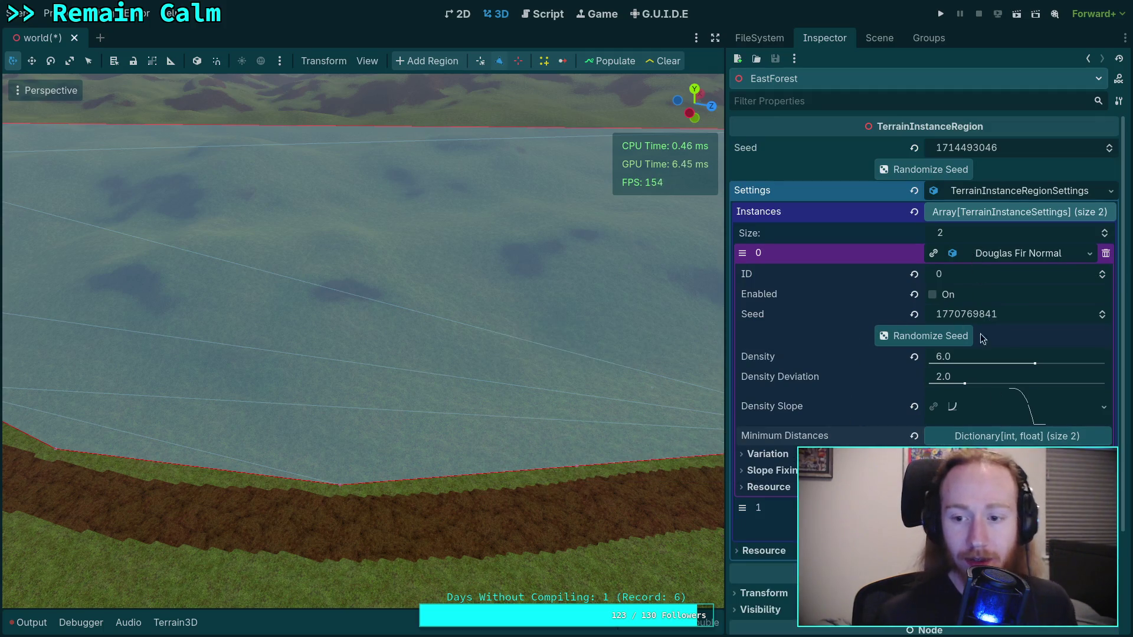
left_click(1018, 507)
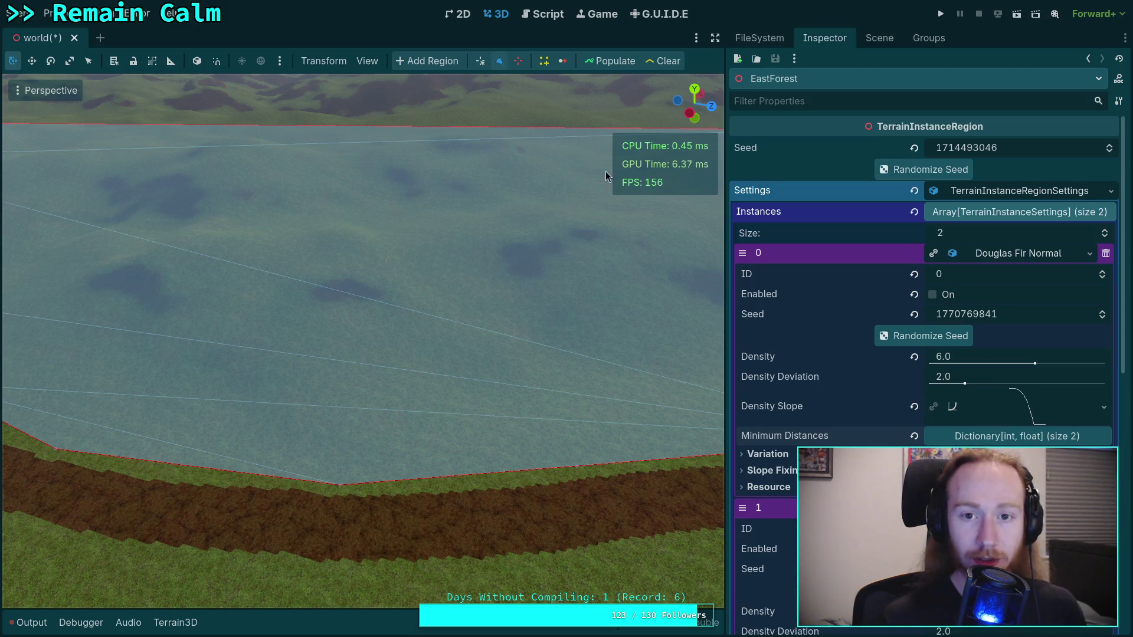
key("ctrl+s")
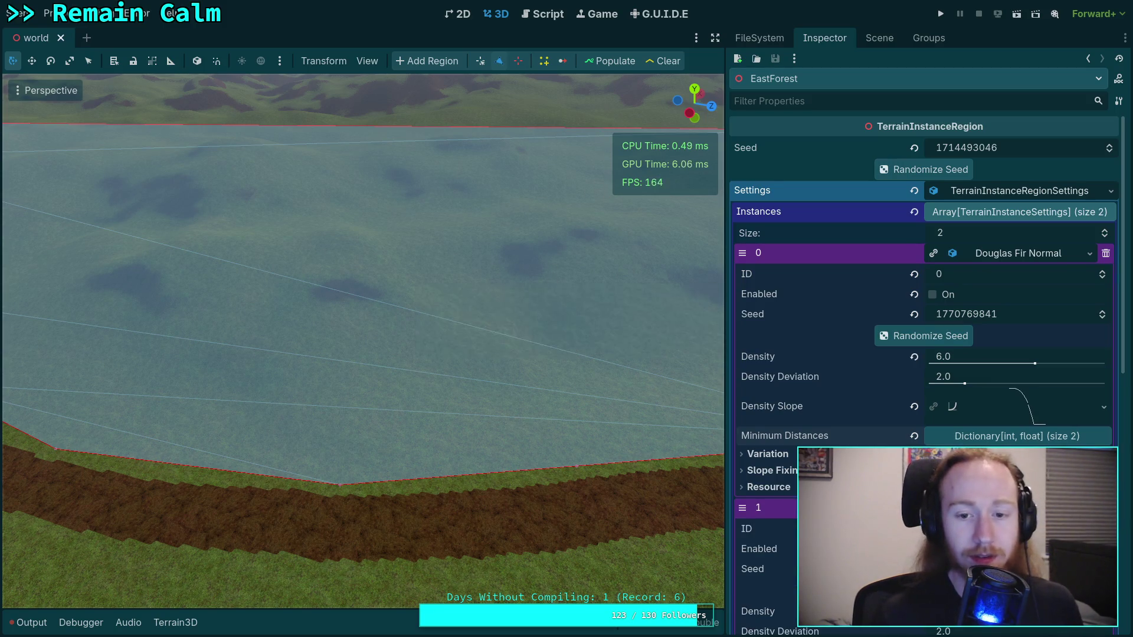
left_click_drag(725, 231, 801, 231)
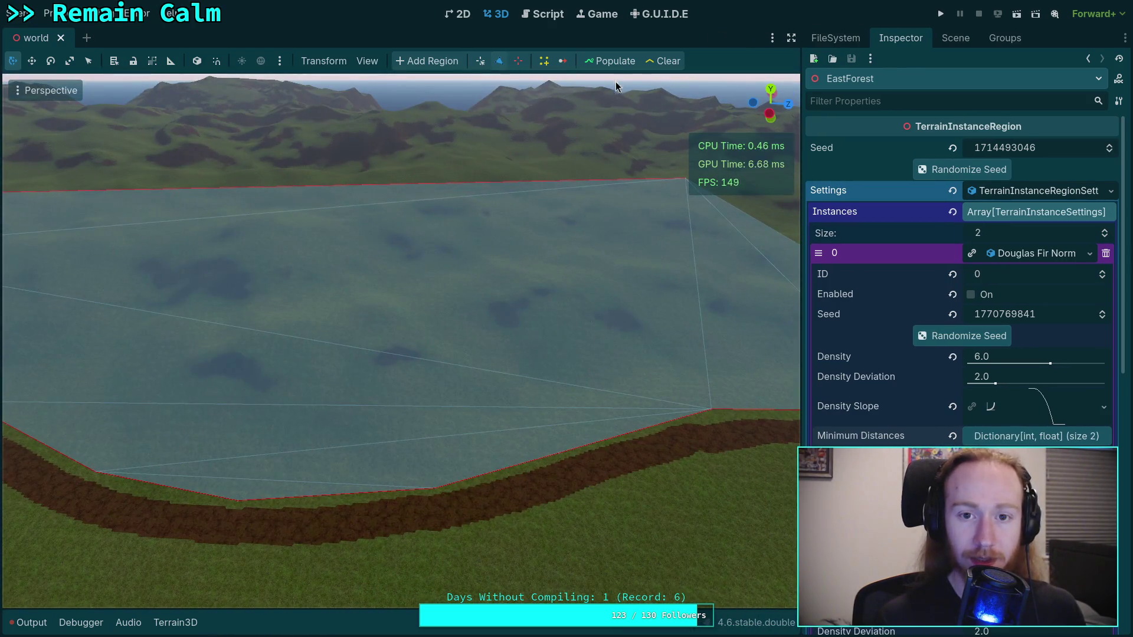
left_click(610, 61)
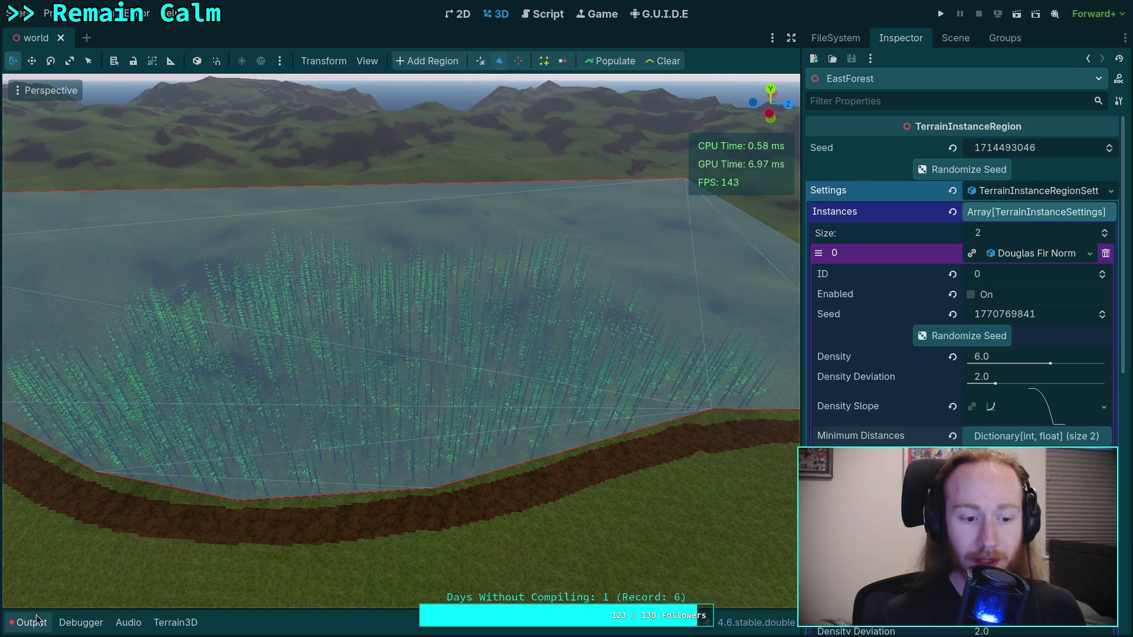
Confirm the 3042 populated instances in the Output log, then return to the Scene tree.
left_click(29, 623)
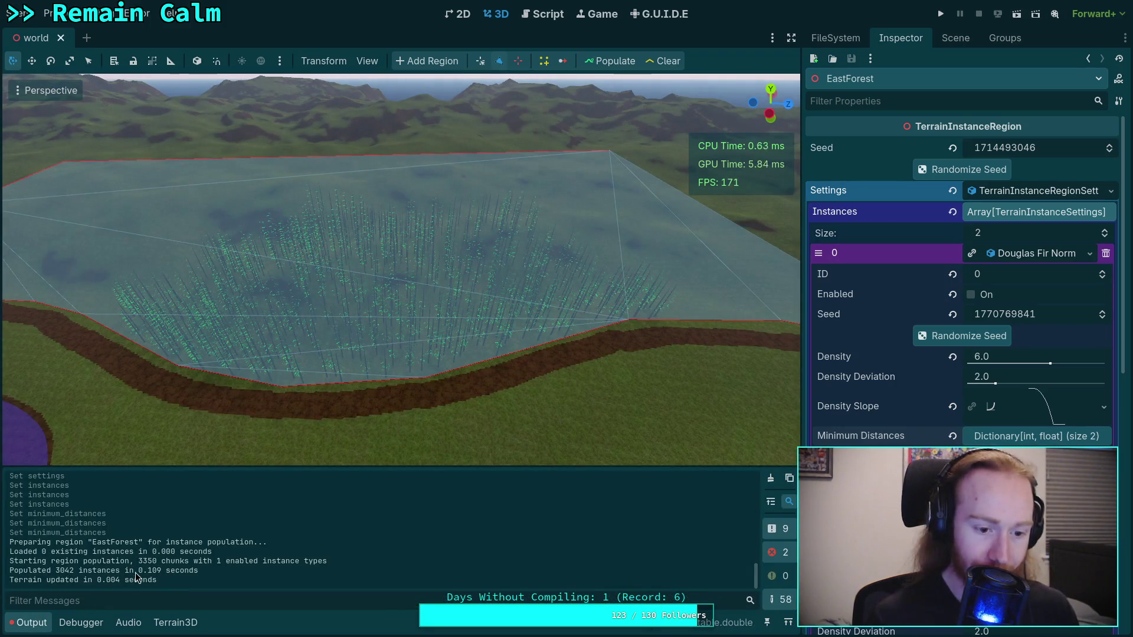
scroll(401, 269, "up", 5)
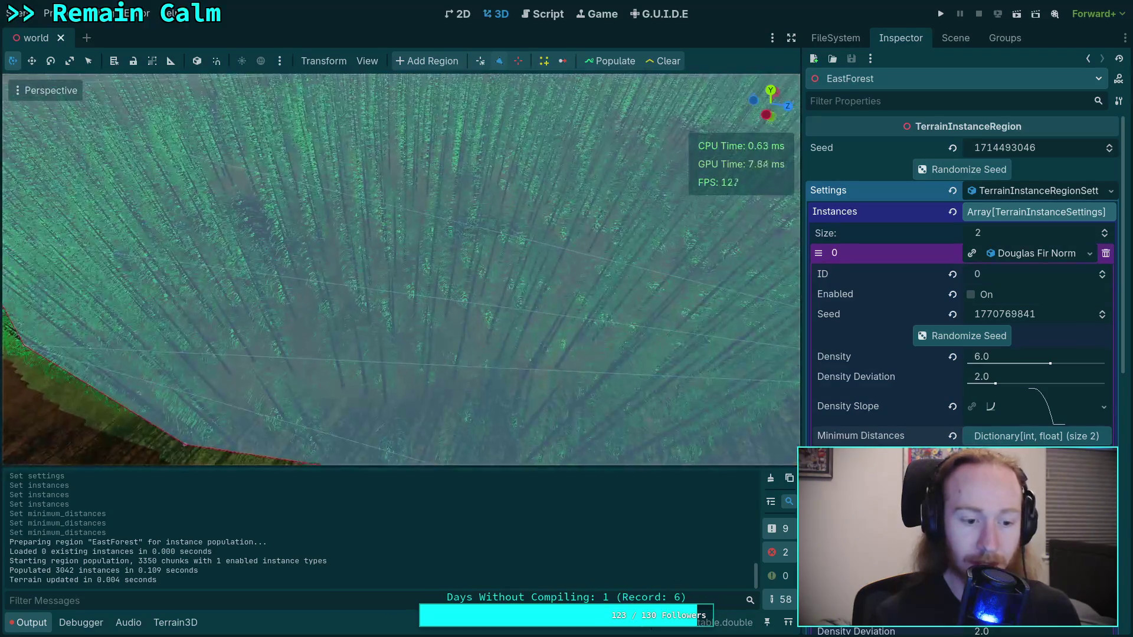
scroll(339, 410, "up", 4)
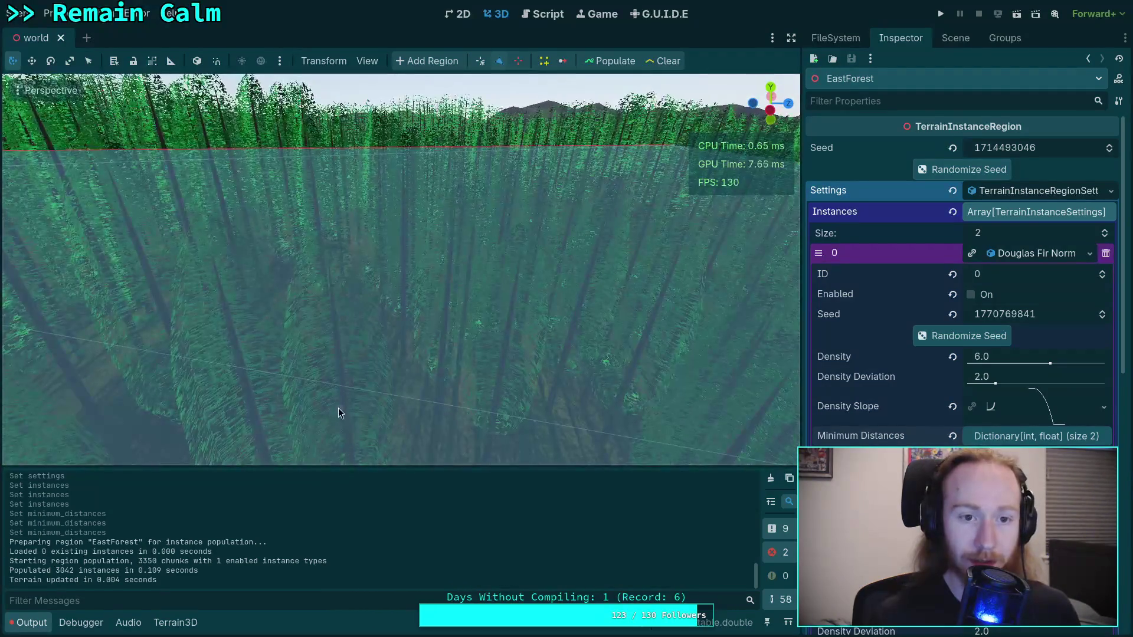
left_click(29, 622)
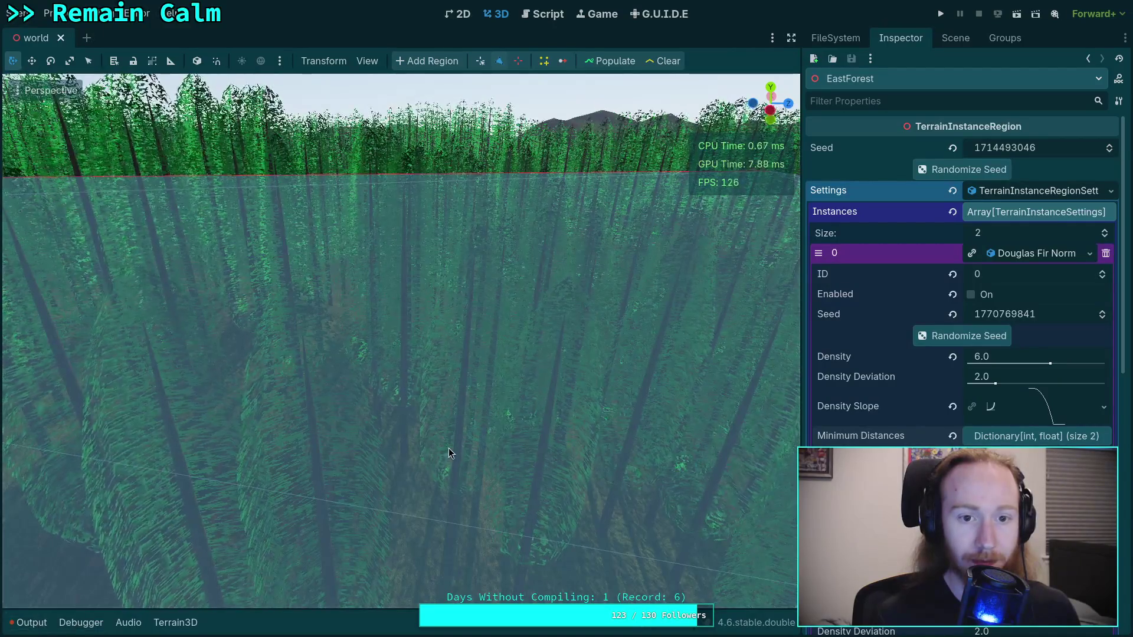
left_click(955, 37)
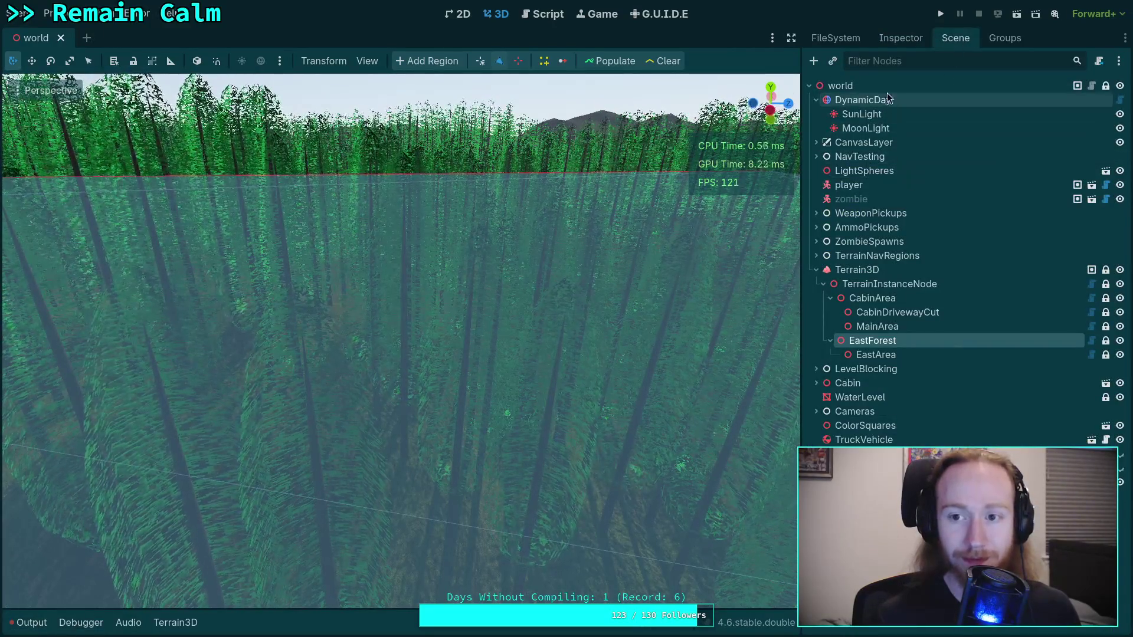
Fly through and above the new fir forest, then reselect EastForest in the Scene tree.
key("w")
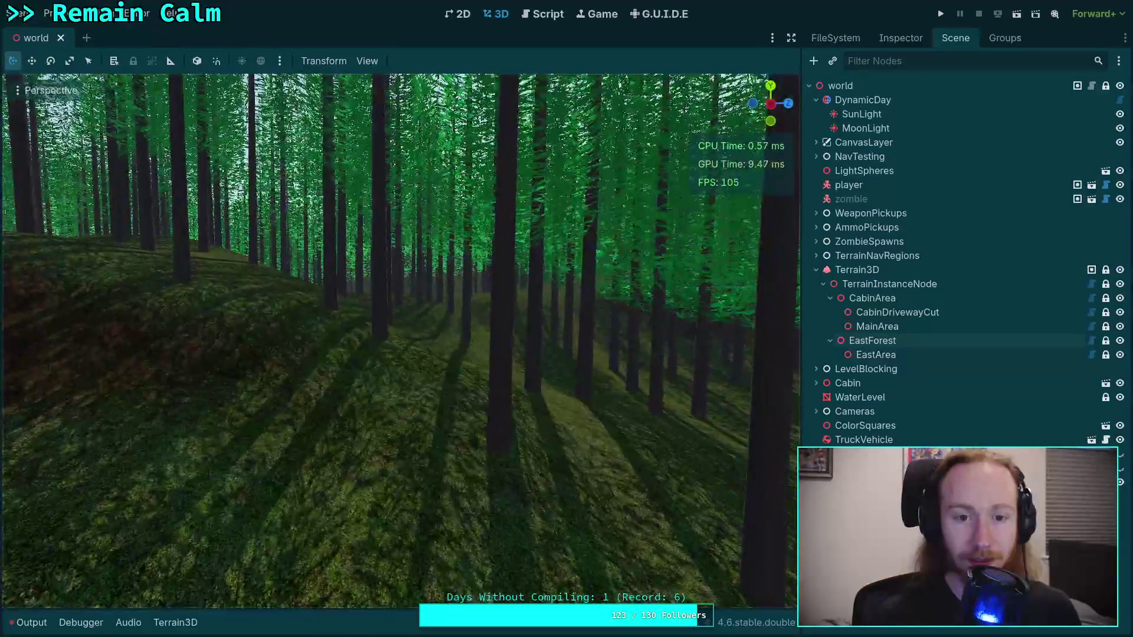
key("s")
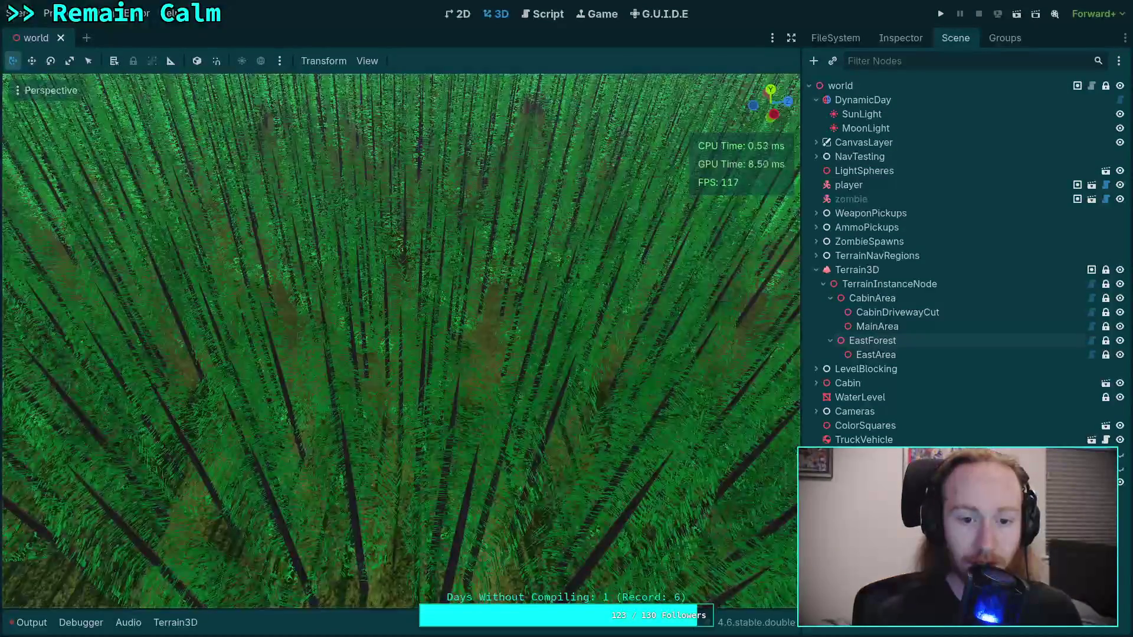
key("w")
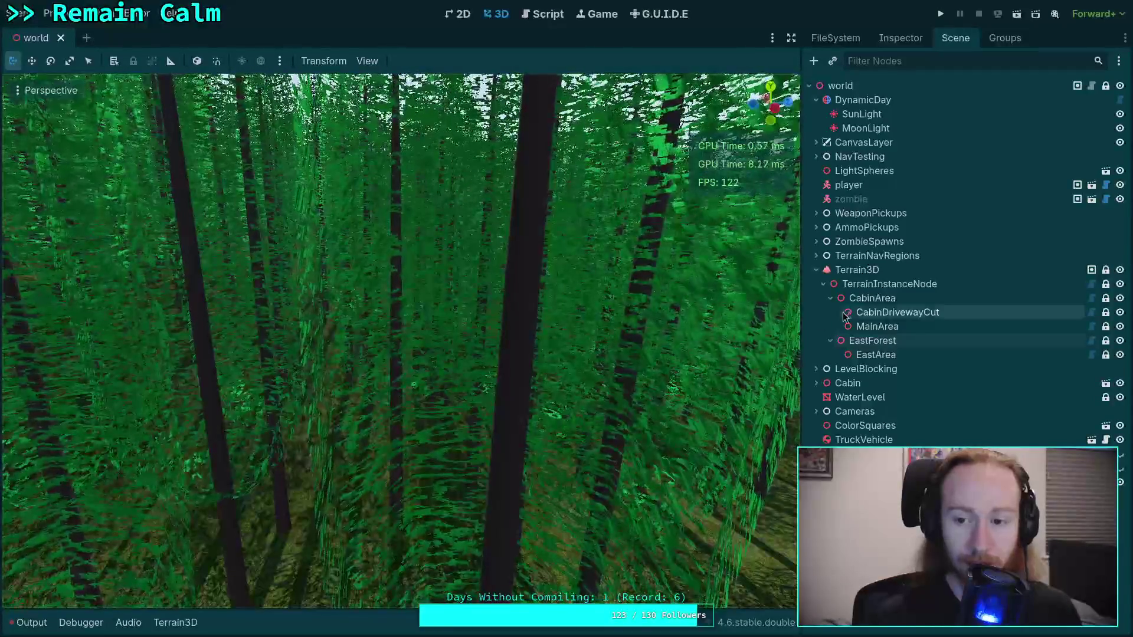
left_click(880, 342)
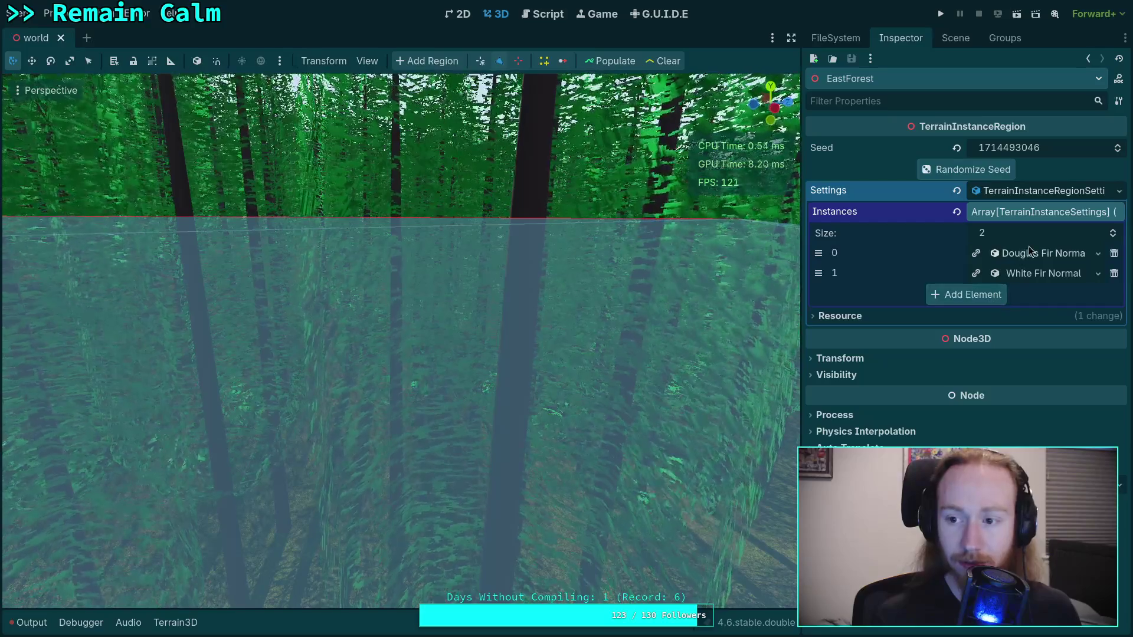
Enable the Douglas Fir instance type, then clear and repopulate EastForest with firs.
left_click(1027, 253)
left_click(970, 295)
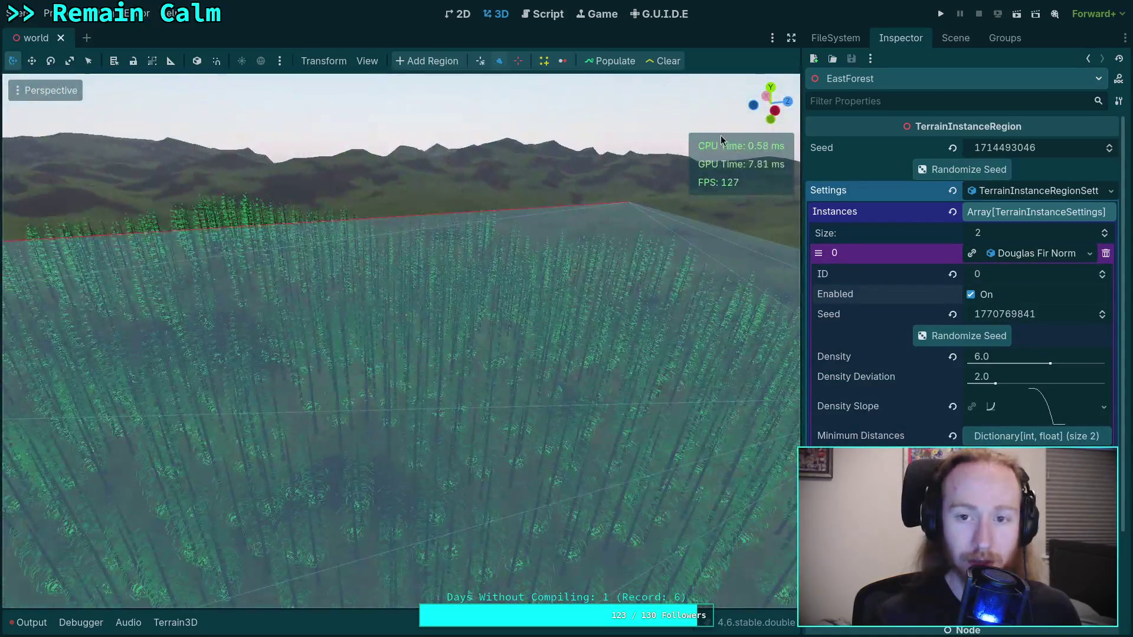
left_click(660, 64)
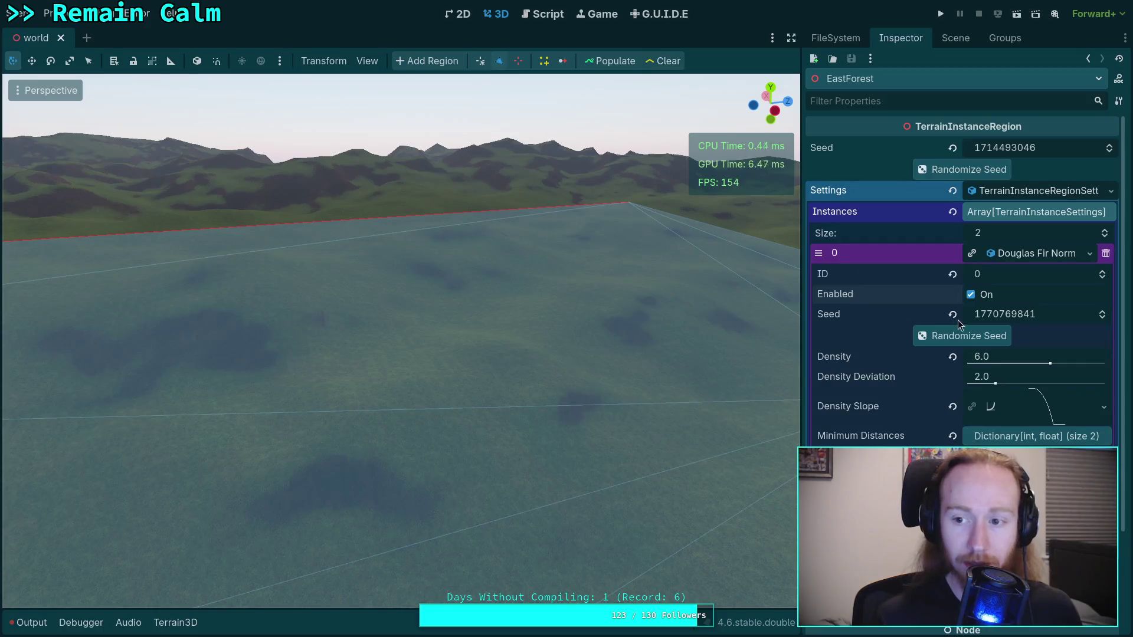
left_click(601, 62)
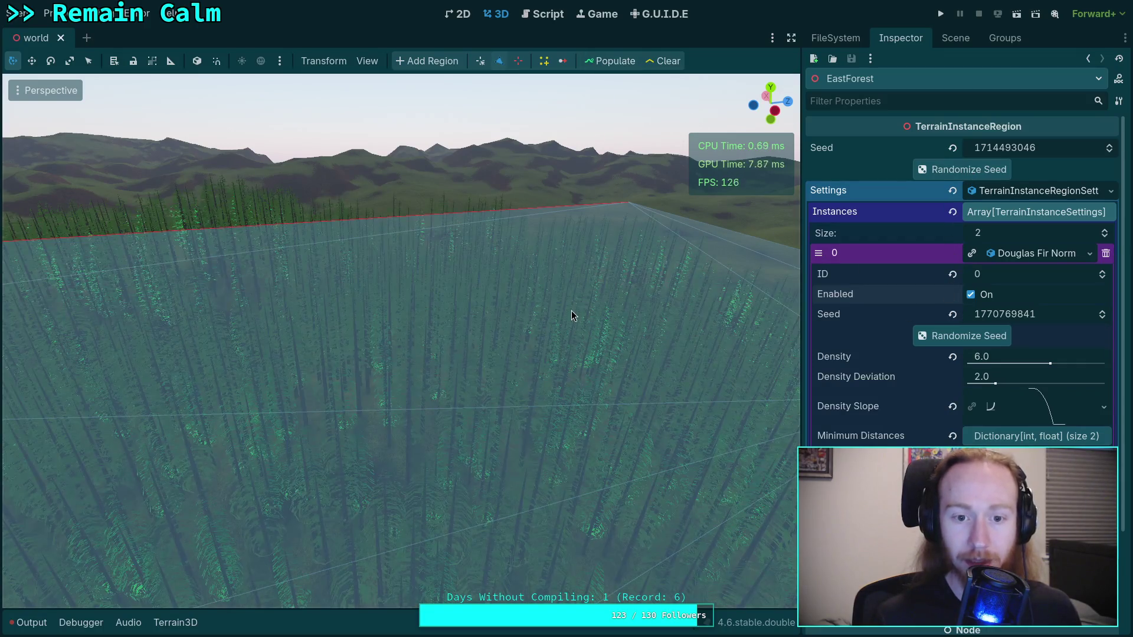
Return to the scene tree and deselect EastForest to hide its region overlay.
scroll(571, 311, "up", 3)
scroll(571, 313, "up", 5)
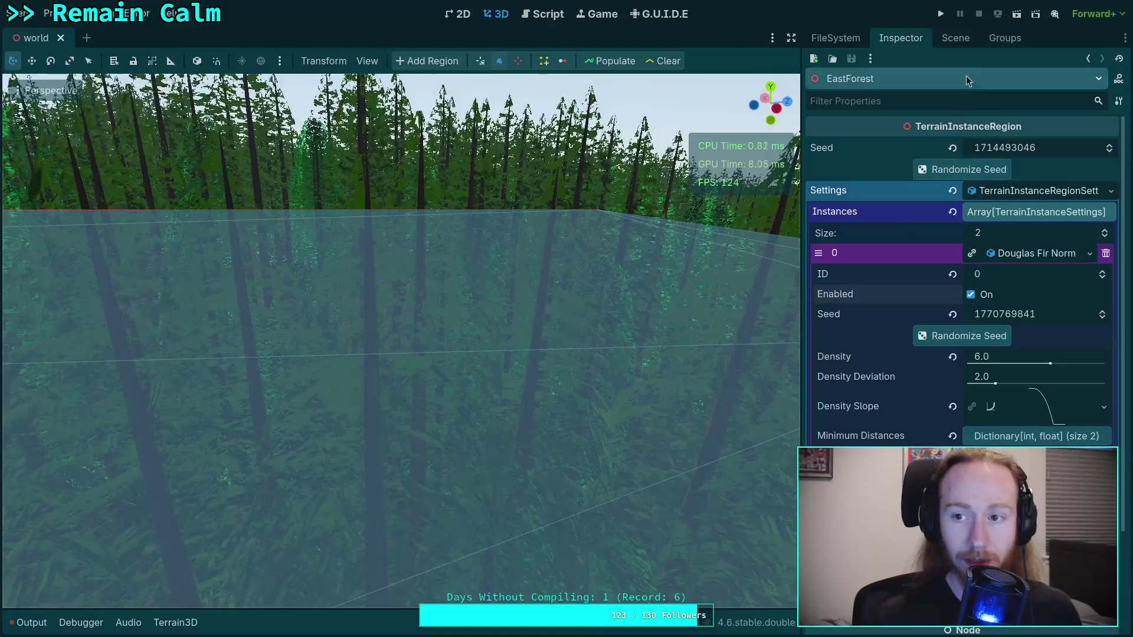
left_click(955, 38)
left_click(401, 318)
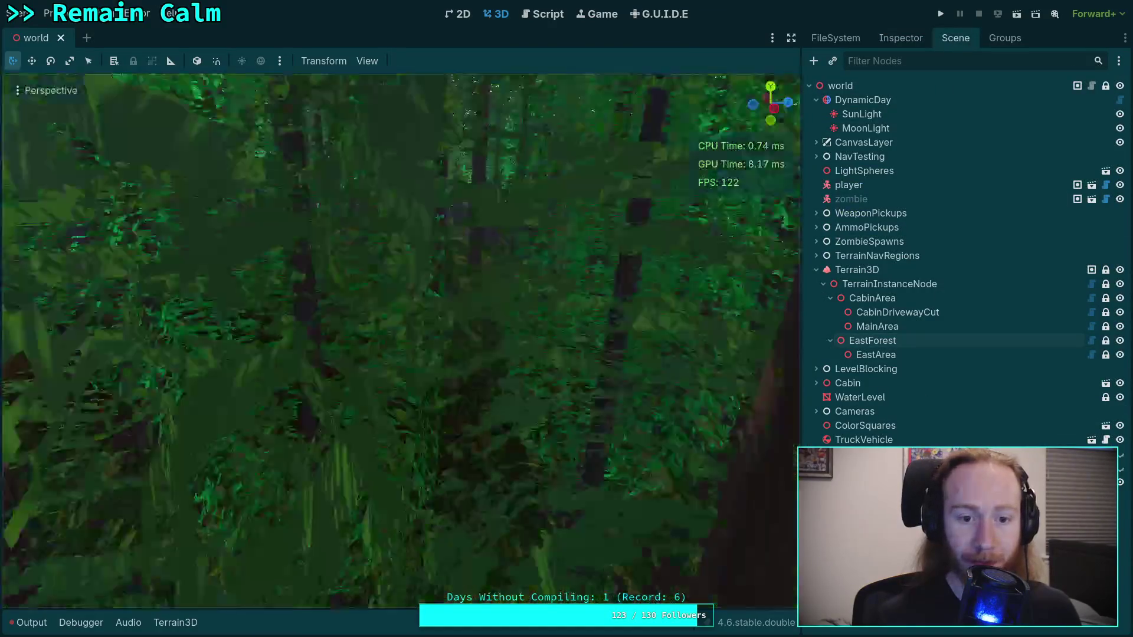
key("w")
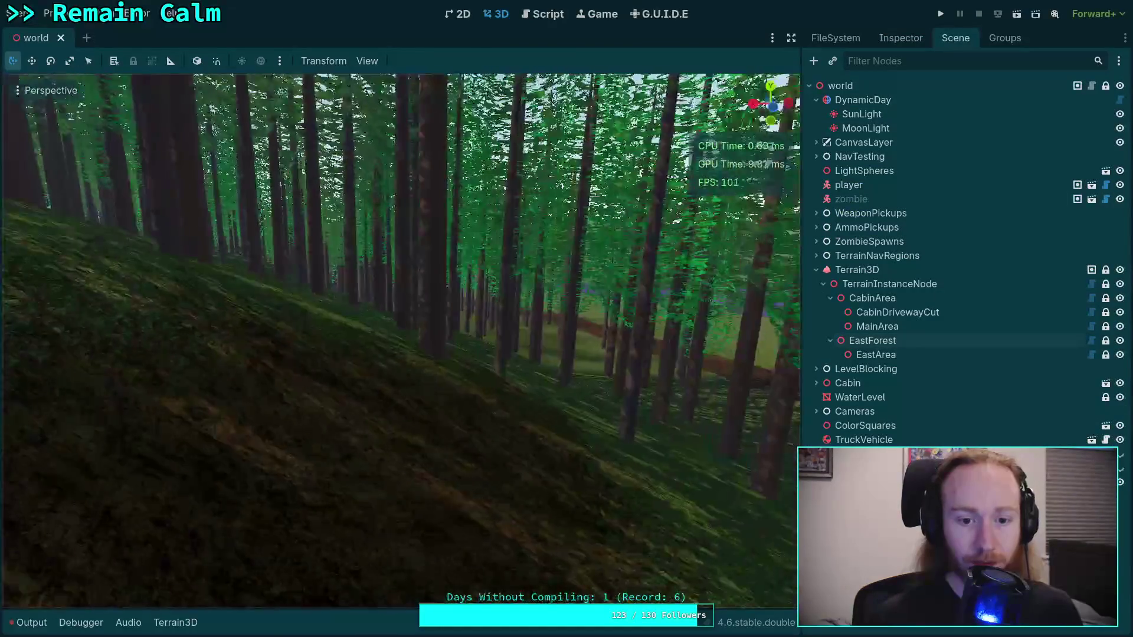
key("w")
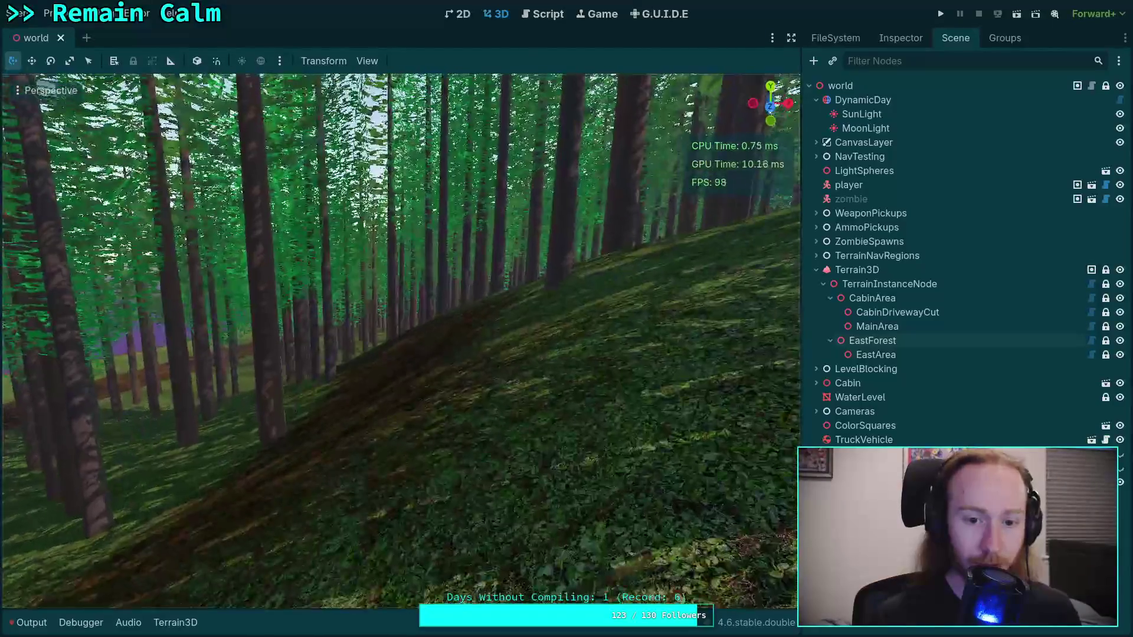
key("w")
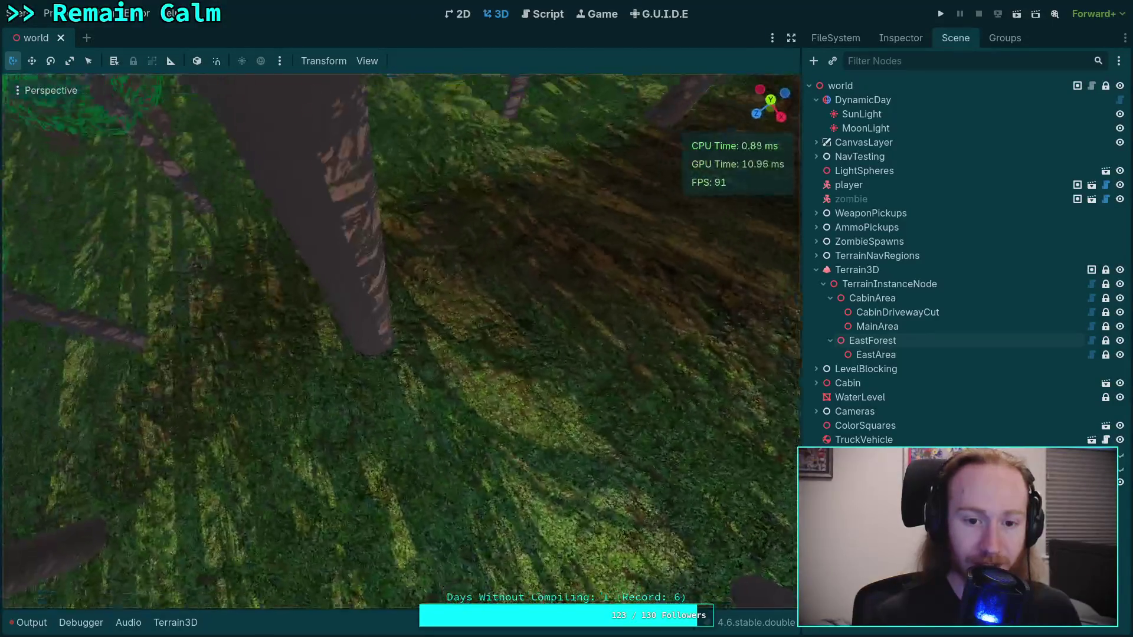
key("w")
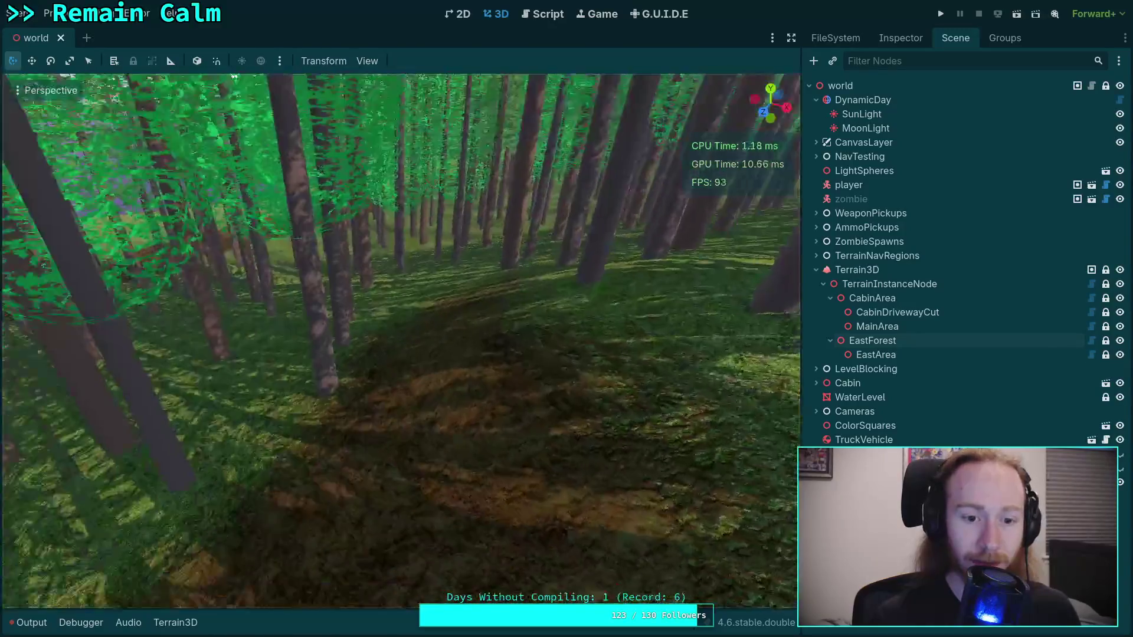
key("w")
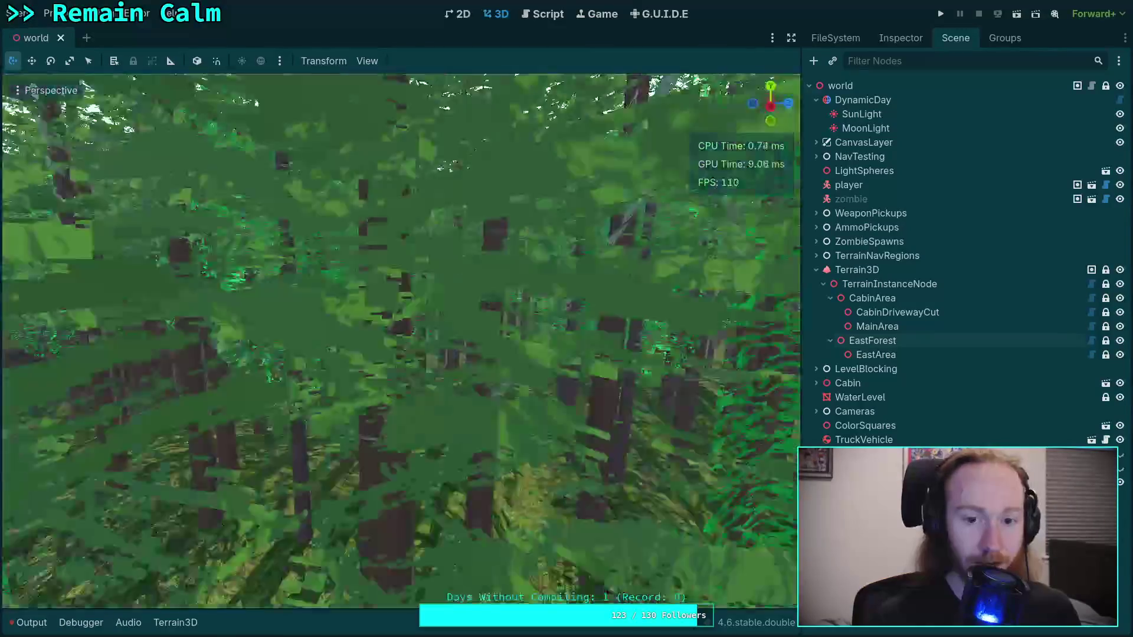
key("w")
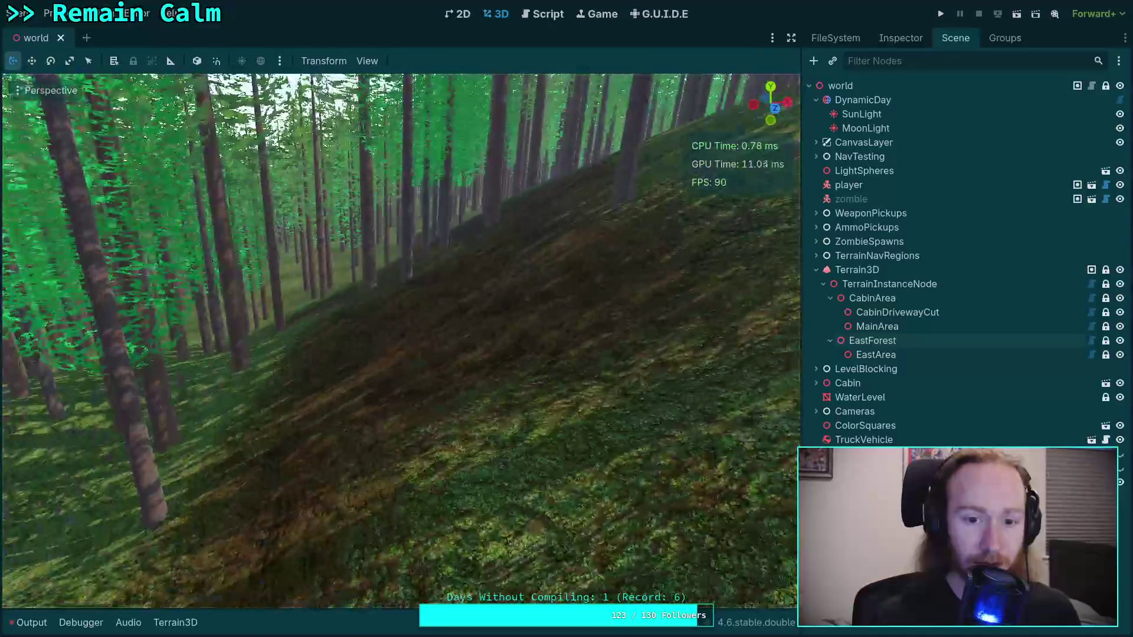
key("w")
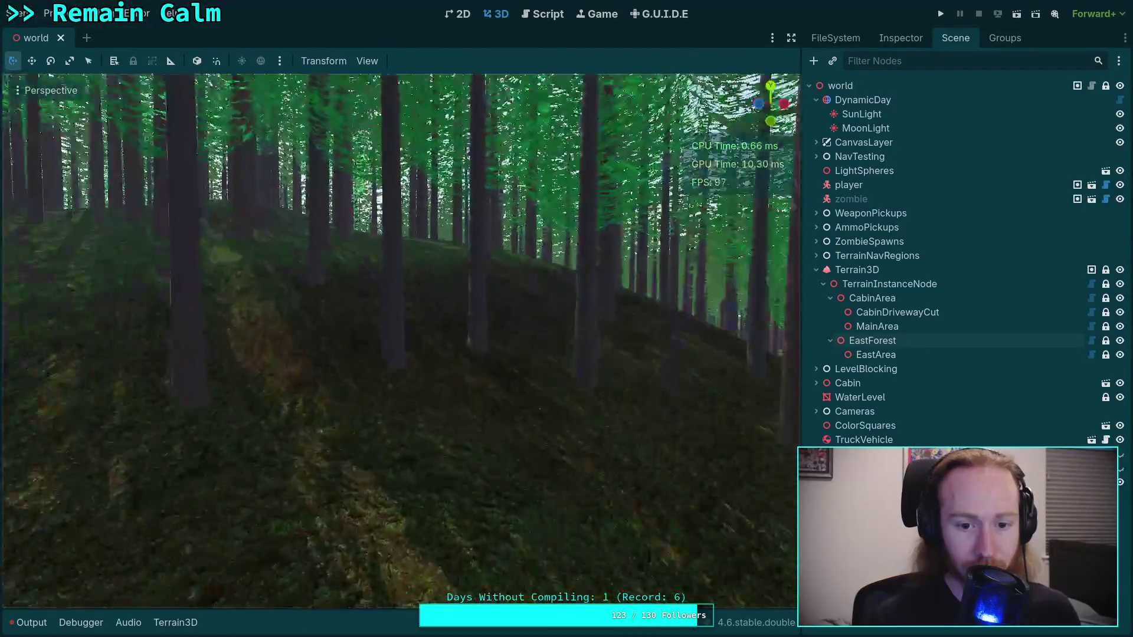
key("w")
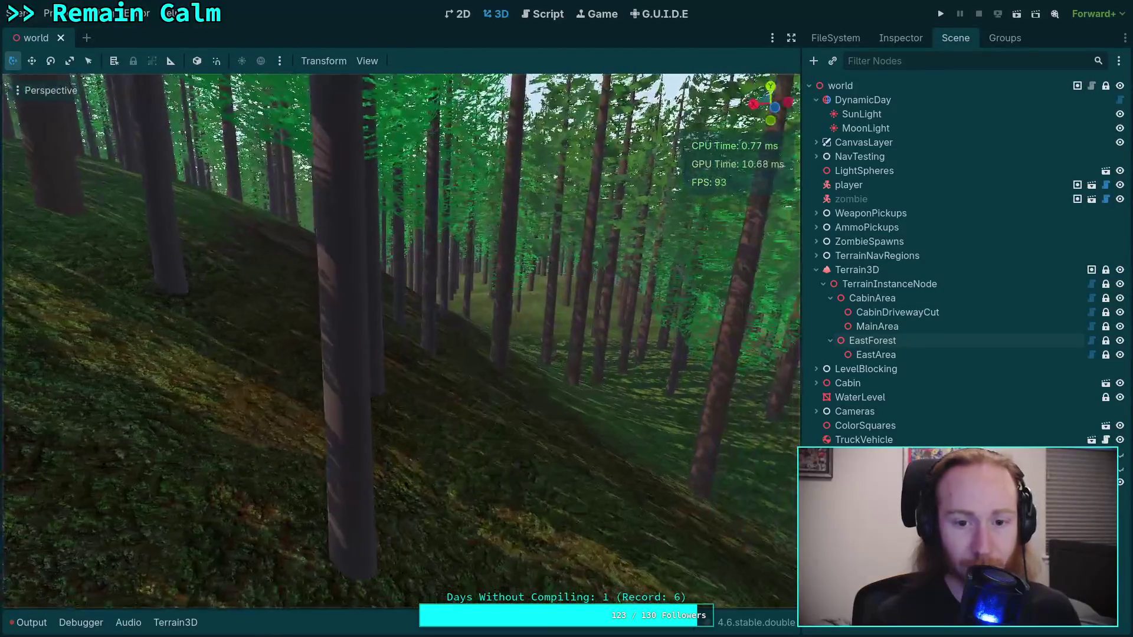
key("w")
key("w")
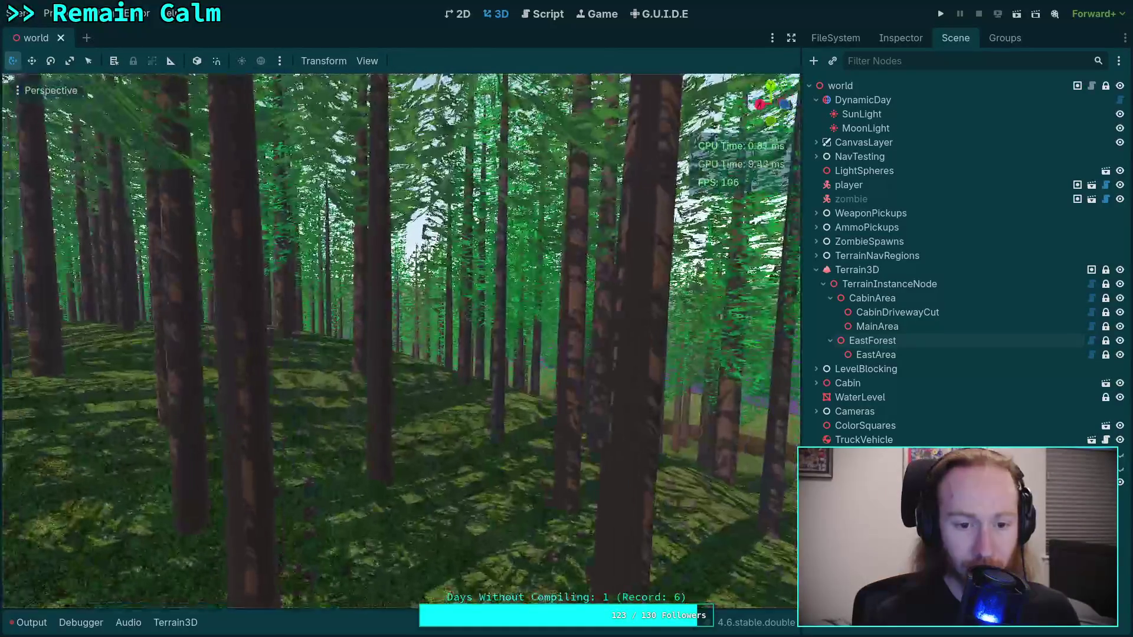
key("w")
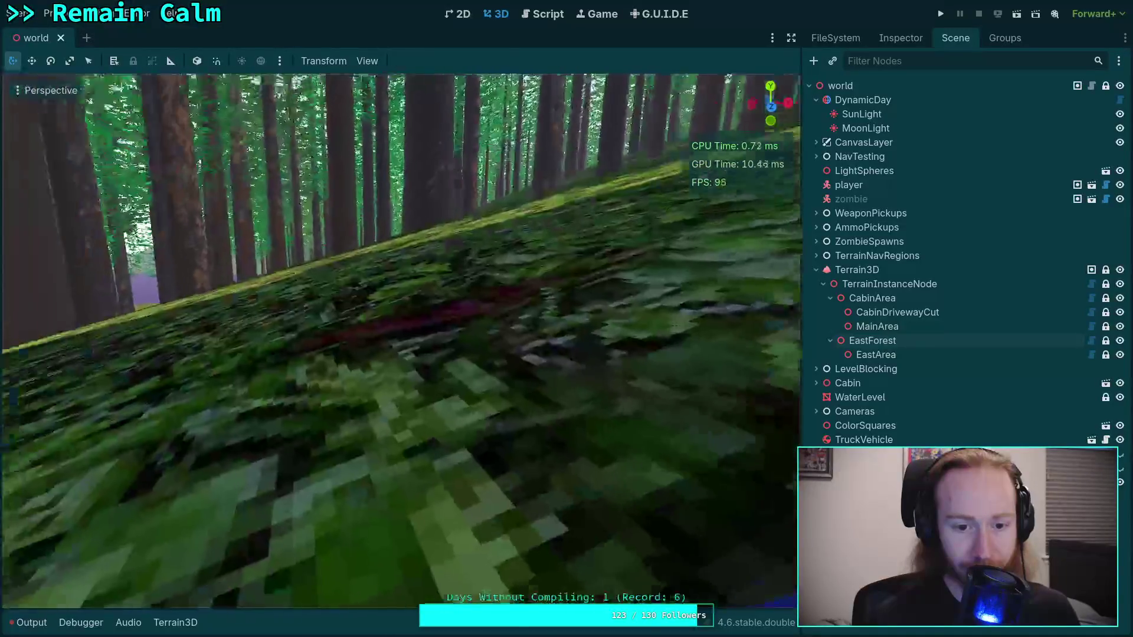
key("w")
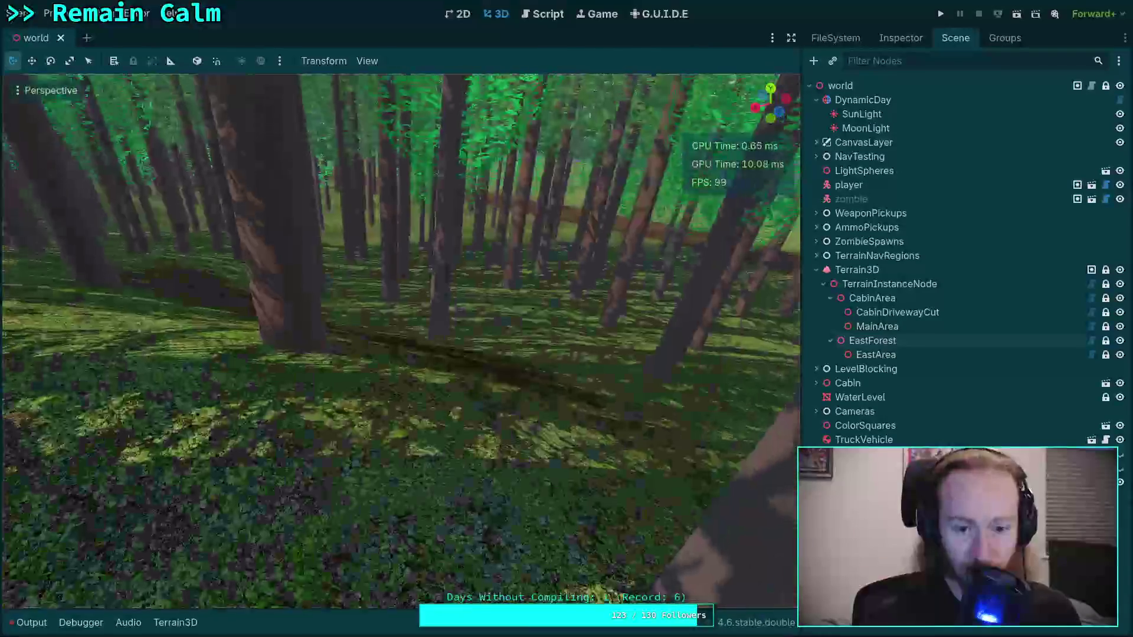
key("w")
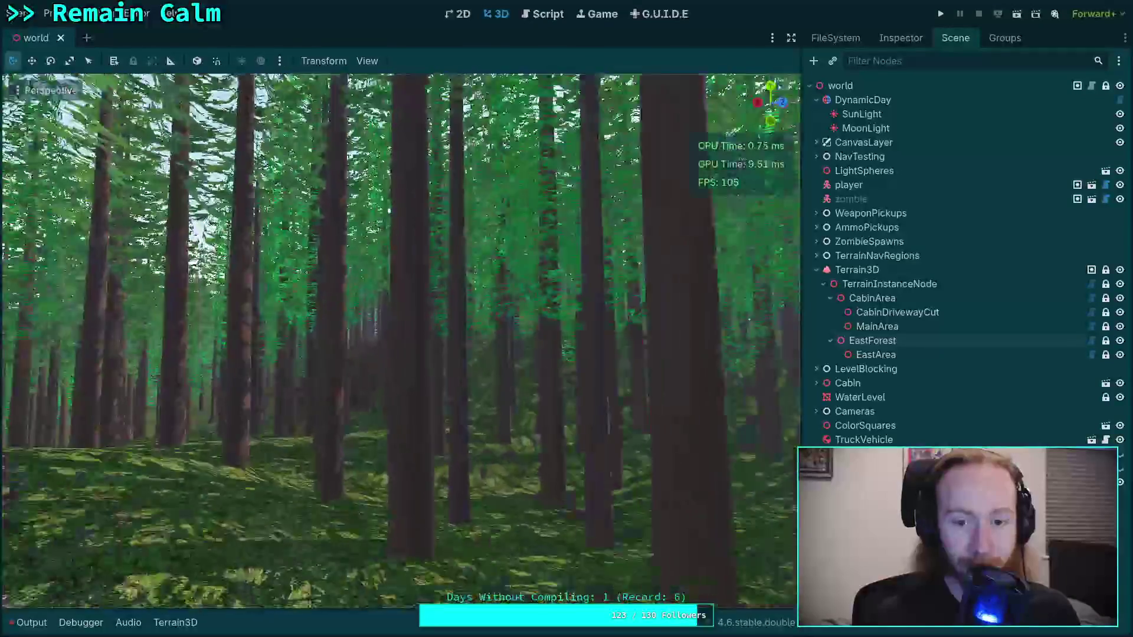
key("w")
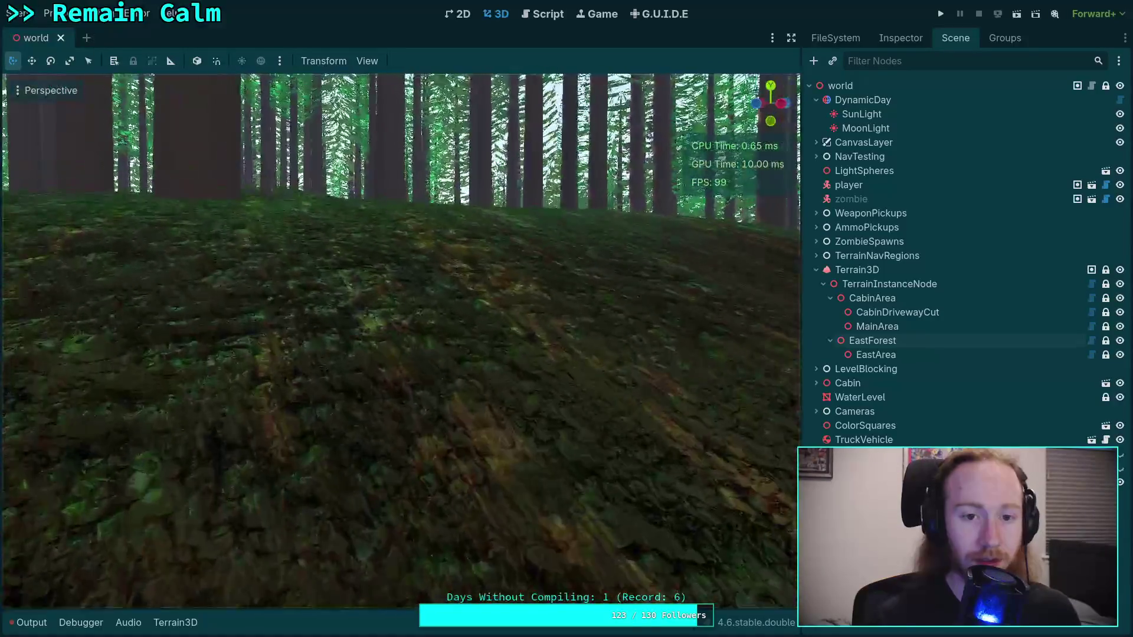
key("w")
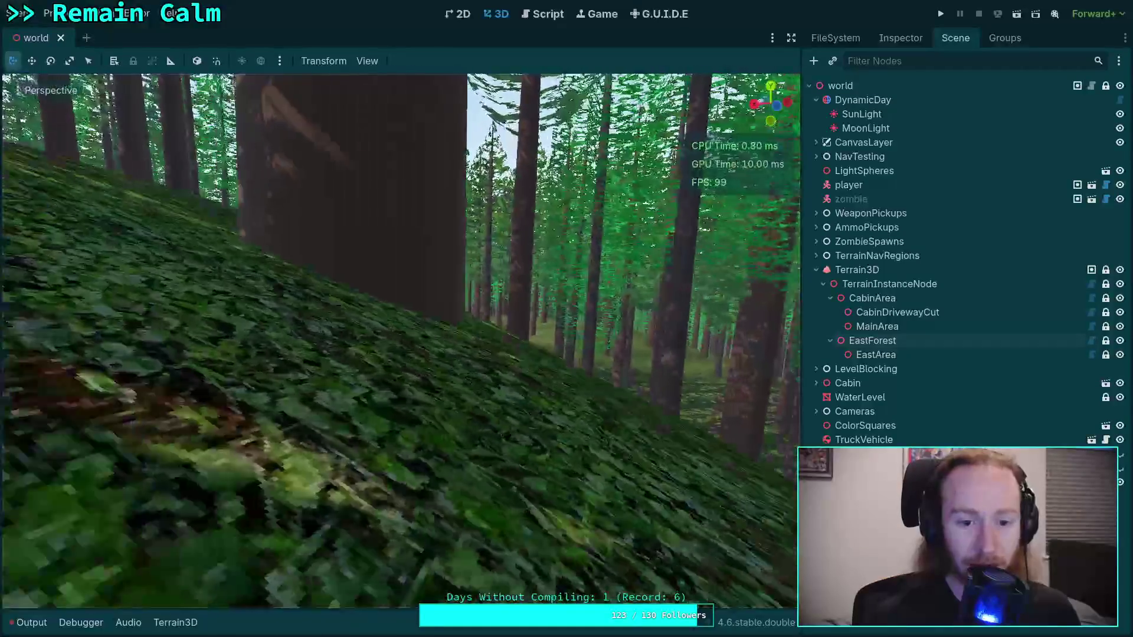
key("s")
key("s")
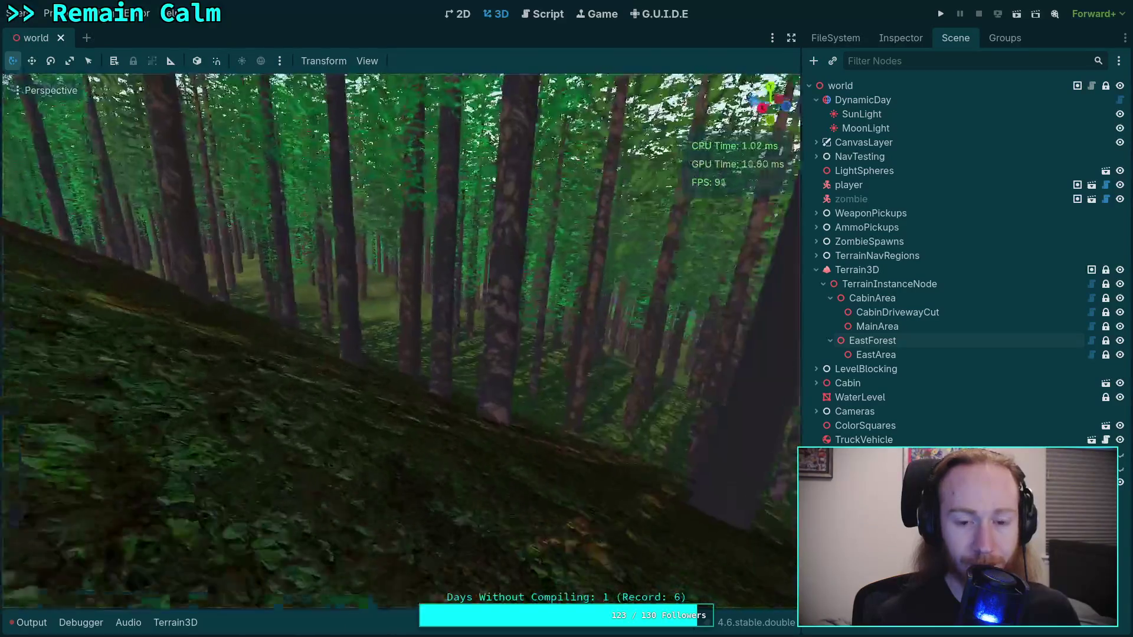
key("w")
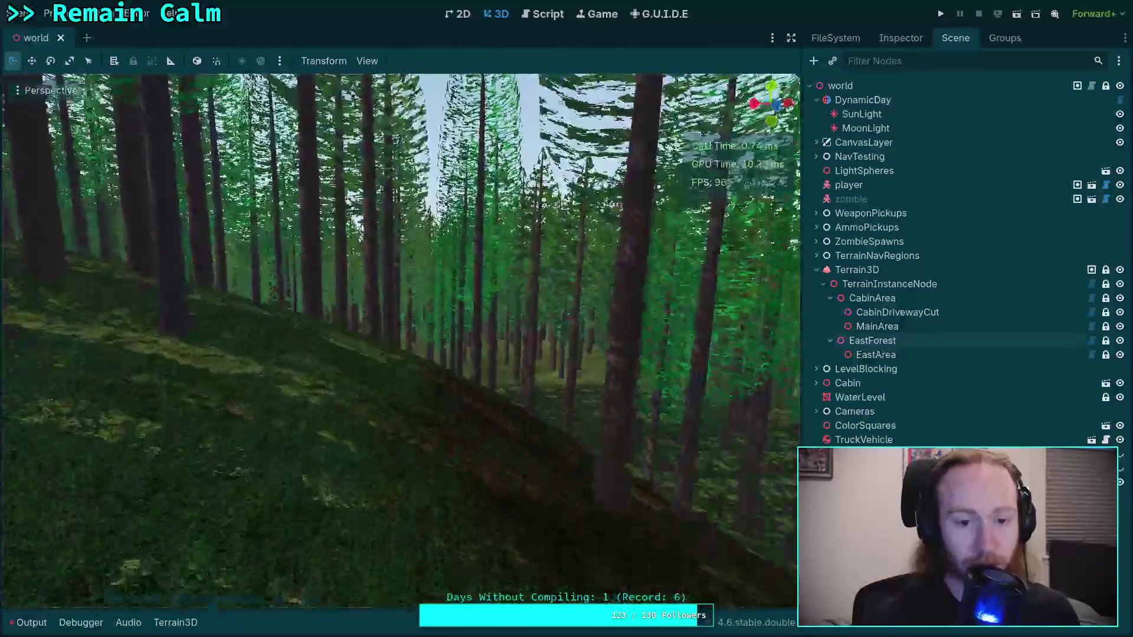
key("w")
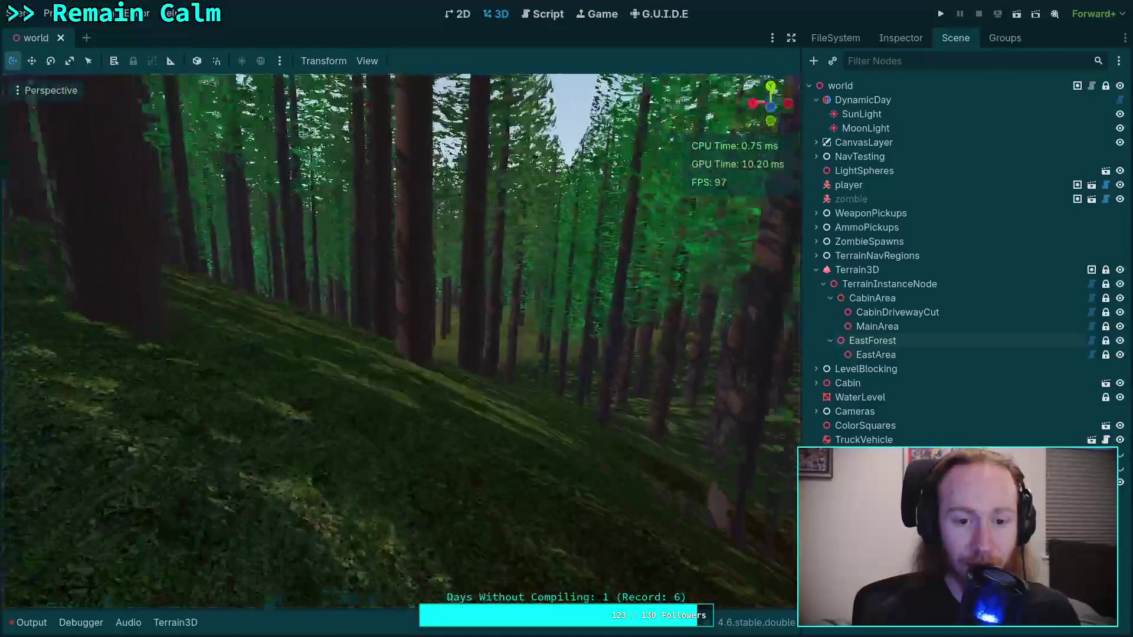
key("w")
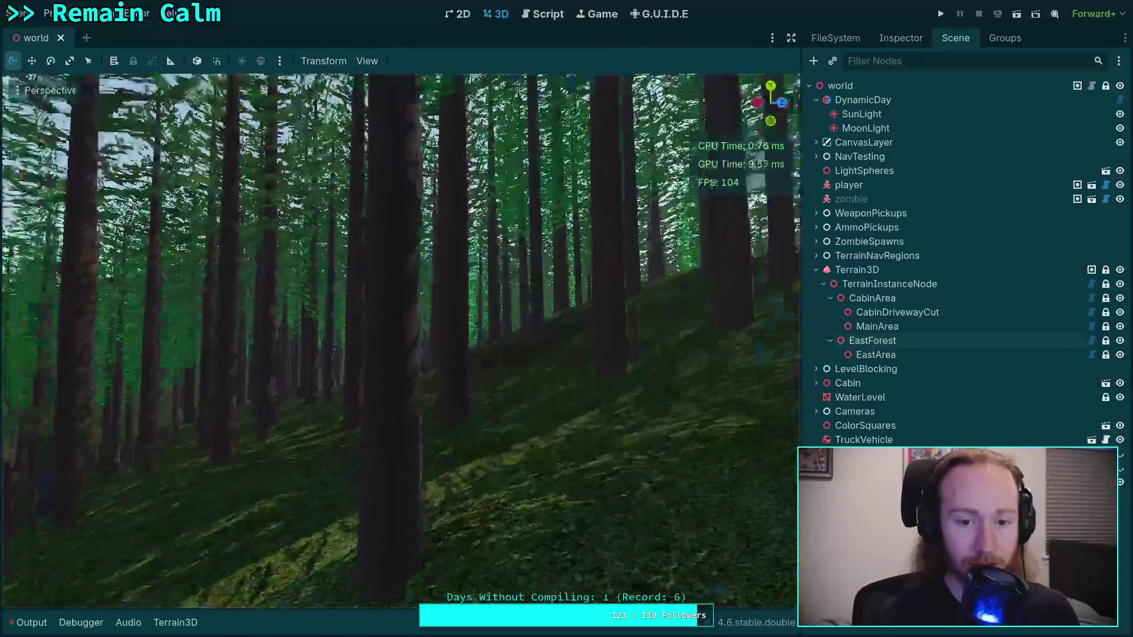
key("w")
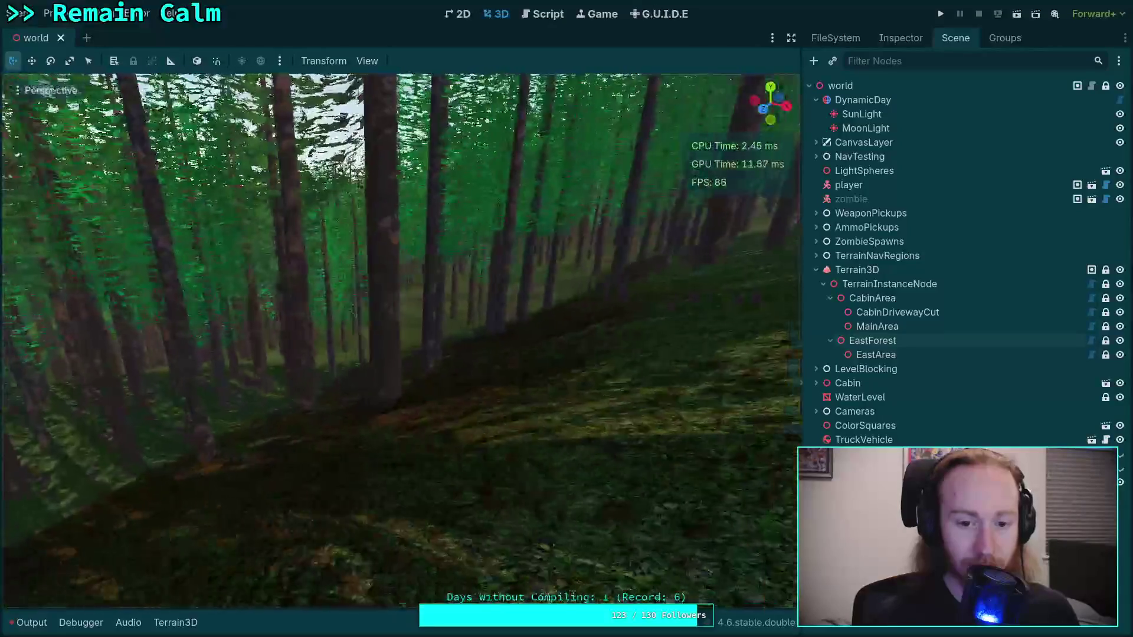
key("w")
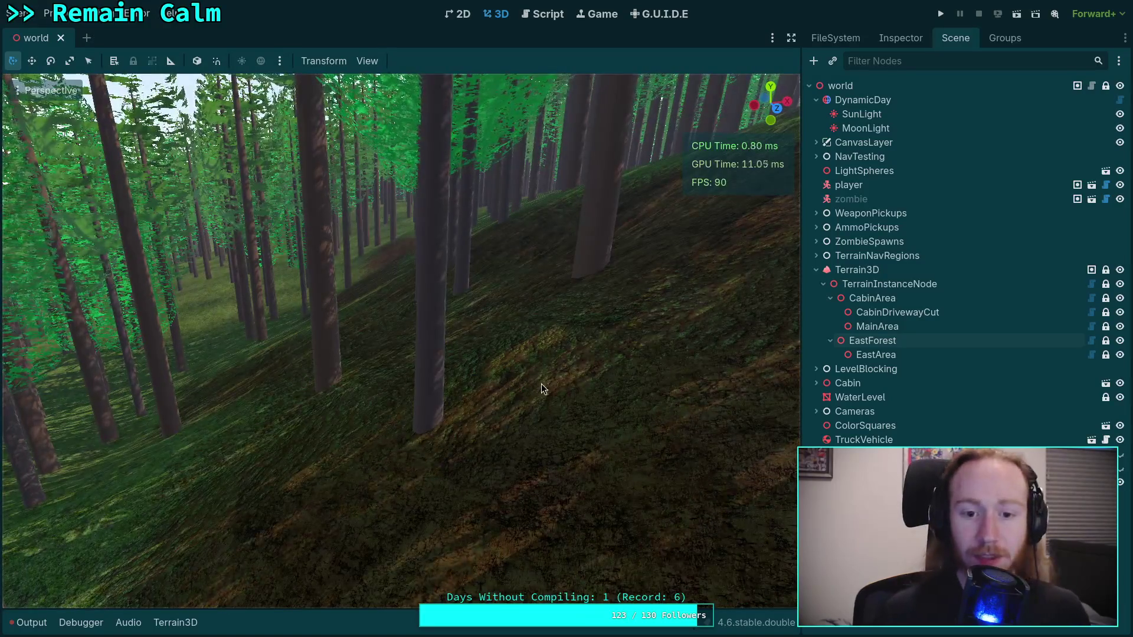
left_click(875, 355)
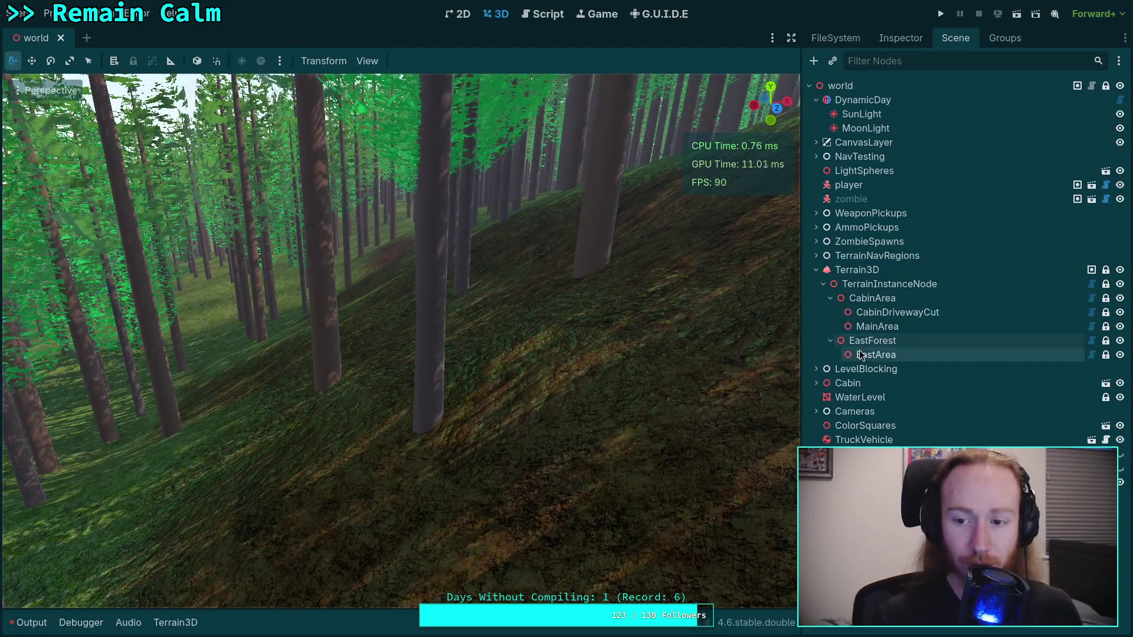
Select the EastForest instance region and show its properties in the Inspector.
left_click(900, 38)
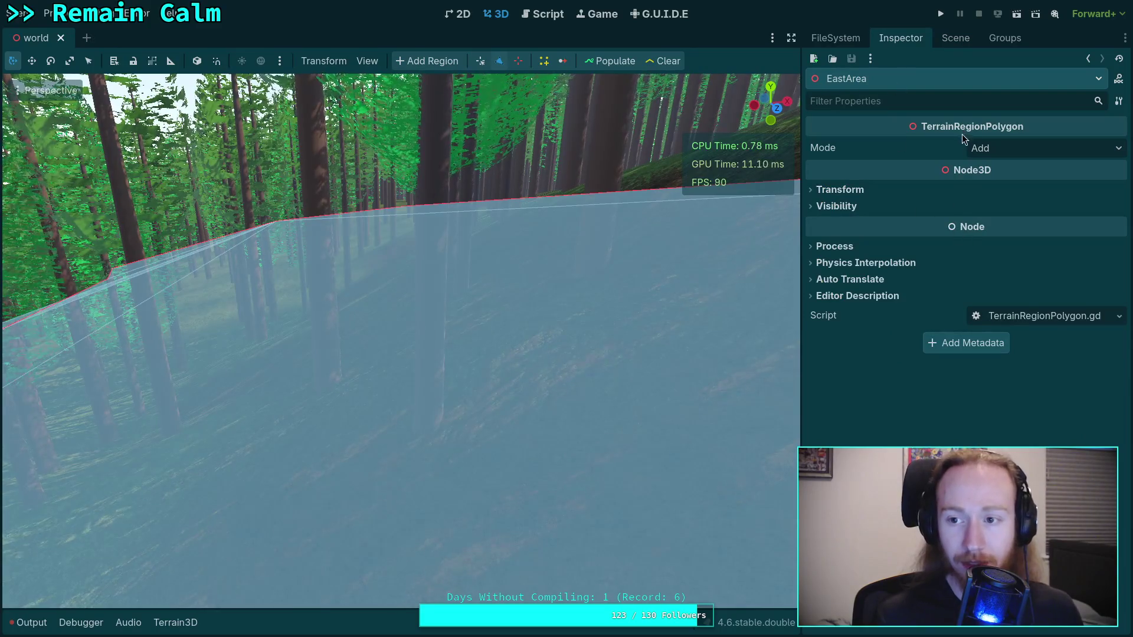
left_click(955, 37)
left_click(886, 340)
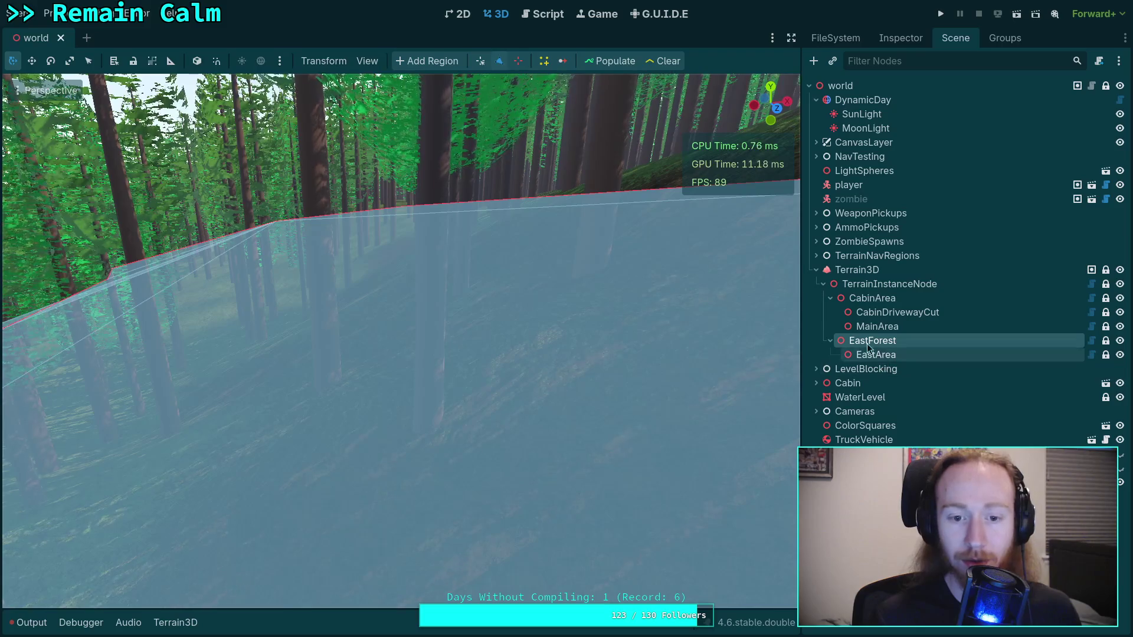
left_click(367, 61)
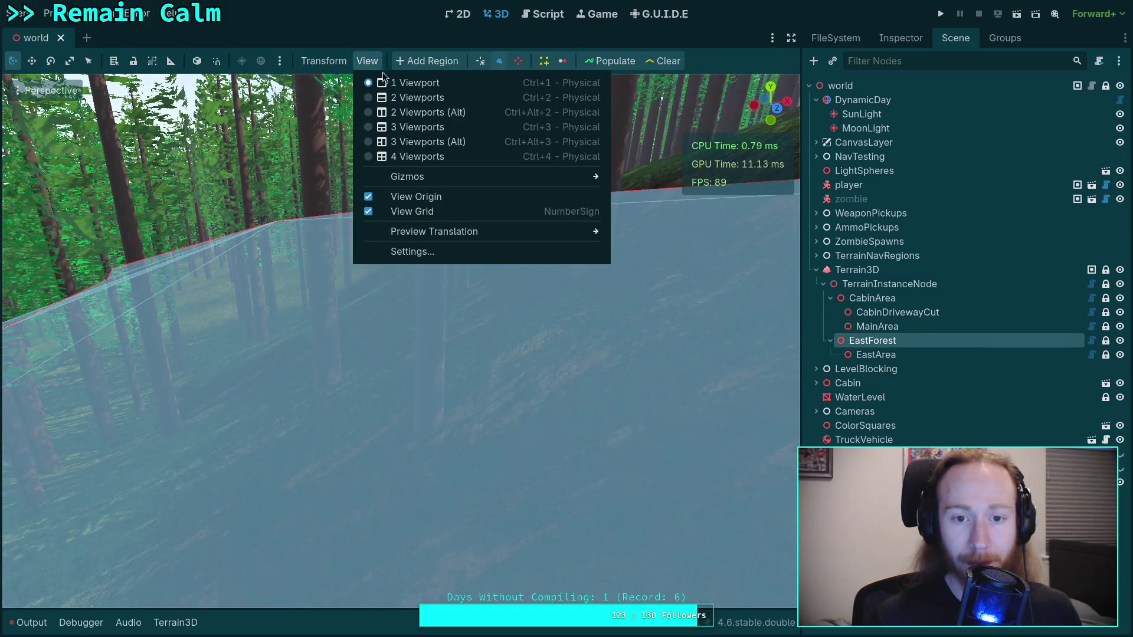
left_click(901, 38)
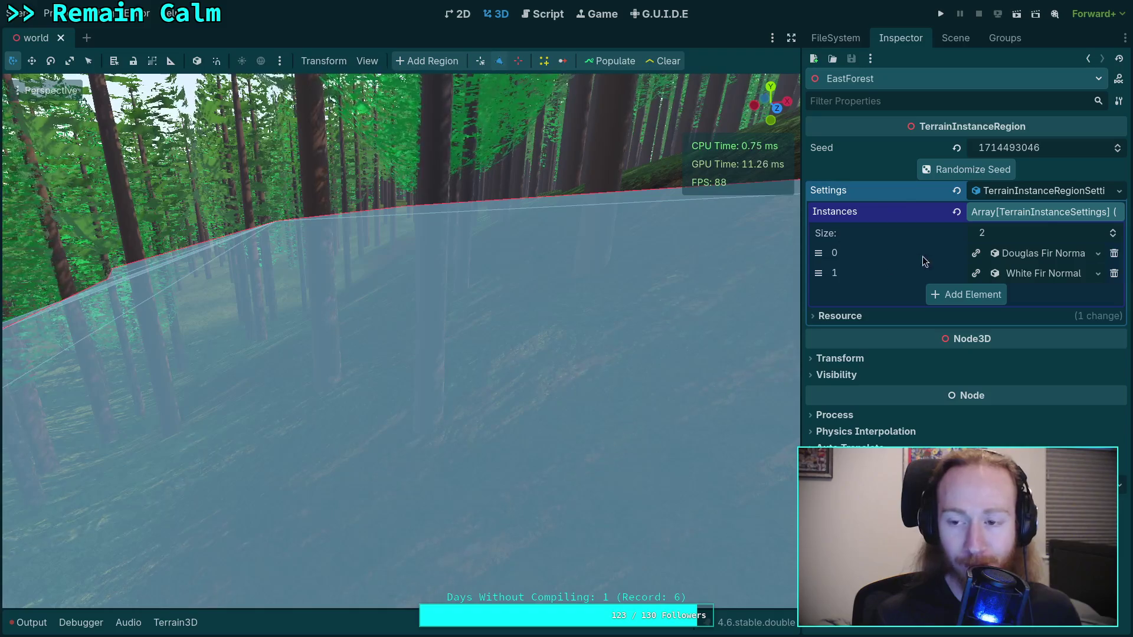
Fly the view into the forest and expand the Douglas Fir Normal instance settings.
mouse_move(595, 298)
left_mouse_down()
mouse_move(551, 326)
mouse_move(672, 316)
mouse_move(546, 306)
mouse_move(561, 314)
mouse_move(534, 318)
mouse_move(473, 172)
mouse_move(354, 309)
mouse_move(331, 354)
mouse_move(579, 319)
mouse_move(582, 296)
mouse_move(529, 270)
left_mouse_up()
mouse_move(413, 354)
left_mouse_down()
mouse_move(414, 289)
mouse_move(414, 377)
mouse_move(869, 287)
left_mouse_up()
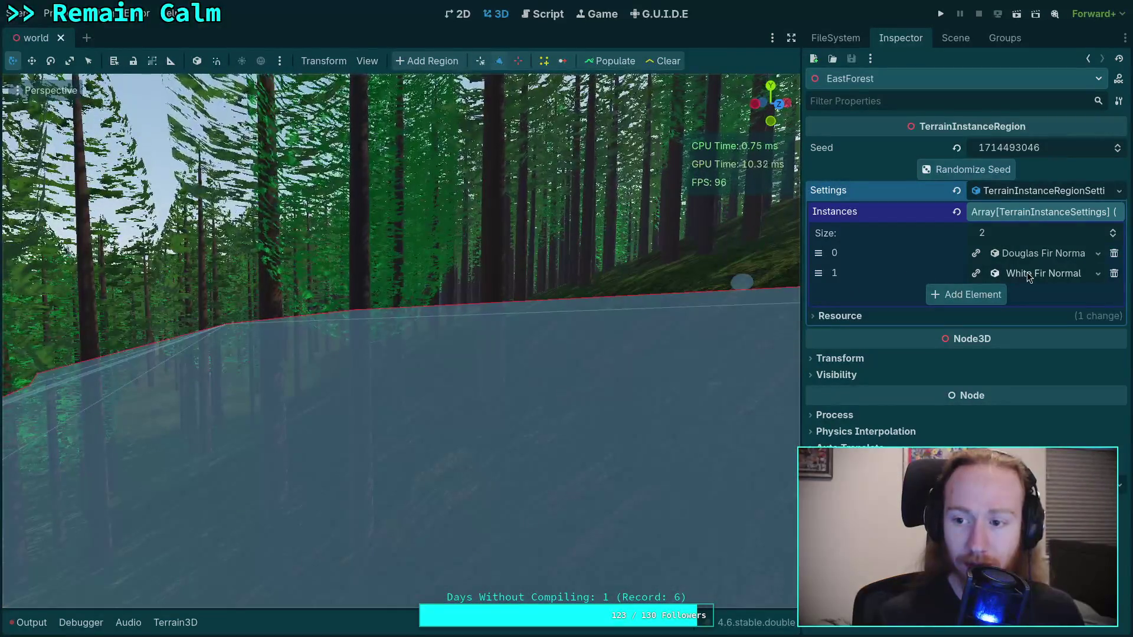
left_click(1032, 255)
Move Douglas Fir Normal's density slope end point so density hits zero at 22.5, not 30.
scroll(932, 366, "down", 3)
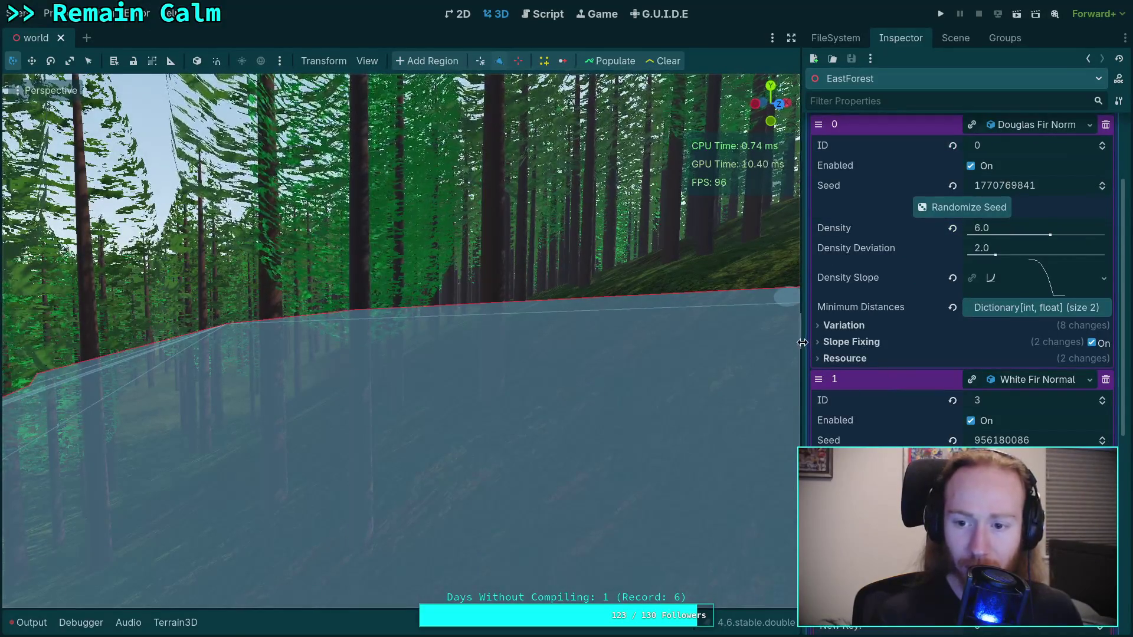
left_click_drag(805, 348, 692, 348)
left_click(1004, 278)
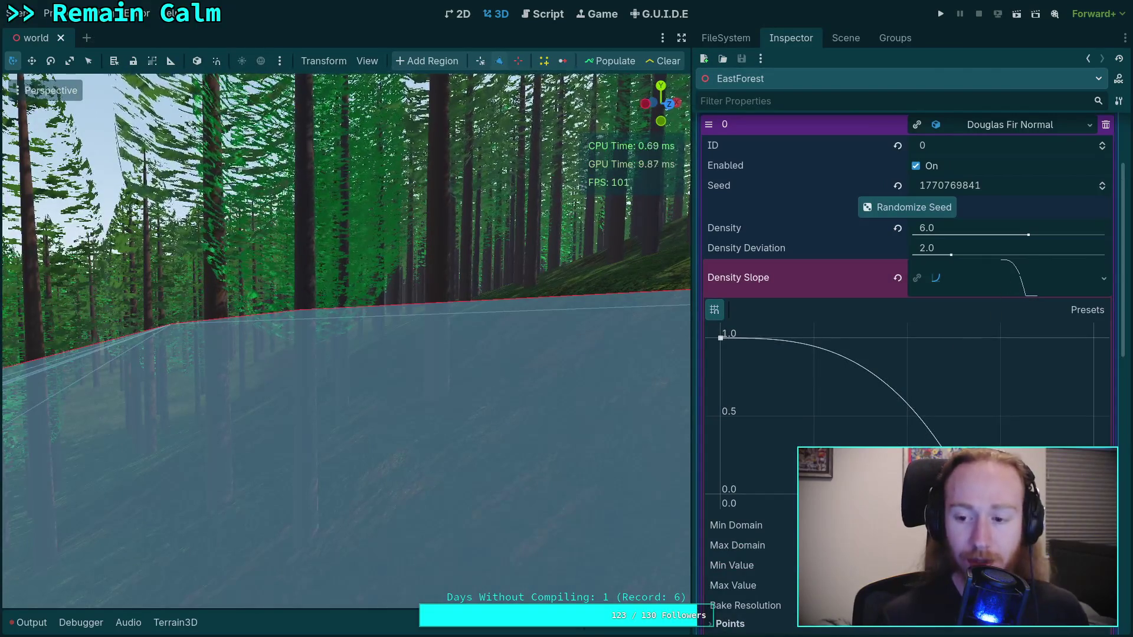
scroll(774, 523, "down", 3)
left_click(735, 495)
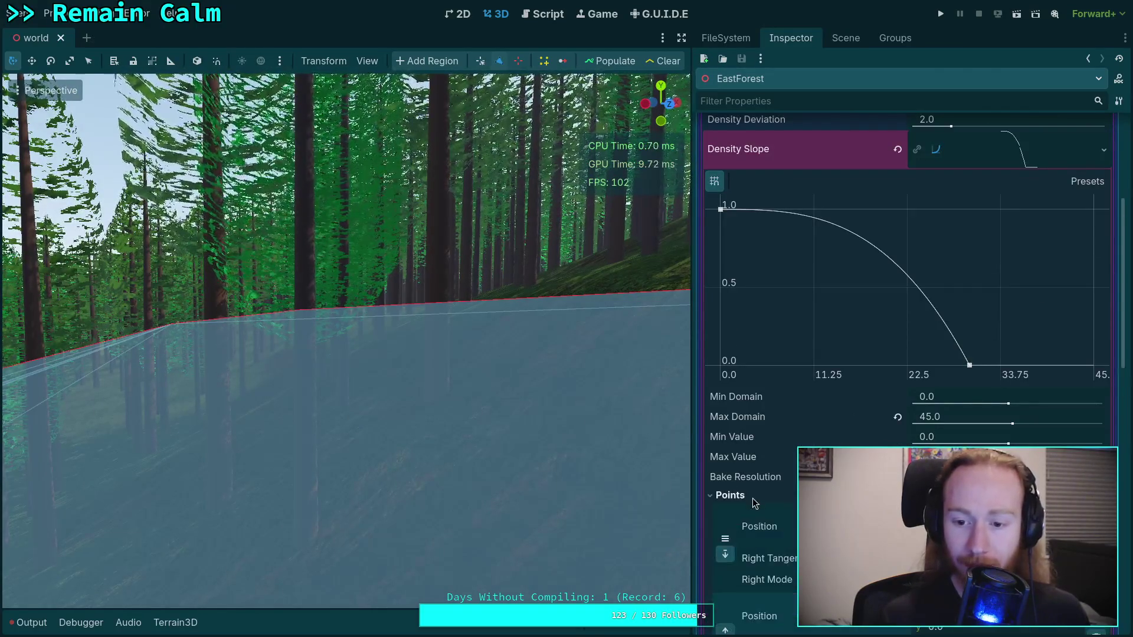
scroll(751, 501, "down", 3)
scroll(751, 500, "up", 2)
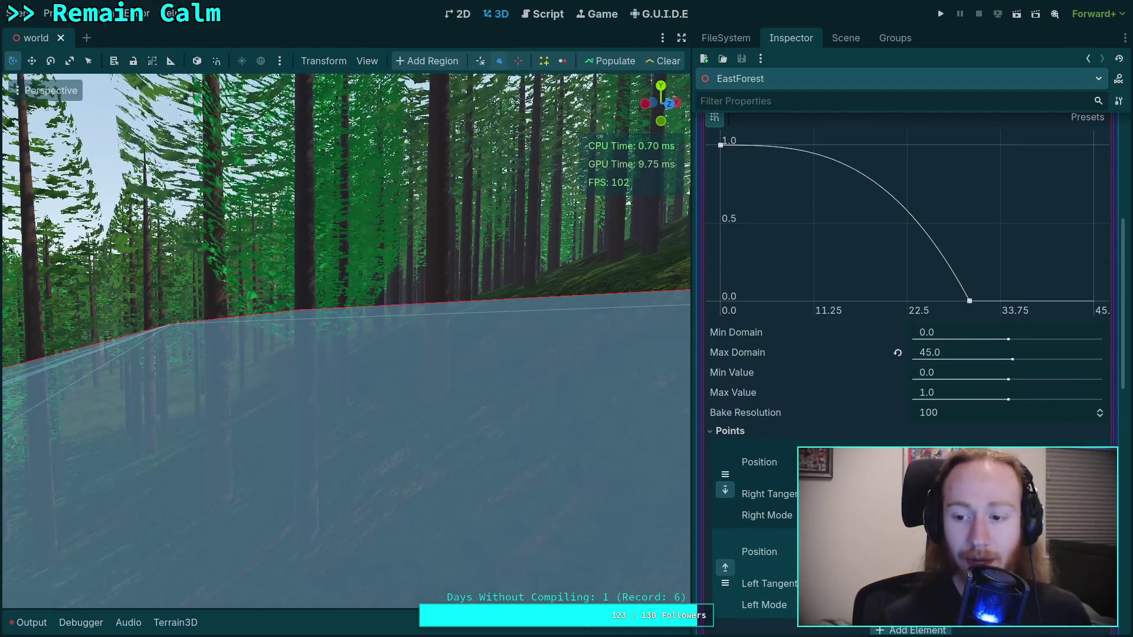
left_click_drag(874, 551, 826, 552)
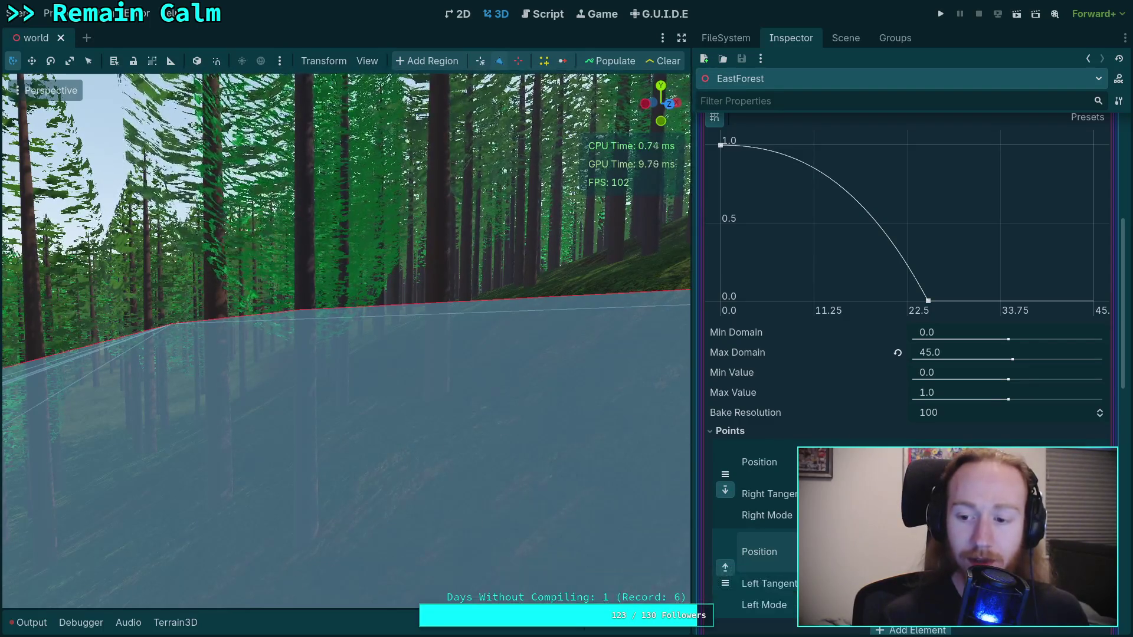
scroll(979, 248, "up", 3)
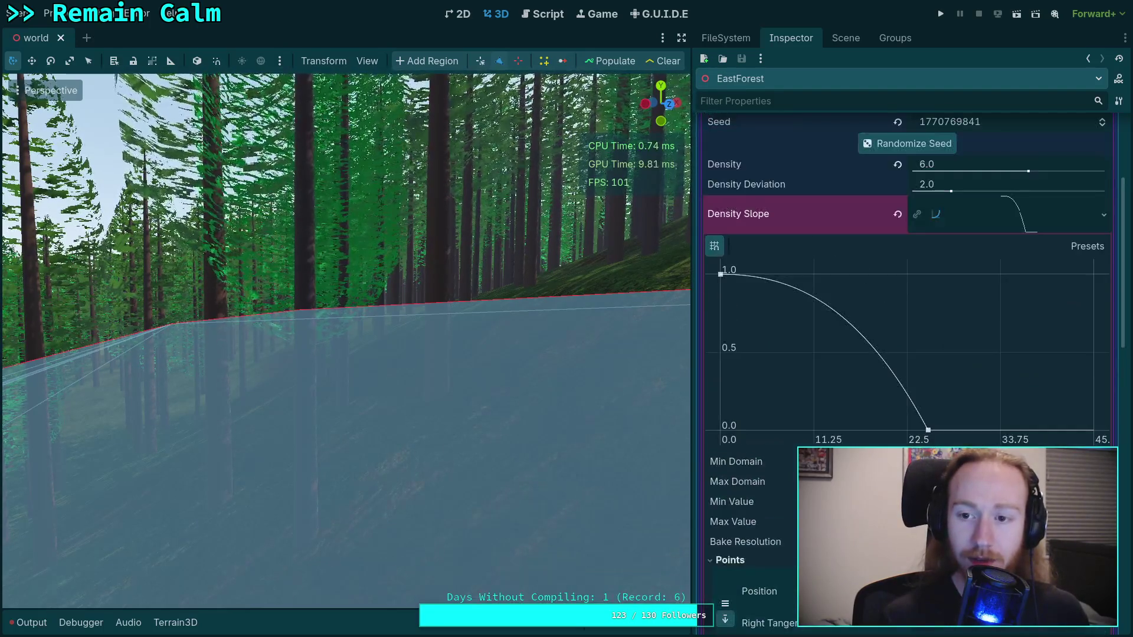
left_click(1013, 222)
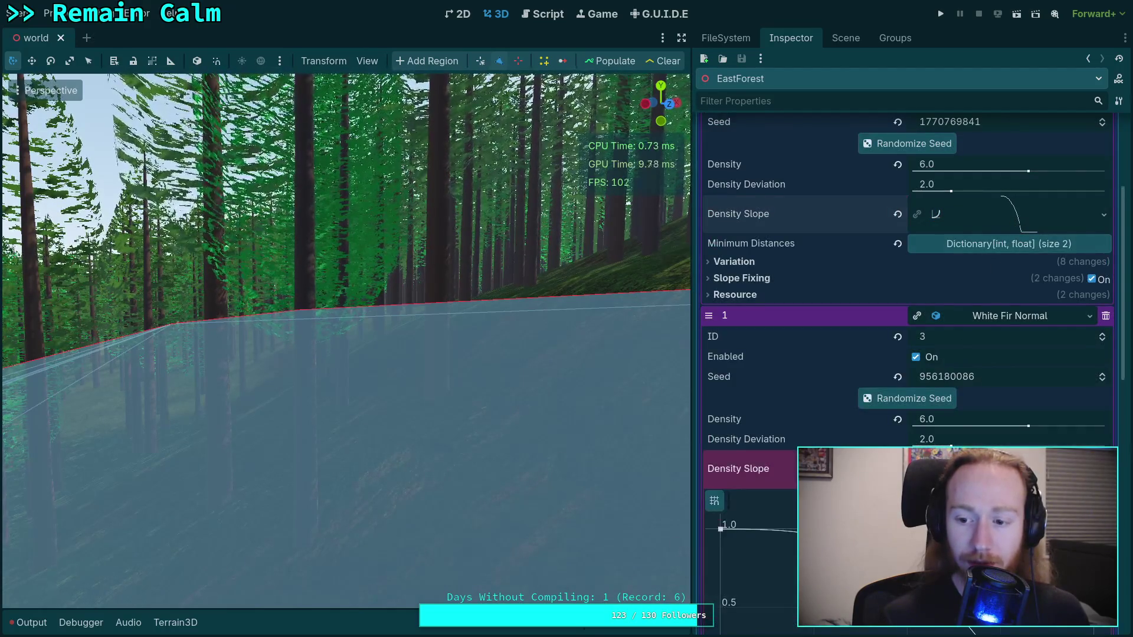
Pull White Fir Normal's density slope end point left so density reaches zero around 24, not 33.75.
scroll(907, 372, "down", 5)
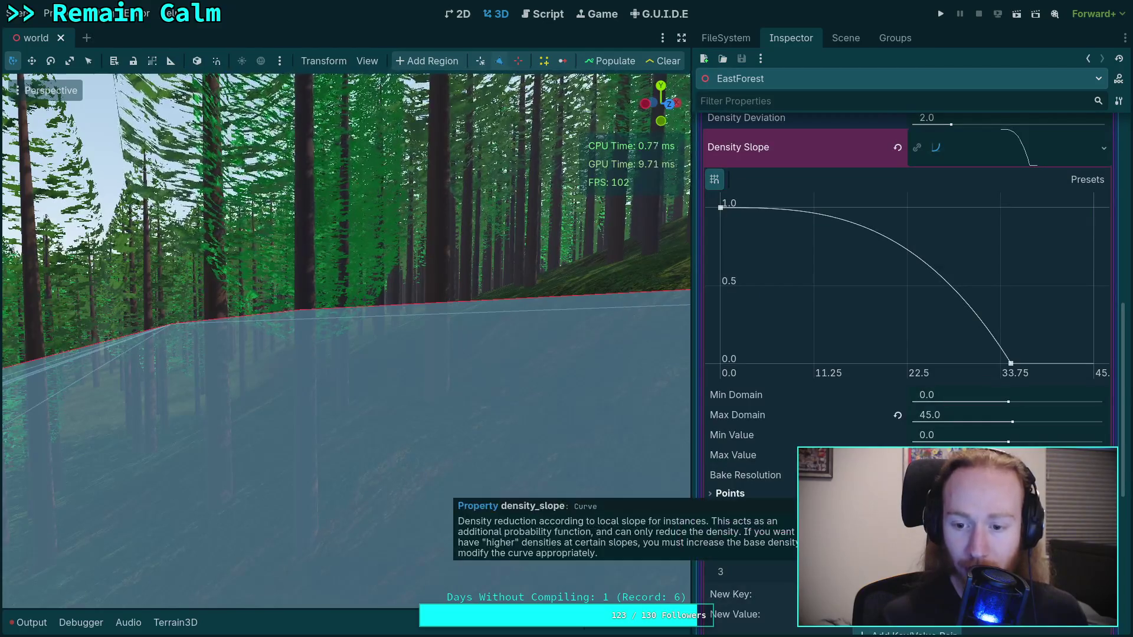
left_click(730, 493)
scroll(906, 383, "down", 2)
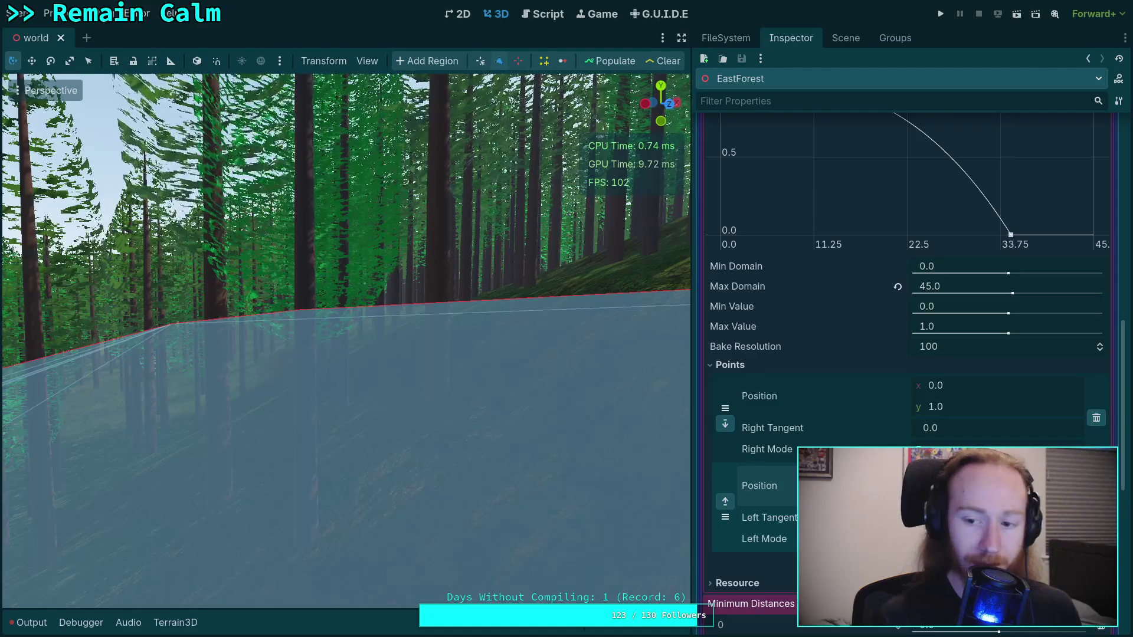
left_click_drag(935, 475, 920, 475)
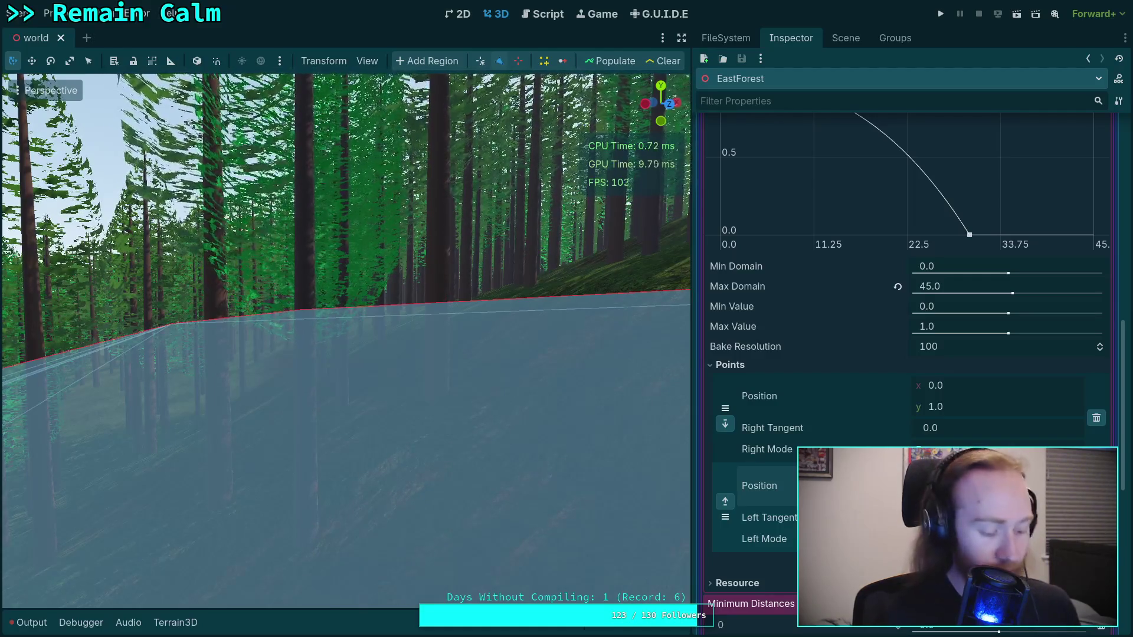
left_click_drag(920, 475, 908, 475)
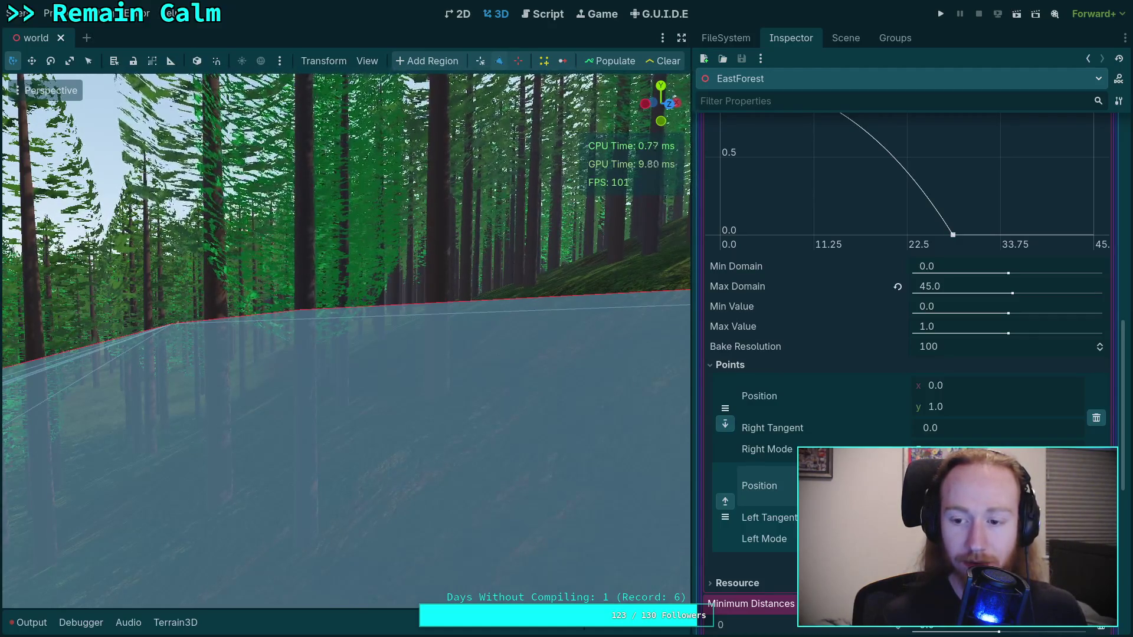
scroll(908, 354, "up", 5)
left_click(1032, 275)
scroll(975, 408, "up", 8)
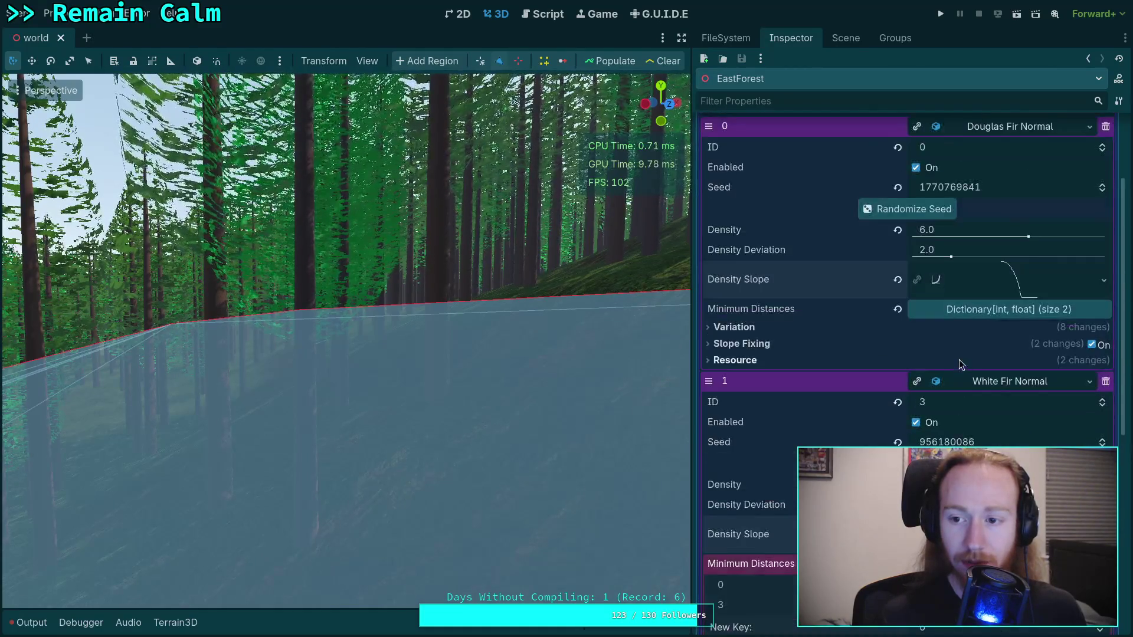